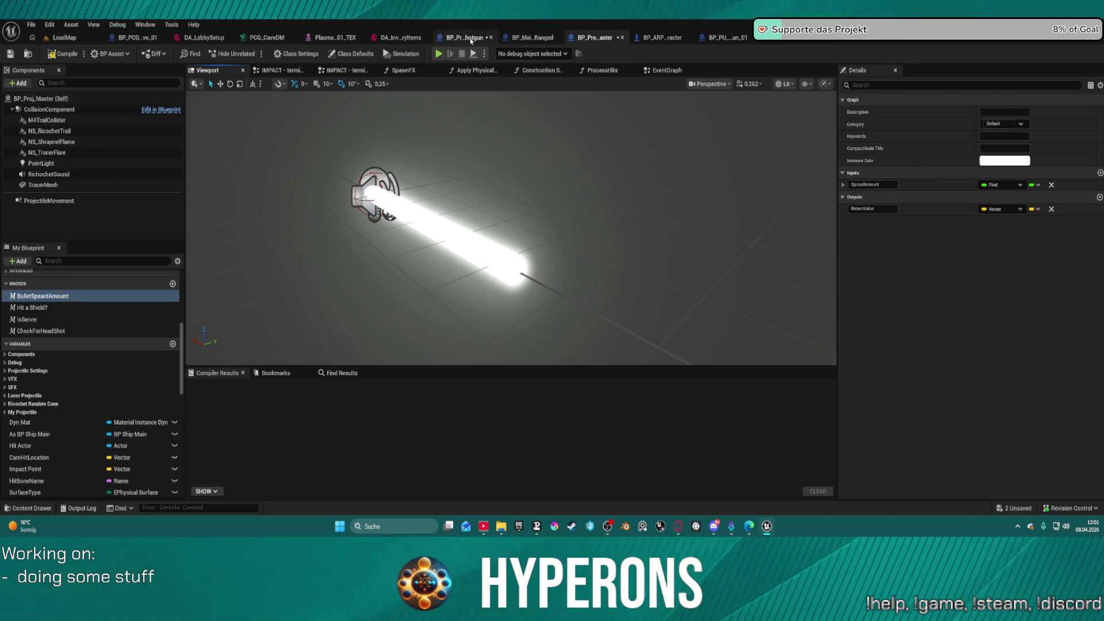
# - Add the BulletSpeardAmount macro to BP_Proj_Shotgun's event graph and frame the trace nodes
pyautogui.click(462, 37)
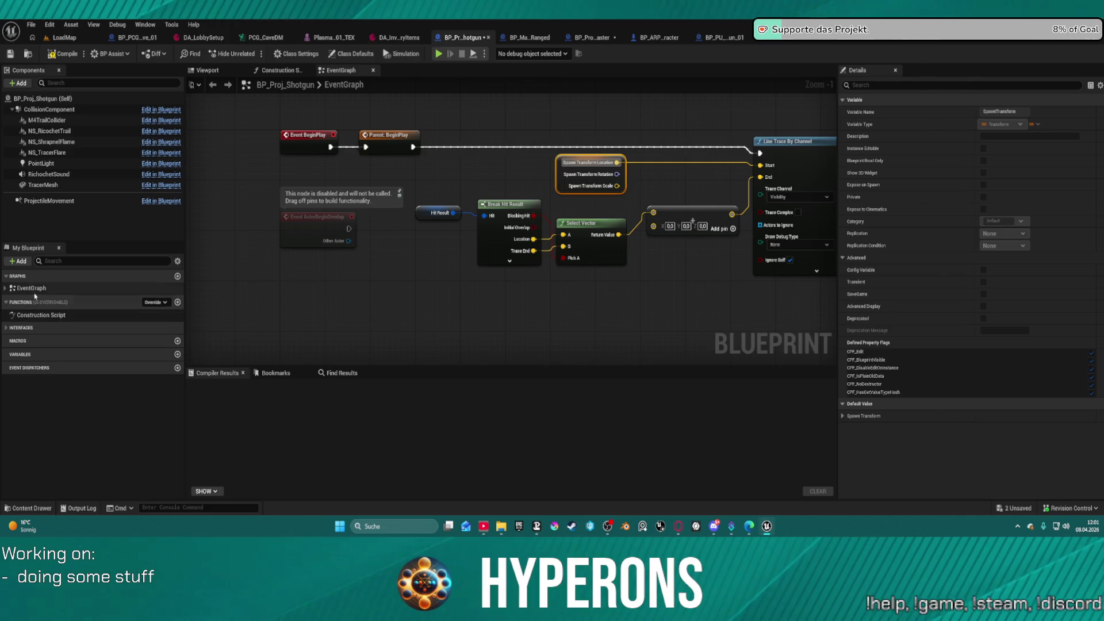
pyautogui.rightClick(17, 348)
pyautogui.click(42, 414)
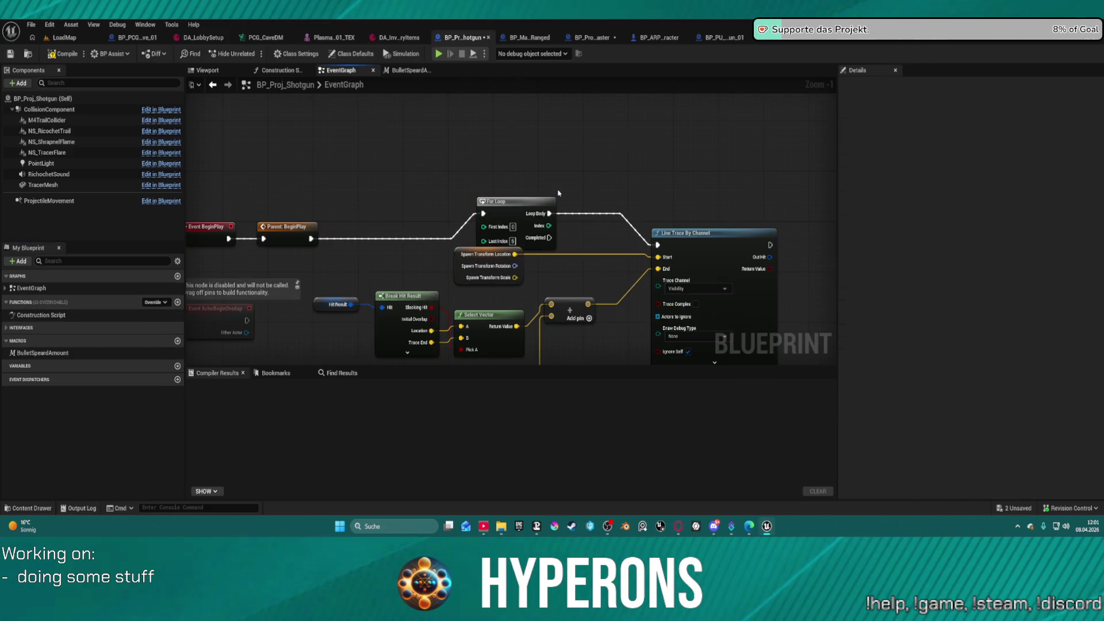
pyautogui.click(551, 224)
pyautogui.press('f')
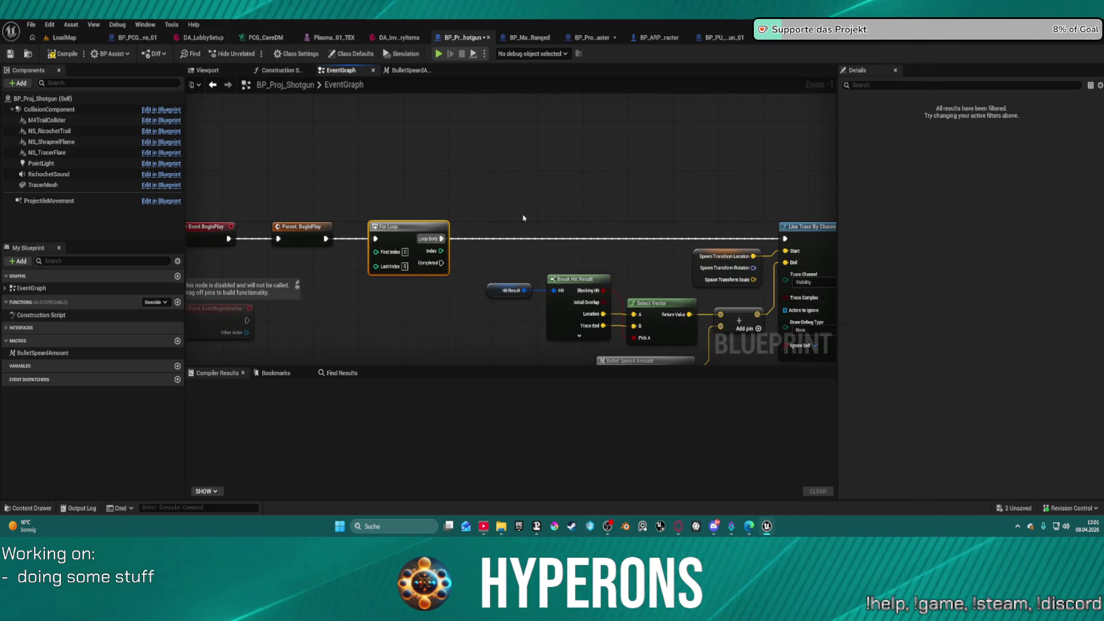
pyautogui.moveTo(545, 196); pyautogui.dragTo(484, 182)
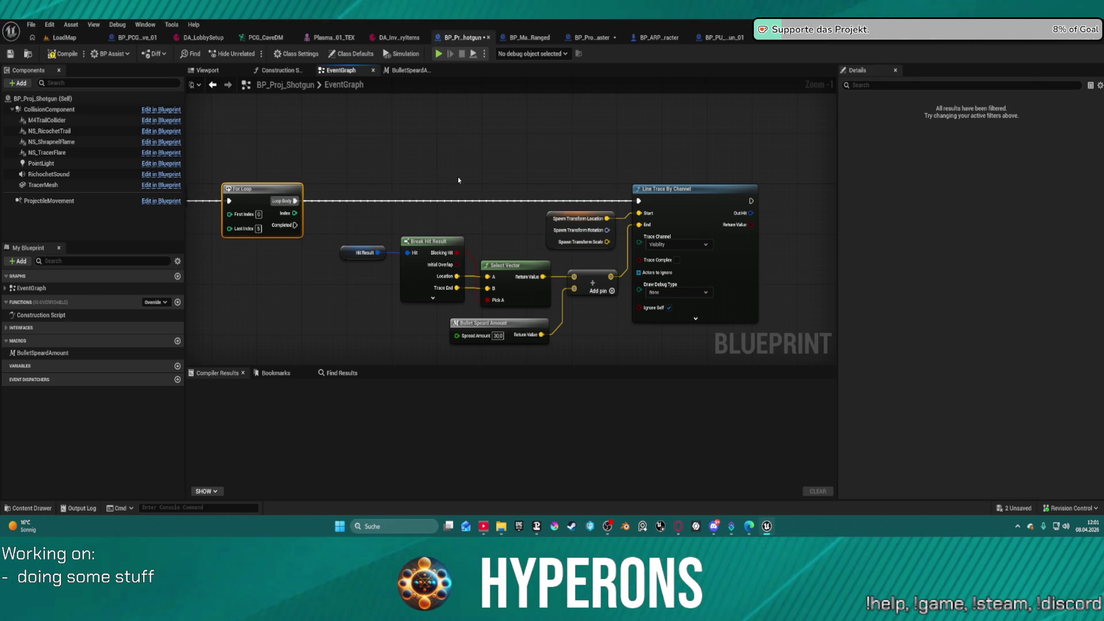
# - Compile BP_Proj_Shotgun, review the BeginPlay line trace nodes, recompile, then return to LoadMap
pyautogui.click(58, 54)
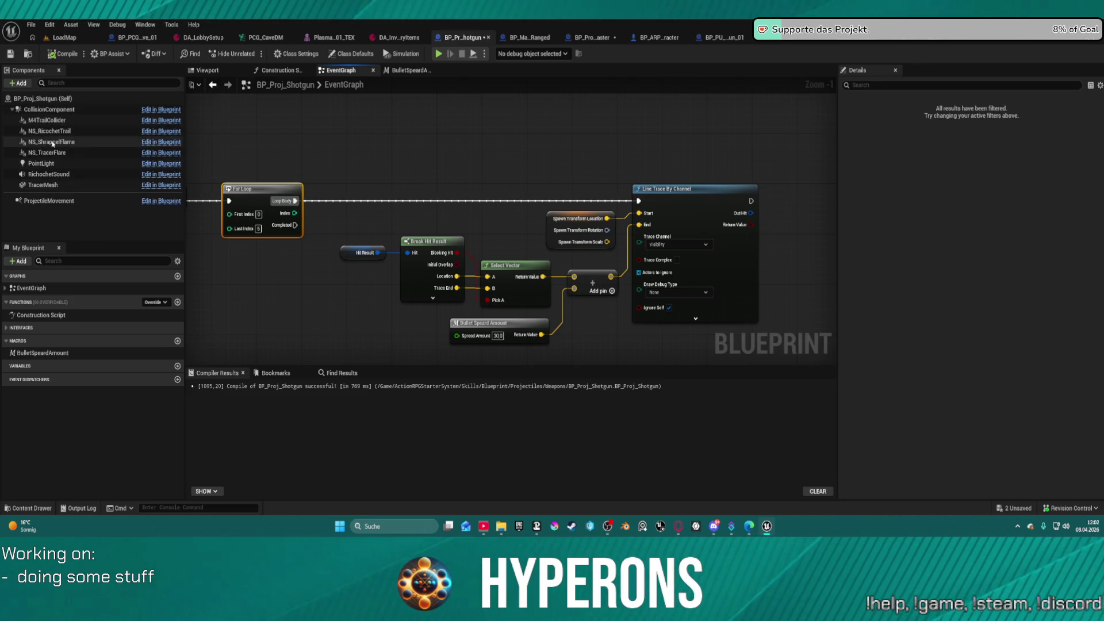
pyautogui.click(12, 109)
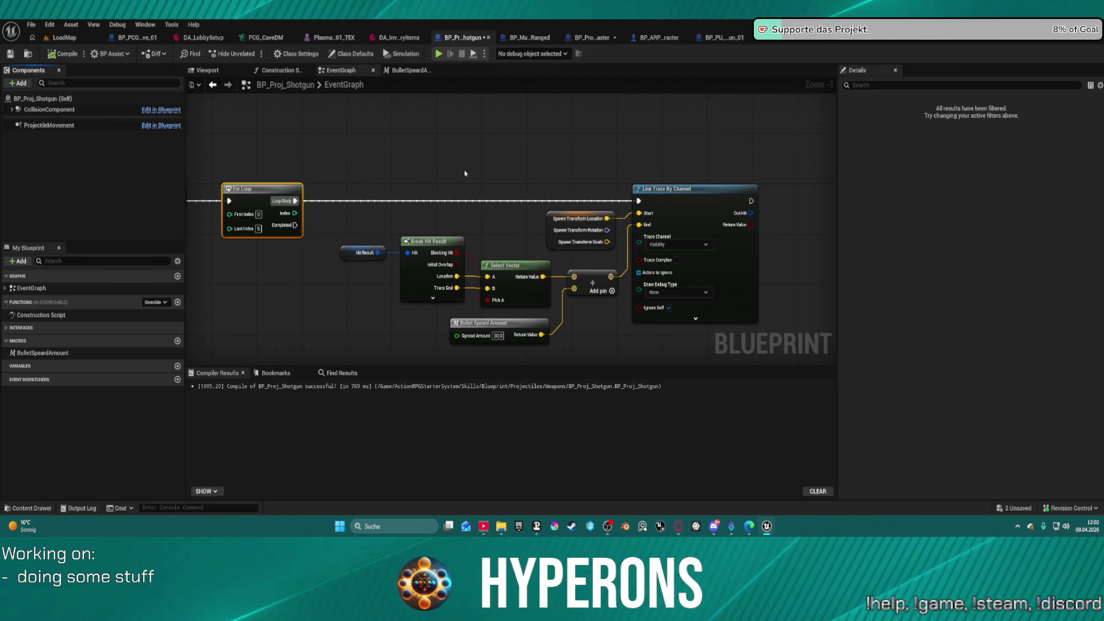
pyautogui.moveTo(426, 163)
pyautogui.mouseDown()
pyautogui.moveTo(634, 142)
pyautogui.moveTo(560, 136)
pyautogui.moveTo(515, 165)
pyautogui.moveTo(581, 166)
pyautogui.moveTo(495, 165)
pyautogui.moveTo(529, 166)
pyautogui.moveTo(232, 133)
pyautogui.mouseUp()
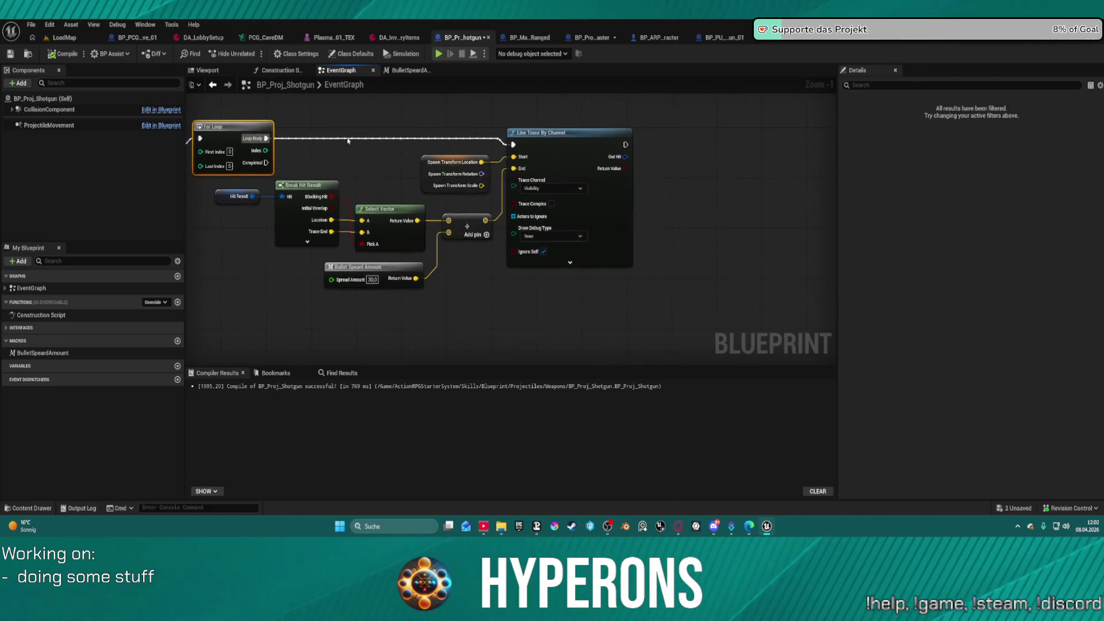
pyautogui.click(556, 150)
pyautogui.moveTo(557, 150); pyautogui.dragTo(102, 69)
pyautogui.press('F7')
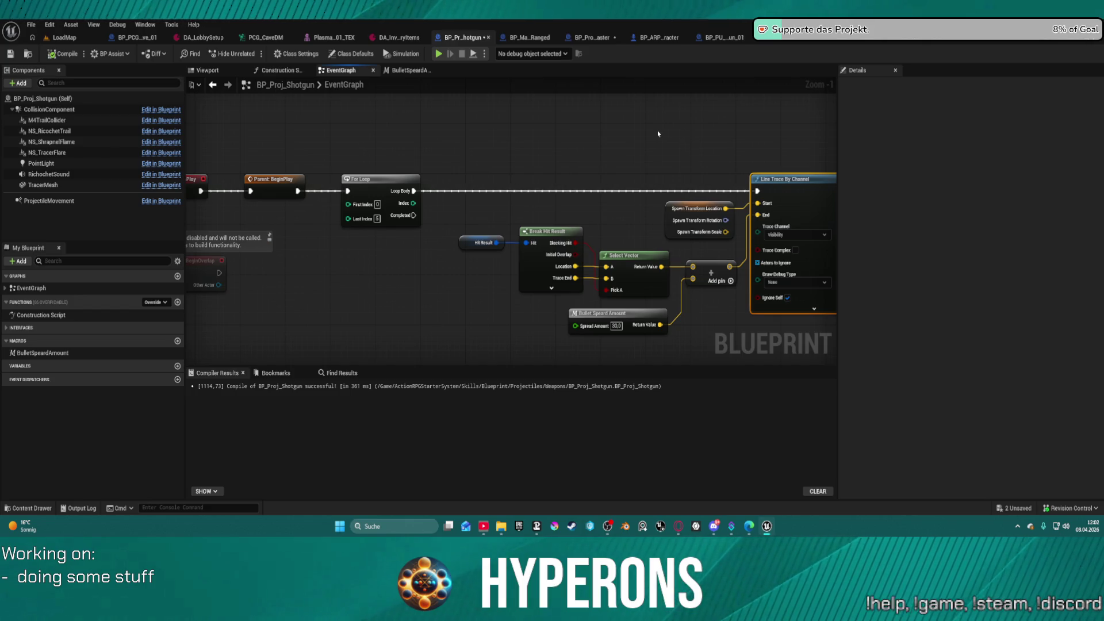
pyautogui.scroll(1, 659, 133)
pyautogui.moveTo(670, 133)
pyautogui.mouseDown()
pyautogui.moveTo(409, 128)
pyautogui.moveTo(574, 126)
pyautogui.mouseUp()
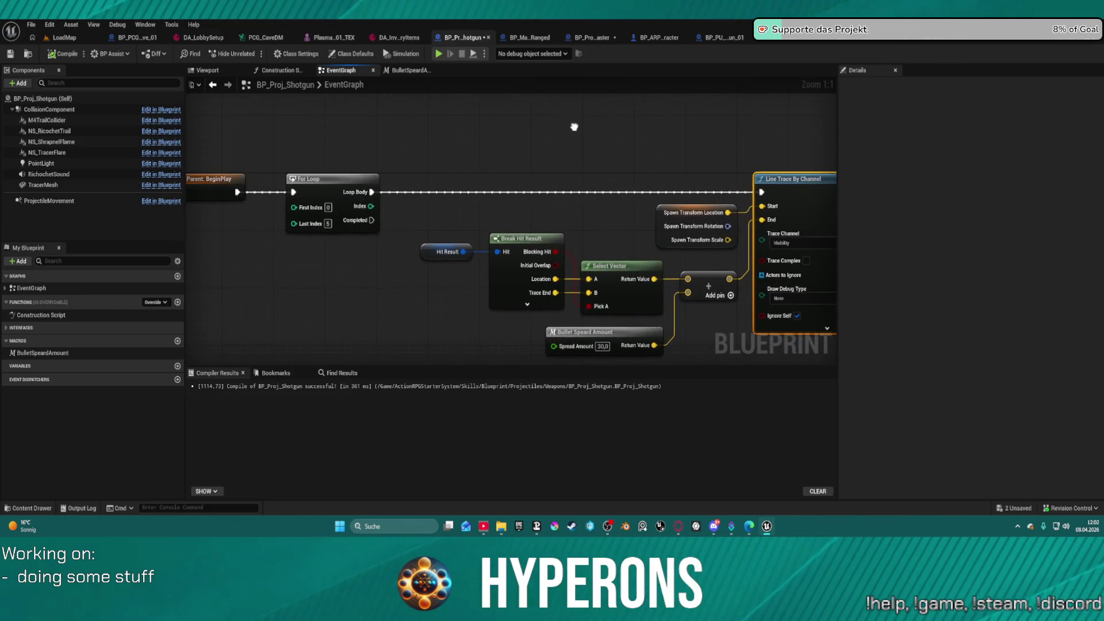
pyautogui.click(64, 38)
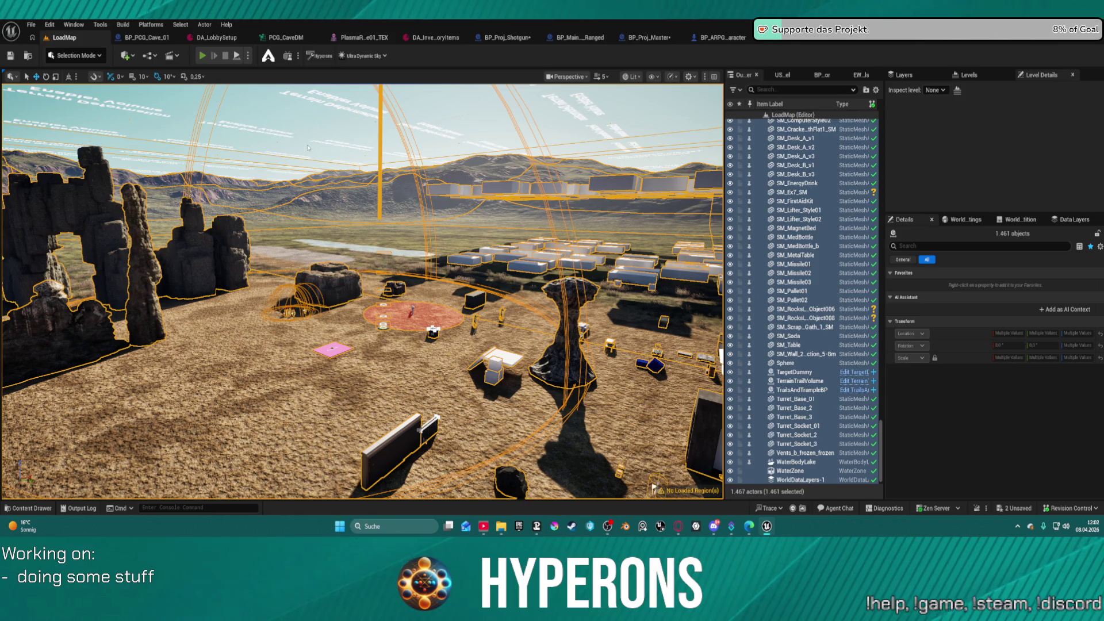
# - Attempt a Play session, cancel it over compile errors, and go back to BP_Proj_Shotgun
pyautogui.hotkey('alt', 'p')
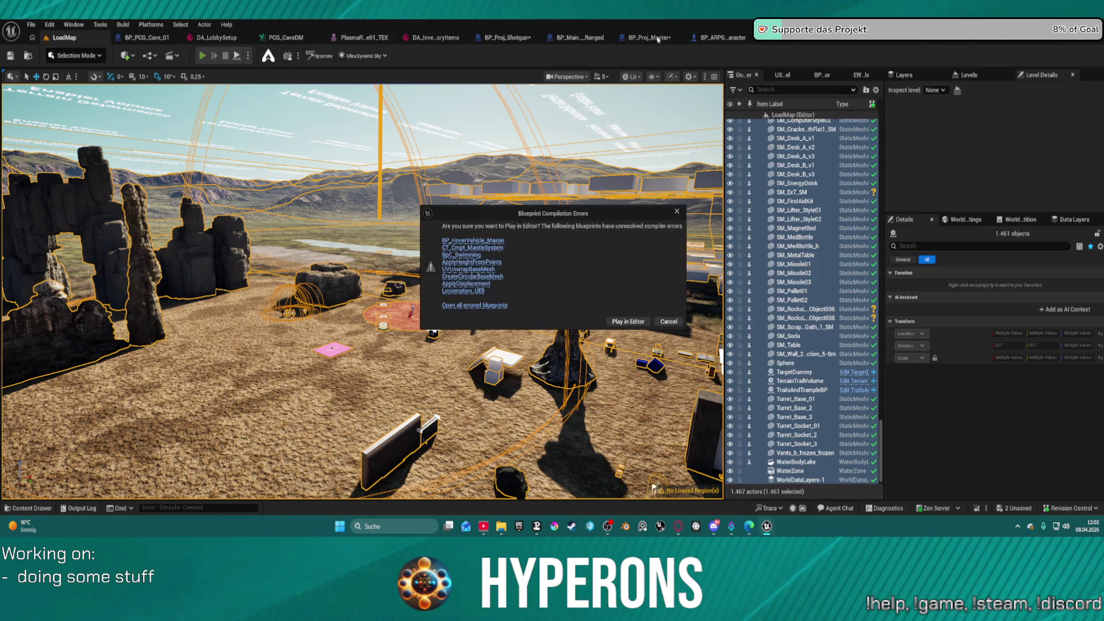
pyautogui.click(669, 322)
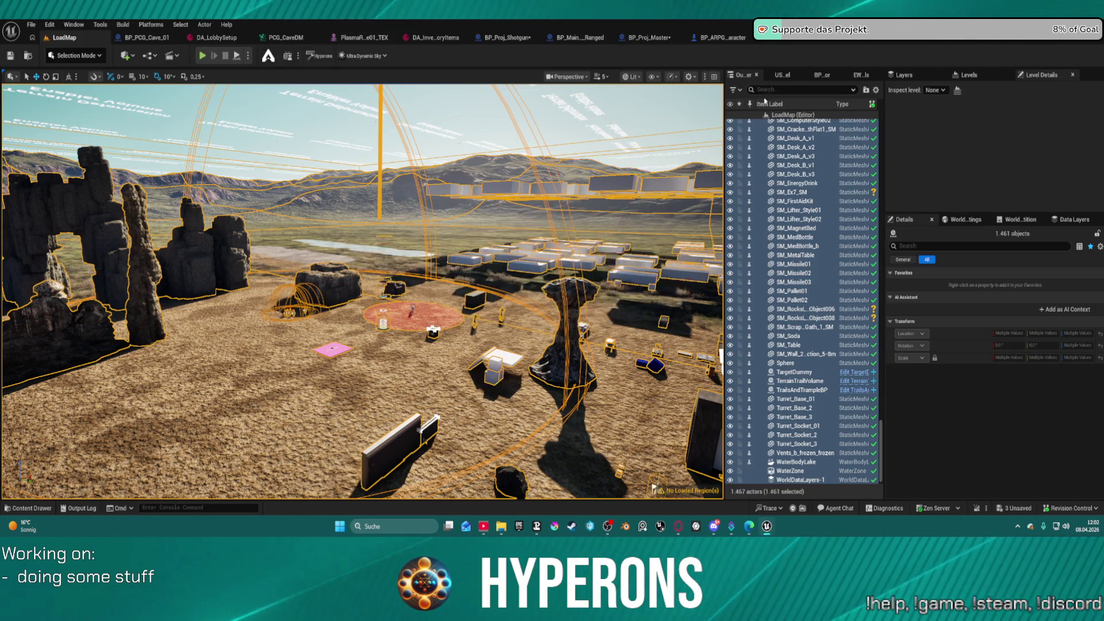
pyautogui.click(506, 37)
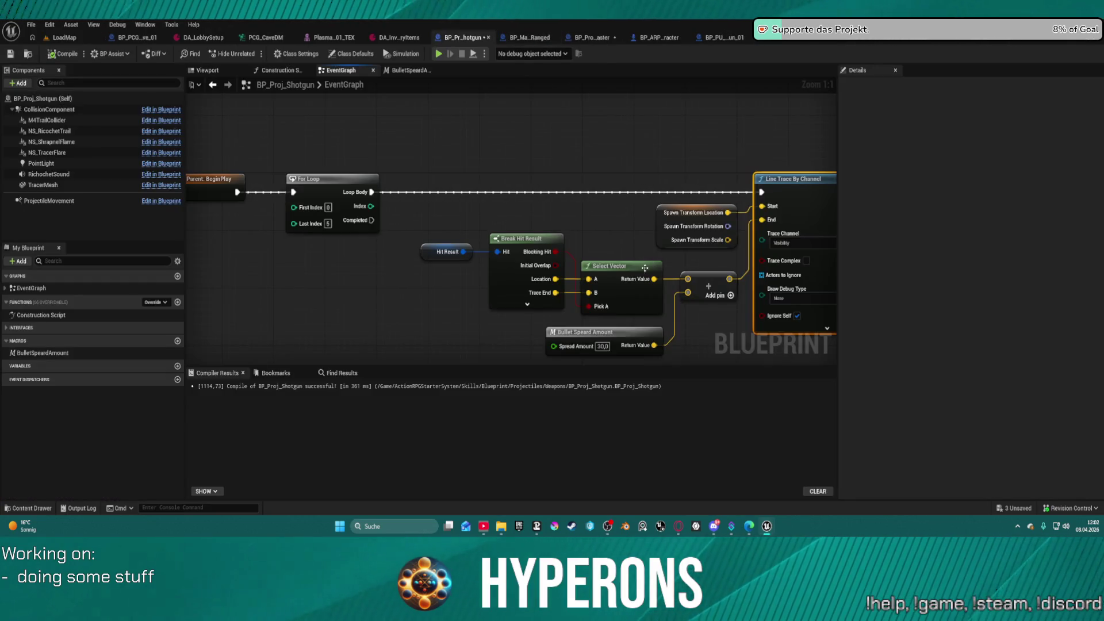
# - Set Line Trace By Channel's Draw Debug Type to For Duration and expose trace colour and draw time
pyautogui.moveTo(591, 211); pyautogui.dragTo(571, 226)
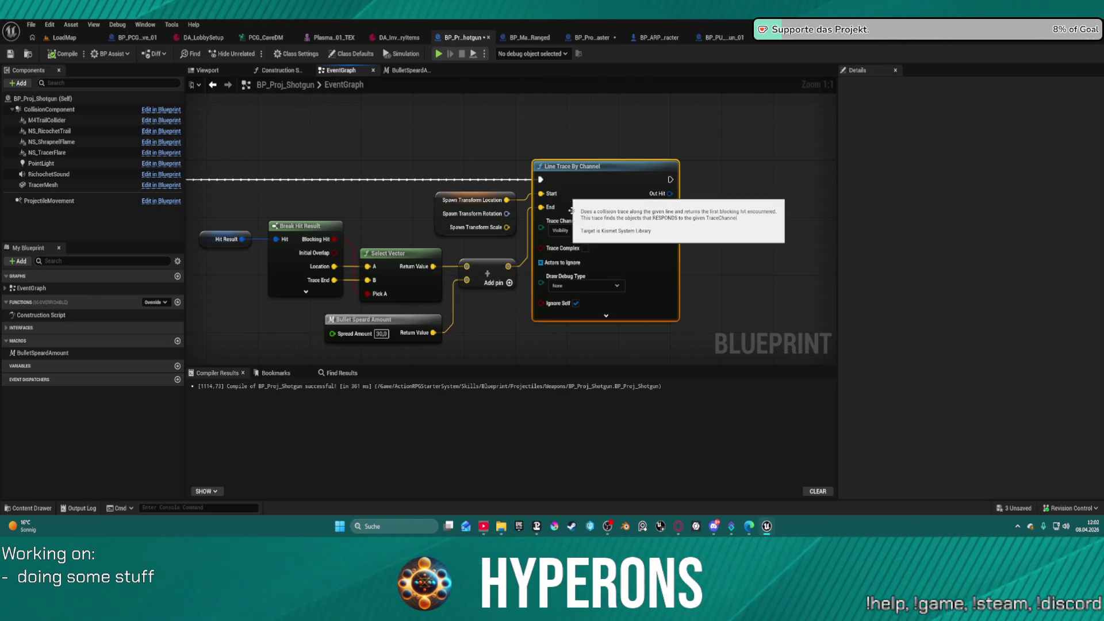
pyautogui.click(608, 286)
pyautogui.click(598, 316)
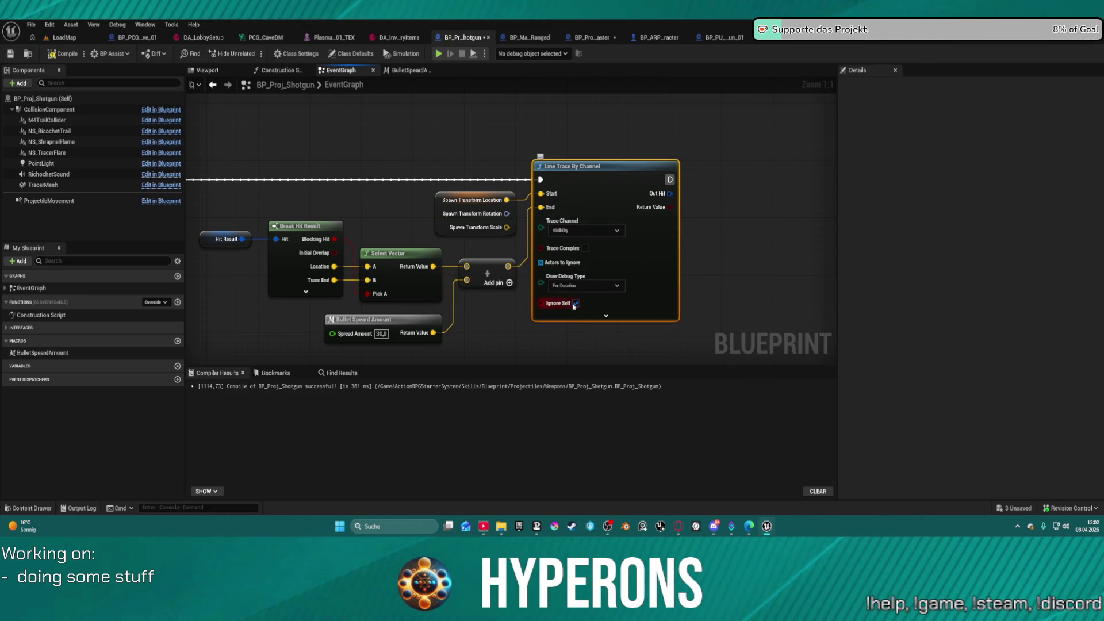
pyautogui.click(606, 312)
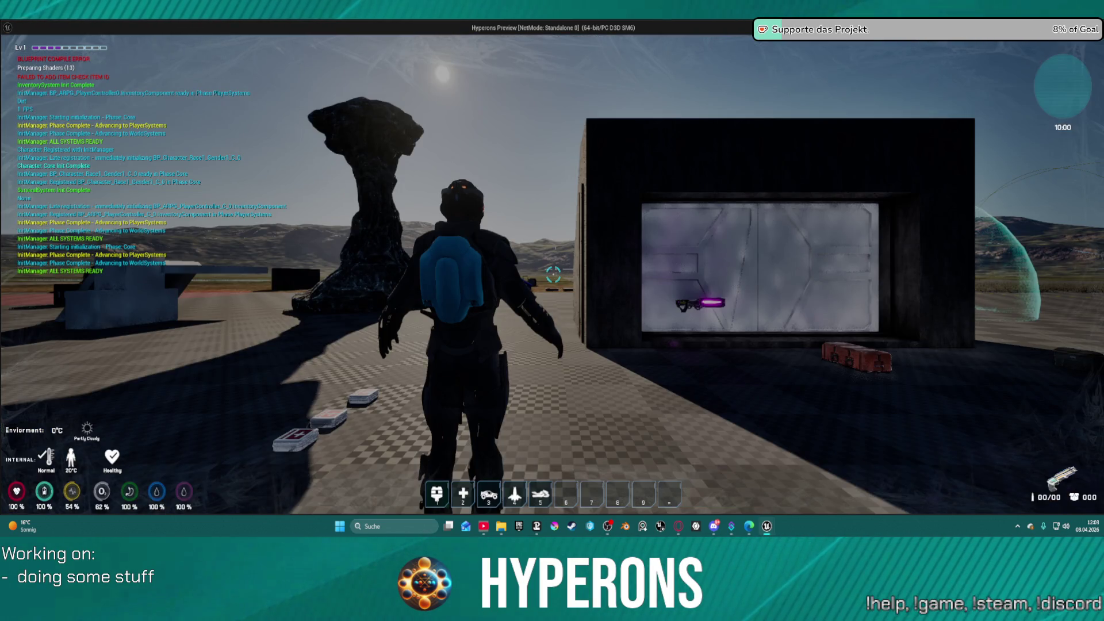
# - Walk to the DEV_ResContainer, open its loot and inventory, then close them
pyautogui.press('w')
pyautogui.press('w')
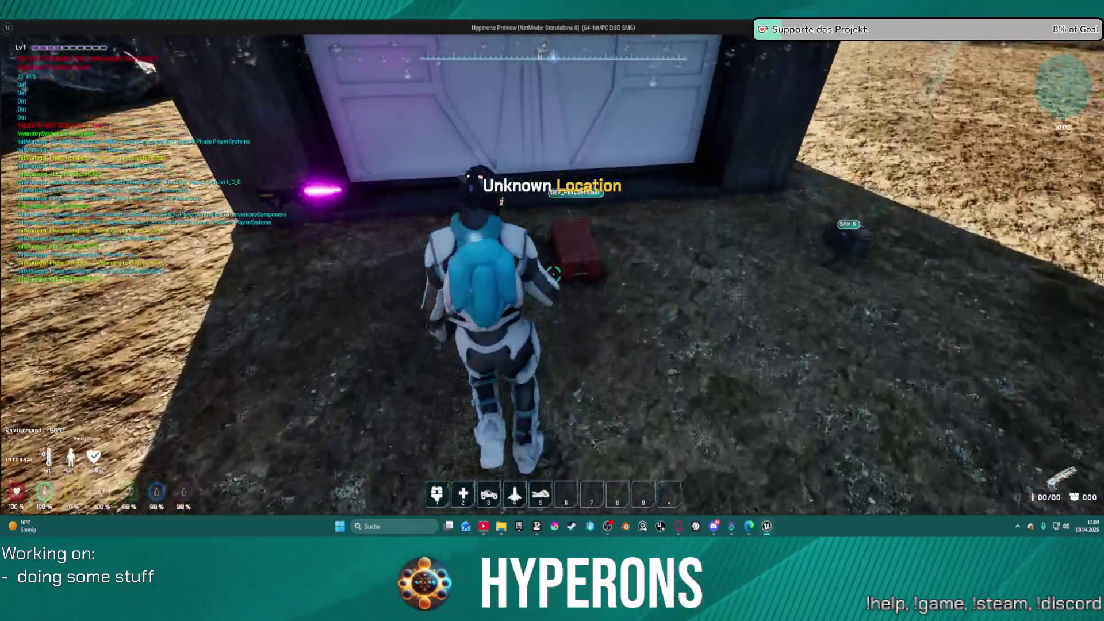
pyautogui.press('f')
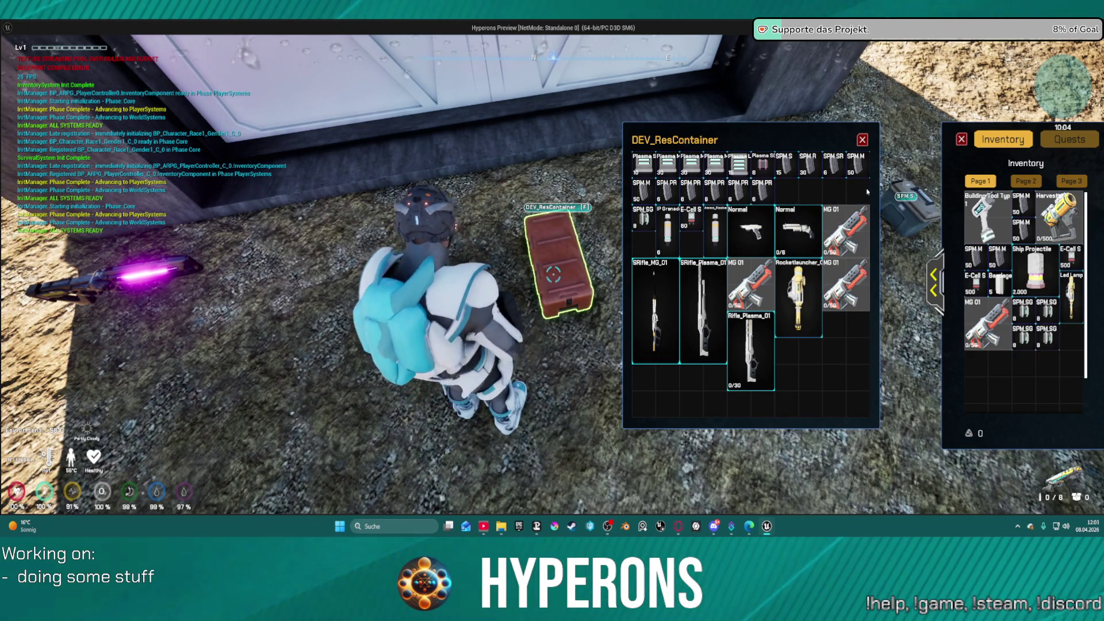
pyautogui.press('Escape')
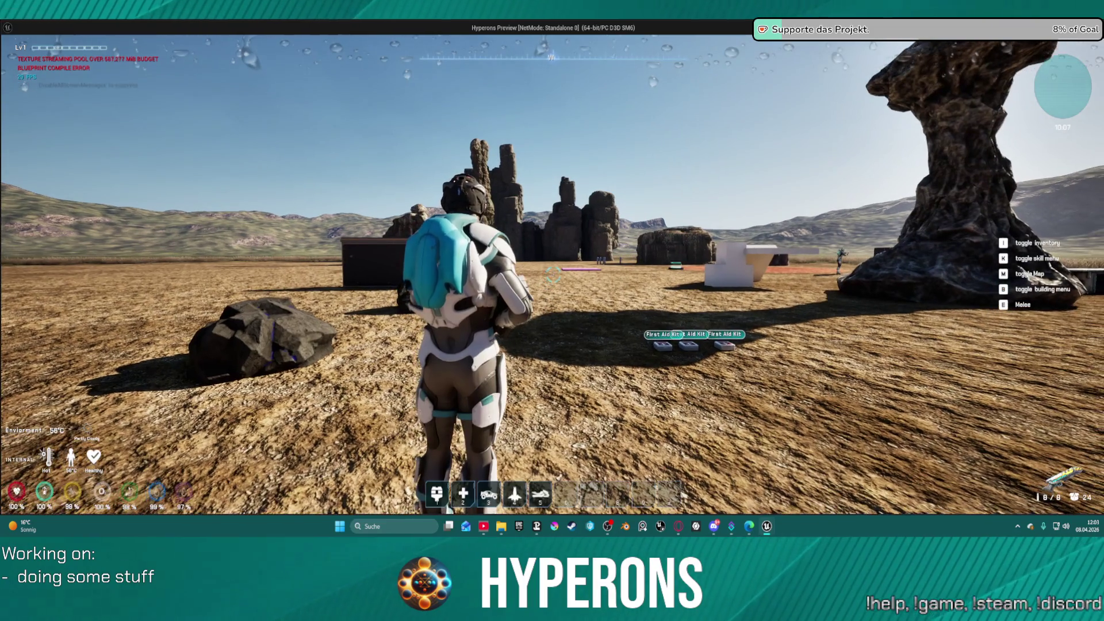
# - Fire the shotgun at the hangar and wall to see green debug traces, then stop playing
pyautogui.press('a')
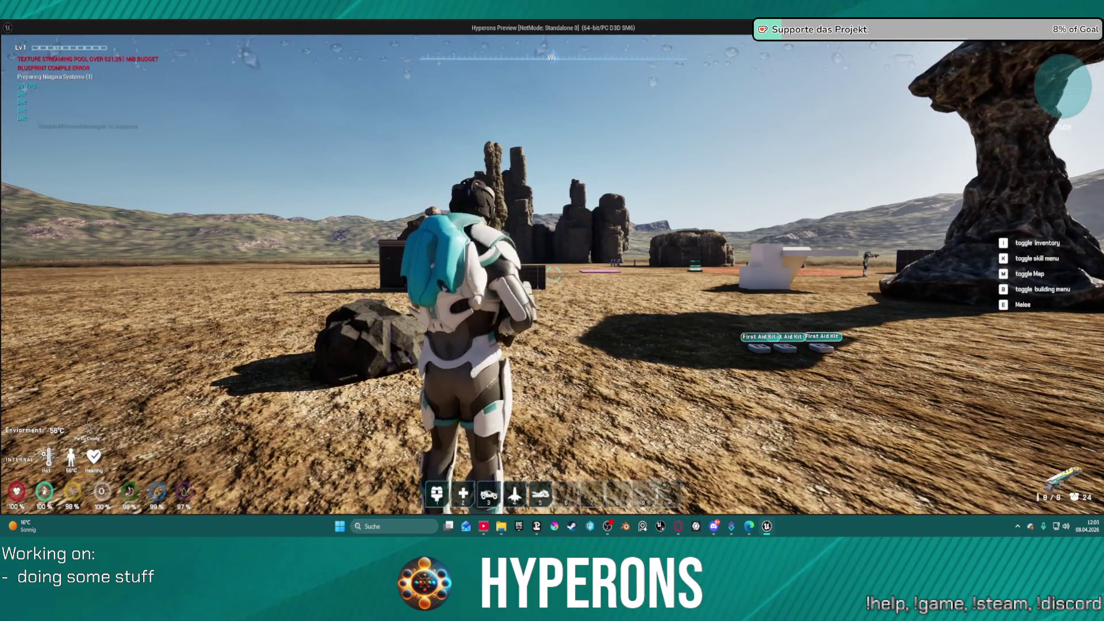
pyautogui.press('a')
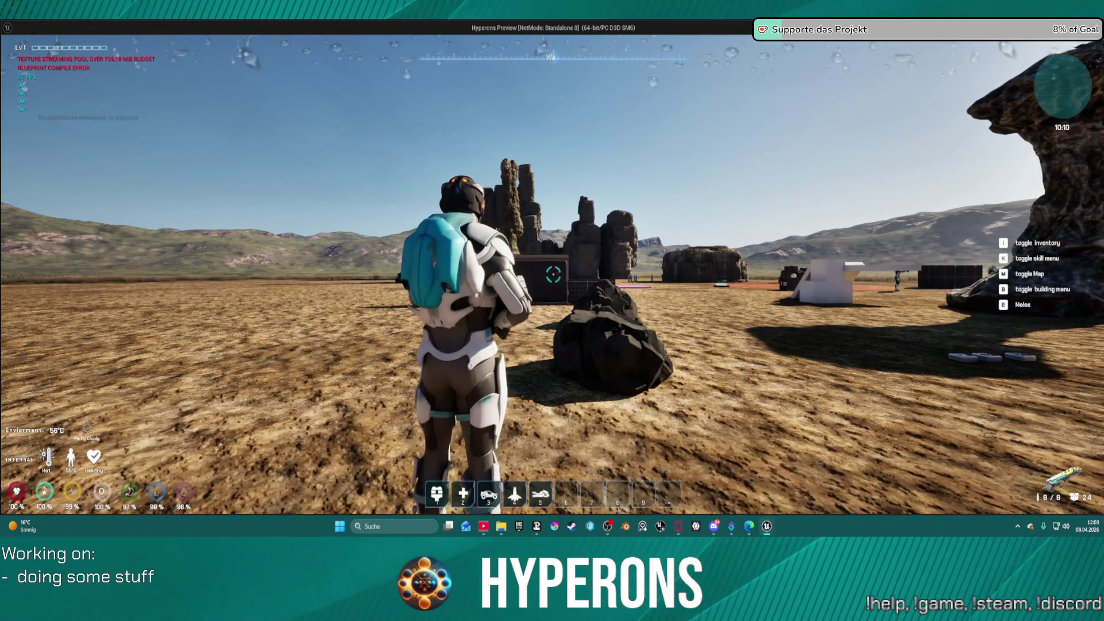
pyautogui.press('a')
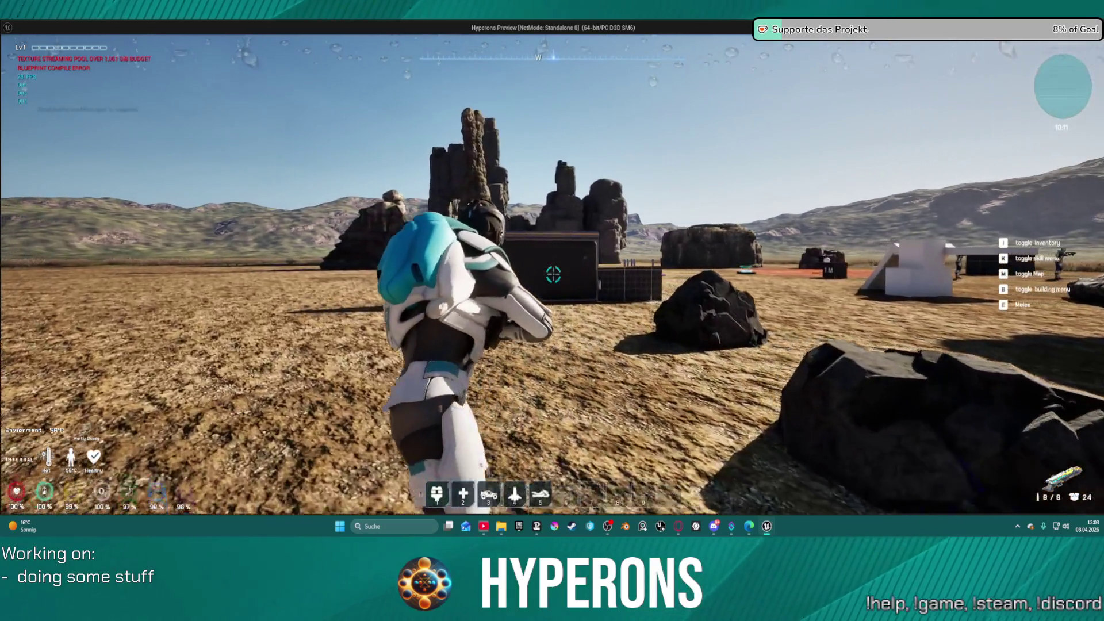
pyautogui.click(553, 274)
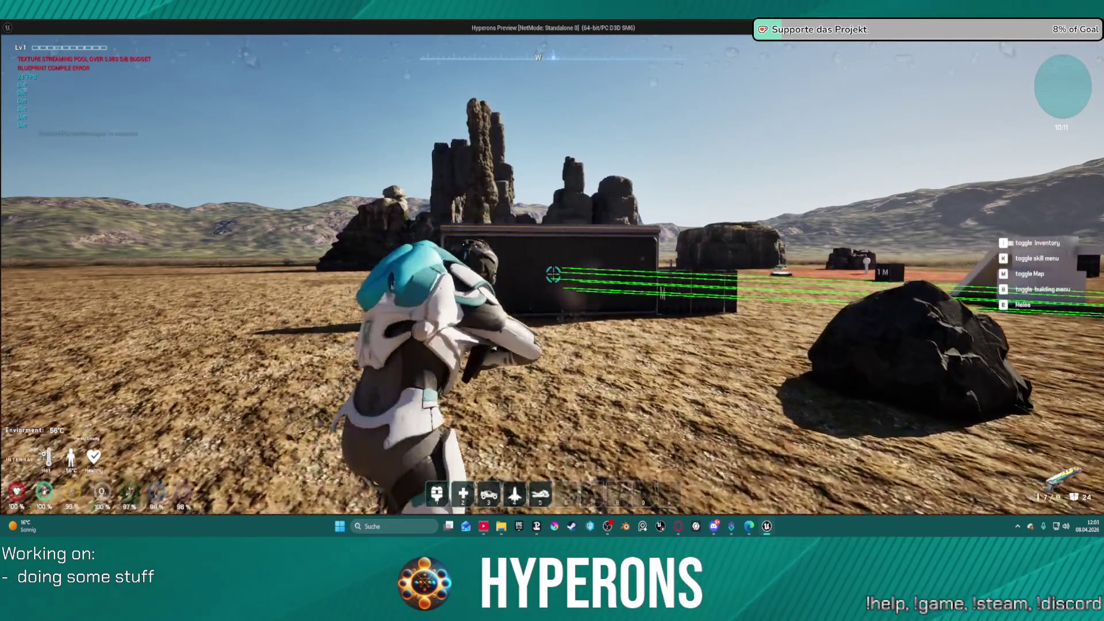
pyautogui.press('s')
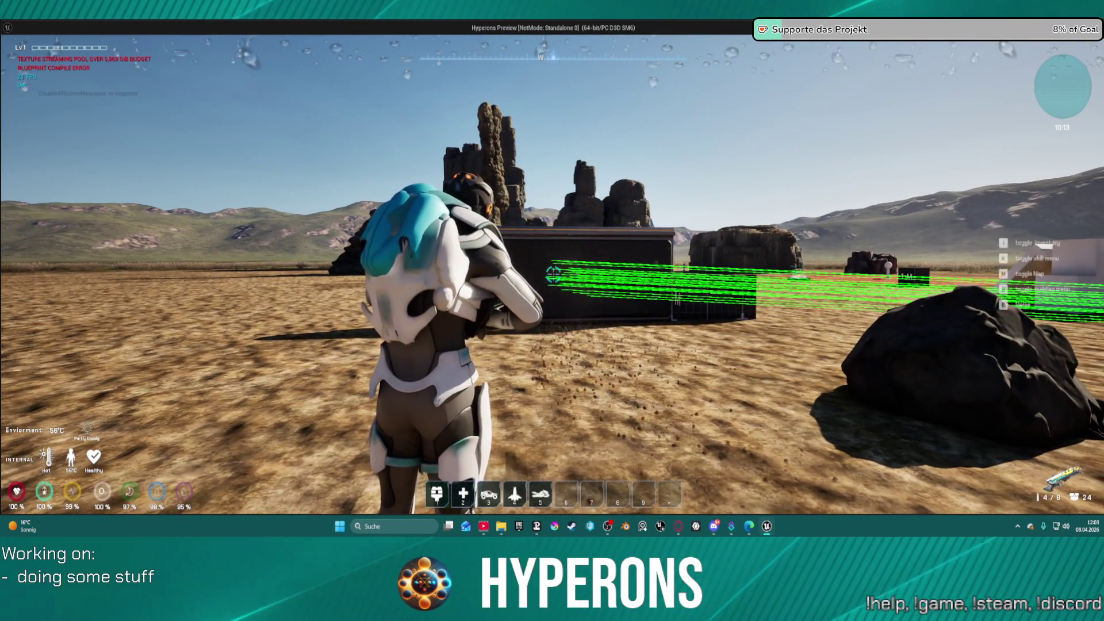
pyautogui.click(553, 274)
pyautogui.press('w')
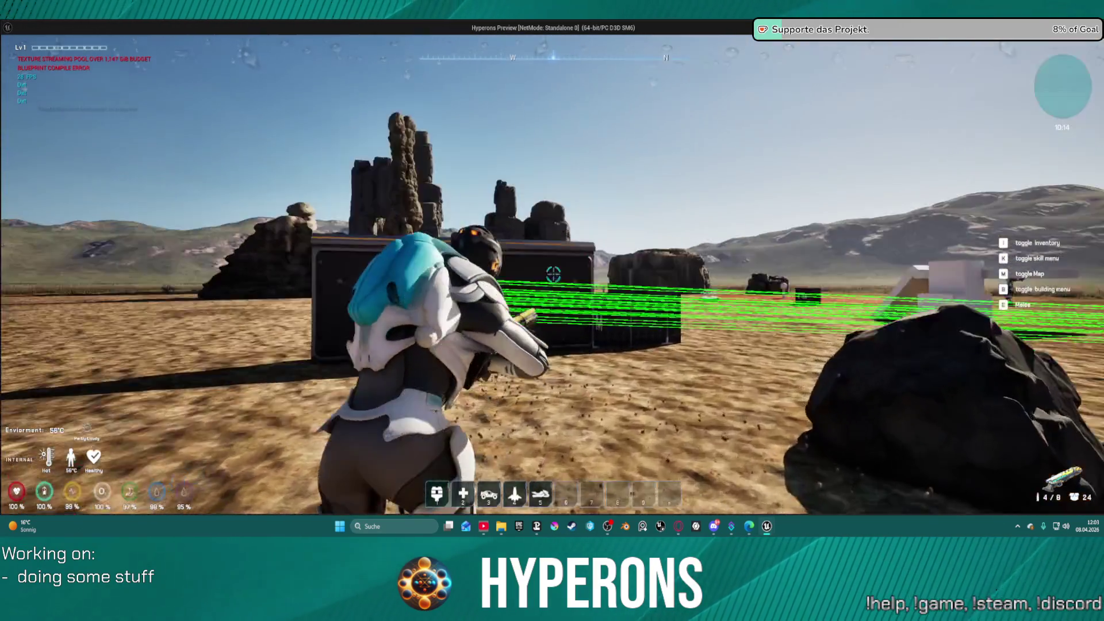
pyautogui.press('w')
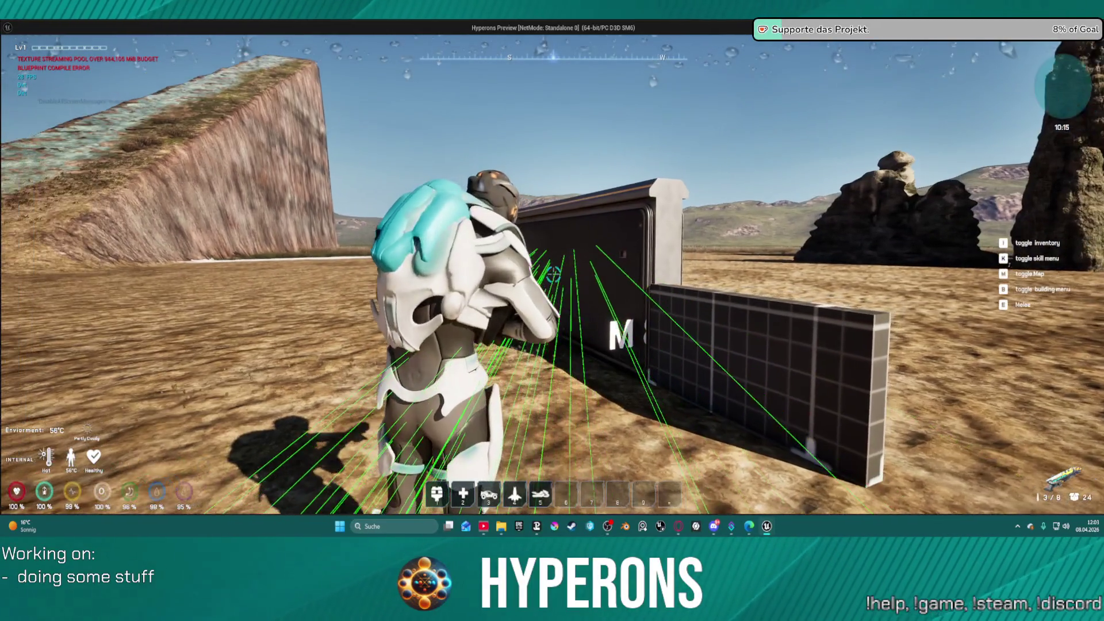
pyautogui.click(553, 274)
pyautogui.press('Escape')
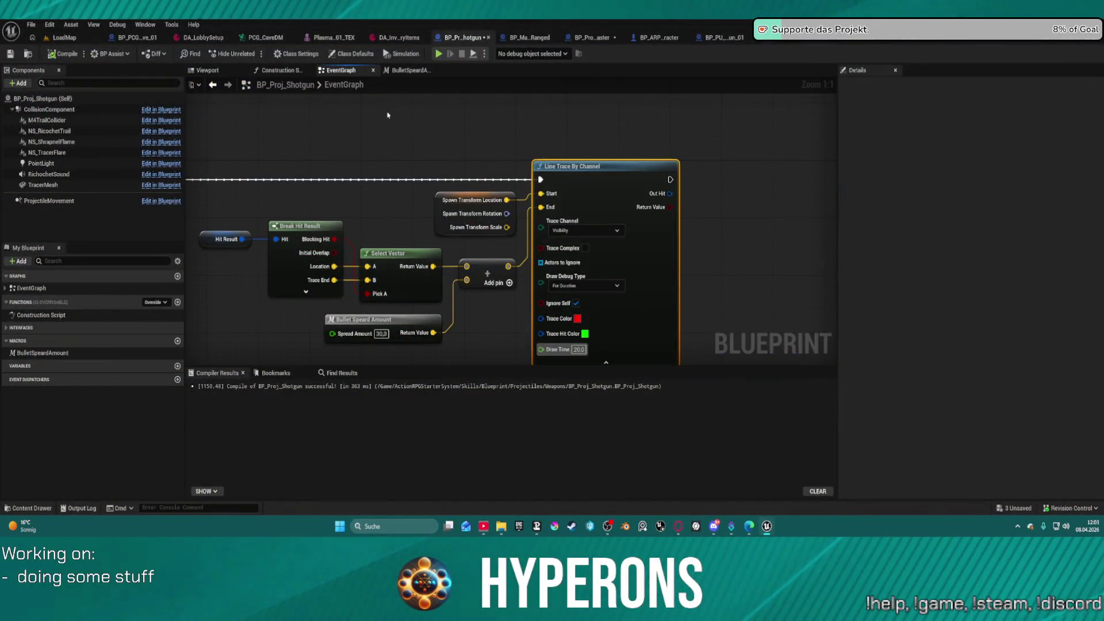
# - Add a Muzzle getter, split its struct pin, and wire Muzzle Location into the line trace Start
pyautogui.scroll(2, 507, 165)
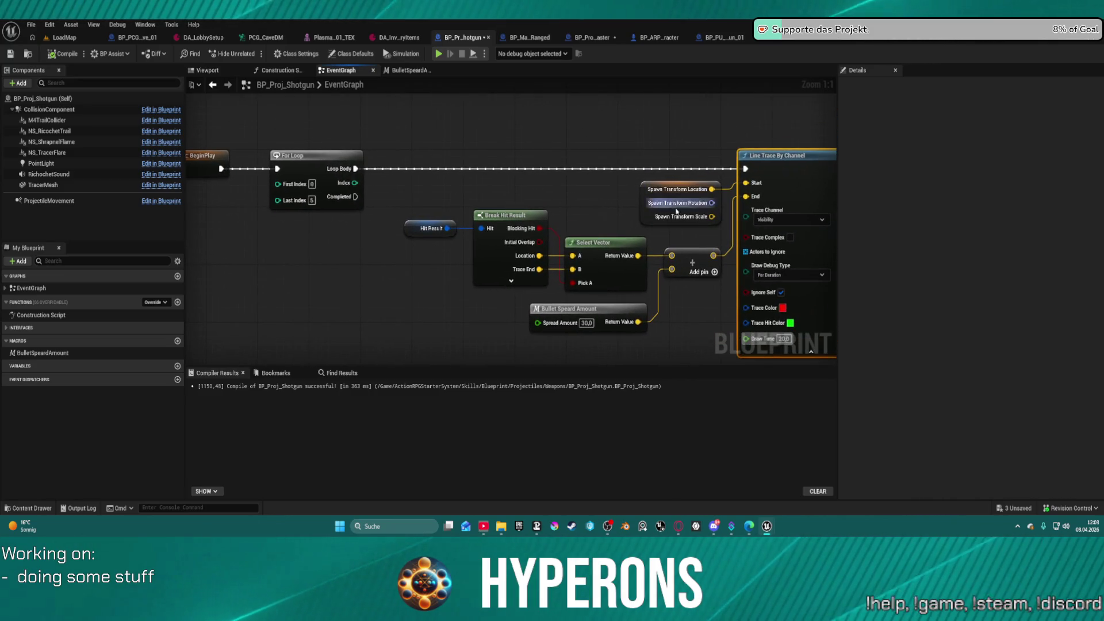
pyautogui.moveTo(644, 194); pyautogui.dragTo(506, 111)
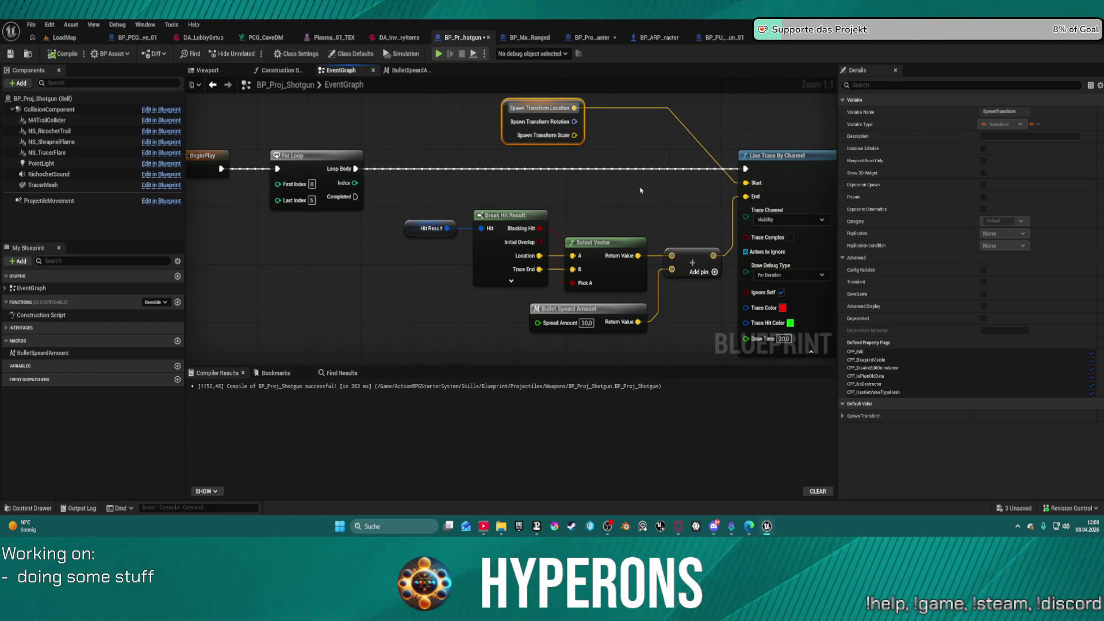
pyautogui.rightClick(575, 187)
pyautogui.write('Muzzle')
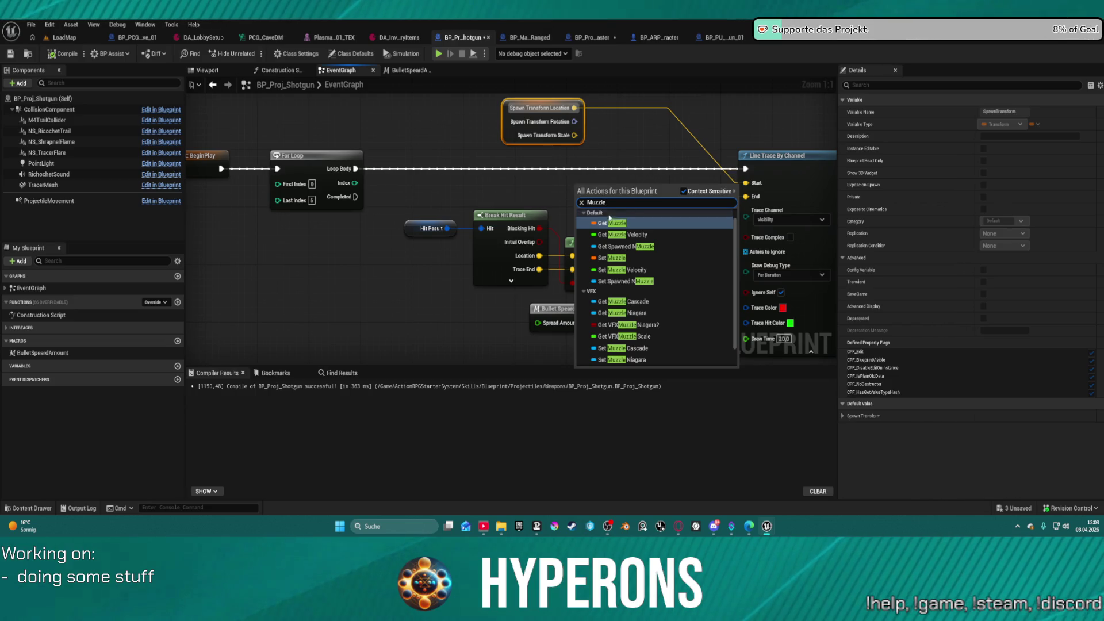
pyautogui.click(612, 223)
pyautogui.rightClick(615, 188)
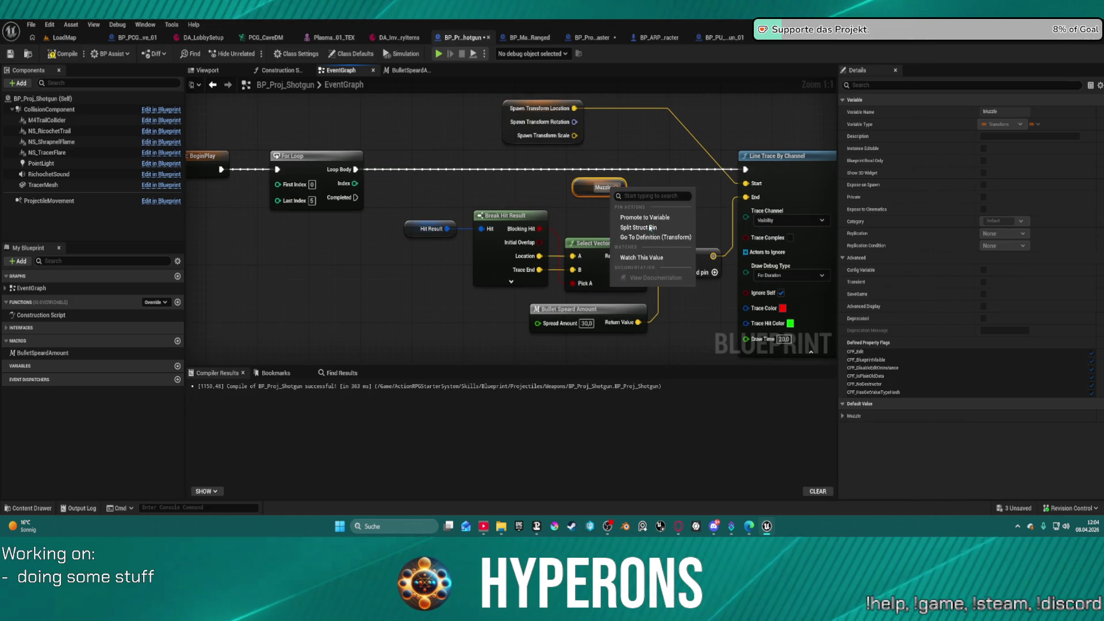
pyautogui.click(650, 237)
pyautogui.moveTo(622, 187); pyautogui.dragTo(745, 183)
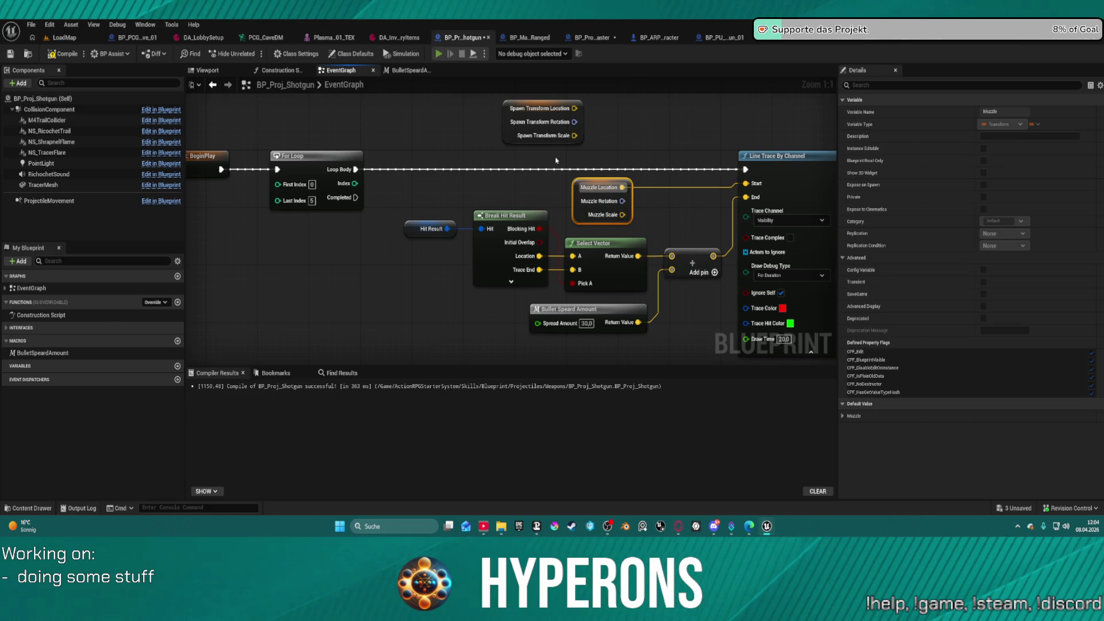
pyautogui.hotkey('alt', 'Tab')
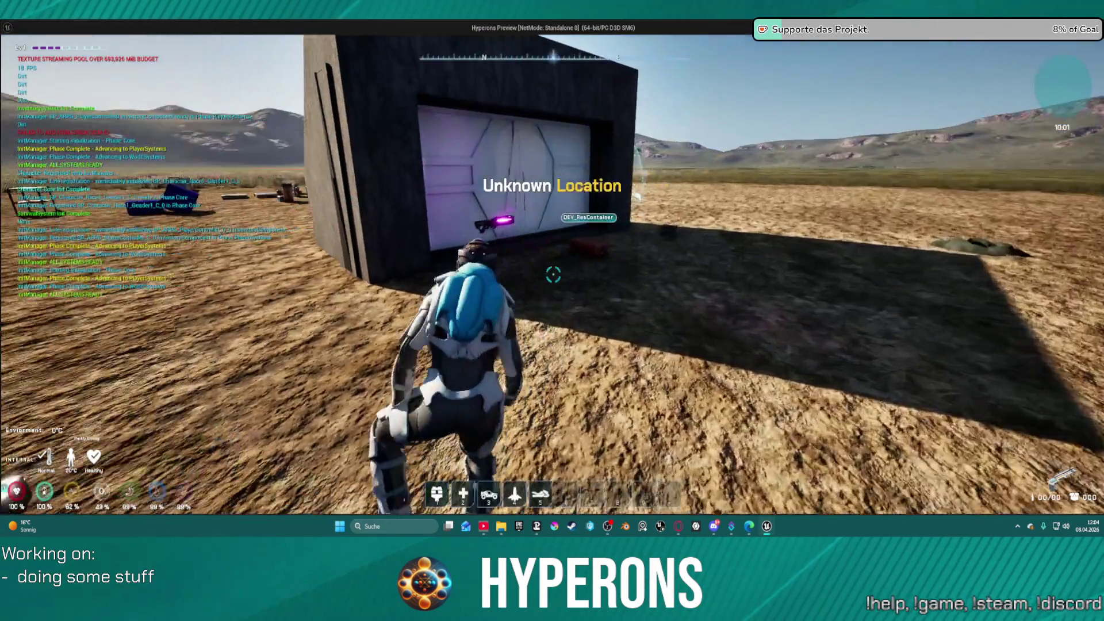
# - Open the red container, equip the shotgun, and take two SPM SG magazines
pyautogui.press('w')
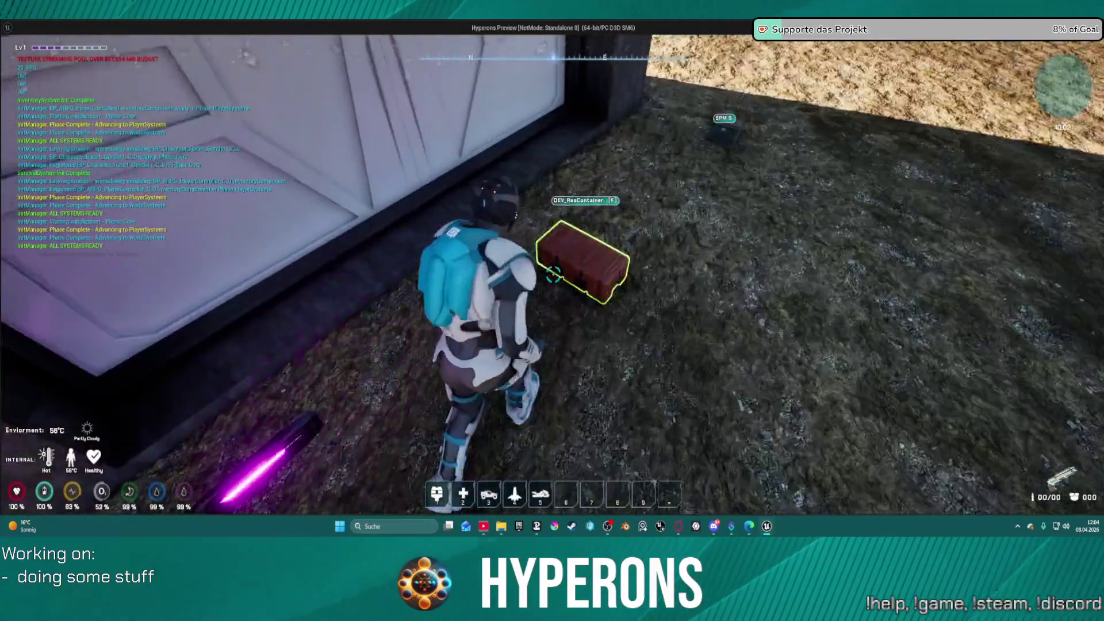
pyautogui.press('f')
pyautogui.doubleClick(845, 348)
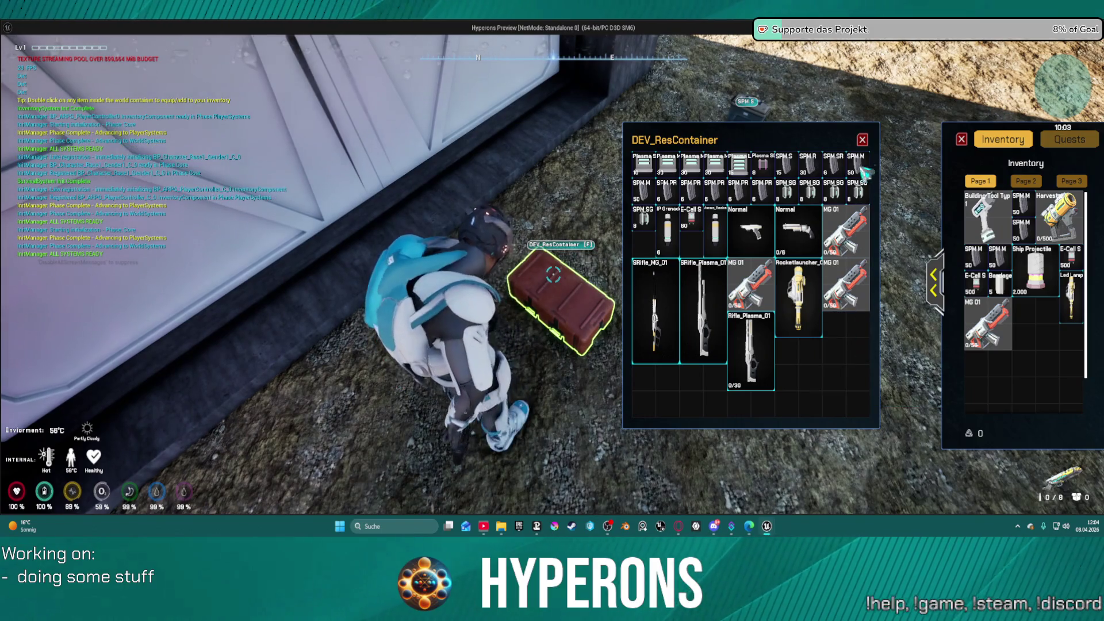
pyautogui.doubleClick(805, 191)
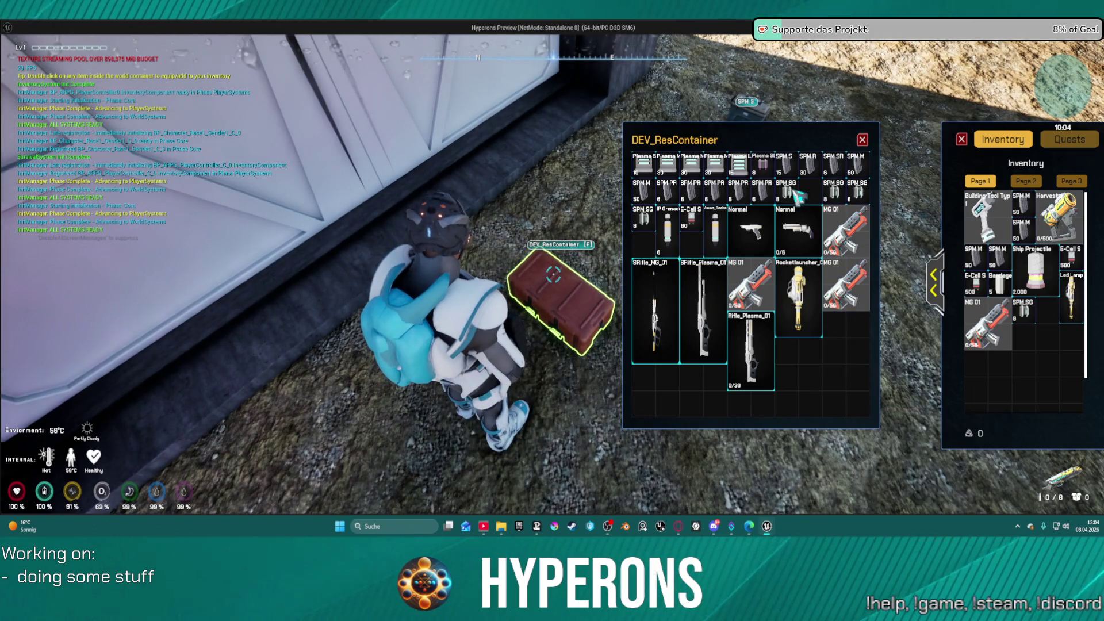
pyautogui.doubleClick(855, 192)
pyautogui.click(863, 140)
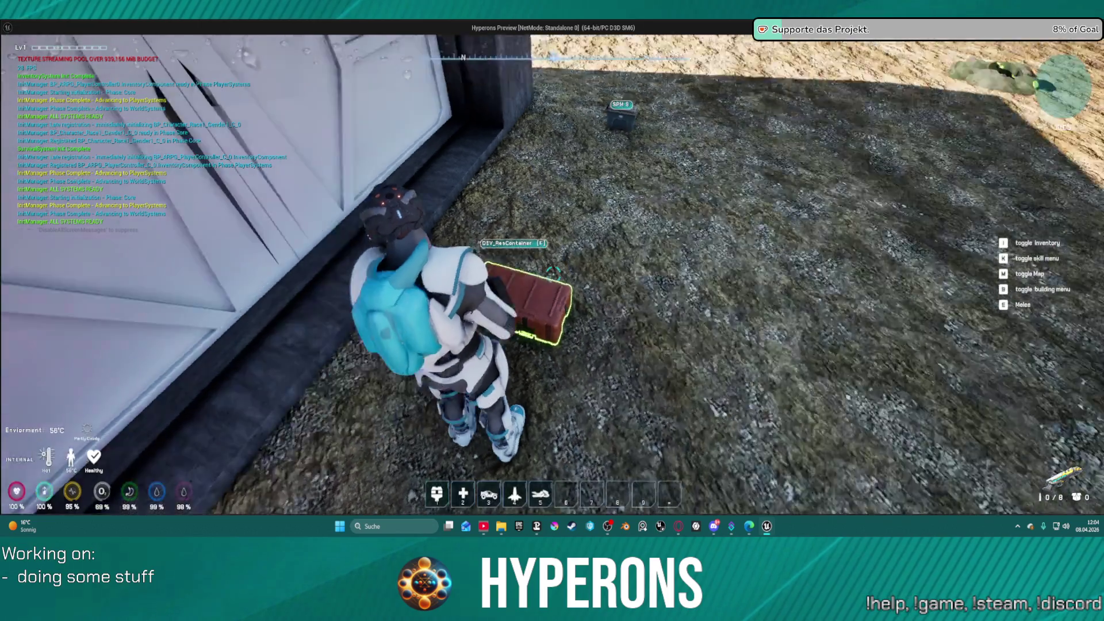
# - Reload and fire two shotgun blasts toward the rocks, then exit the game to the editor
pyautogui.press('w')
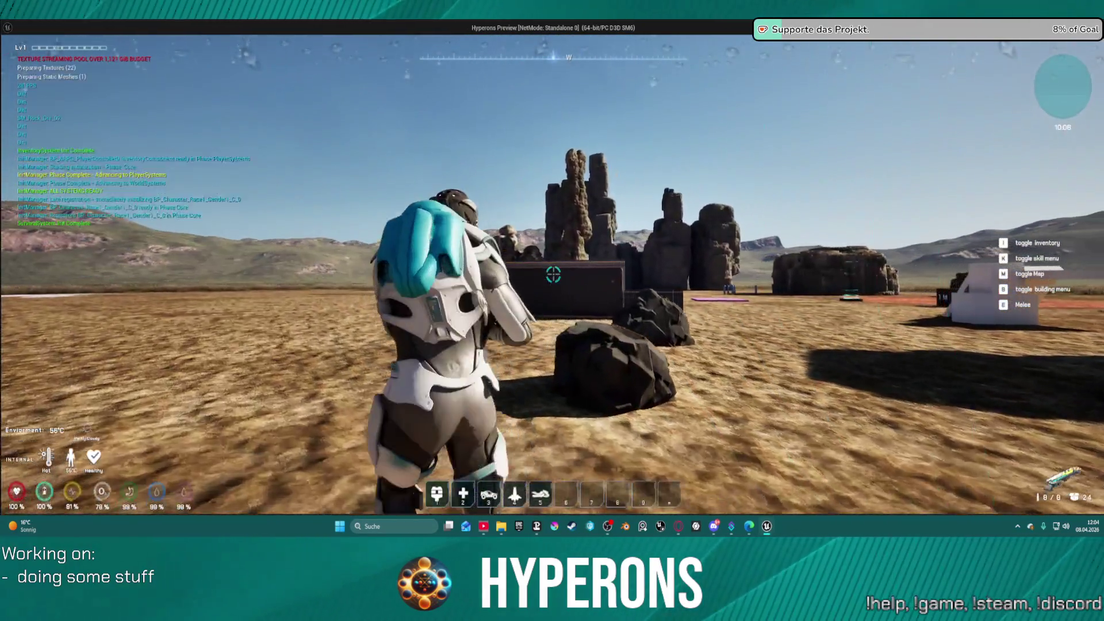
pyautogui.click(553, 274)
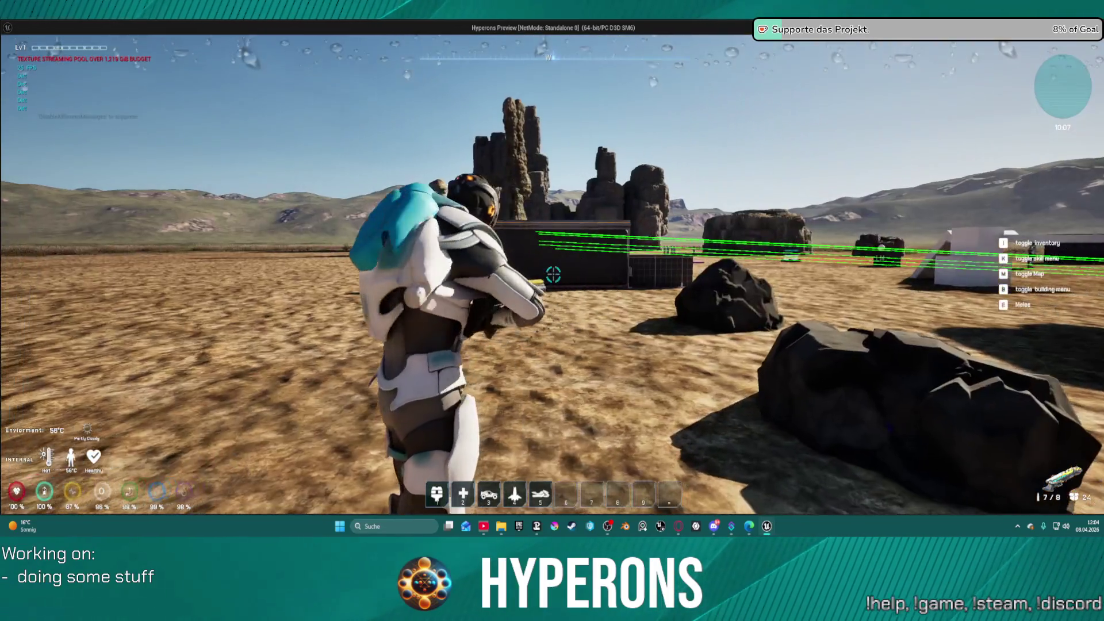
pyautogui.click(553, 274)
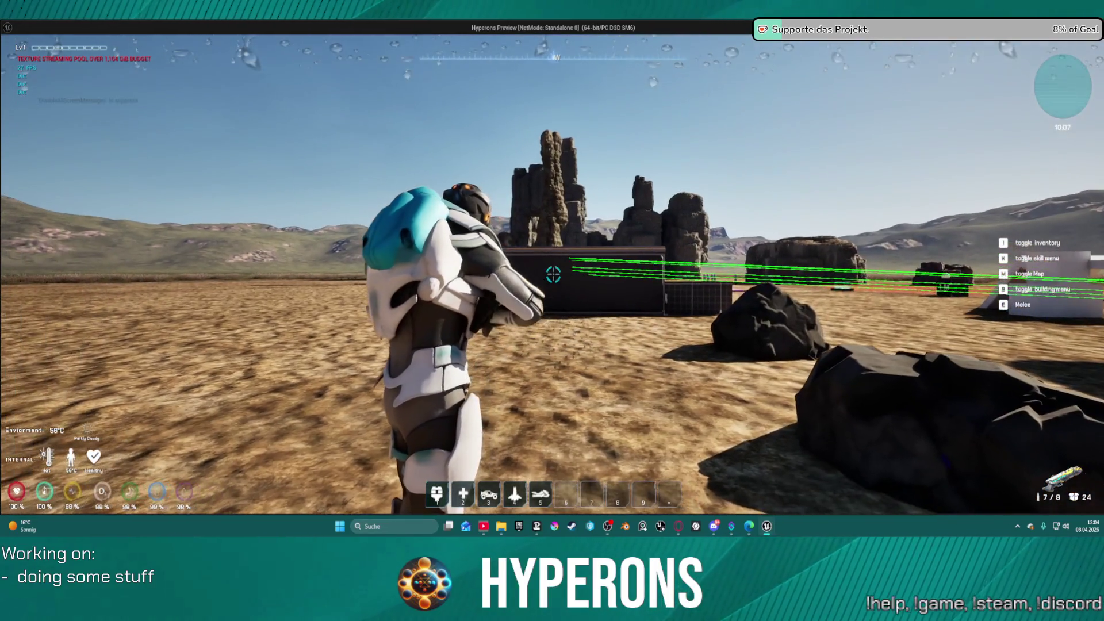
pyautogui.press('w')
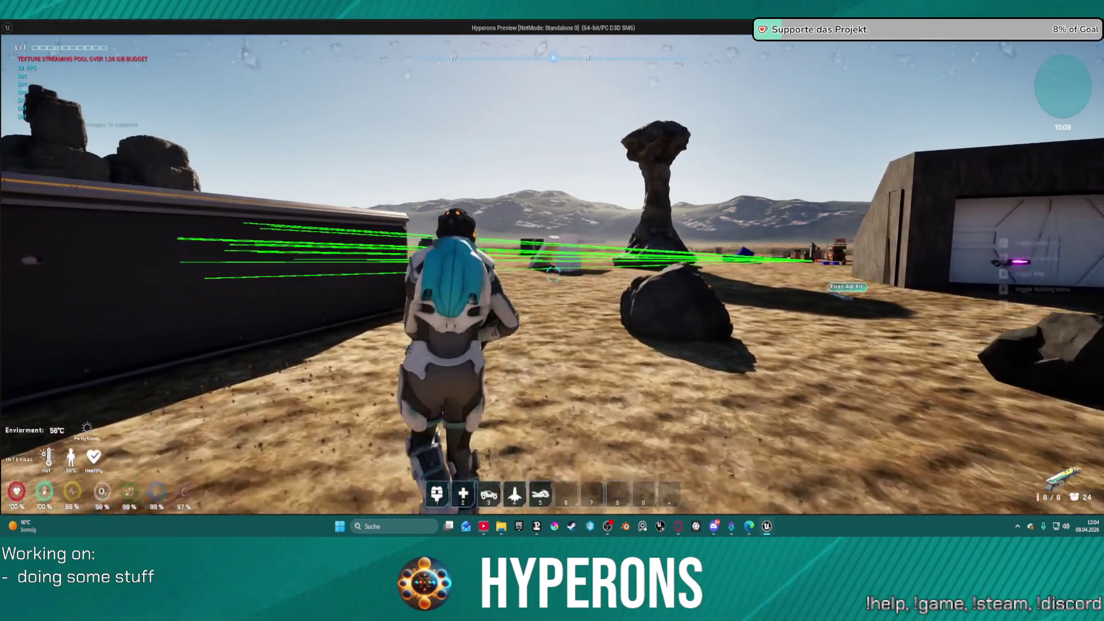
pyautogui.press('Escape')
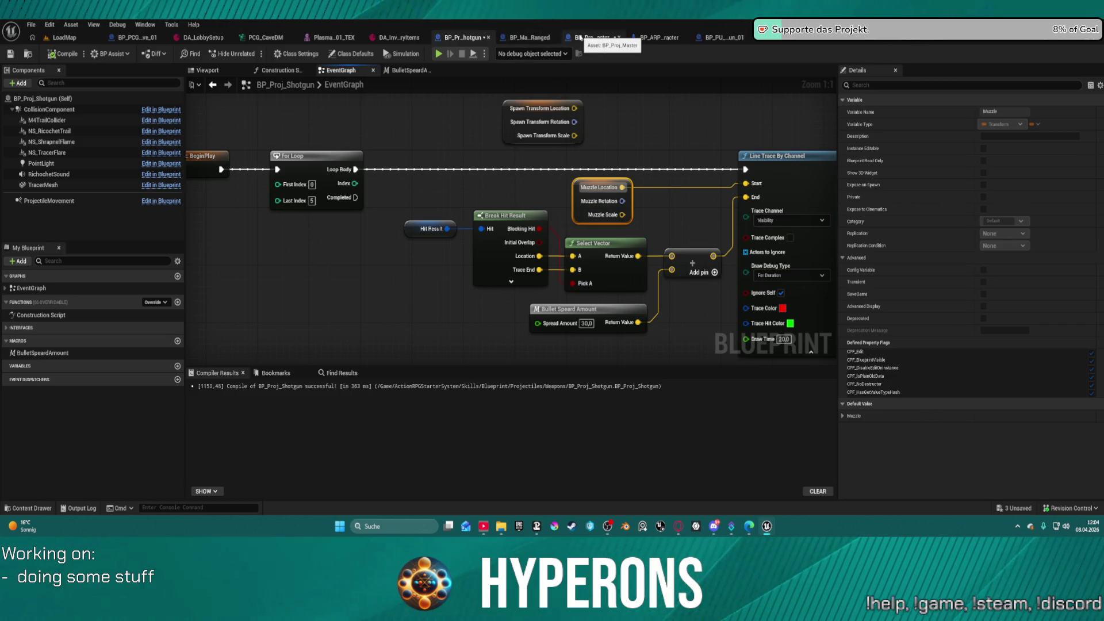
pyautogui.click(592, 41)
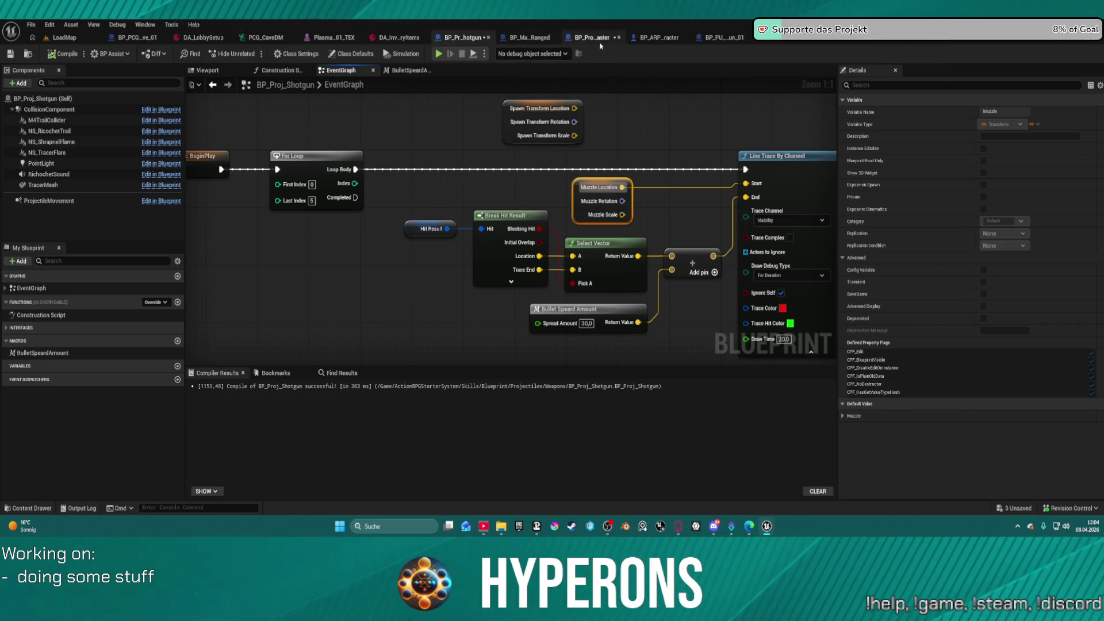
pyautogui.click(651, 39)
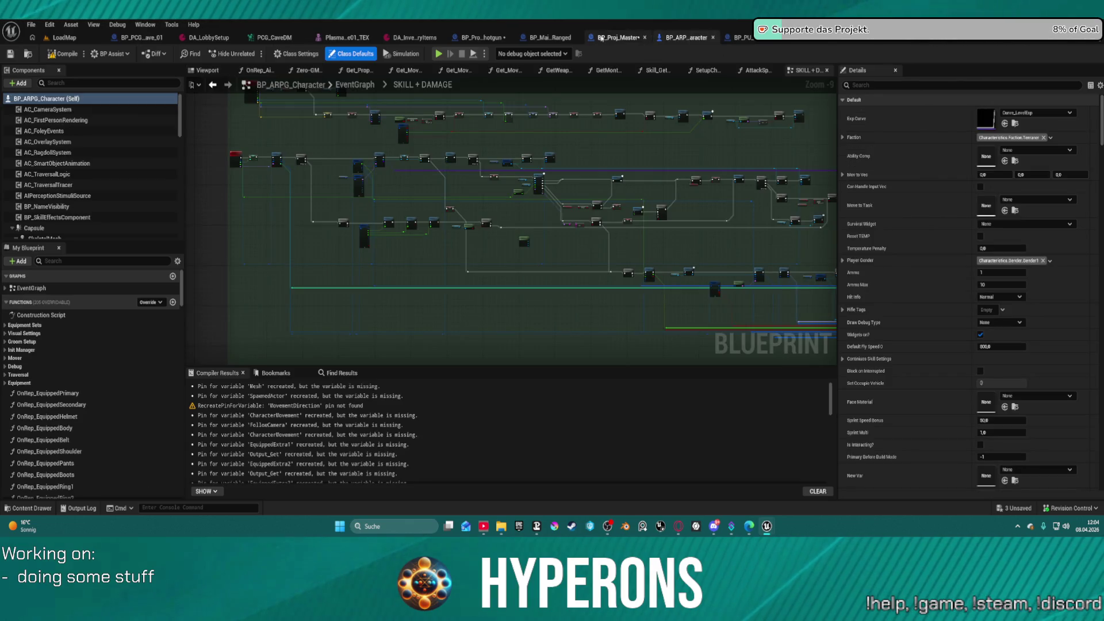
pyautogui.click(602, 38)
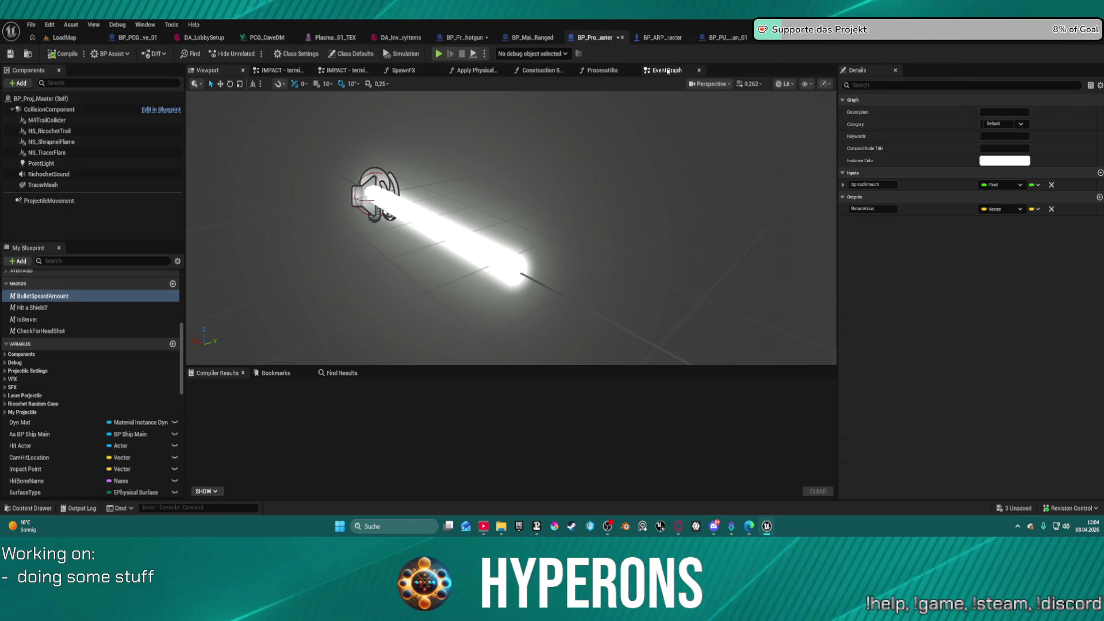
pyautogui.click(668, 71)
pyautogui.scroll(-2, 489, 166)
pyautogui.scroll(6, 408, 219)
pyautogui.moveTo(409, 219); pyautogui.dragTo(609, 213)
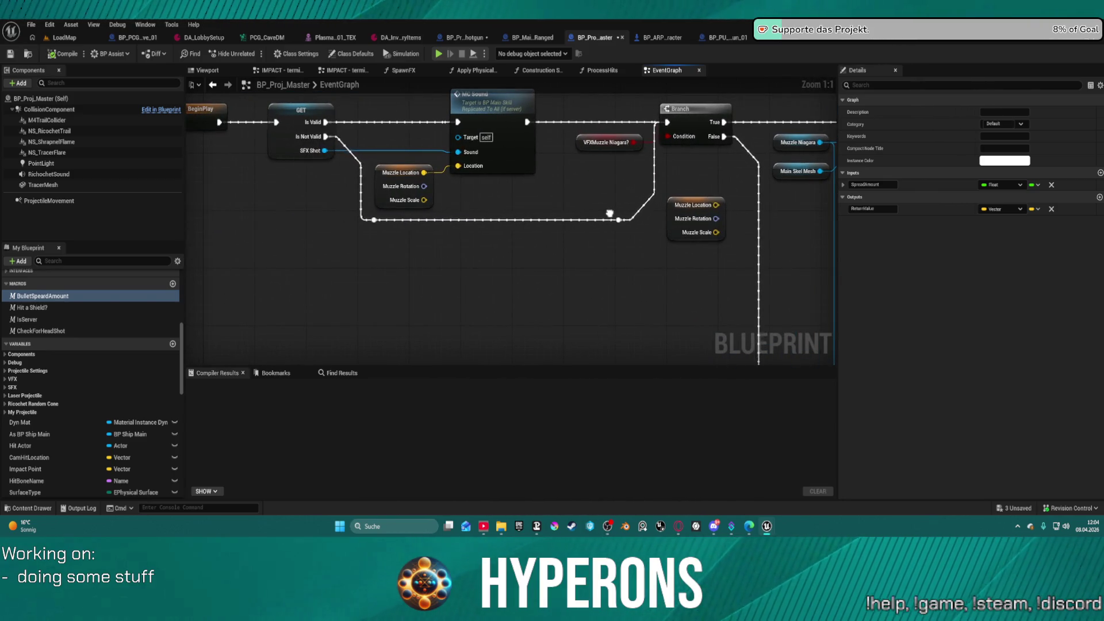
pyautogui.moveTo(470, 211)
pyautogui.mouseDown()
pyautogui.moveTo(657, 211)
pyautogui.moveTo(846, 245)
pyautogui.mouseUp()
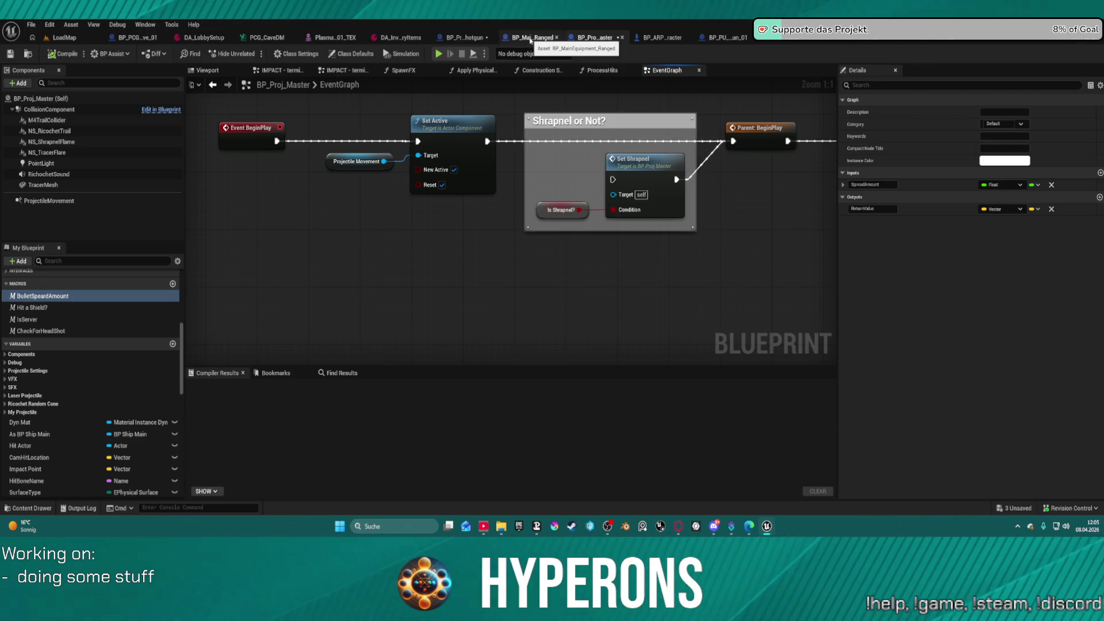
pyautogui.click(464, 39)
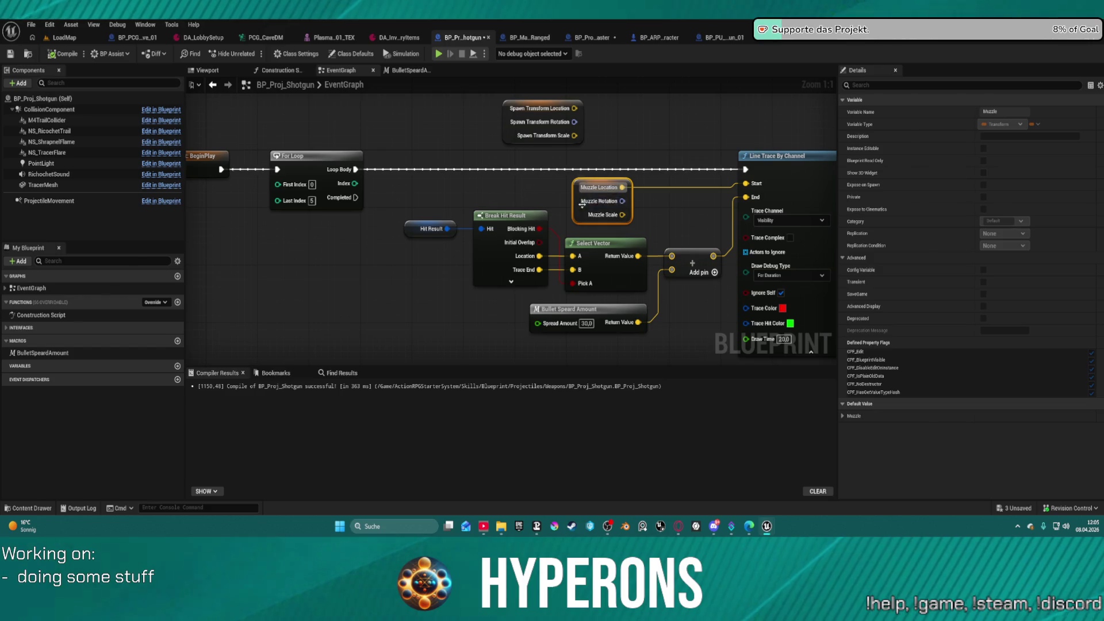
# - Delete the Muzzle node and search for a location node, undoing an accidental Add Actor World Offset
pyautogui.press('Delete')
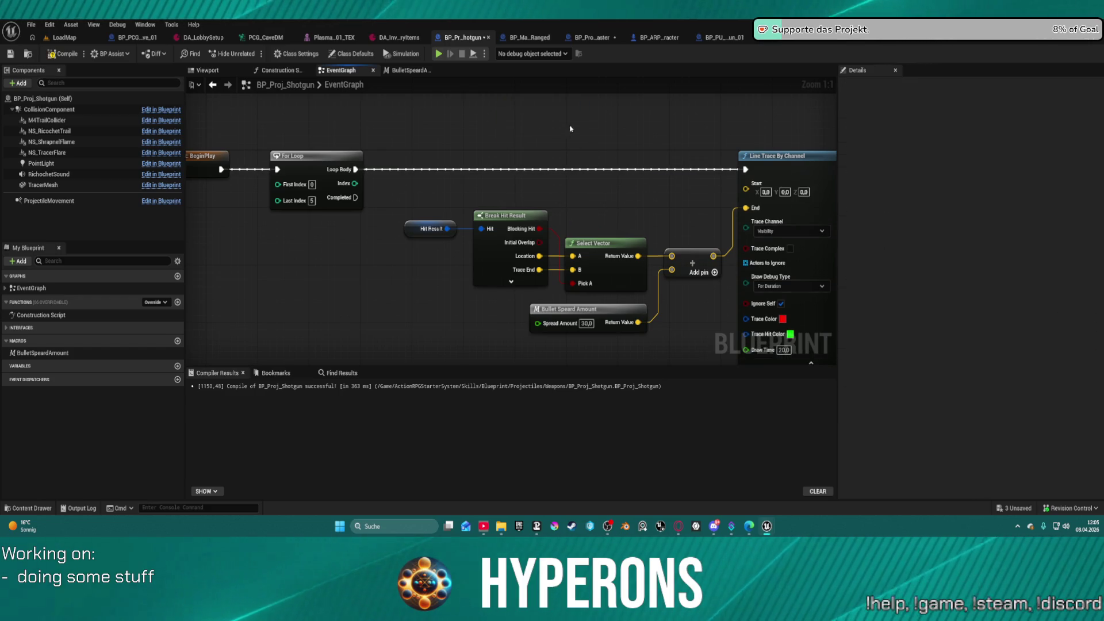
pyautogui.rightClick(569, 130)
pyautogui.write('get world')
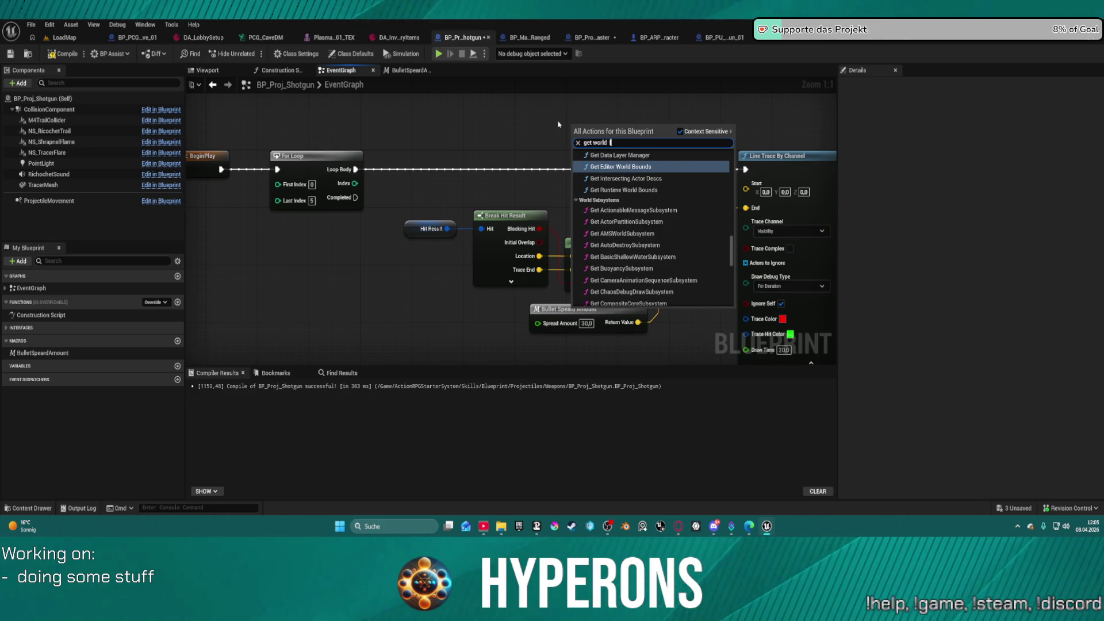
pyautogui.write(' location')
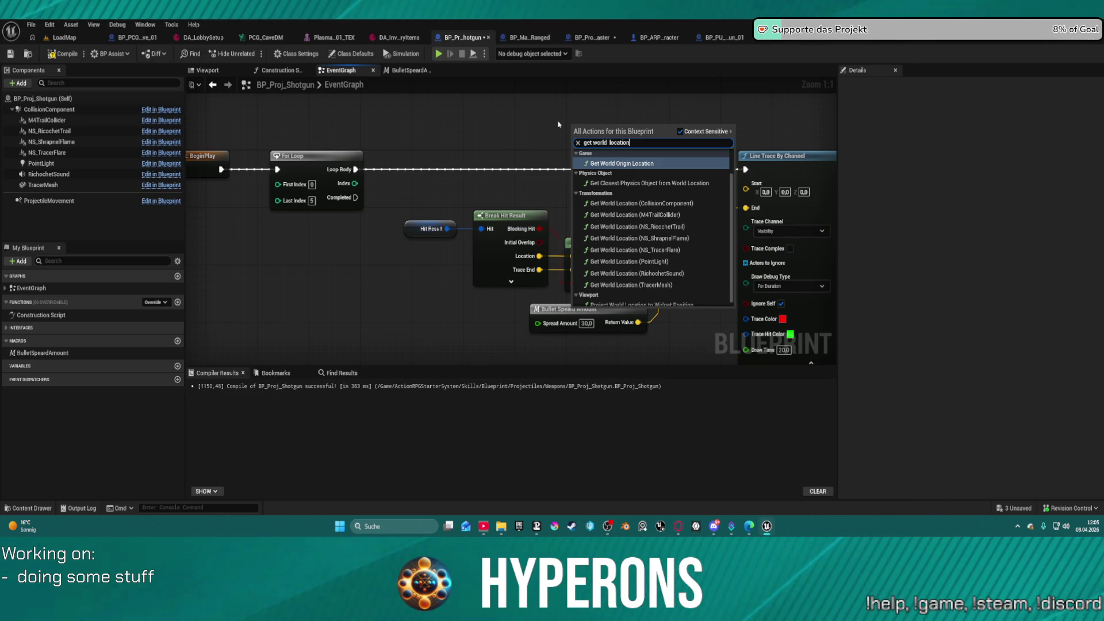
pyautogui.scroll(1, 701, 254)
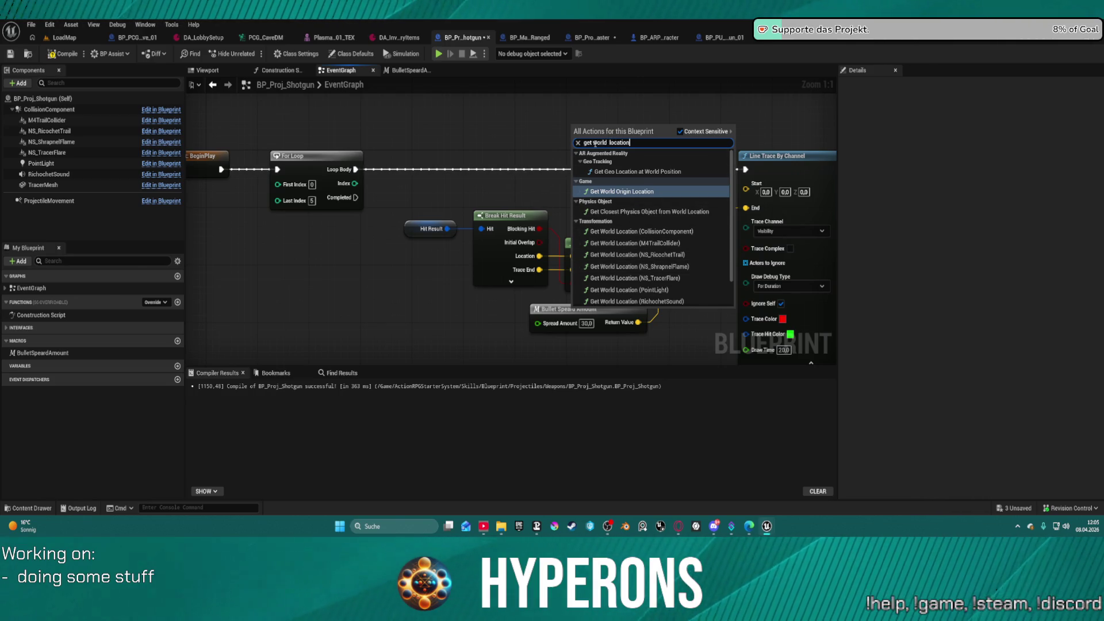
pyautogui.press('BackSpace')
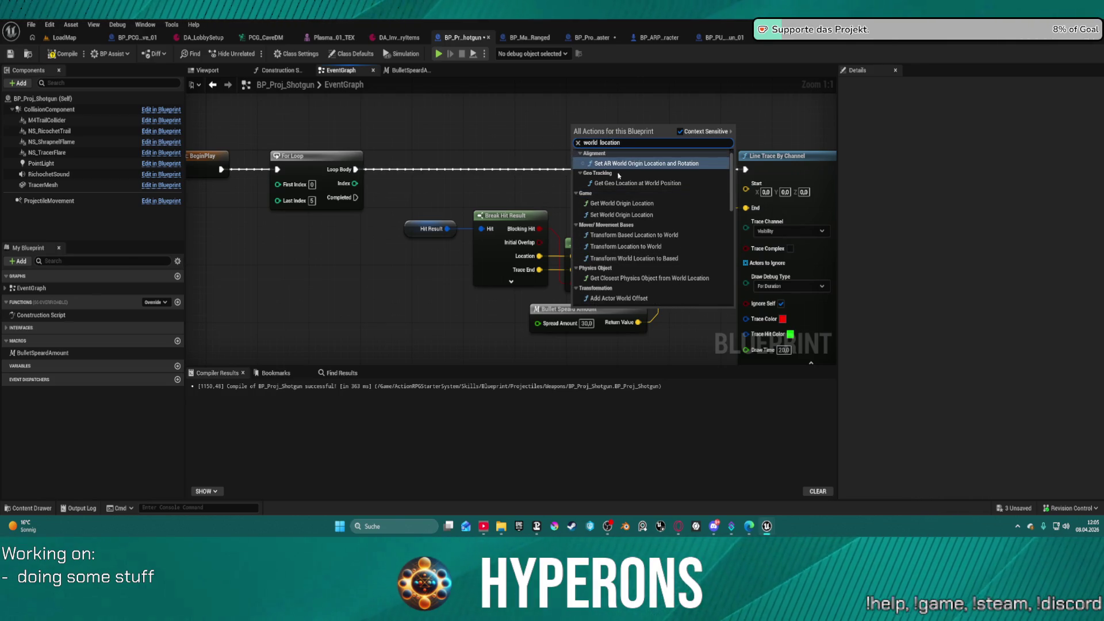
pyautogui.scroll(-5, 662, 259)
pyautogui.scroll(5, 662, 259)
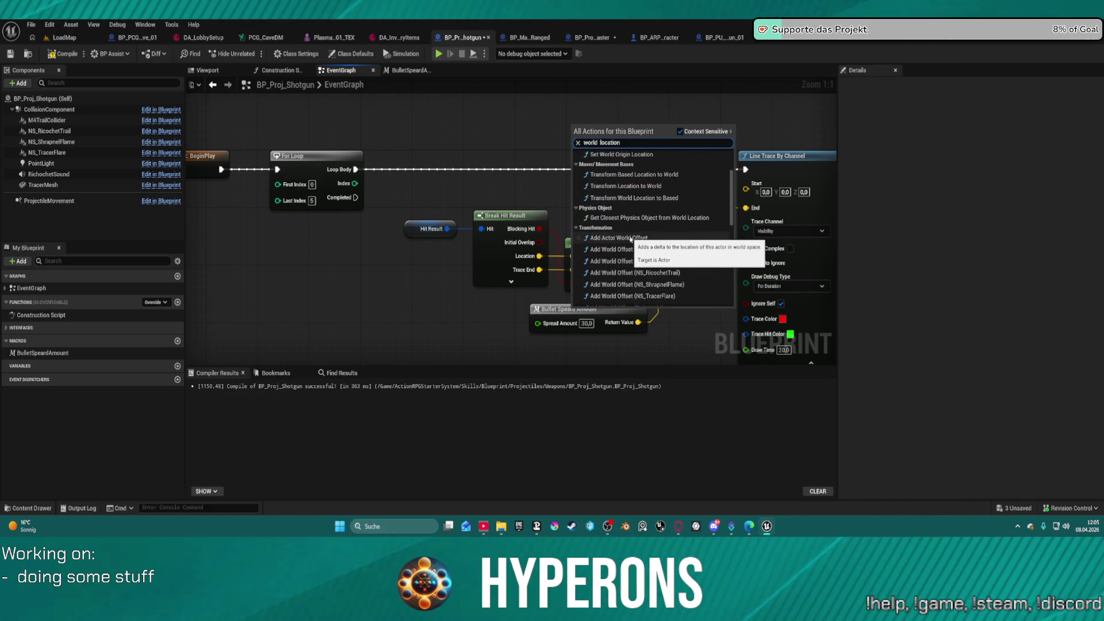
pyautogui.click(630, 239)
pyautogui.hotkey('ctrl', 'z')
# - Add a Get Actor Location node and wire it into Line Trace By Channel's Start pin
pyautogui.rightClick(593, 134)
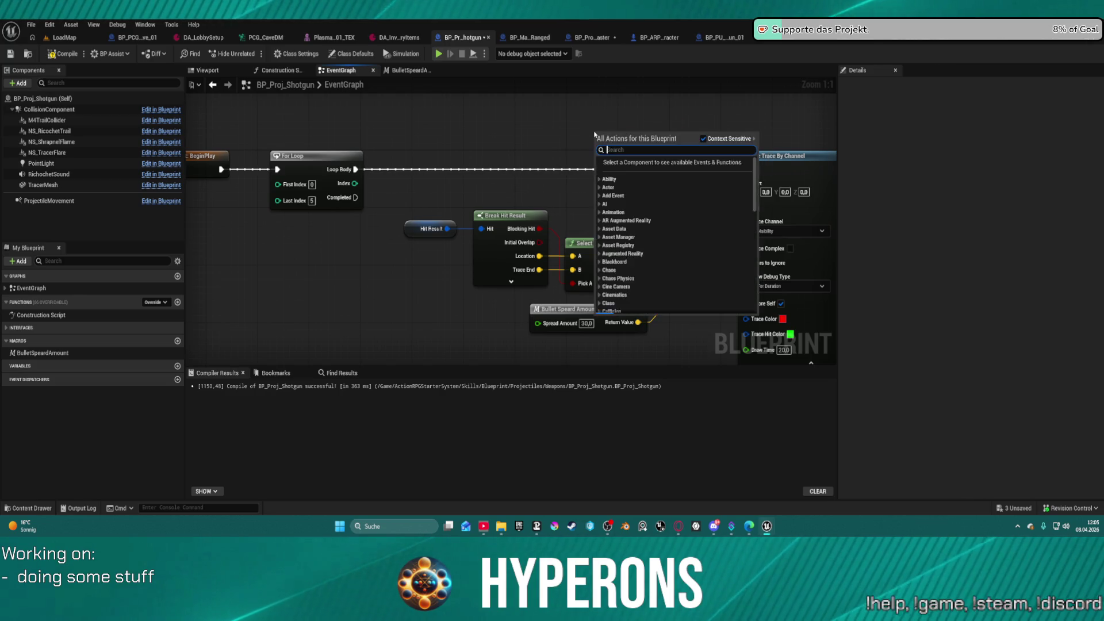
pyautogui.write('avtor world')
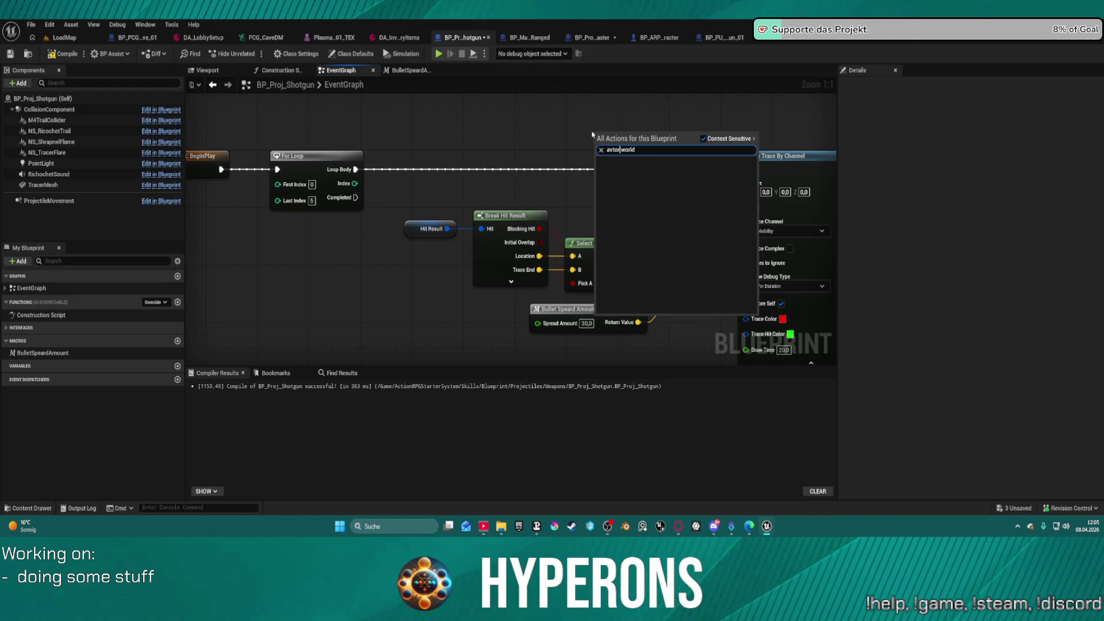
pyautogui.press('BackSpace')
pyautogui.write('c')
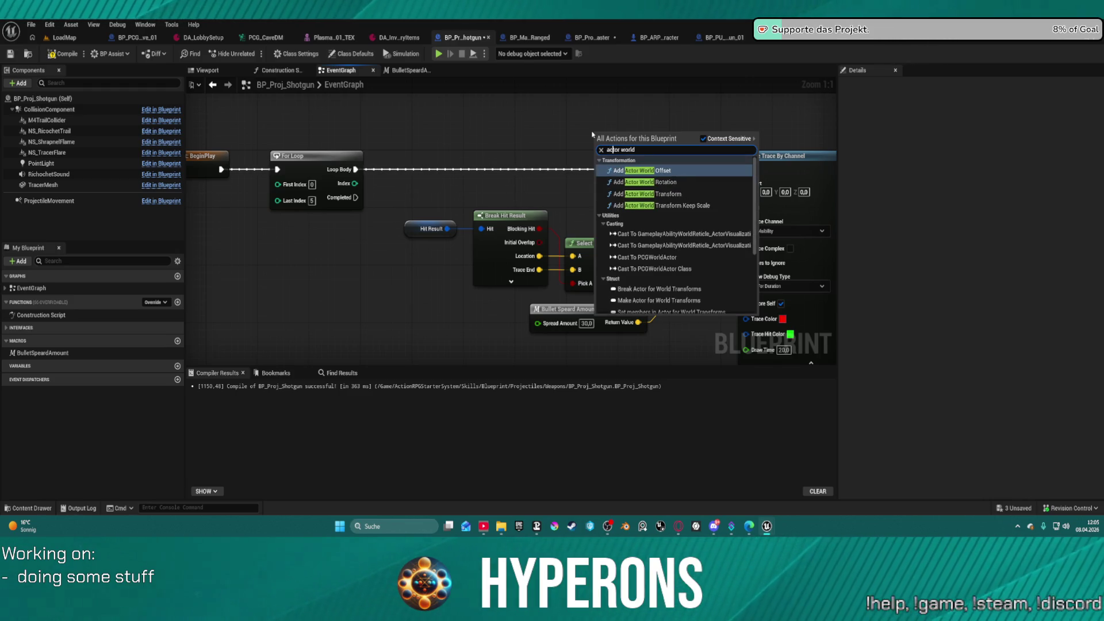
pyautogui.press('Down')
pyautogui.press('Down')
pyautogui.press('Up')
pyautogui.press('Up')
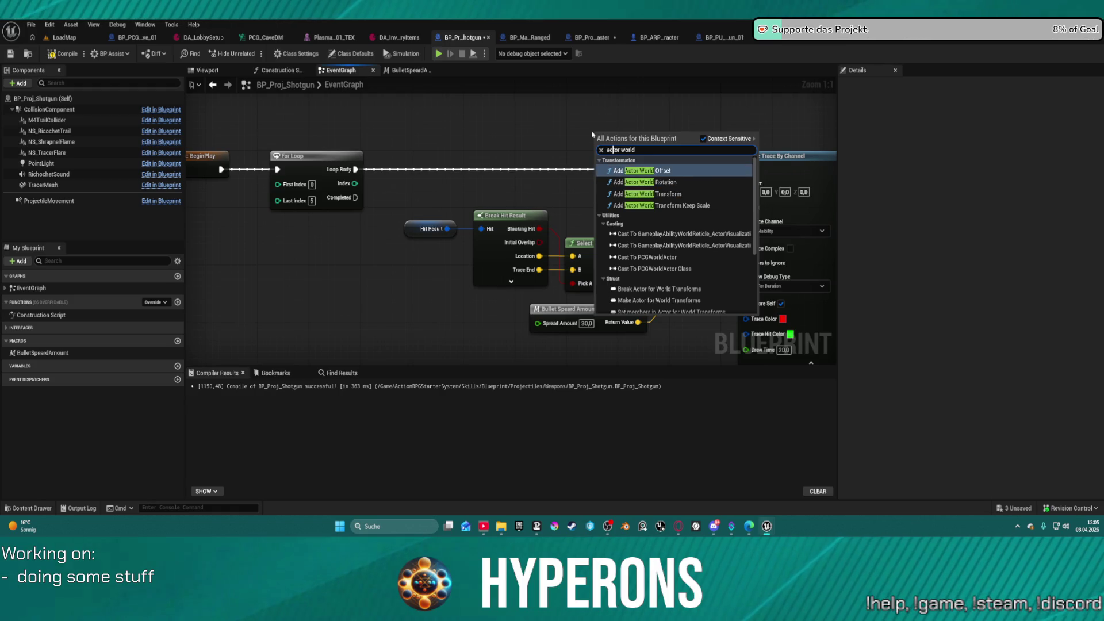
pyautogui.scroll(-3, 668, 197)
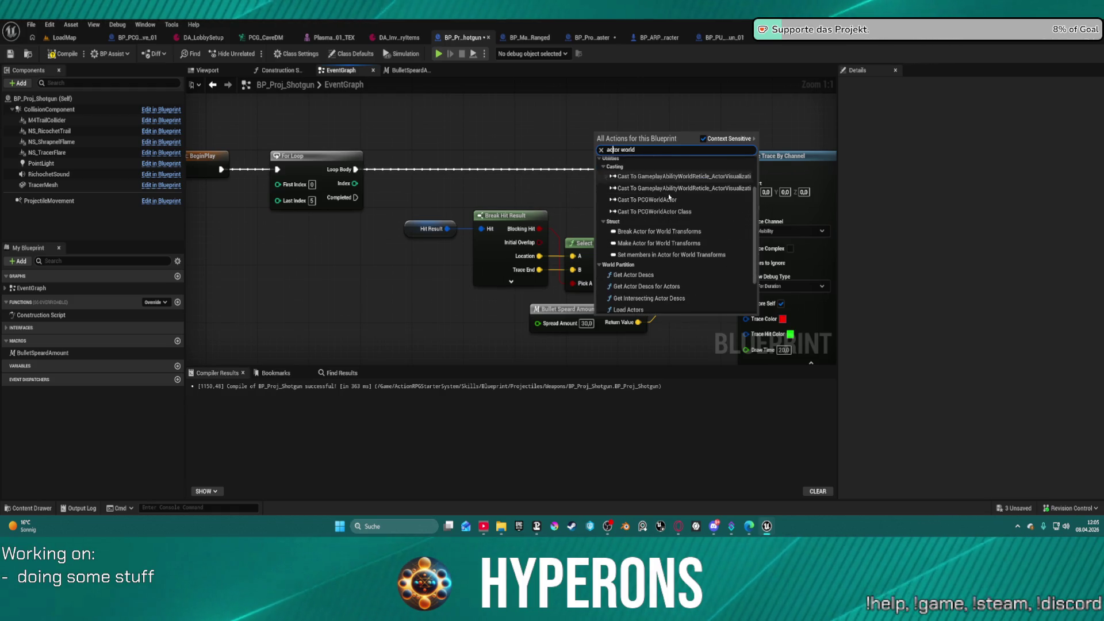
pyautogui.scroll(-3, 669, 197)
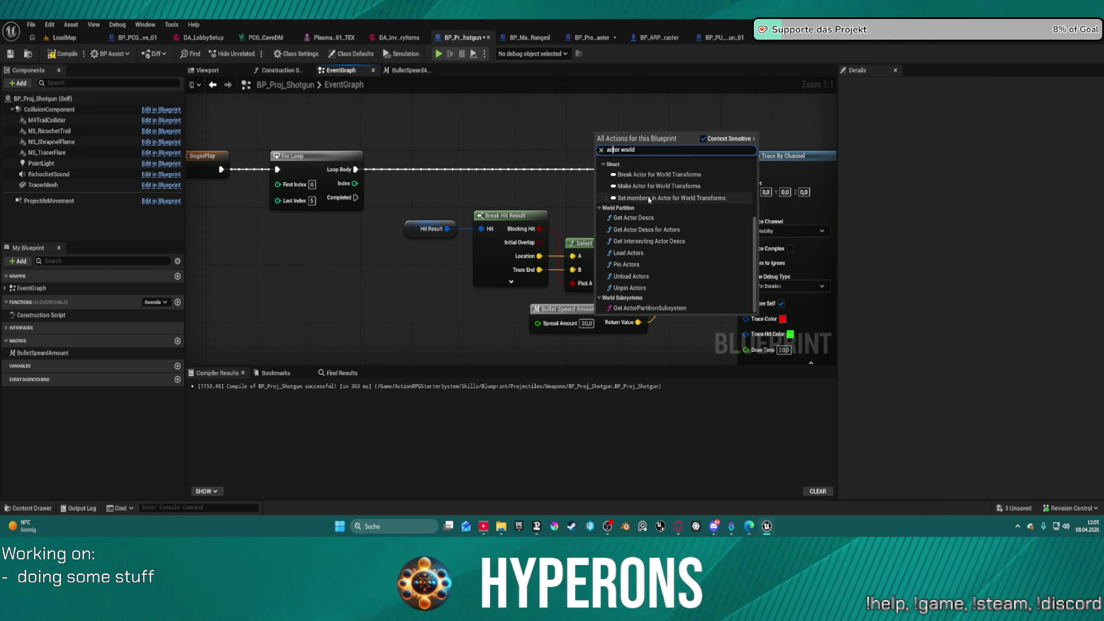
pyautogui.scroll(2, 626, 193)
pyautogui.scroll(5, 671, 230)
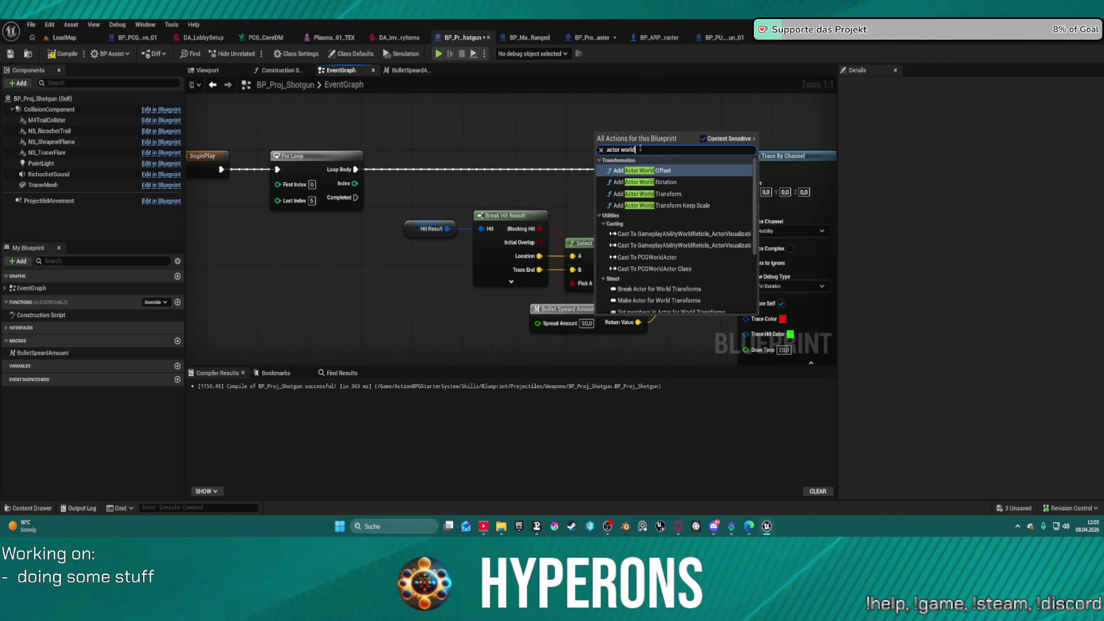
pyautogui.write('location')
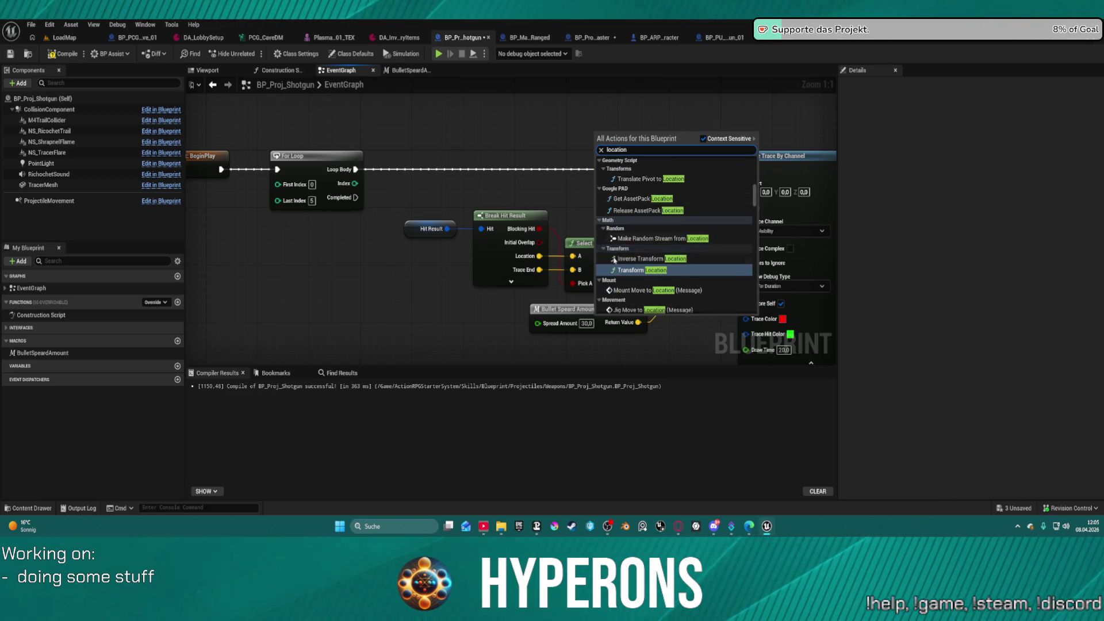
pyautogui.scroll(-10, 614, 259)
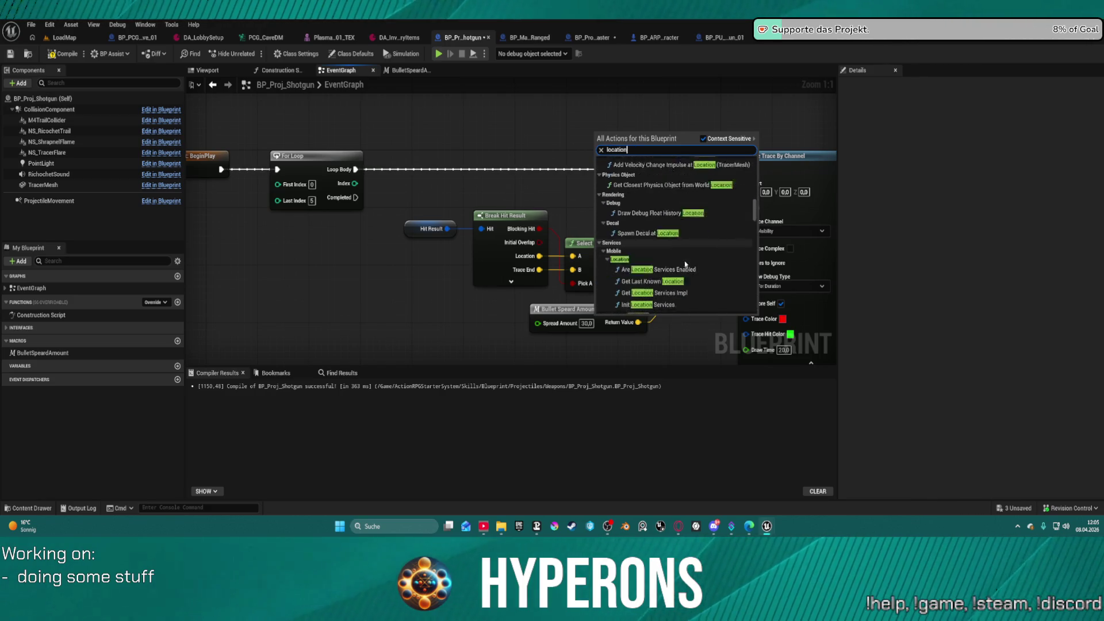
pyautogui.scroll(-10, 684, 264)
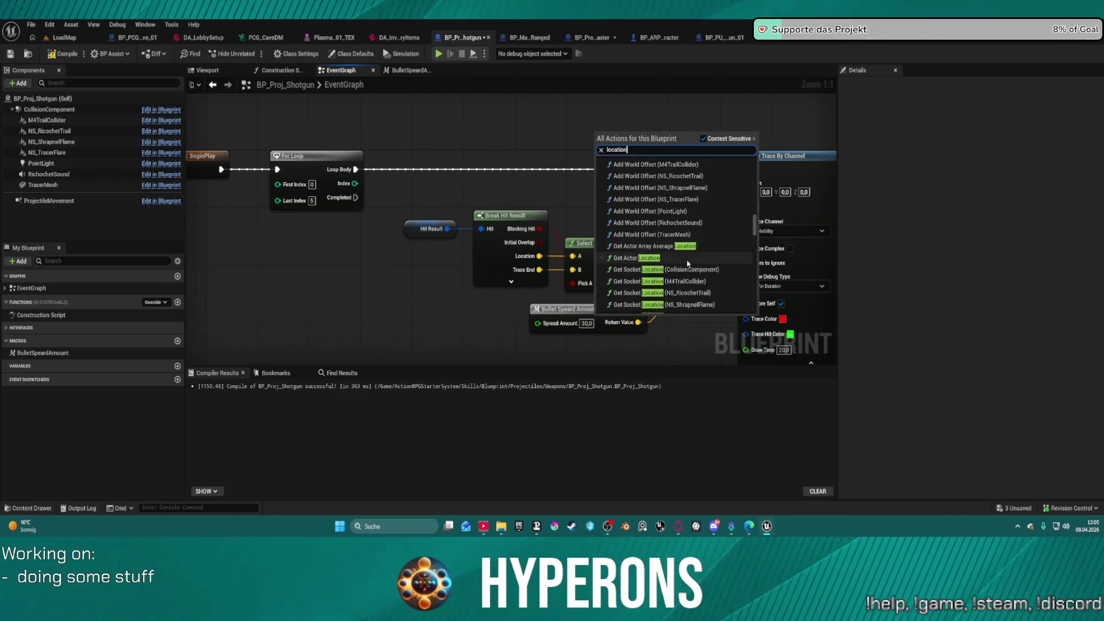
pyautogui.click(640, 229)
pyautogui.moveTo(670, 163); pyautogui.dragTo(670, 230)
pyautogui.moveTo(743, 194); pyautogui.dragTo(746, 191)
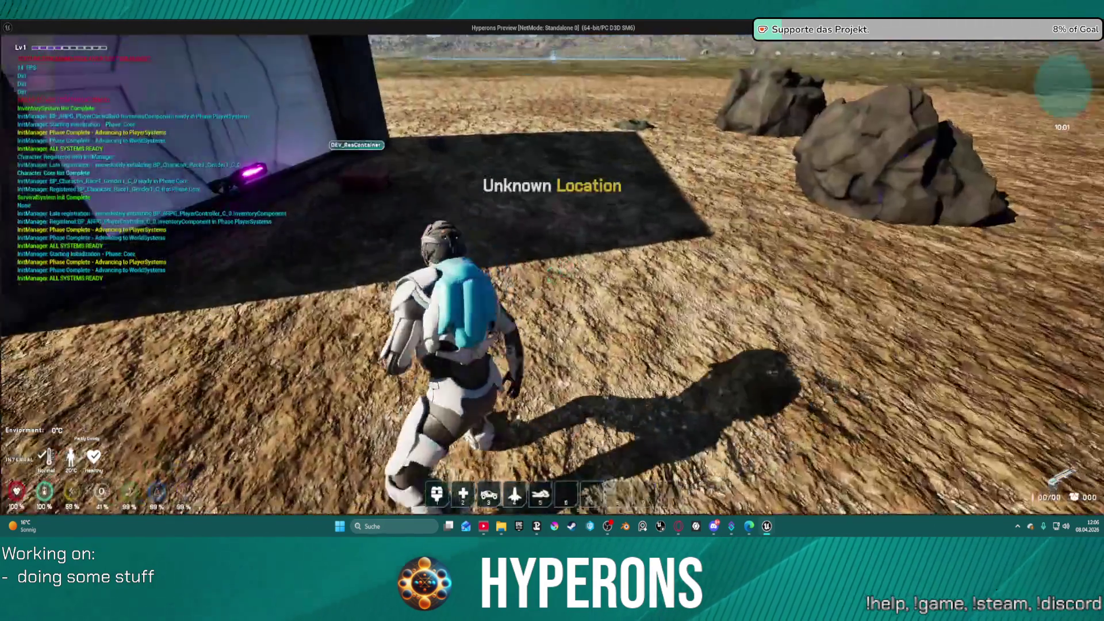
pyautogui.press('e')
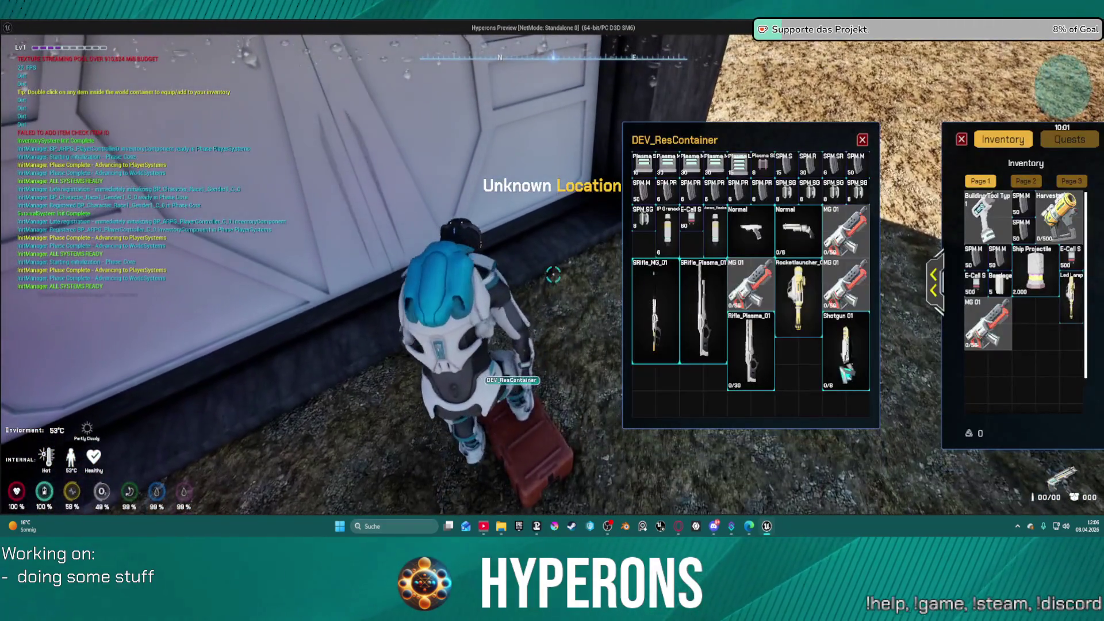
pyautogui.click(862, 139)
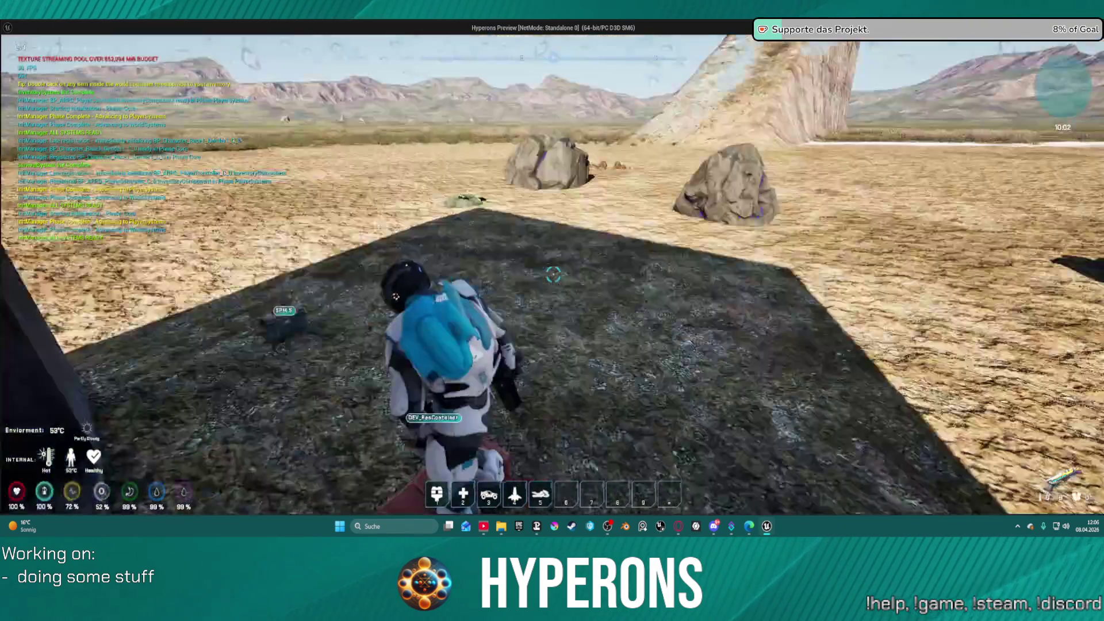
pyautogui.press('w')
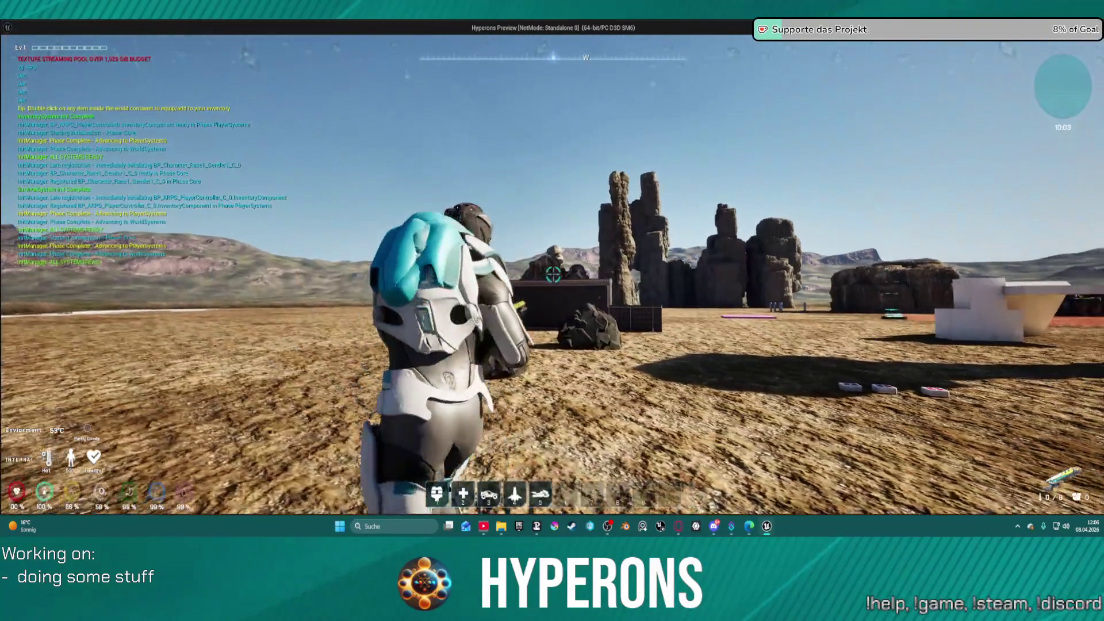
pyautogui.press('w')
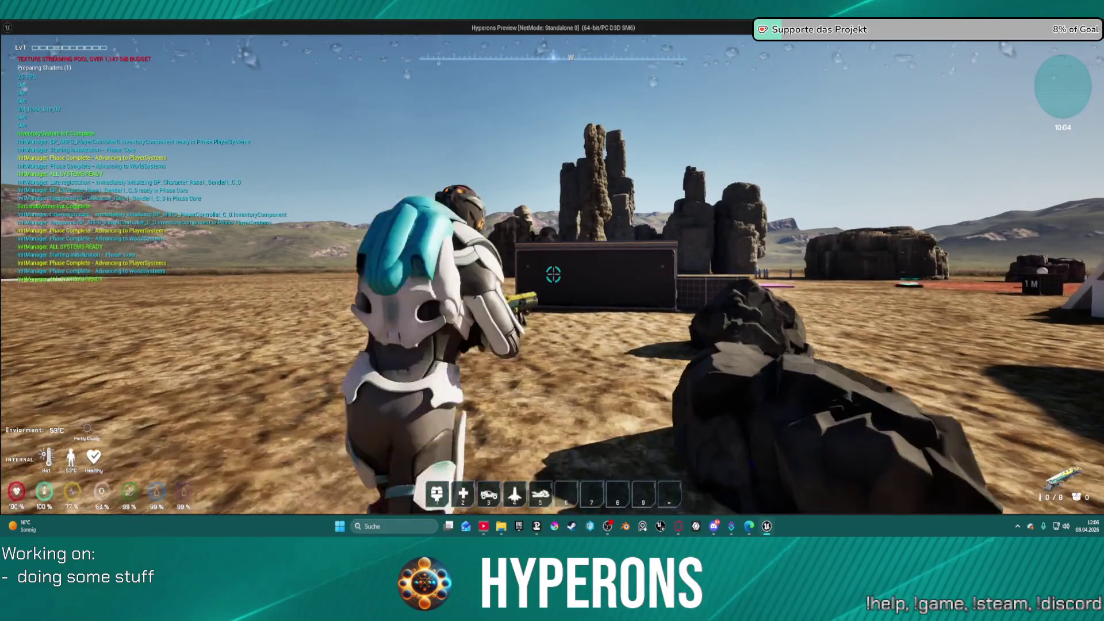
pyautogui.press('w')
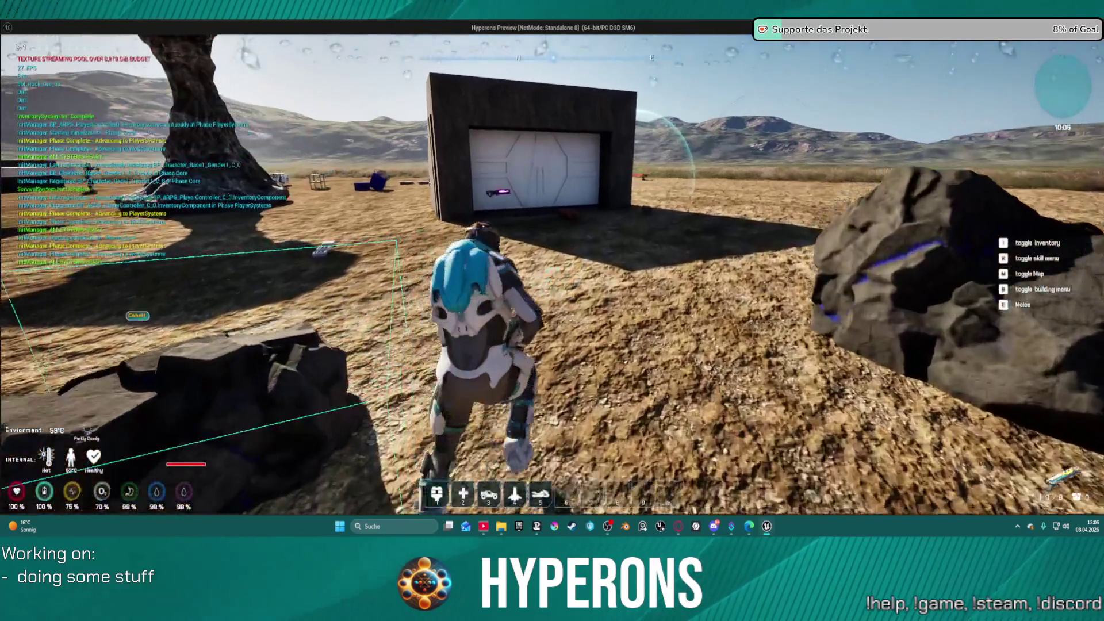
pyautogui.press('w')
pyautogui.press('f')
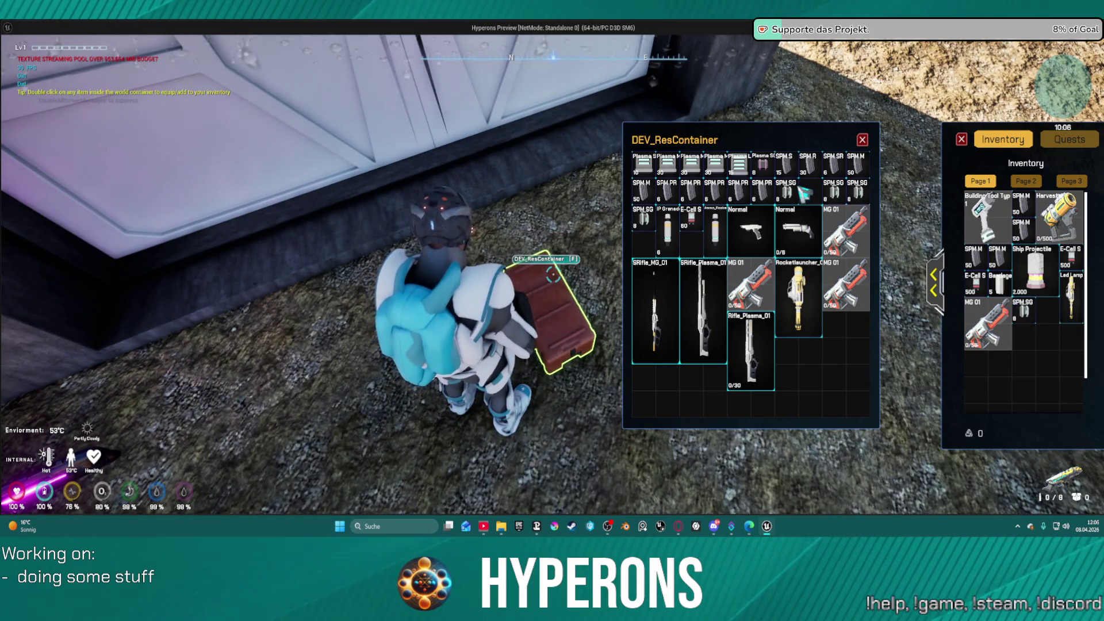
pyautogui.click(864, 143)
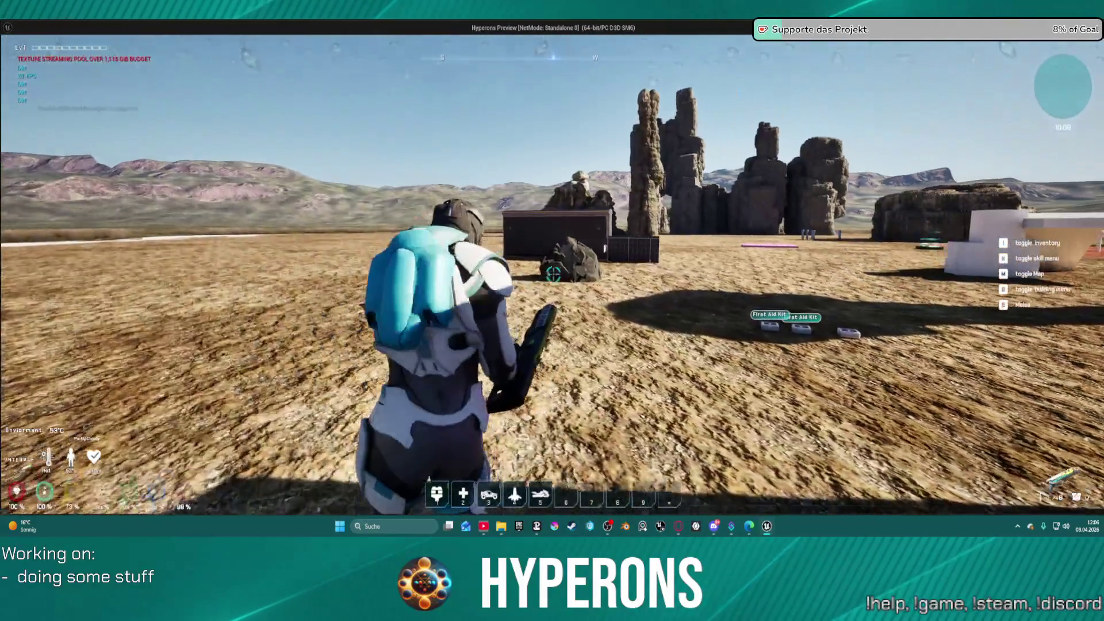
pyautogui.press('w')
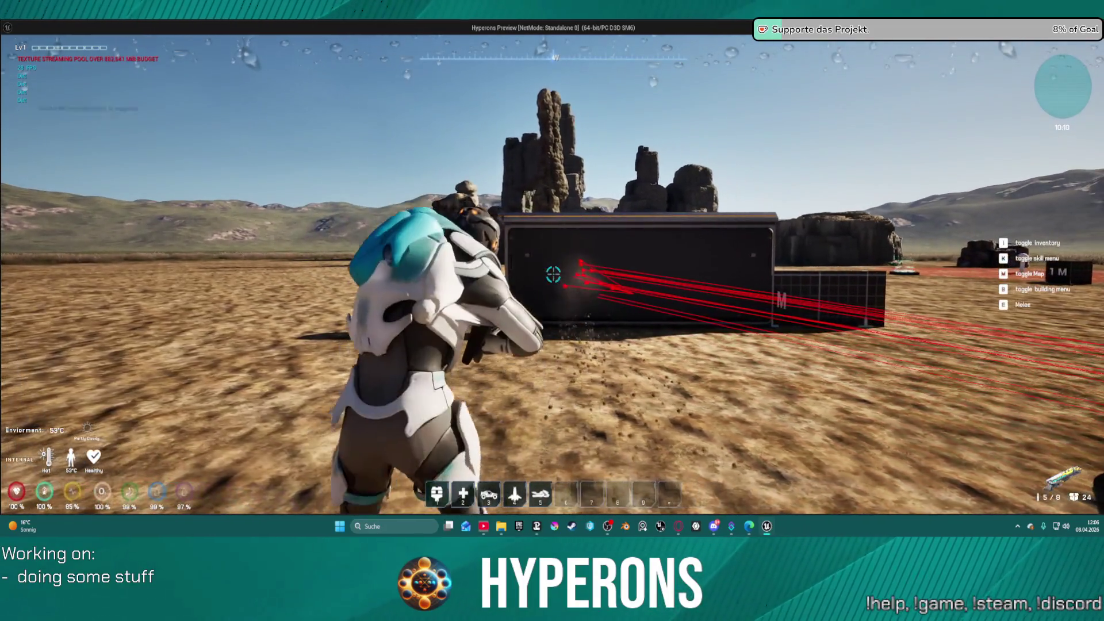
pyautogui.click(553, 275)
pyautogui.press('w')
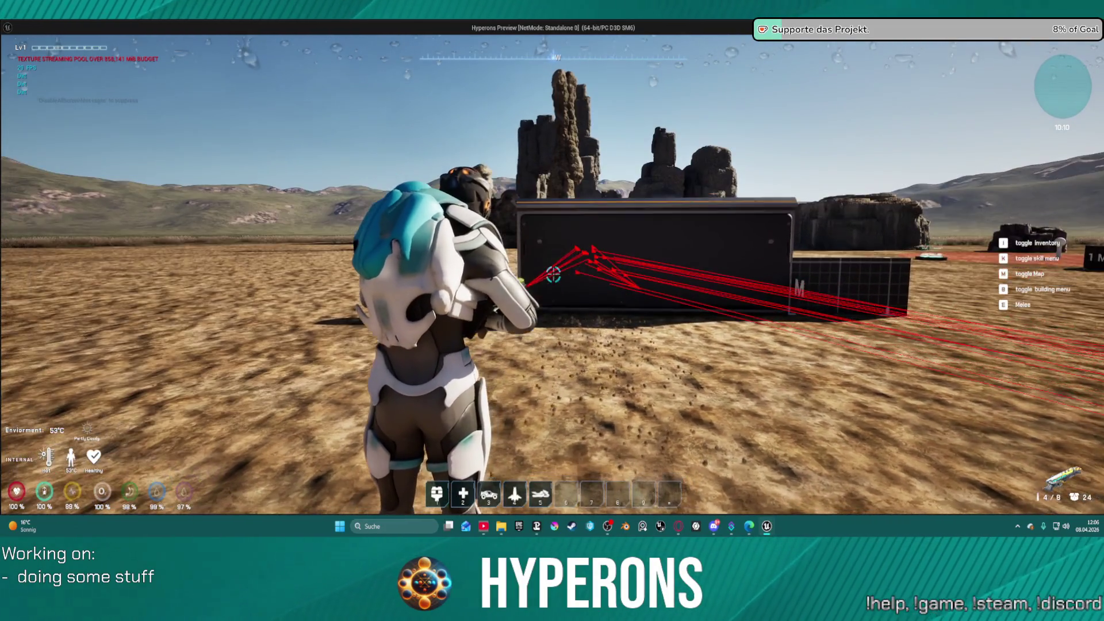
pyautogui.press('Escape')
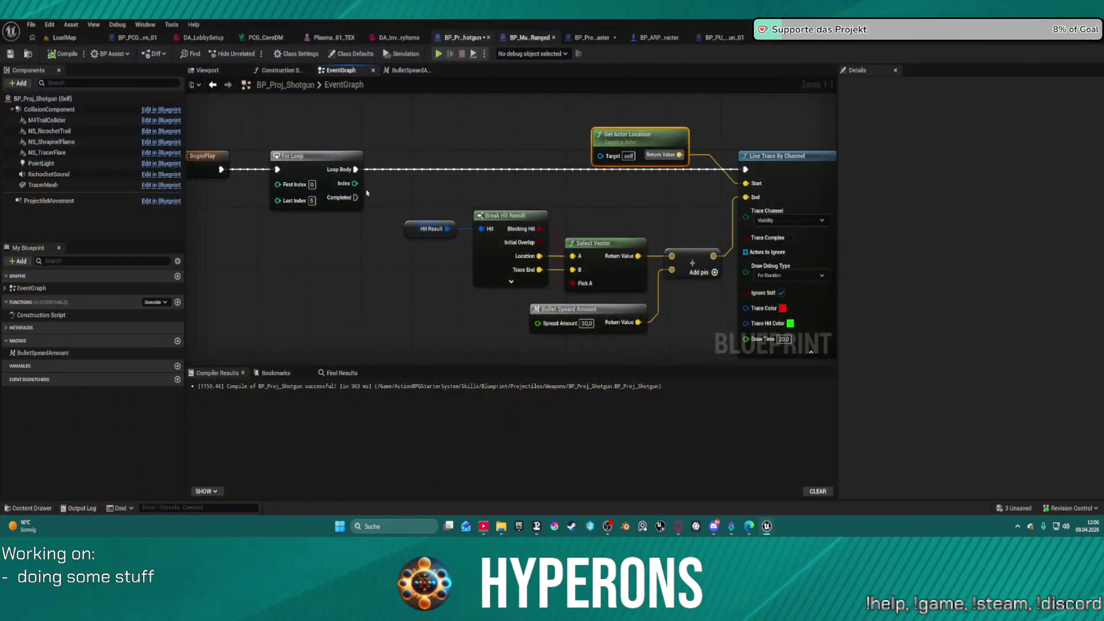
pyautogui.click(593, 322)
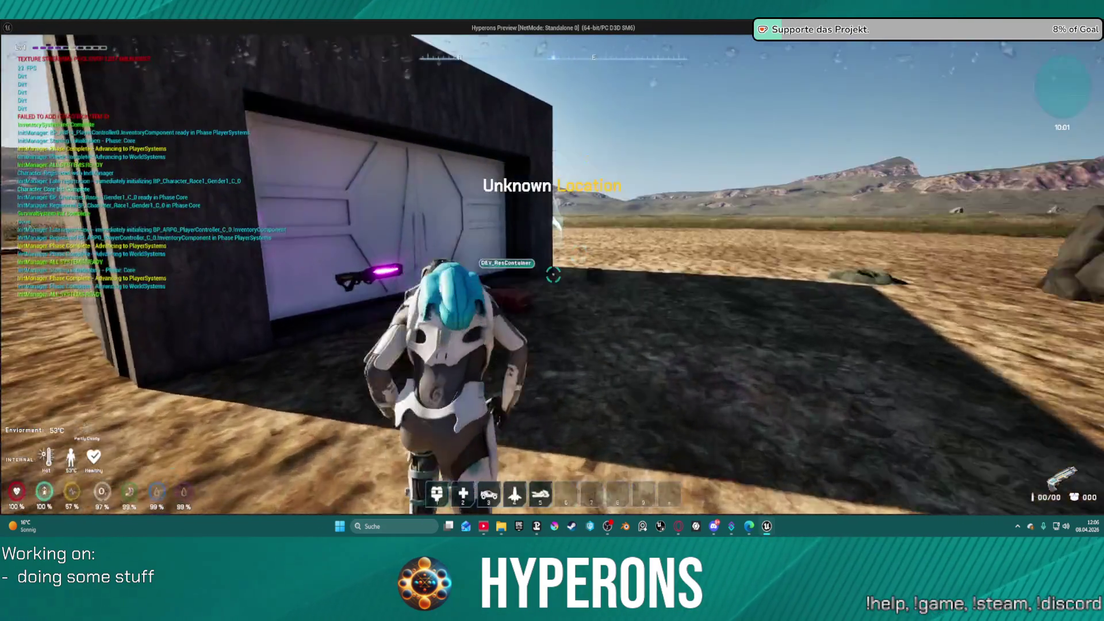
pyautogui.press('f')
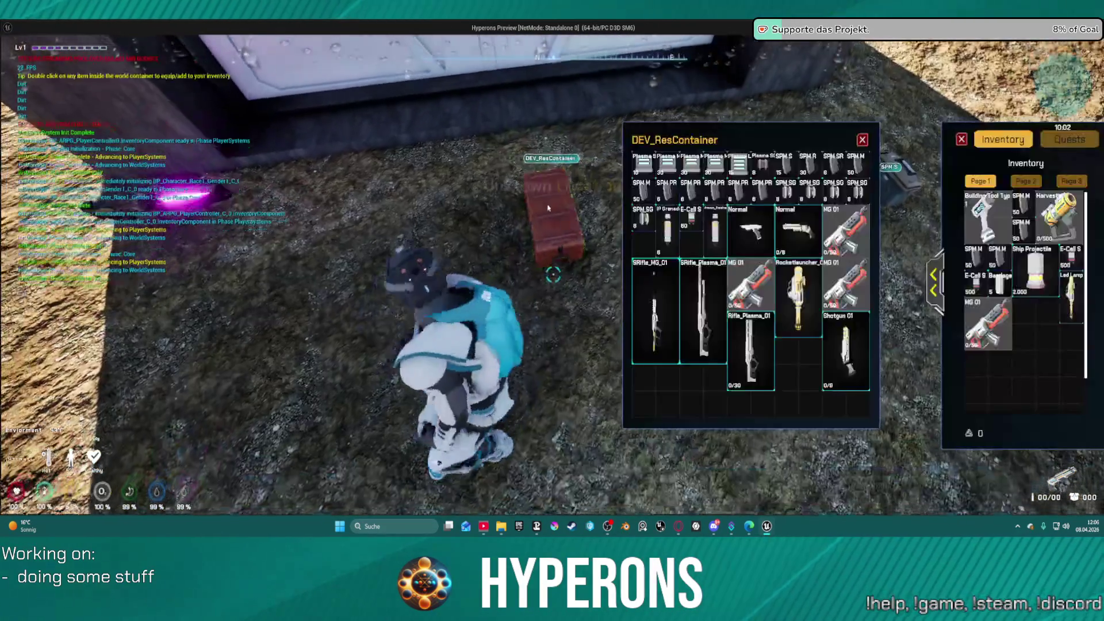
pyautogui.doubleClick(845, 350)
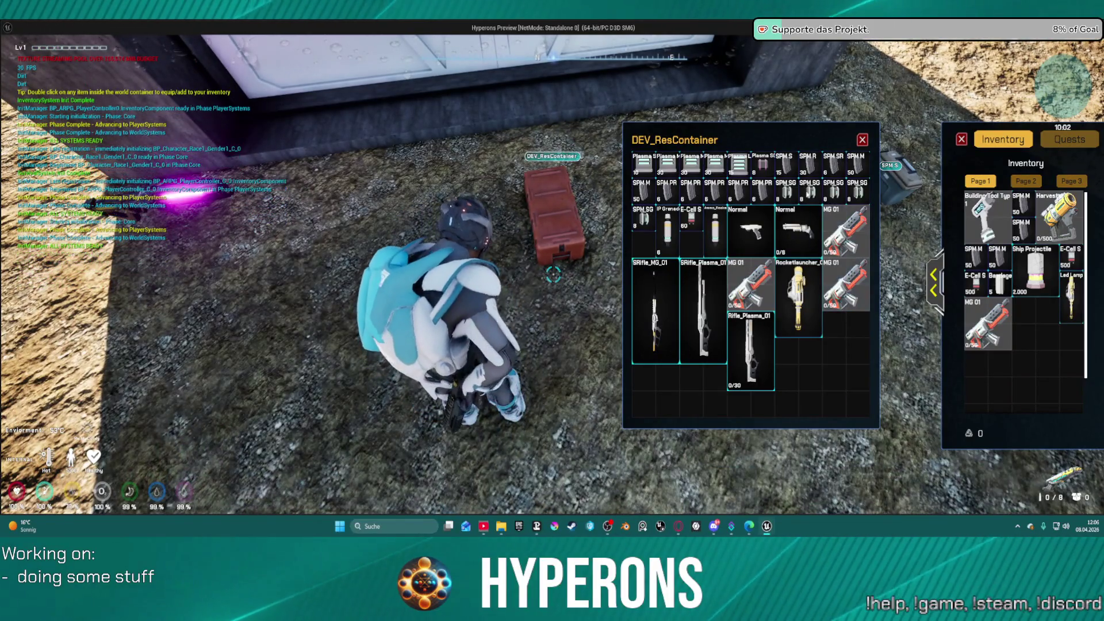
pyautogui.doubleClick(809, 191)
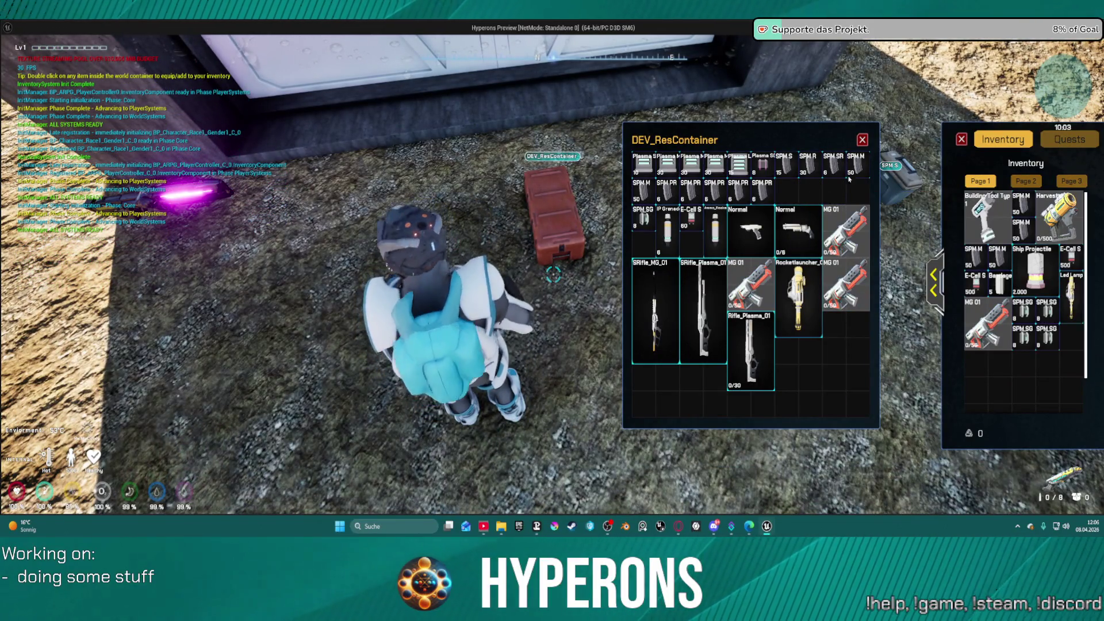
pyautogui.press('Escape')
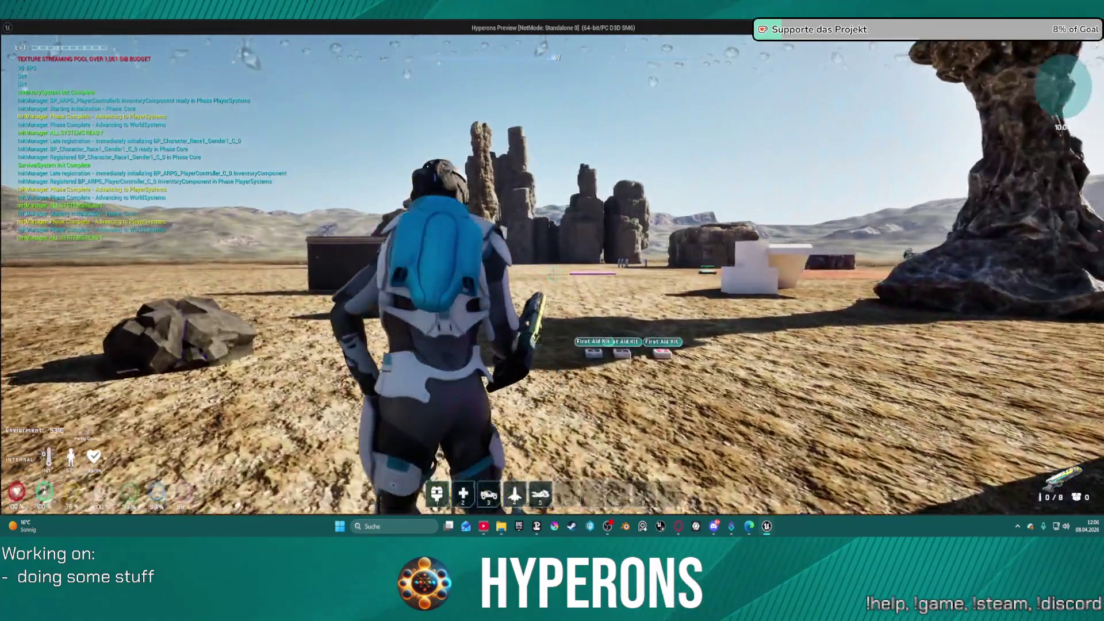
pyautogui.press('r')
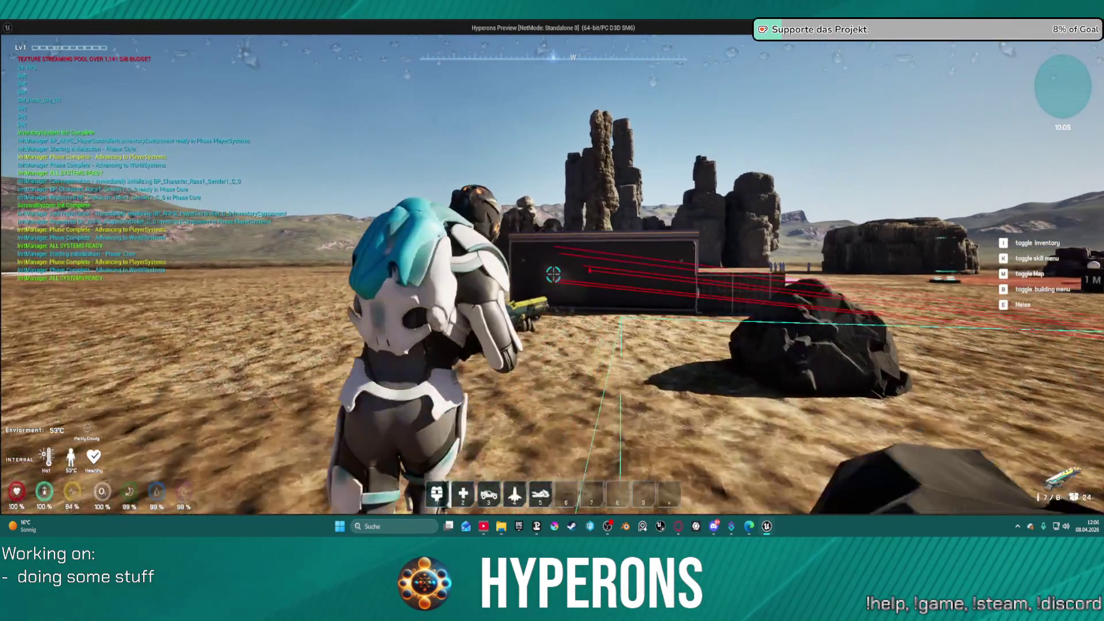
pyautogui.click(553, 275)
pyautogui.click(553, 274)
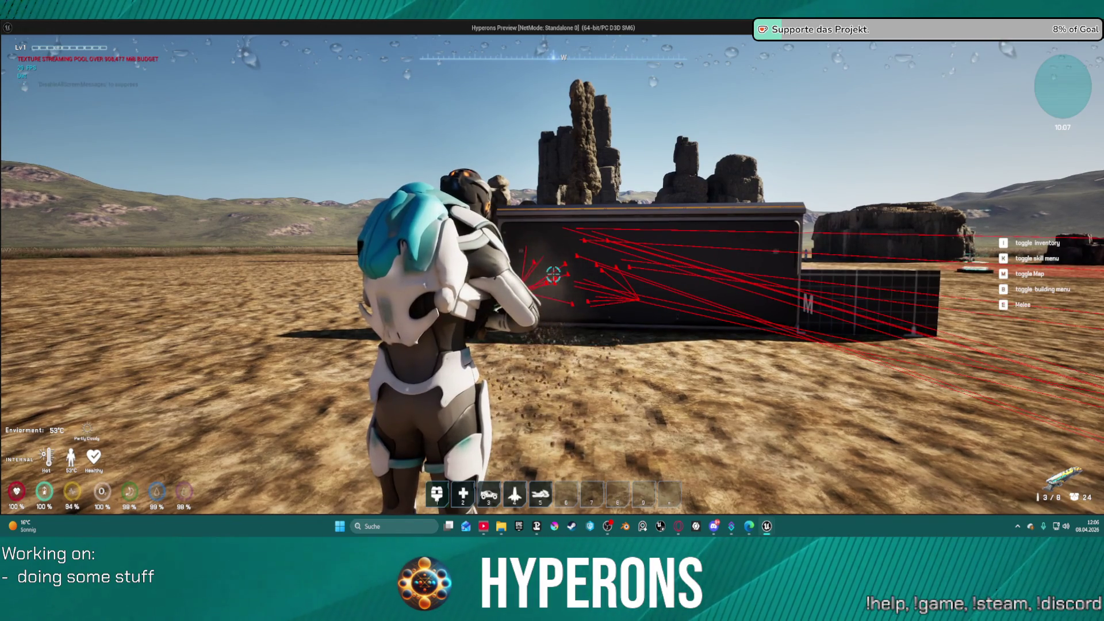
pyautogui.click(553, 274)
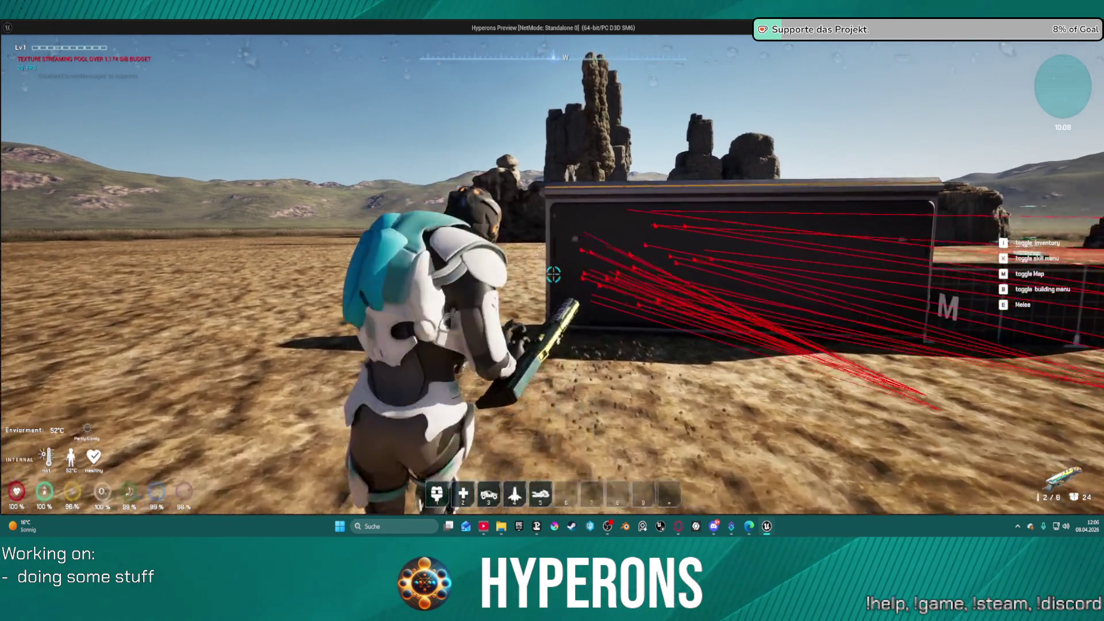
pyautogui.press('w')
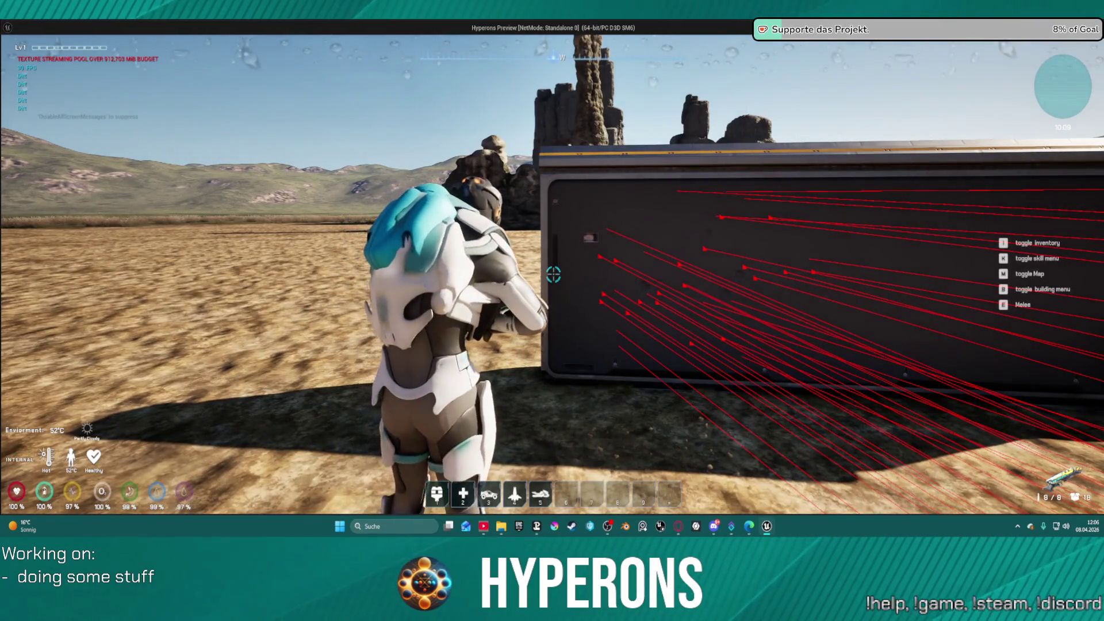
pyautogui.press('s')
pyautogui.click(553, 275)
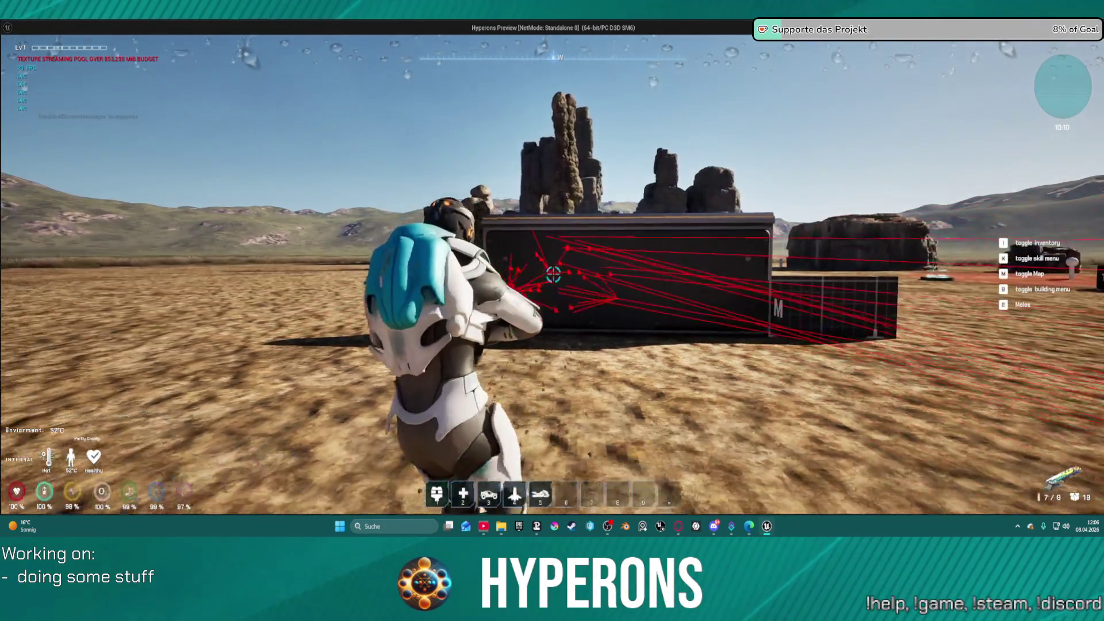
pyautogui.click(553, 274)
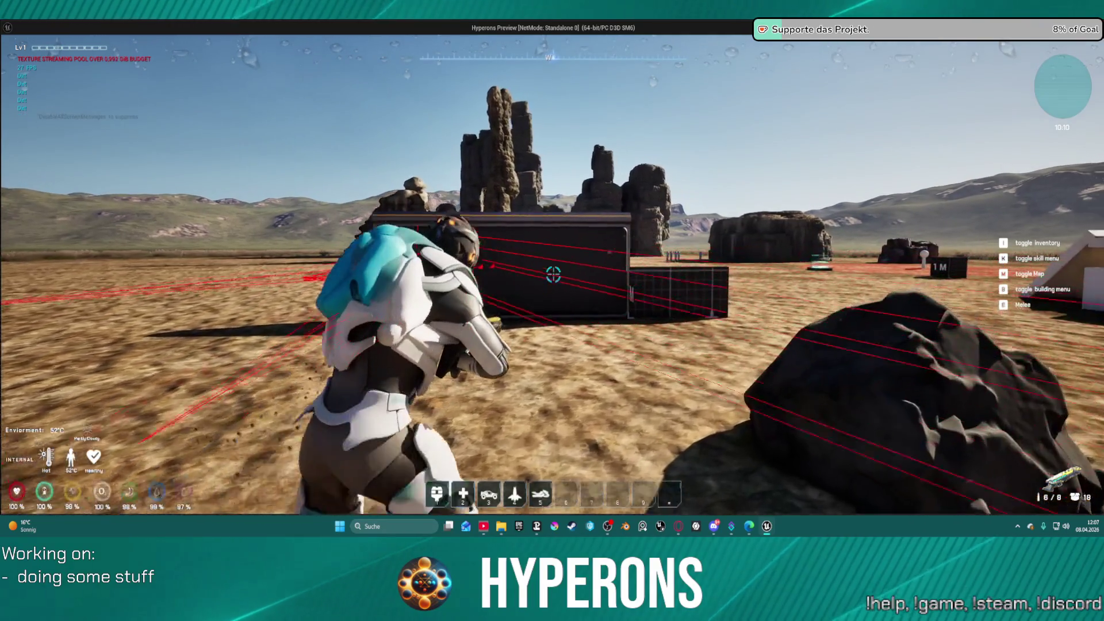
pyautogui.click(553, 274)
pyautogui.click(553, 274)
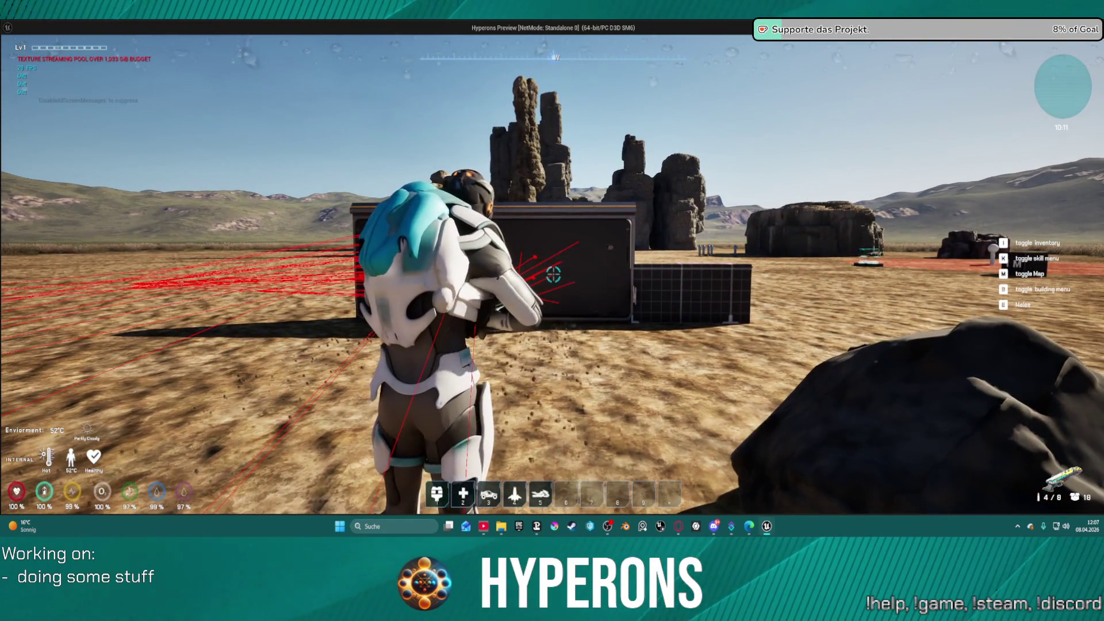
pyautogui.click(553, 274)
pyautogui.press('w')
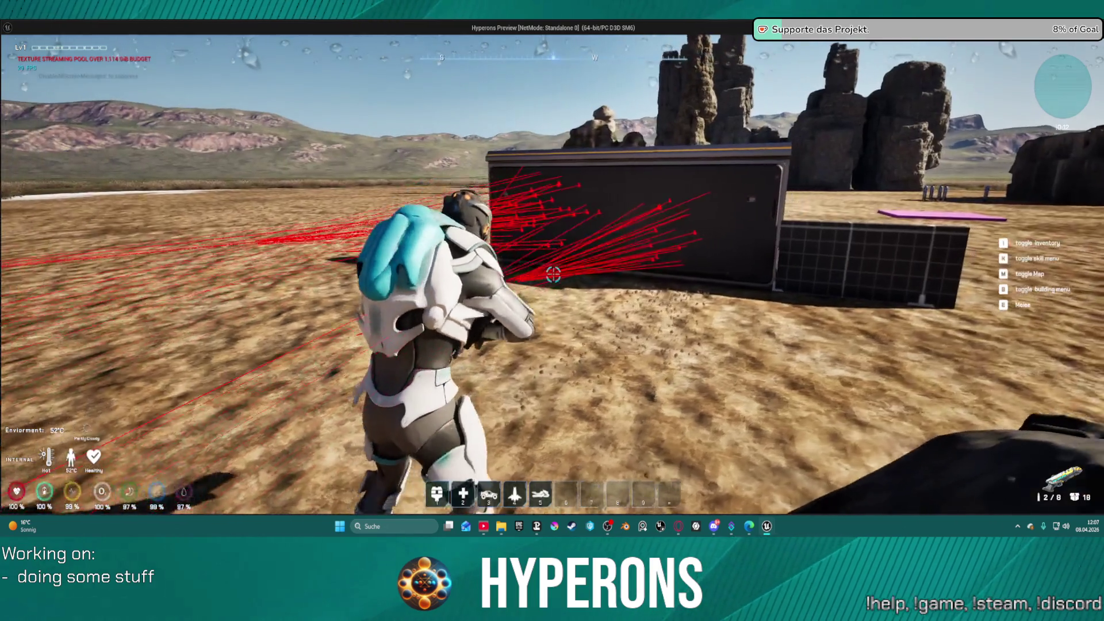
pyautogui.press('Escape')
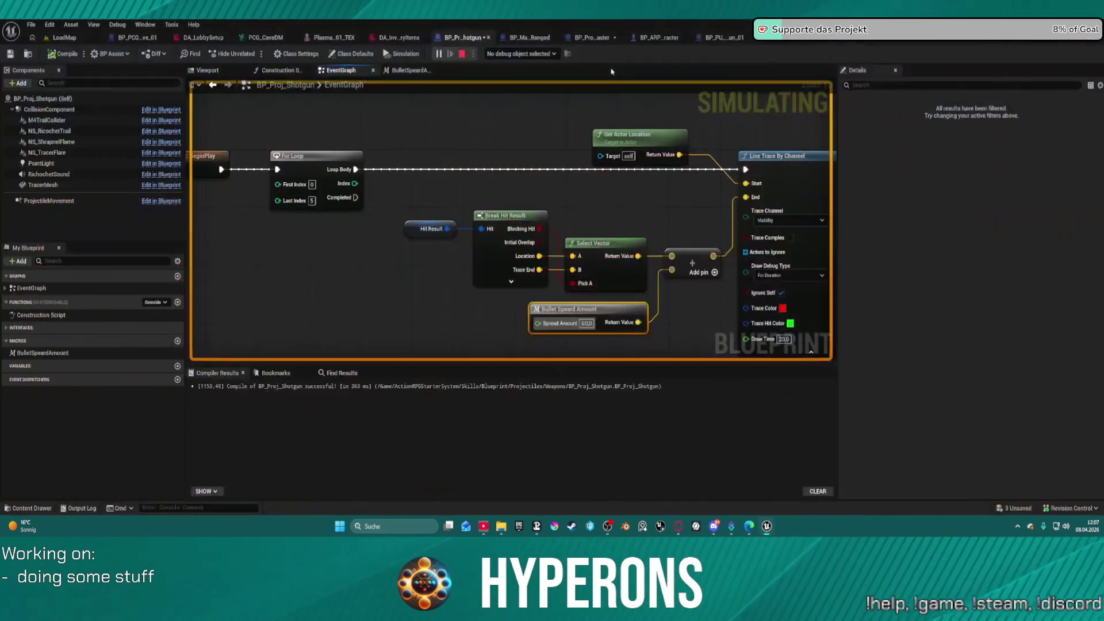
# - Change the Spread Amount from 60.0 to 45
pyautogui.click(587, 323)
pyautogui.press('BackSpace')
pyautogui.write('45')
pyautogui.press('Return')
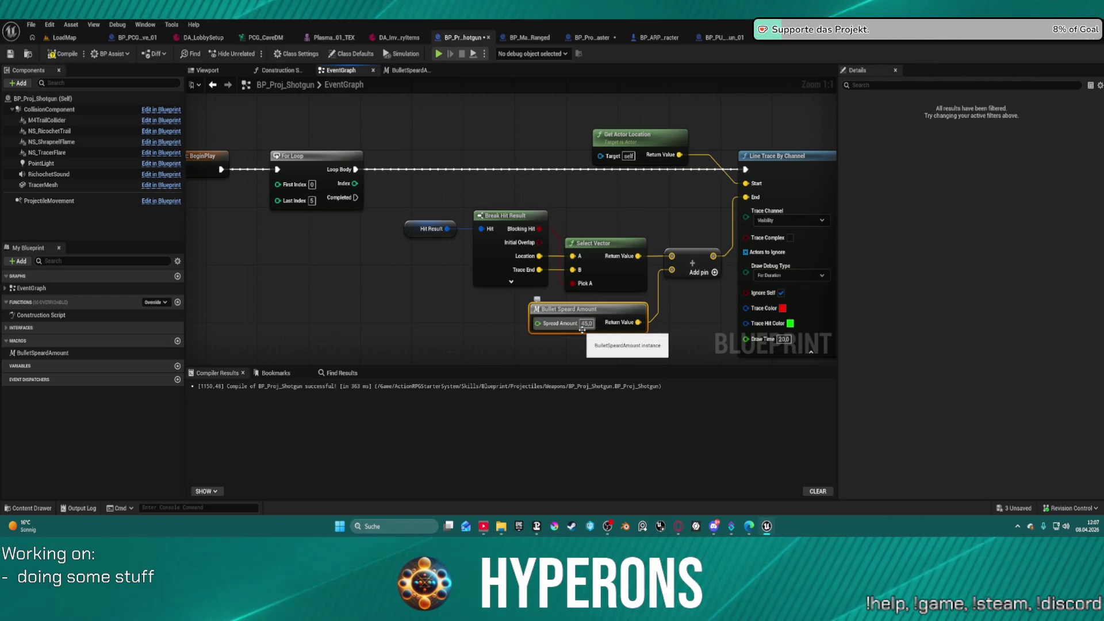
pyautogui.click(652, 234)
# - Add a Spawn Actor from Class node after the line trace with class BP_Proj_Shotgun
pyautogui.scroll(-1, 652, 235)
pyautogui.moveTo(652, 234)
pyautogui.mouseDown()
pyautogui.moveTo(436, 216)
pyautogui.moveTo(572, 193)
pyautogui.moveTo(479, 195)
pyautogui.moveTo(512, 169)
pyautogui.moveTo(616, 179)
pyautogui.mouseUp()
pyautogui.write('spawn')
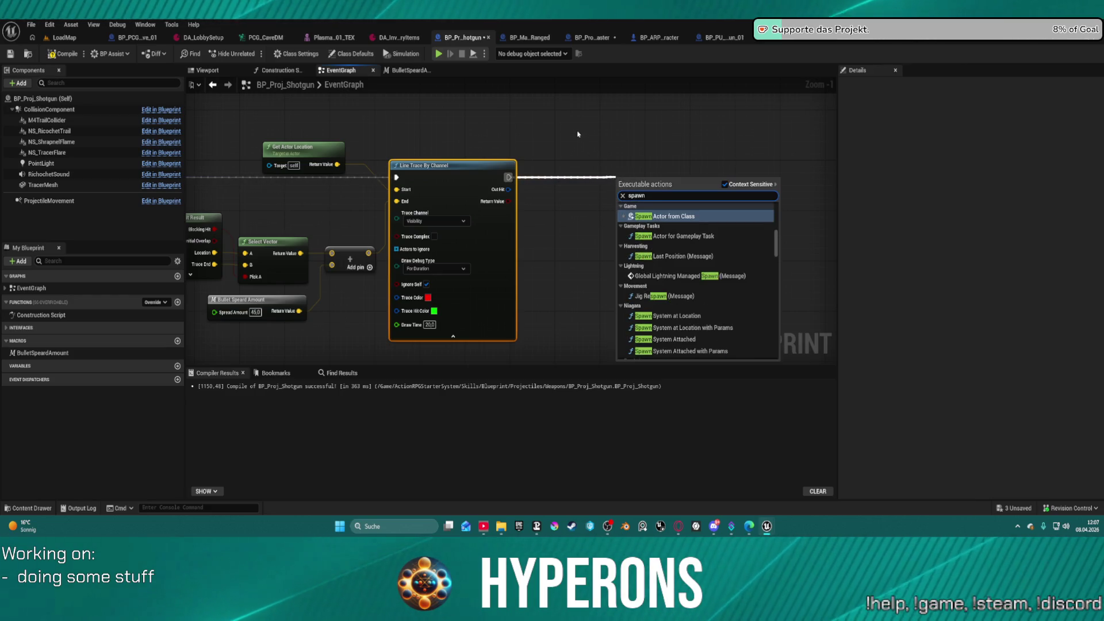
pyautogui.click(659, 215)
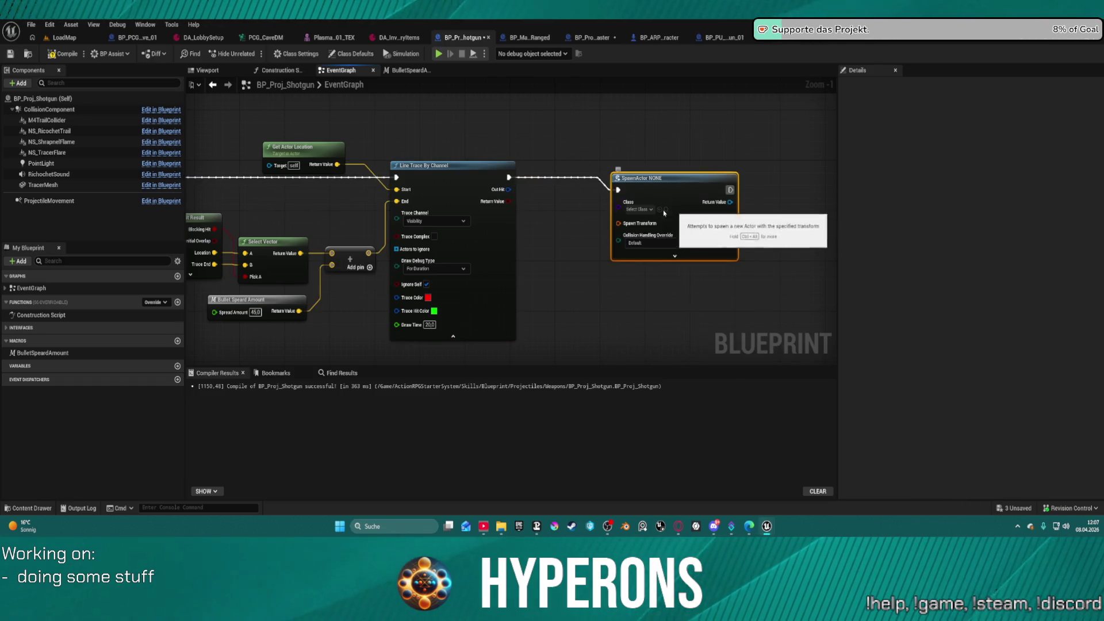
pyautogui.click(638, 211)
pyautogui.write('shot gon pro')
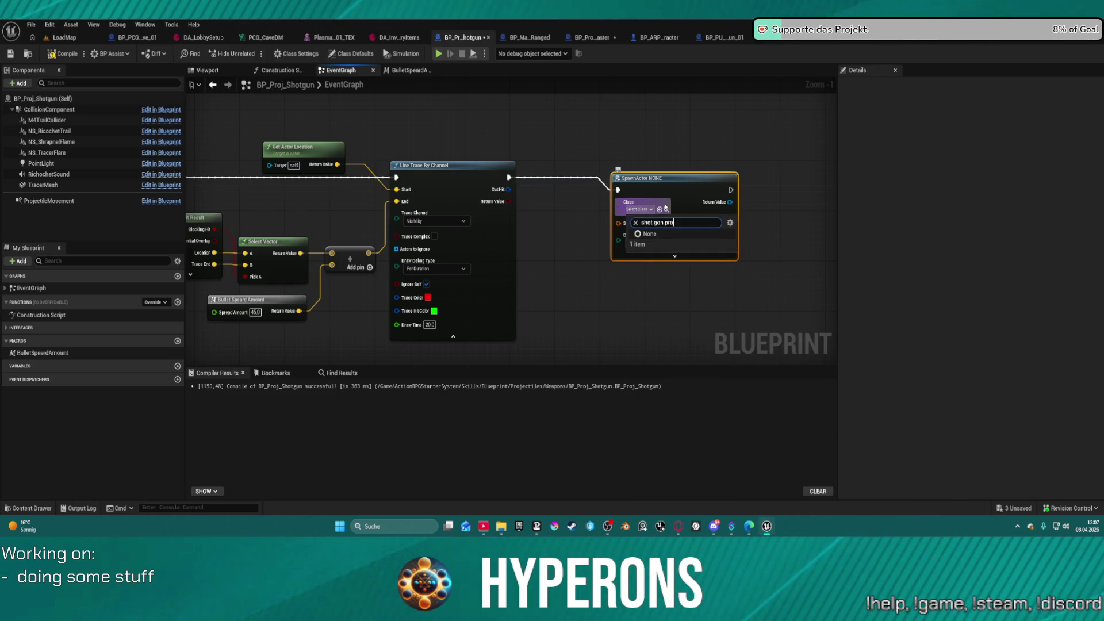
pyautogui.press('BackSpace')
pyautogui.press('BackSpace')
pyautogui.press('BackSpace')
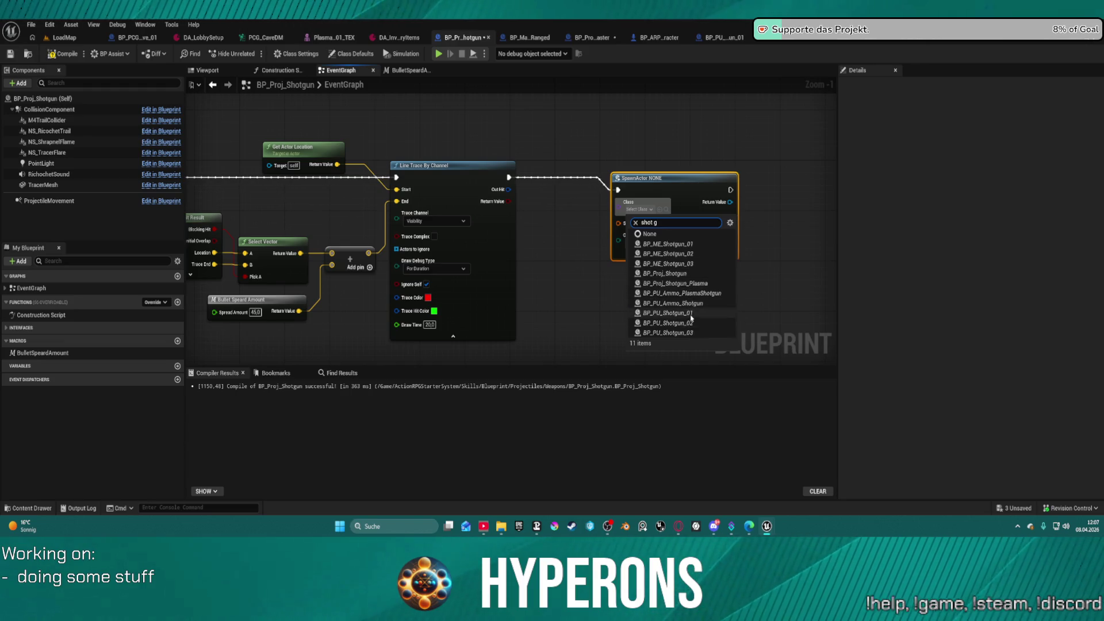
pyautogui.click(666, 273)
# - Search the graph's action list for Get Actor Transform
pyautogui.moveTo(338, 169)
pyautogui.mouseDown()
pyautogui.moveTo(515, 157)
pyautogui.moveTo(789, 205)
pyautogui.moveTo(651, 161)
pyautogui.mouseUp()
pyautogui.click(522, 115)
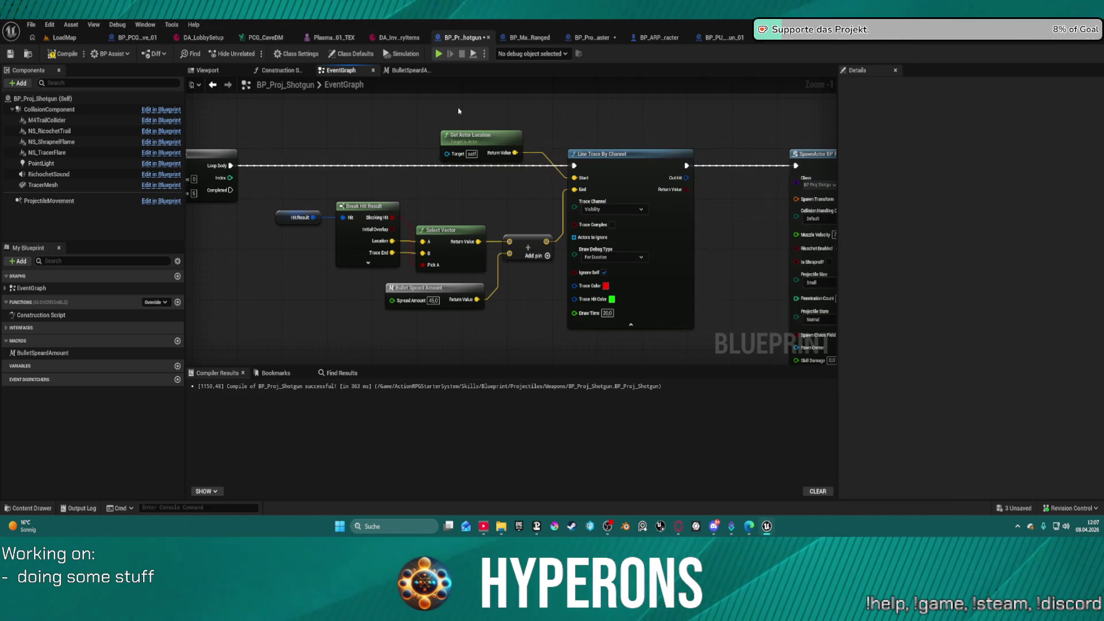
pyautogui.rightClick(457, 107)
pyautogui.write('get')
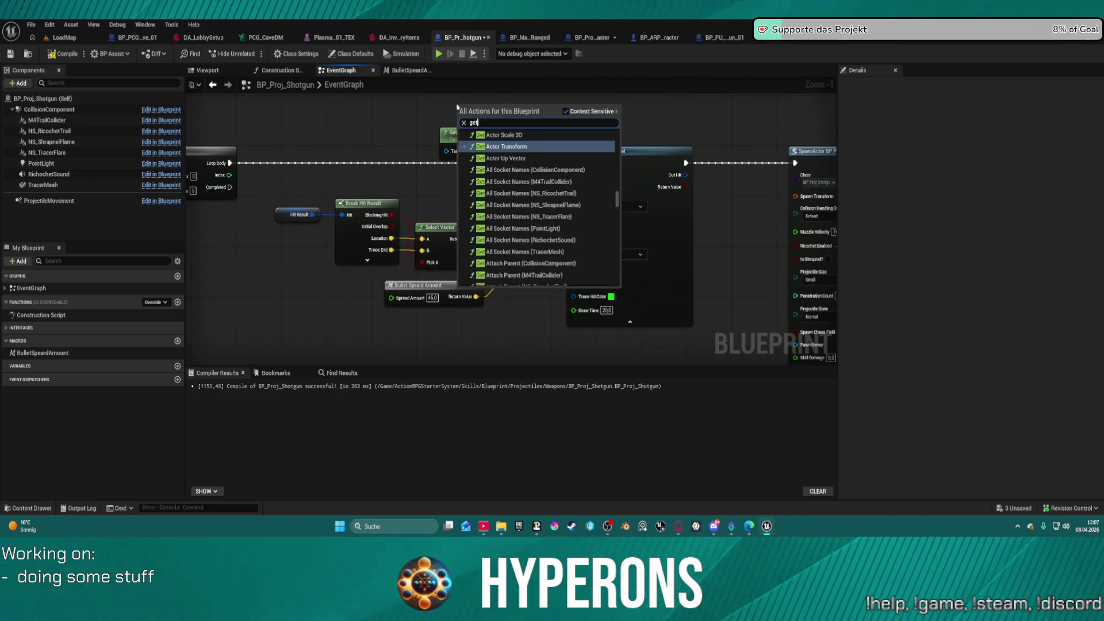
pyautogui.write(' actor trans')
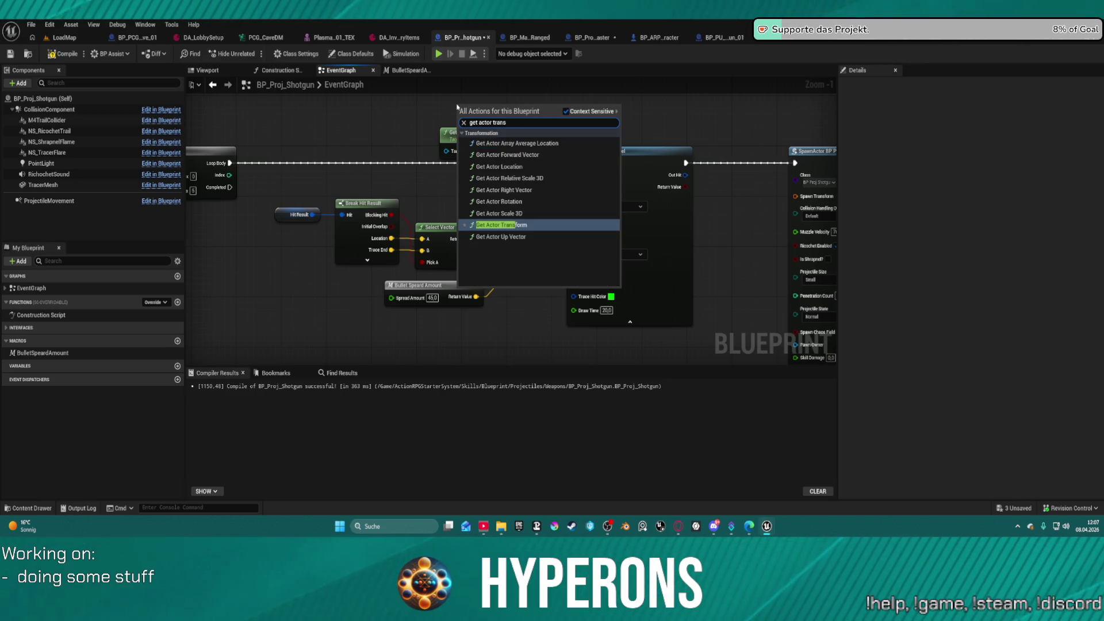
# - Add Get Actor Transform and wire its Return Value into the SpawnActor's Spawn Transform
pyautogui.press('Return')
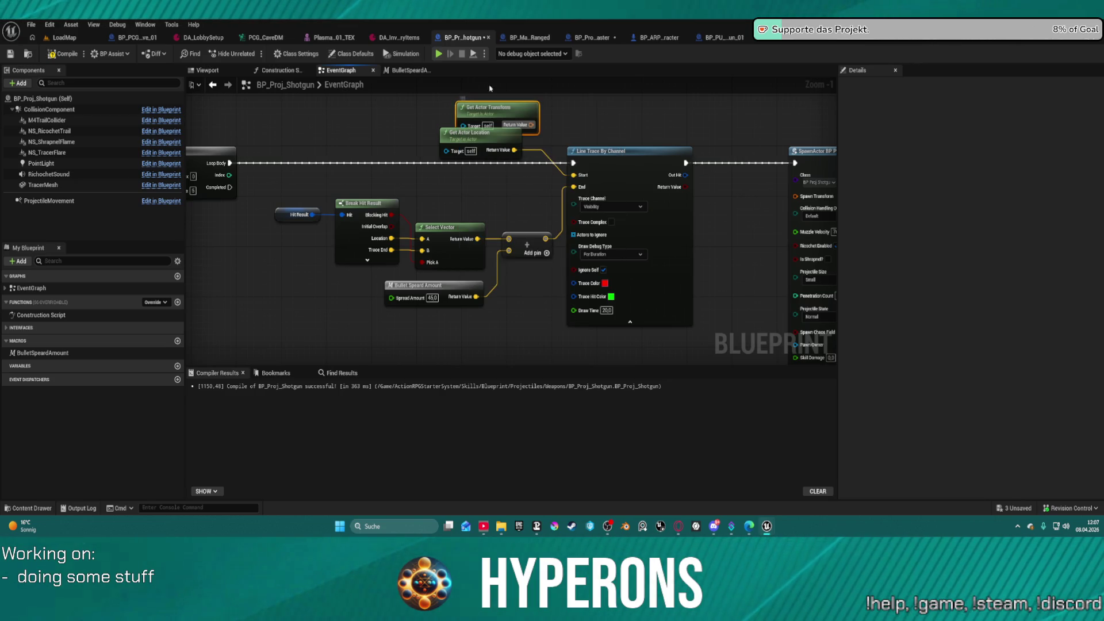
pyautogui.moveTo(530, 124)
pyautogui.mouseDown()
pyautogui.moveTo(816, 133)
pyautogui.moveTo(840, 200)
pyautogui.moveTo(796, 196)
pyautogui.mouseUp()
pyautogui.moveTo(491, 96)
pyautogui.mouseDown()
pyautogui.moveTo(491, 146)
pyautogui.moveTo(414, 121)
pyautogui.moveTo(497, 204)
pyautogui.moveTo(589, 187)
pyautogui.moveTo(466, 147)
pyautogui.moveTo(500, 223)
pyautogui.moveTo(508, 85)
pyautogui.moveTo(500, 40)
pyautogui.moveTo(471, 7)
pyautogui.moveTo(441, 126)
pyautogui.moveTo(537, 288)
pyautogui.moveTo(619, 219)
pyautogui.moveTo(625, 152)
pyautogui.mouseUp()
pyautogui.click(427, 128)
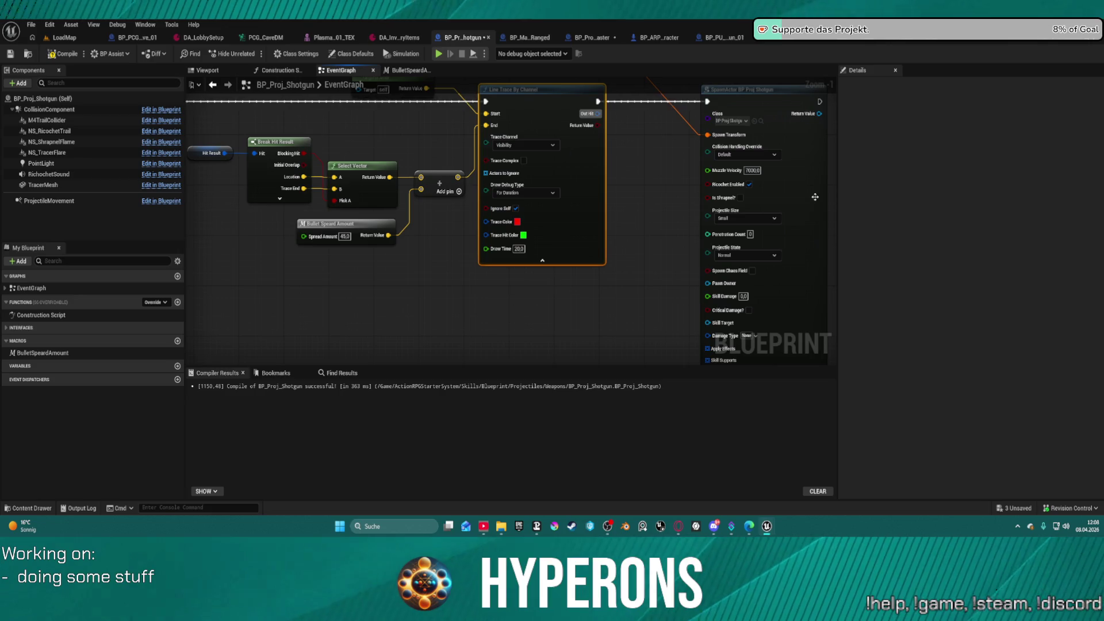
# - Browse the action list for 'info' without adding anything, then reposition and frame the SpawnActor node
pyautogui.rightClick(615, 215)
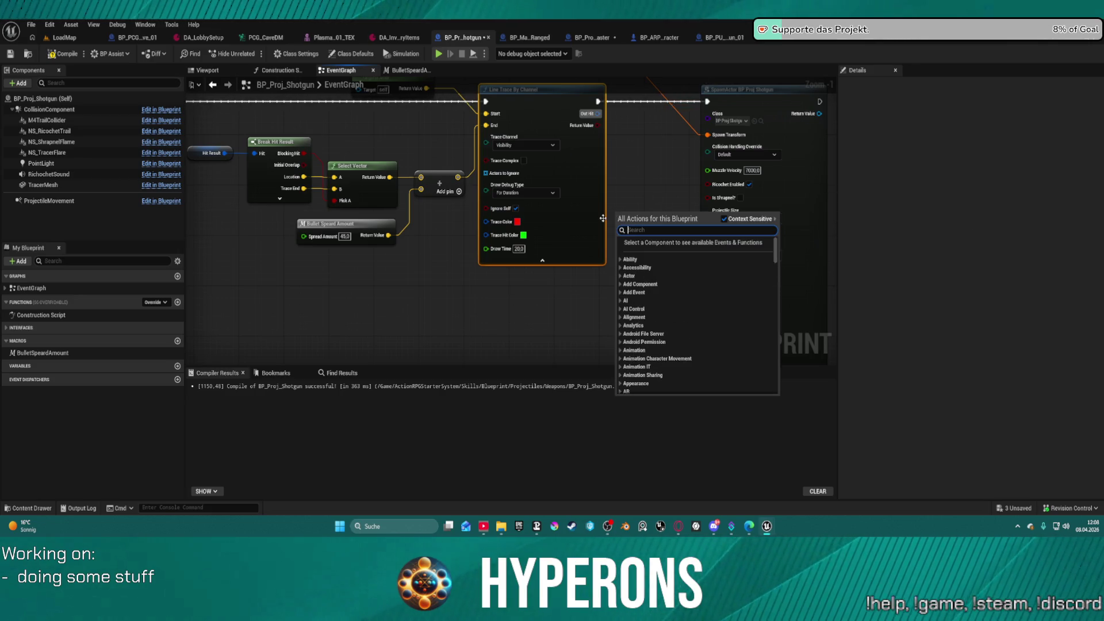
pyautogui.write('info')
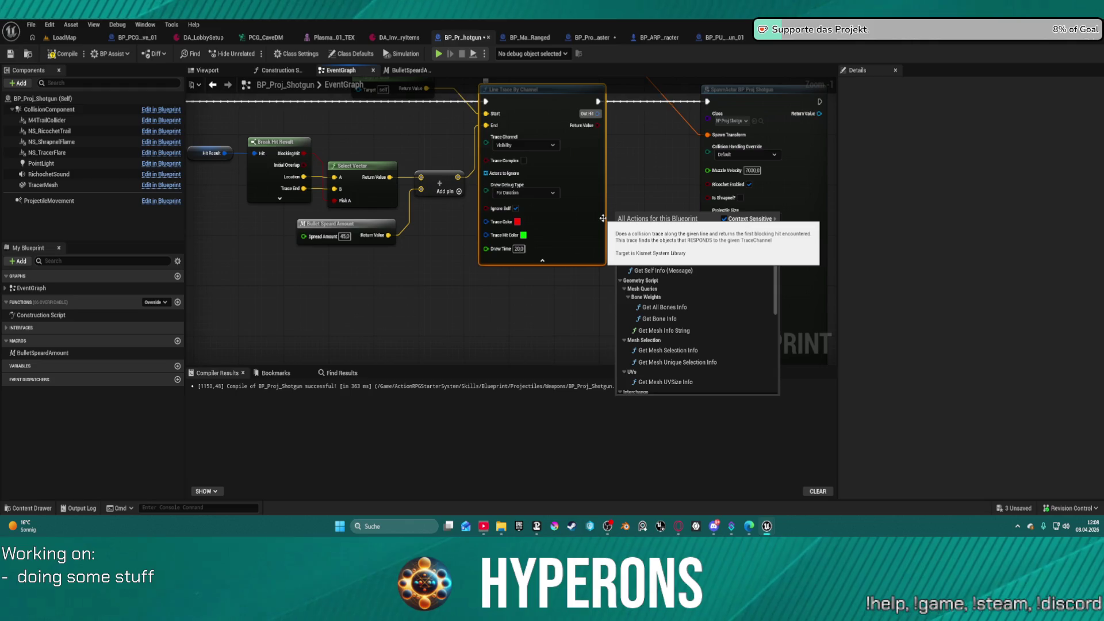
pyautogui.scroll(-5, 713, 321)
pyautogui.scroll(10, 690, 356)
pyautogui.press('Escape')
pyautogui.scroll(1, 655, 195)
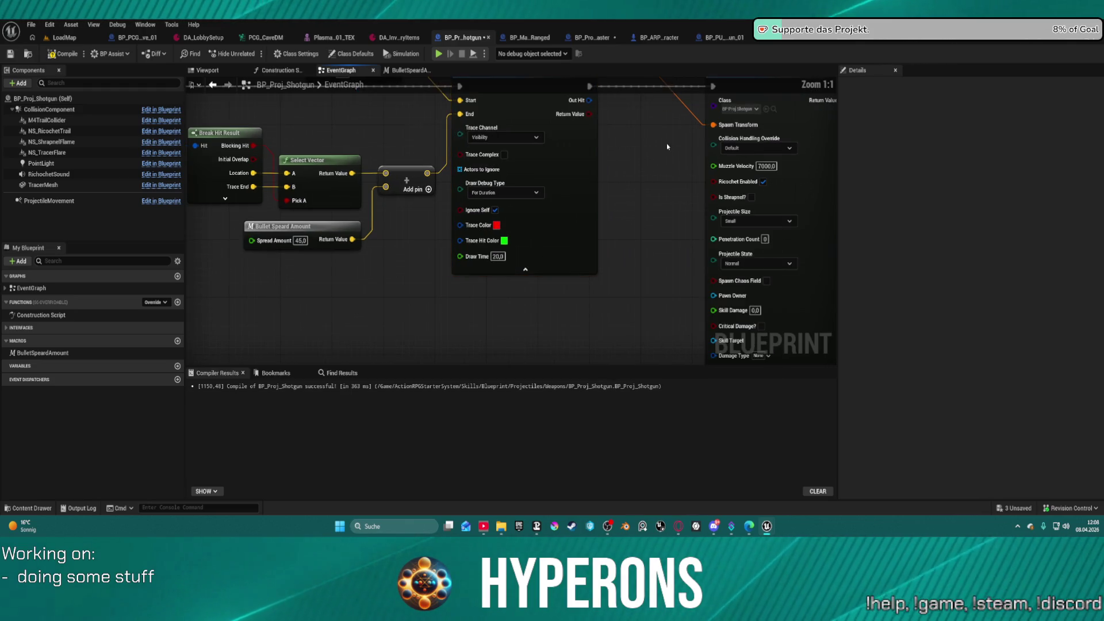
pyautogui.moveTo(600, 192)
pyautogui.mouseDown()
pyautogui.moveTo(620, 214)
pyautogui.moveTo(611, 266)
pyautogui.mouseUp()
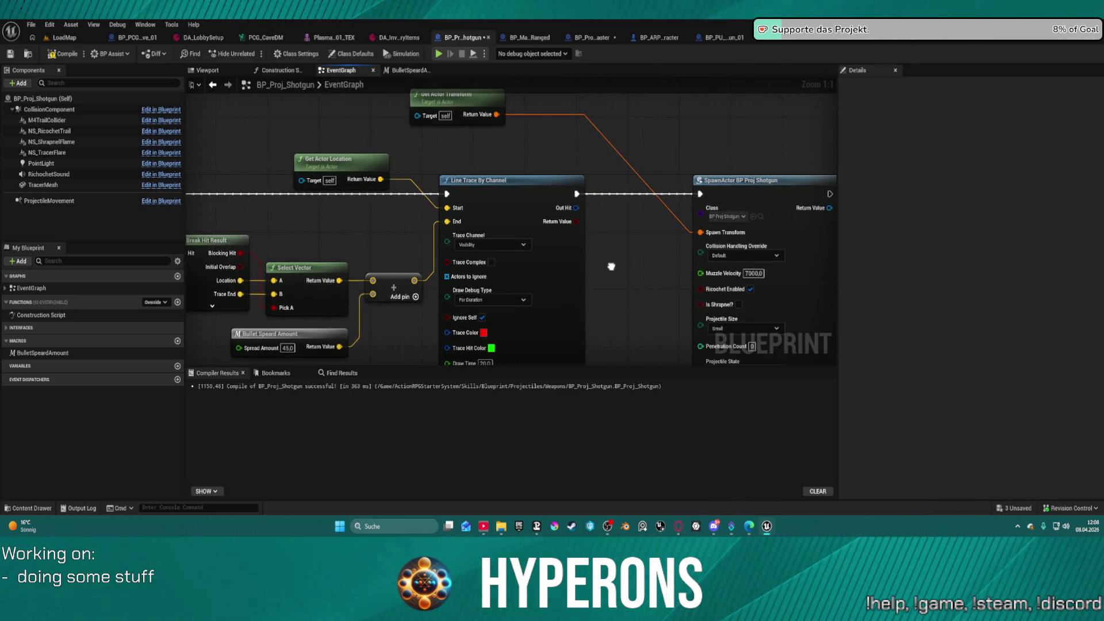
pyautogui.moveTo(611, 266); pyautogui.dragTo(582, 230)
pyautogui.moveTo(729, 236)
pyautogui.mouseDown()
pyautogui.moveTo(785, 237)
pyautogui.moveTo(535, 269)
pyautogui.moveTo(658, 177)
pyautogui.moveTo(680, 113)
pyautogui.moveTo(743, 238)
pyautogui.moveTo(738, 281)
pyautogui.mouseUp()
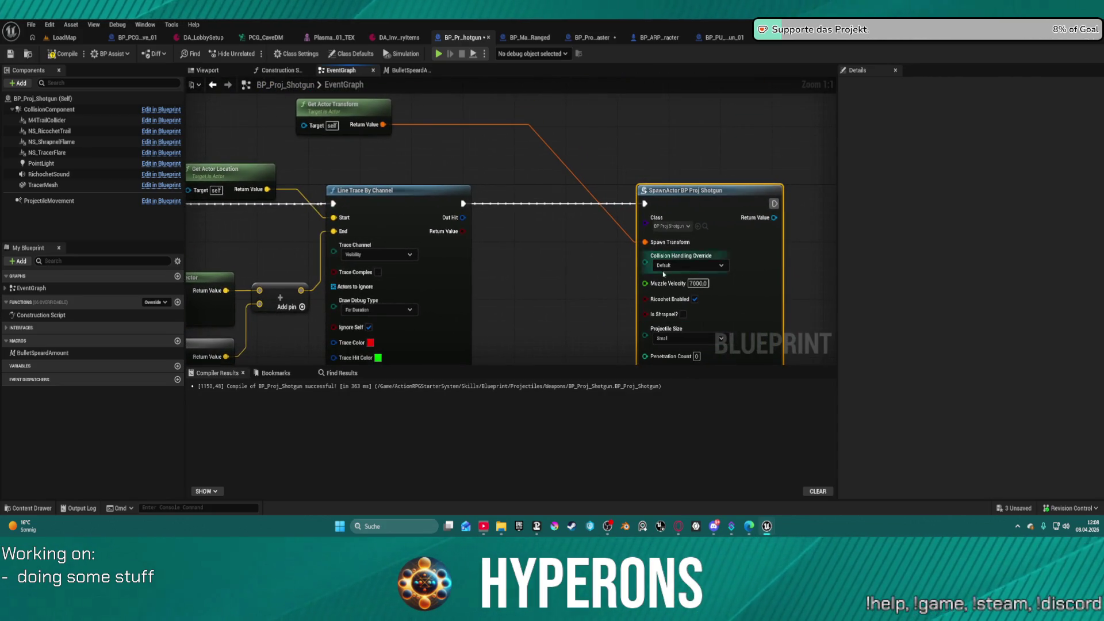
pyautogui.moveTo(581, 253)
pyautogui.mouseDown()
pyautogui.moveTo(707, 248)
pyautogui.moveTo(651, 265)
pyautogui.moveTo(618, 264)
pyautogui.moveTo(604, 246)
pyautogui.mouseUp()
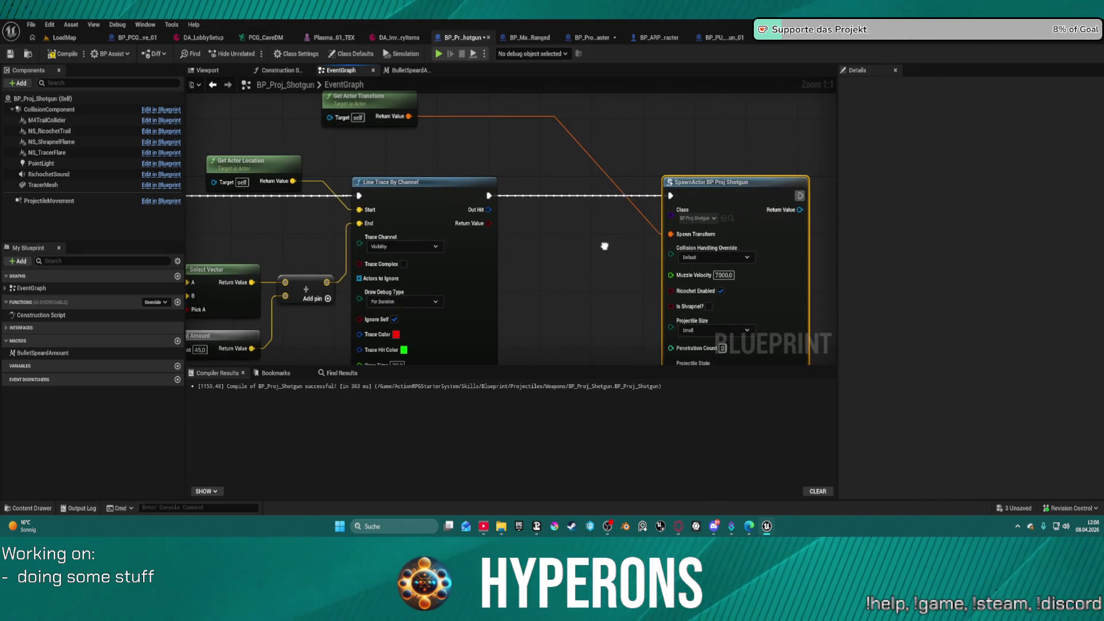
pyautogui.rightClick(549, 243)
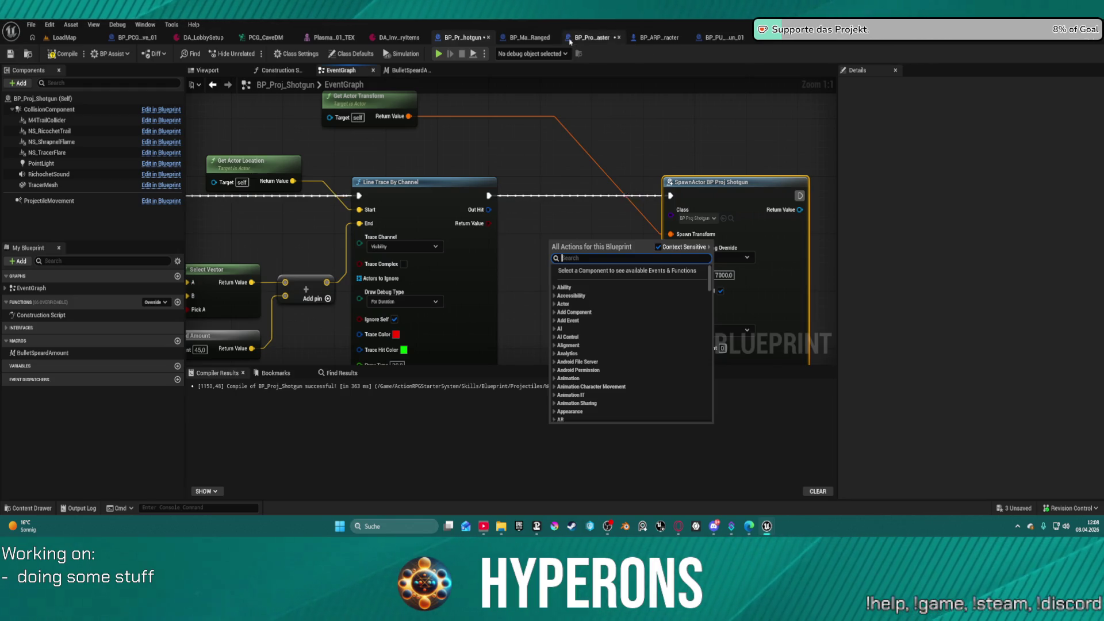
pyautogui.rightClick(541, 223)
pyautogui.write('get')
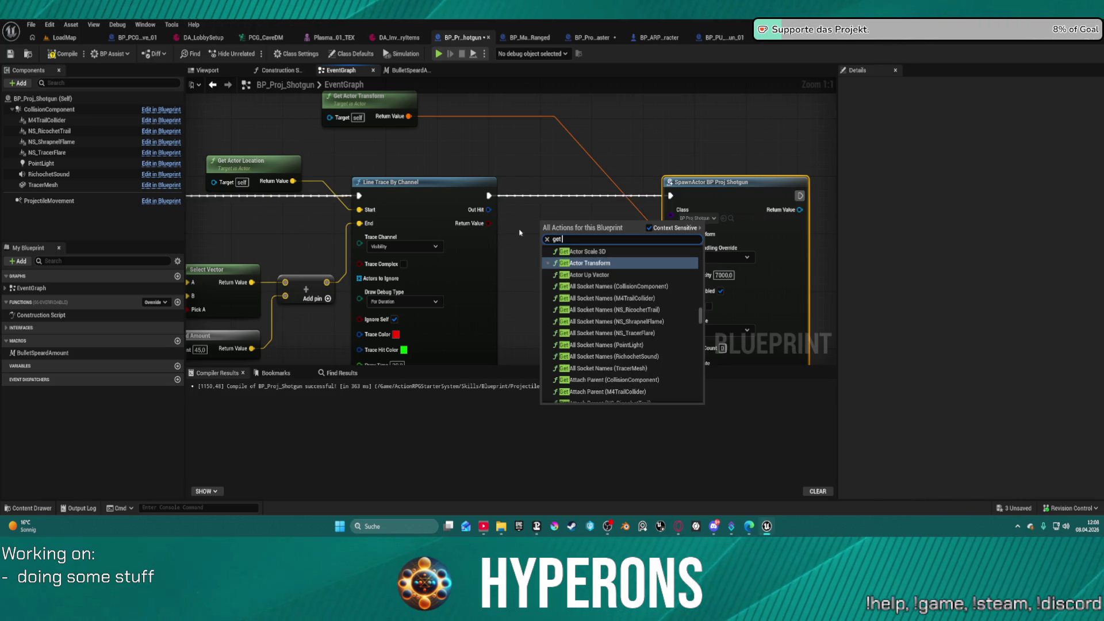
pyautogui.scroll(-10, 632, 316)
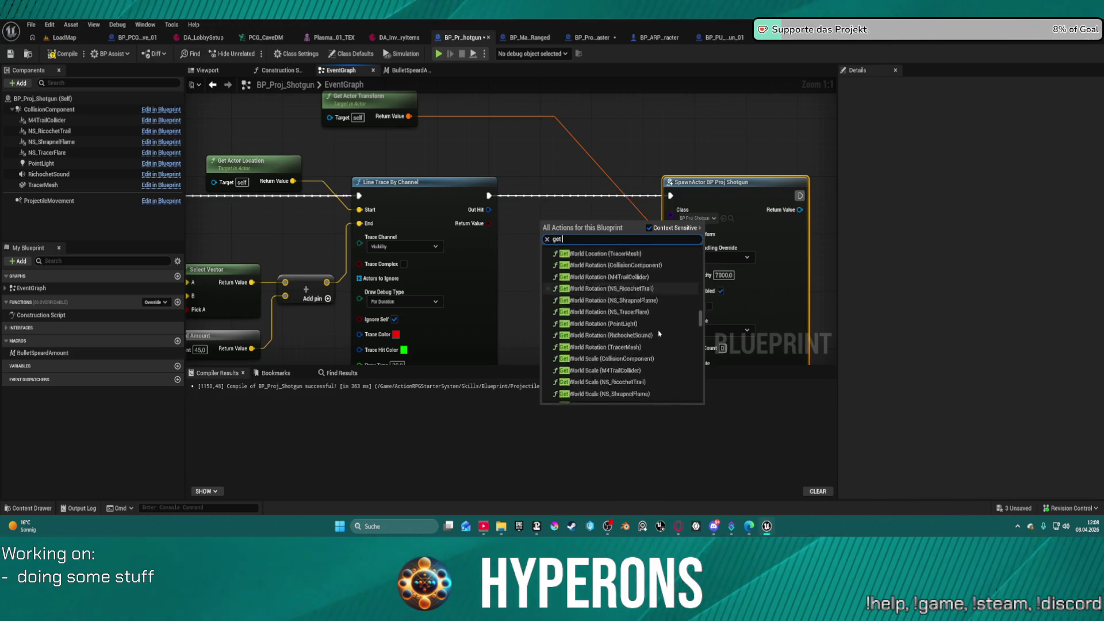
pyautogui.moveTo(699, 326); pyautogui.dragTo(704, 398)
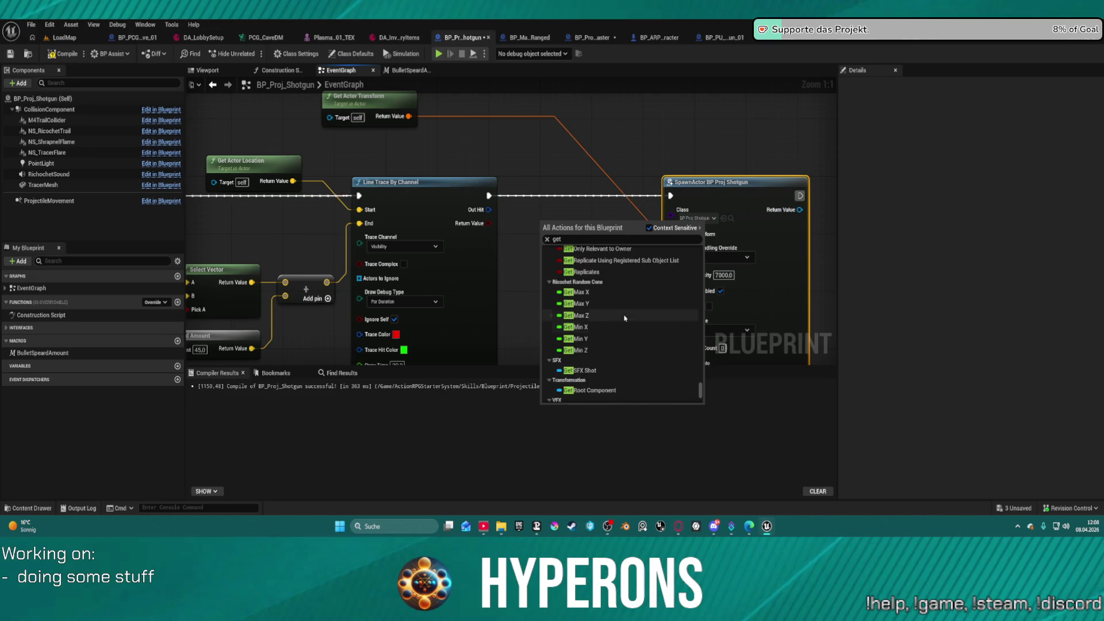
pyautogui.scroll(5, 625, 317)
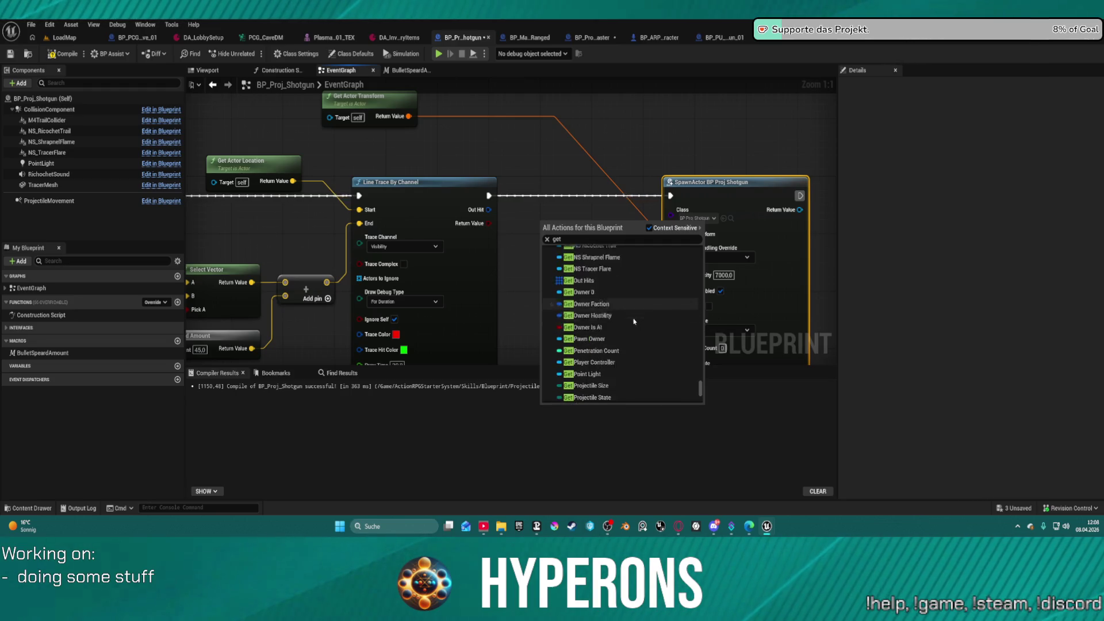
pyautogui.scroll(-5, 635, 322)
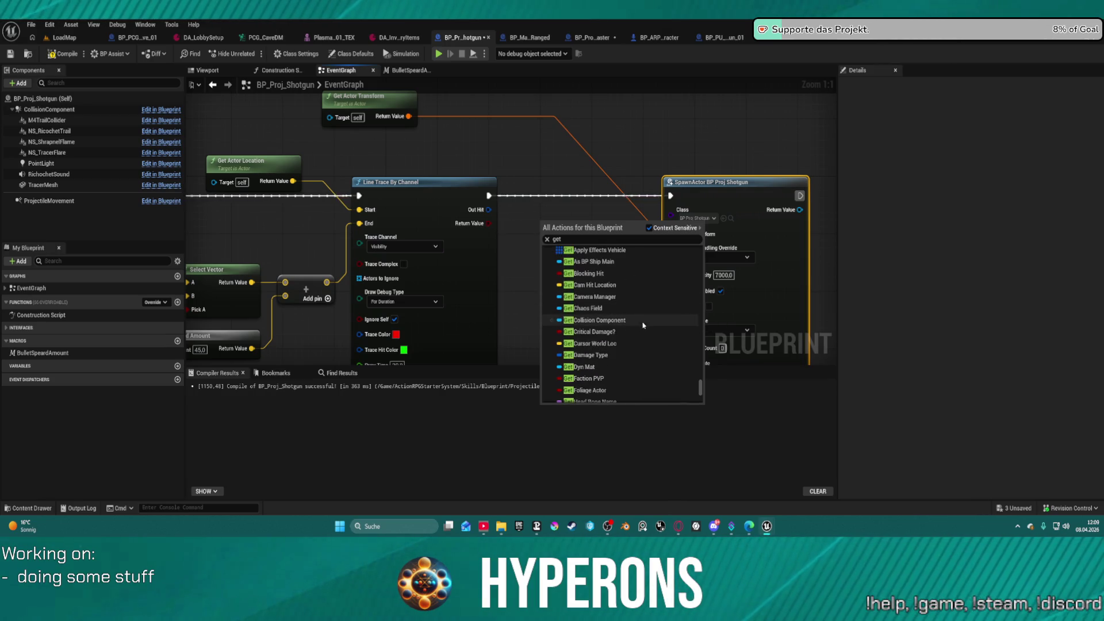
pyautogui.scroll(-10, 620, 366)
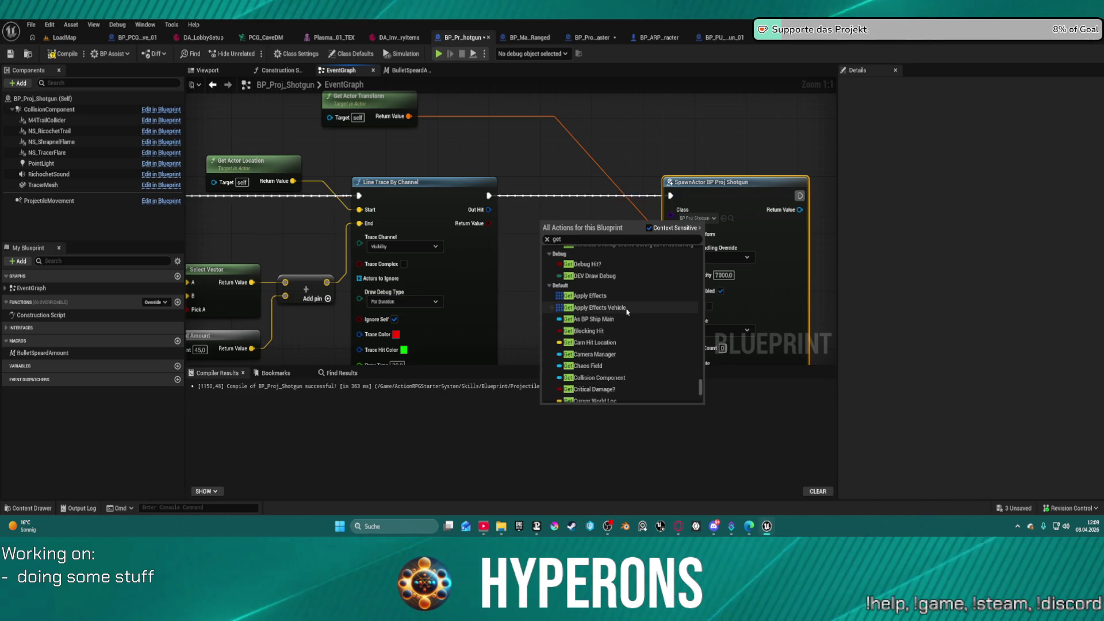
pyautogui.scroll(3, 632, 312)
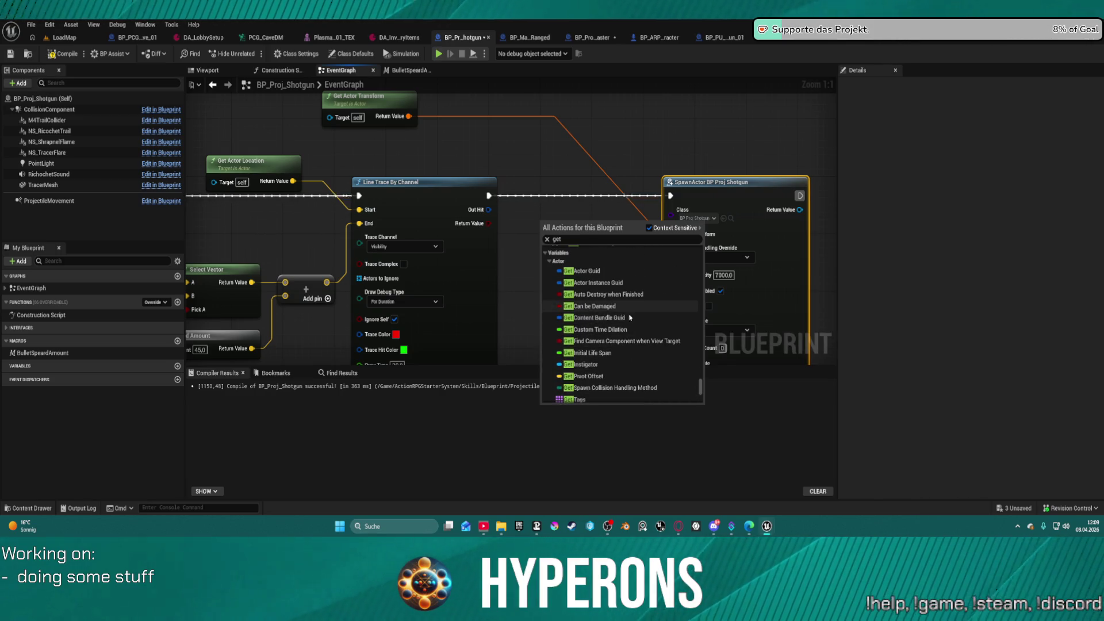
pyautogui.scroll(3, 595, 322)
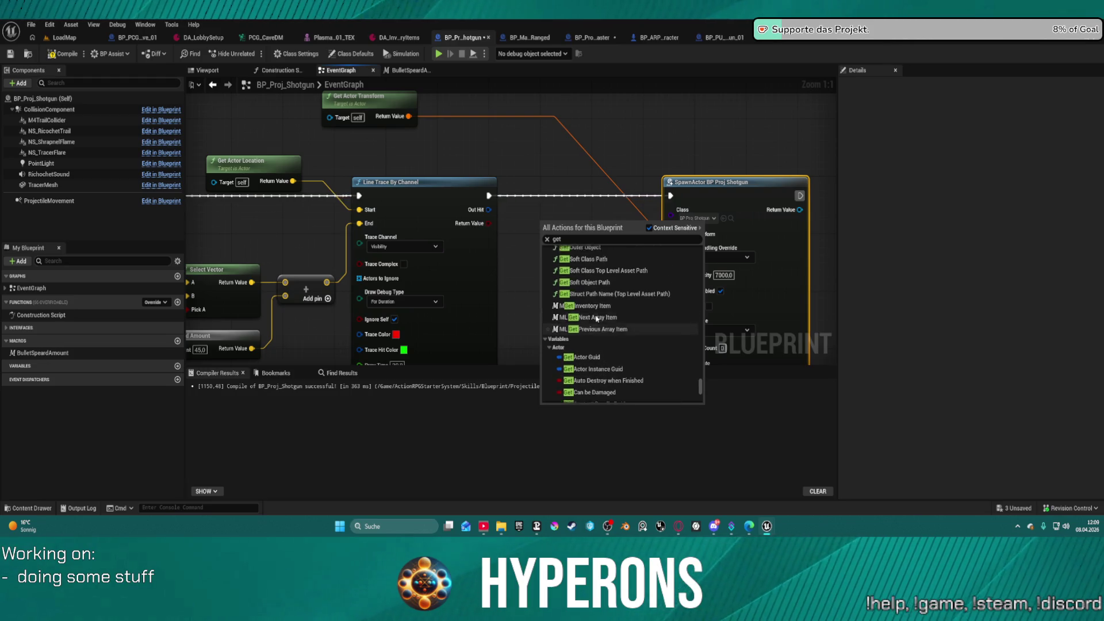
pyautogui.scroll(5, 596, 317)
pyautogui.click(546, 179)
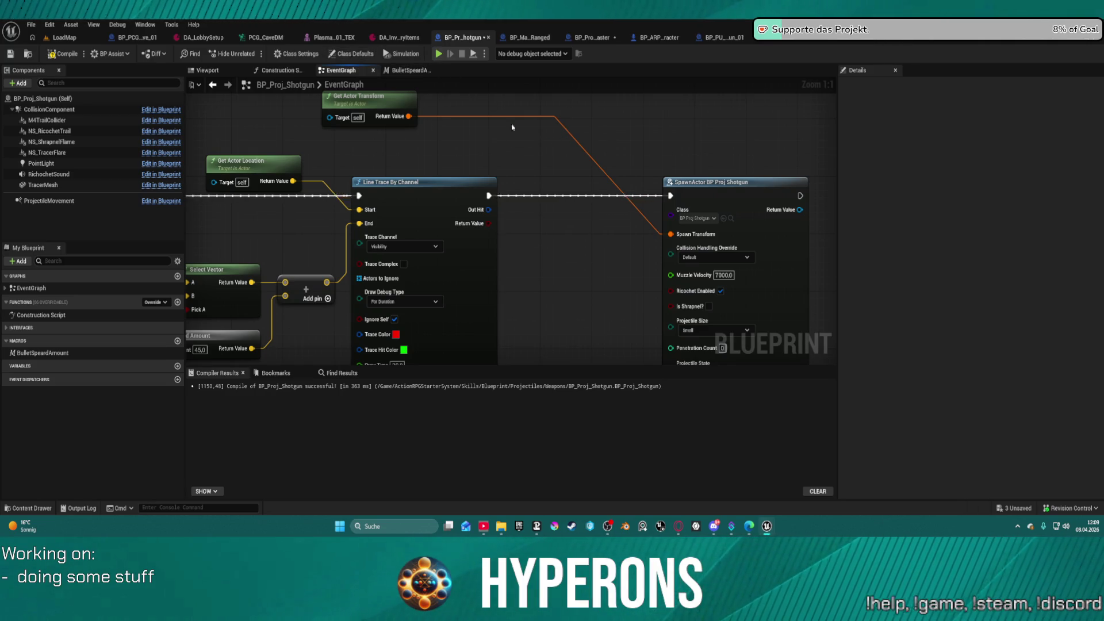
pyautogui.moveTo(596, 258)
pyautogui.mouseDown()
pyautogui.moveTo(560, 189)
pyautogui.moveTo(459, 94)
pyautogui.moveTo(475, 171)
pyautogui.moveTo(522, 161)
pyautogui.mouseUp()
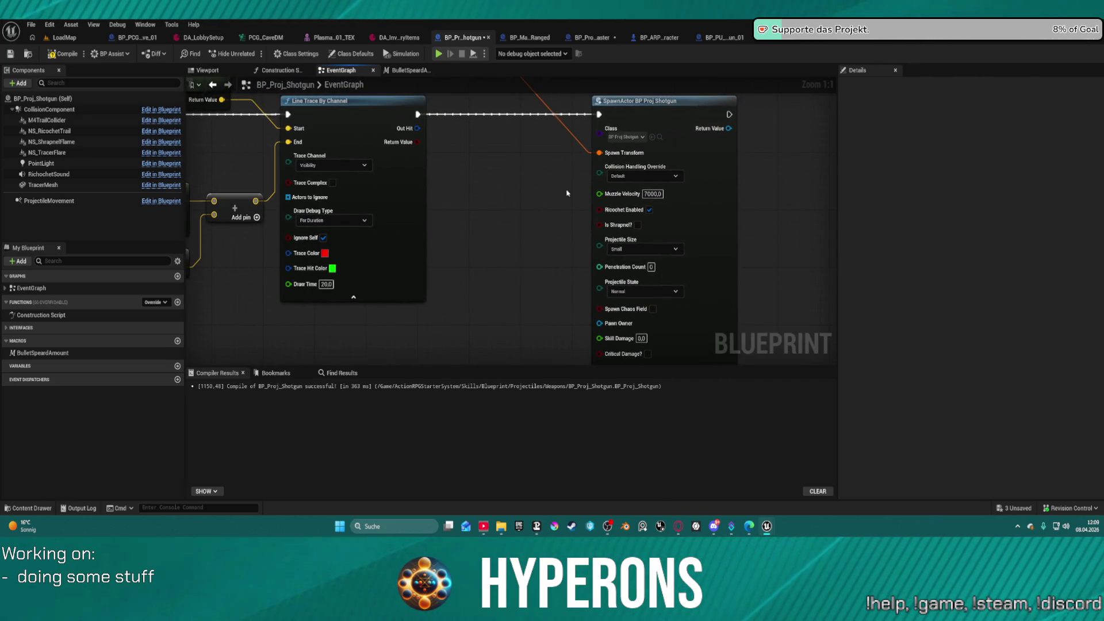
# - Feed the SpawnActor's Muzzle Velocity and Projectile Size pins from matching variable getters
pyautogui.moveTo(598, 194)
pyautogui.mouseDown()
pyautogui.moveTo(515, 222)
pyautogui.moveTo(486, 216)
pyautogui.mouseUp()
pyautogui.write('mu')
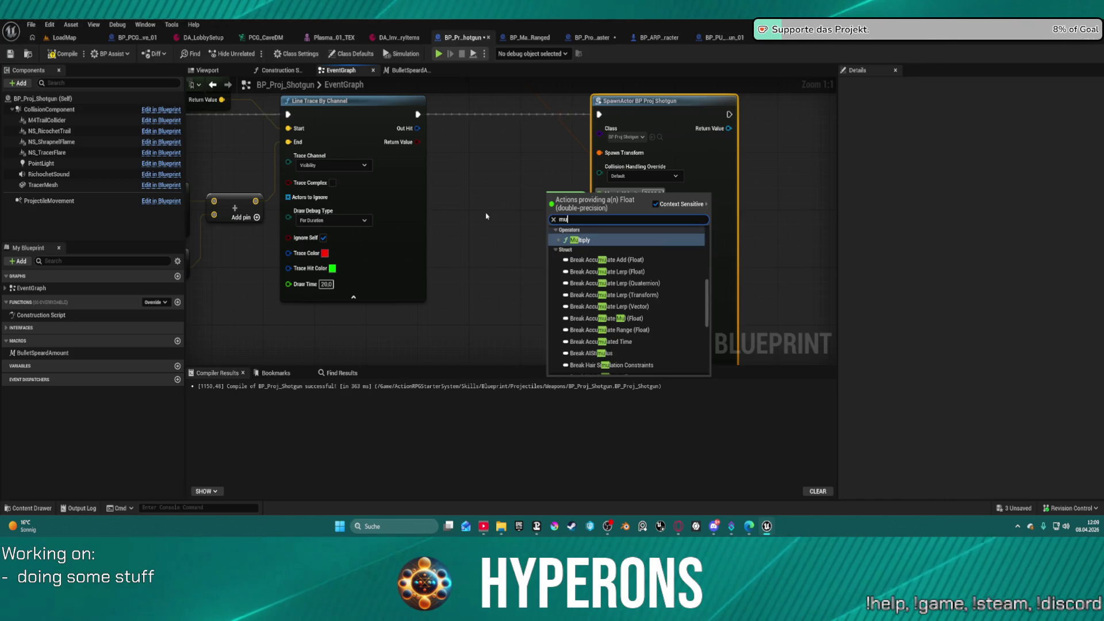
pyautogui.write('zz')
pyautogui.press('Return')
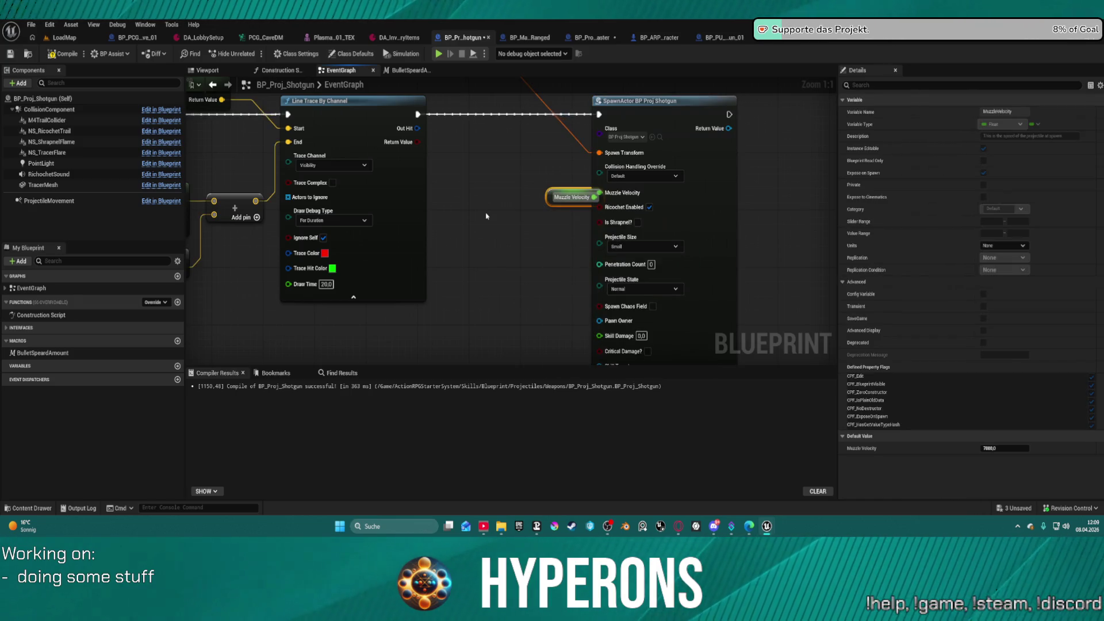
pyautogui.moveTo(553, 198); pyautogui.dragTo(506, 190)
pyautogui.moveTo(599, 243); pyautogui.dragTo(523, 248)
pyautogui.write('proje')
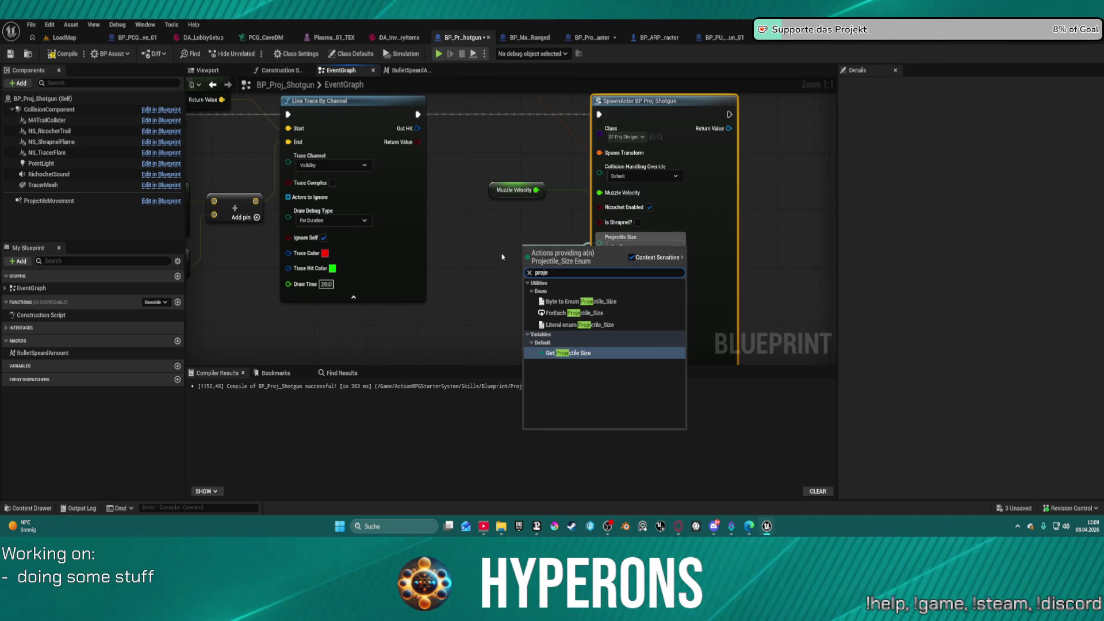
pyautogui.click(579, 354)
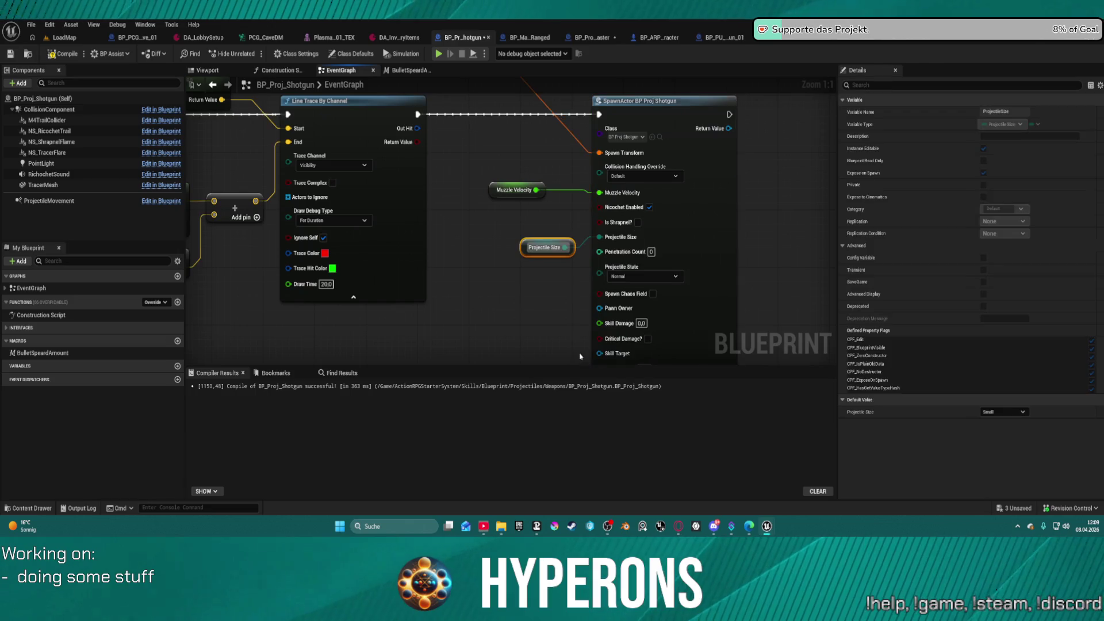
# - Connect an Is Shrapnel? variable getter to the SpawnActor's Is Shrapnel? pin
pyautogui.moveTo(599, 221); pyautogui.dragTo(534, 228)
pyautogui.write('is')
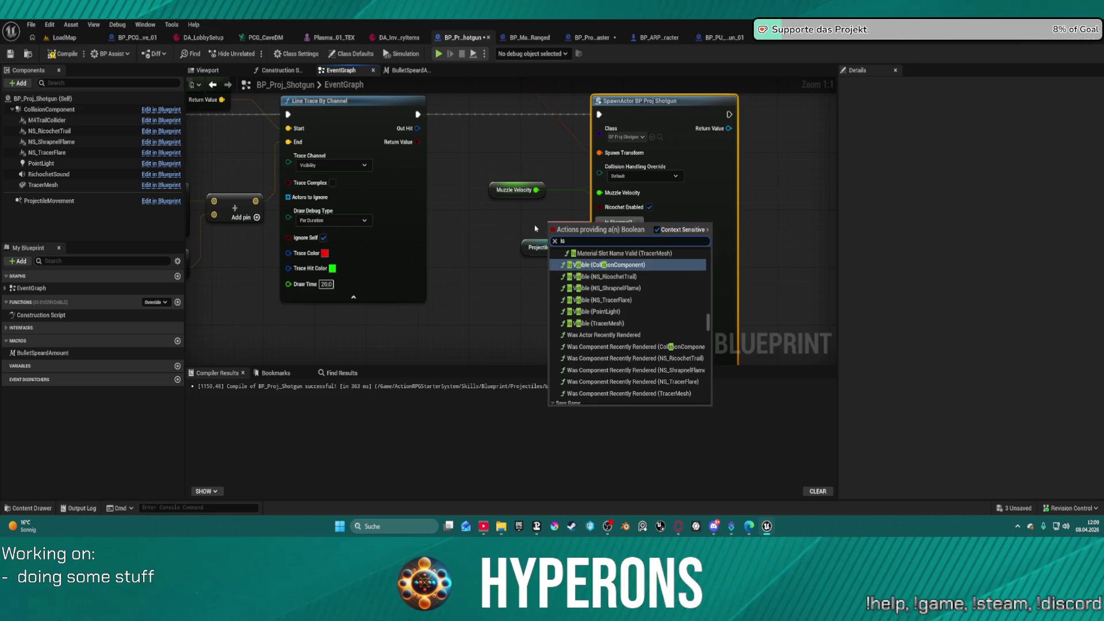
pyautogui.write(' sh')
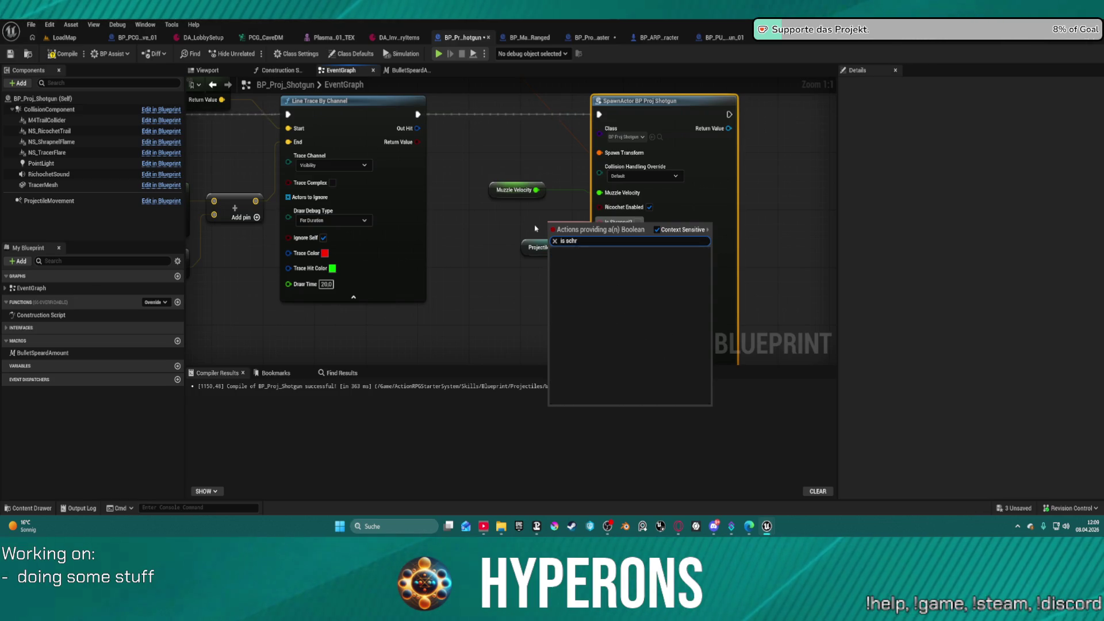
pyautogui.press('BackSpace')
pyautogui.write('hr')
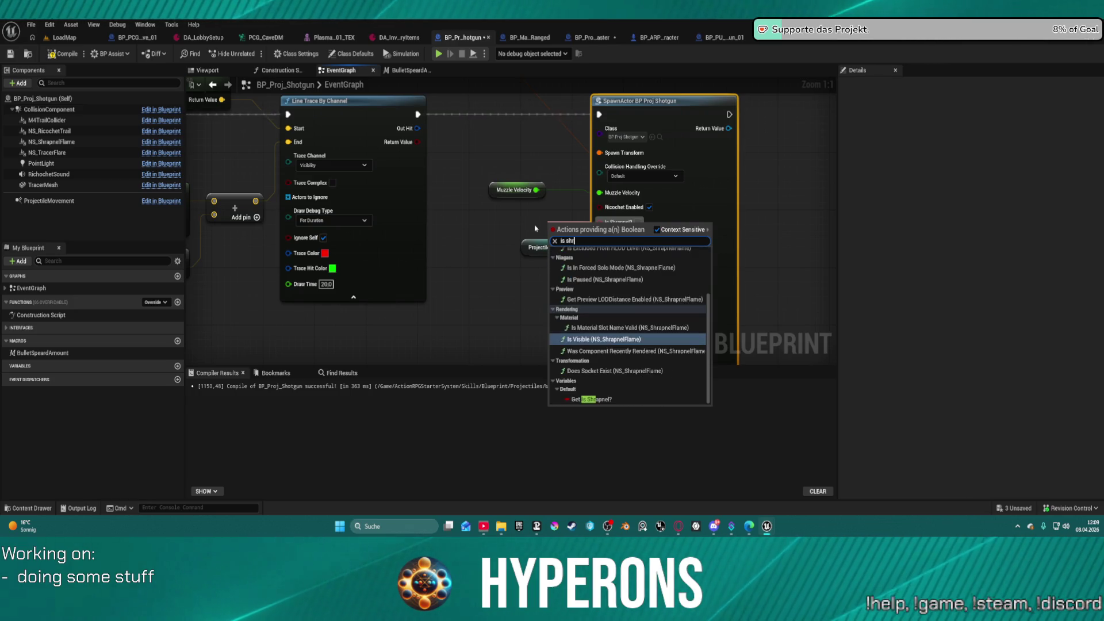
pyautogui.press('Down')
pyautogui.press('Down')
pyautogui.press('Down')
pyautogui.press('Return')
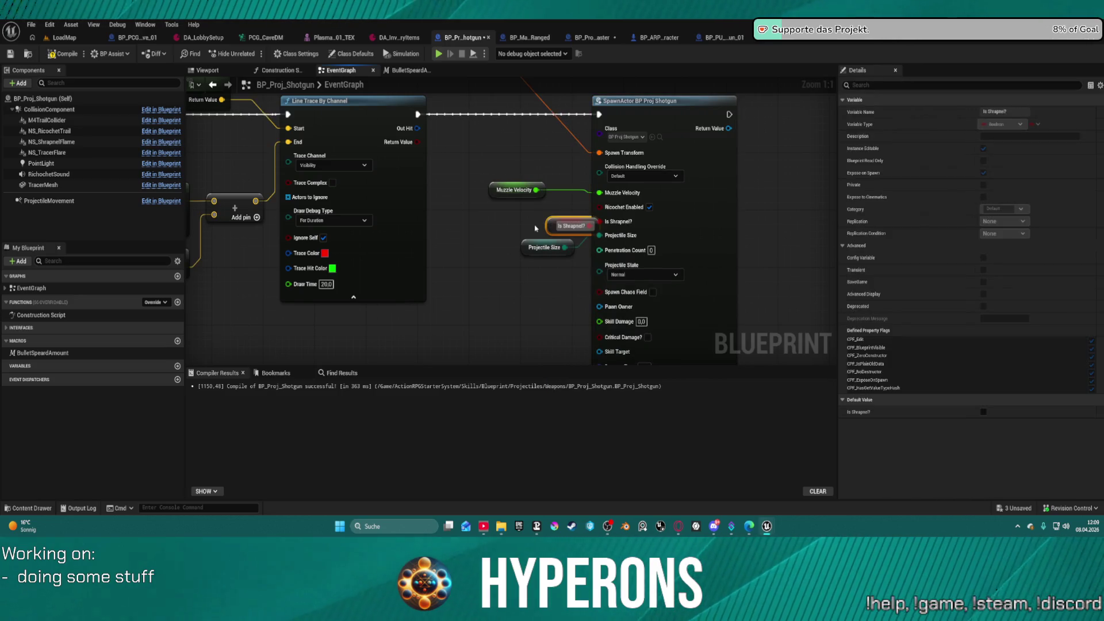
# - Wire a Ricochet Enabled getter to its pin, deleting the mistaken Ricochet Occured getter
pyautogui.moveTo(602, 208); pyautogui.dragTo(523, 198)
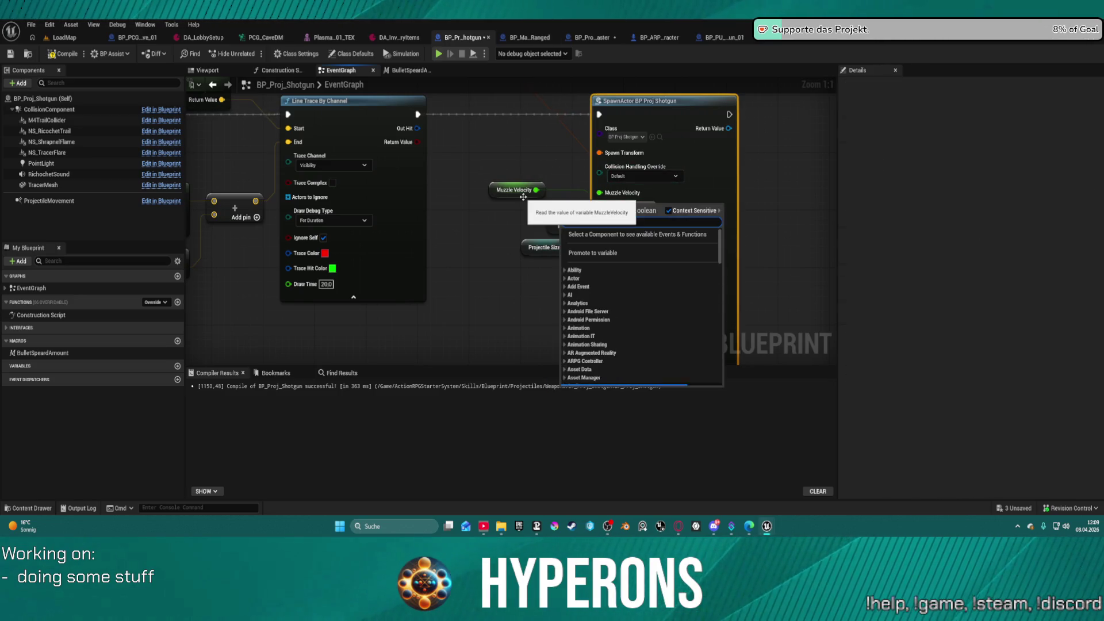
pyautogui.write('ricc')
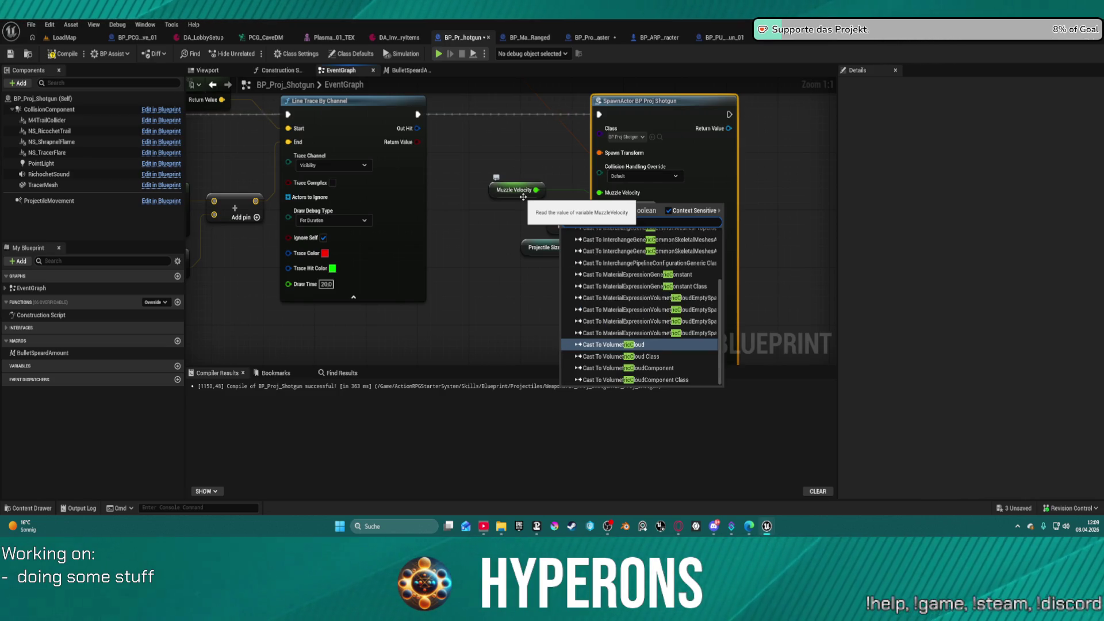
pyautogui.press('BackSpace')
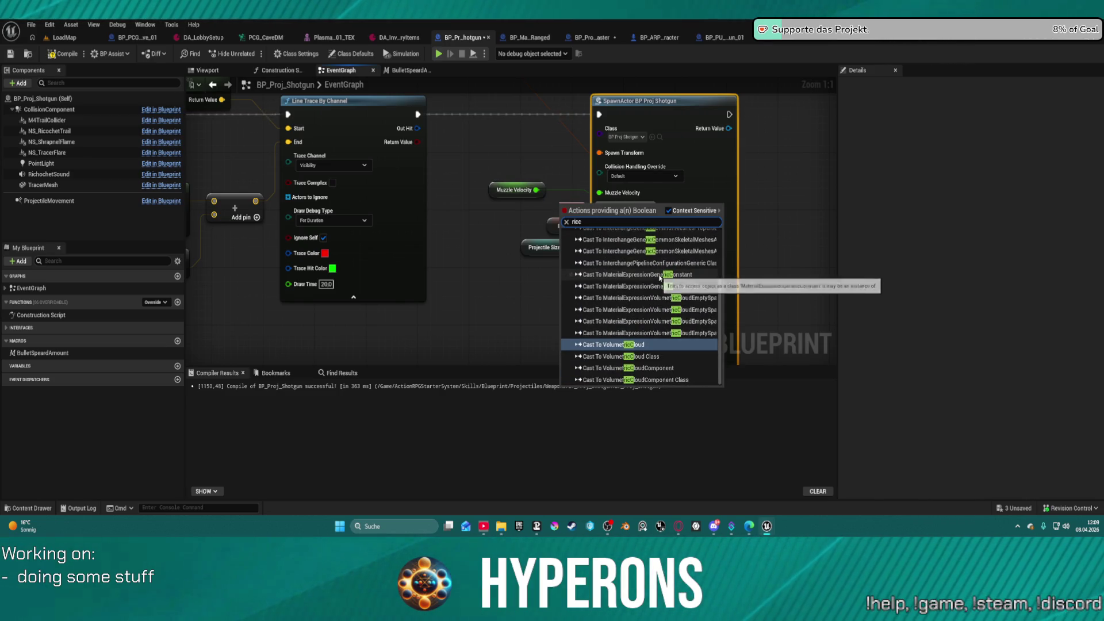
pyautogui.click(610, 368)
pyautogui.moveTo(610, 175)
pyautogui.mouseDown()
pyautogui.moveTo(631, 183)
pyautogui.moveTo(544, 193)
pyautogui.mouseUp()
pyautogui.press('Escape')
pyautogui.press('Delete')
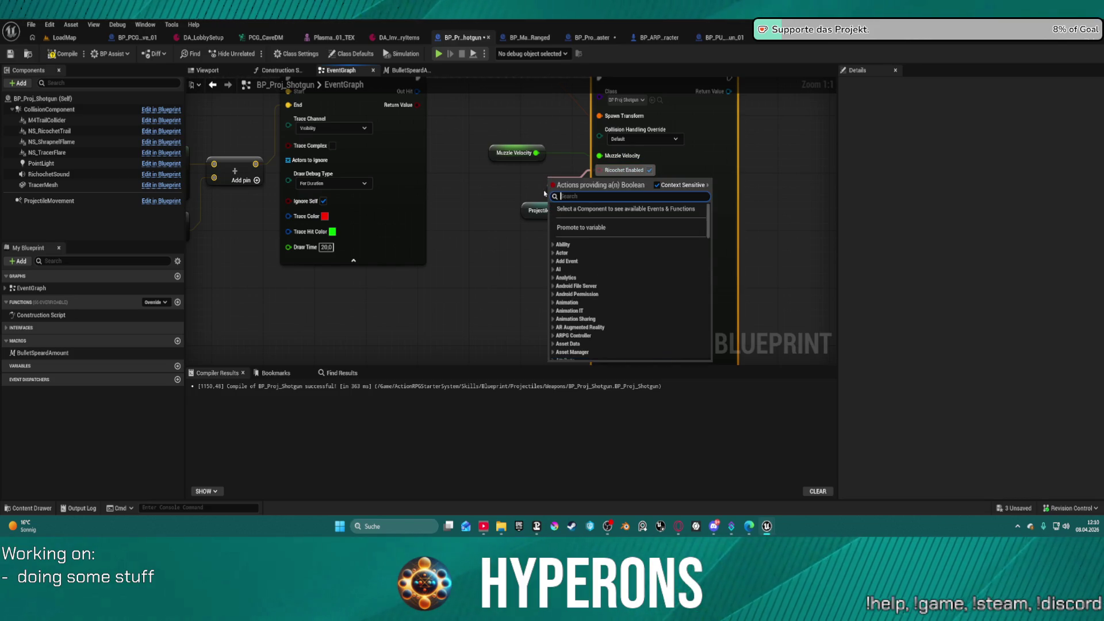
pyautogui.write('rico en')
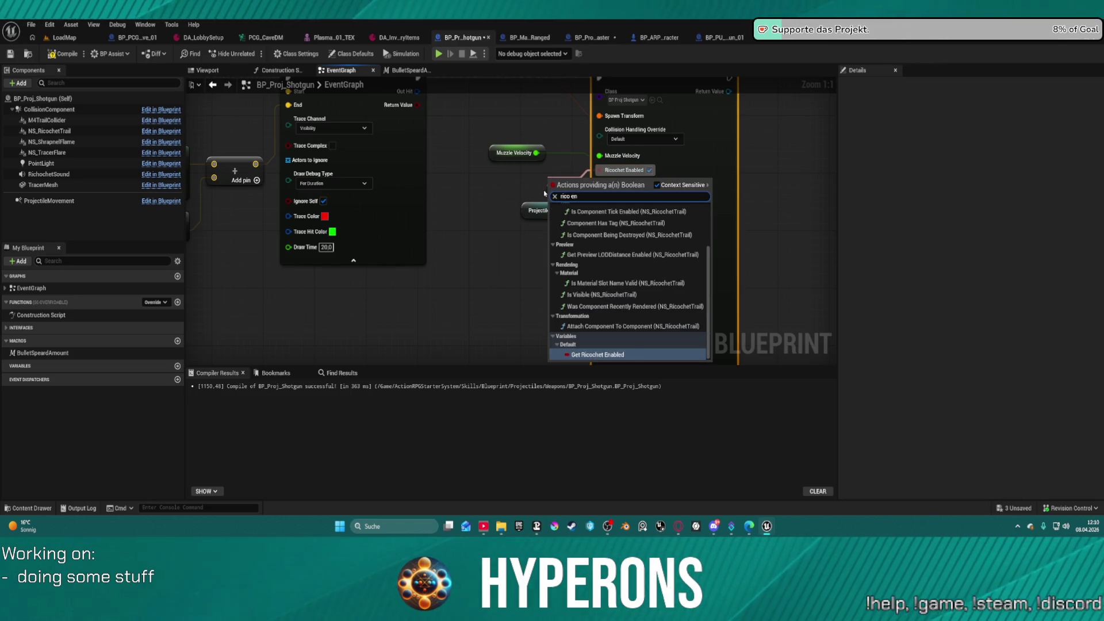
pyautogui.press('Return')
pyautogui.moveTo(559, 179); pyautogui.dragTo(516, 182)
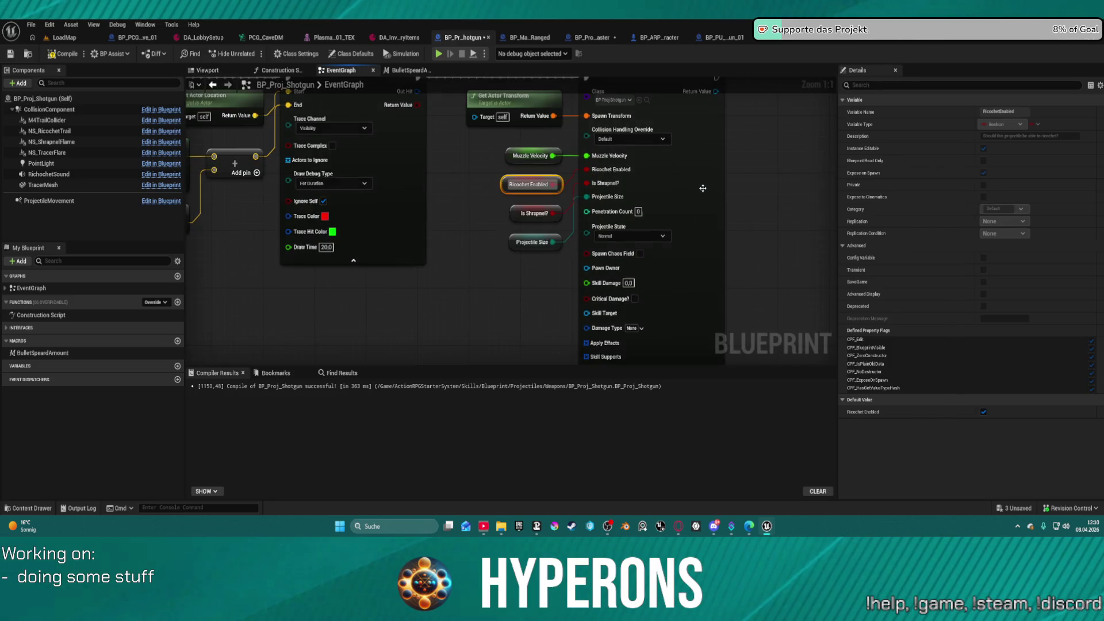
# - Feed the Penetration Count and Projectile State pins with their matching self-variable getters
pyautogui.moveTo(819, 121); pyautogui.dragTo(638, 95)
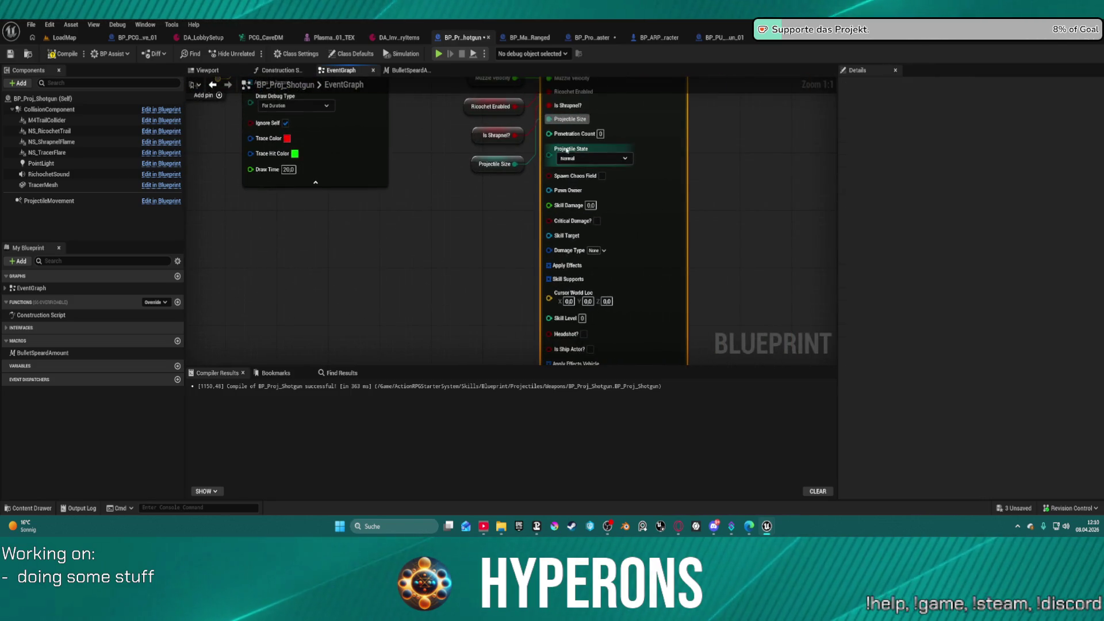
pyautogui.moveTo(514, 163); pyautogui.dragTo(520, 168)
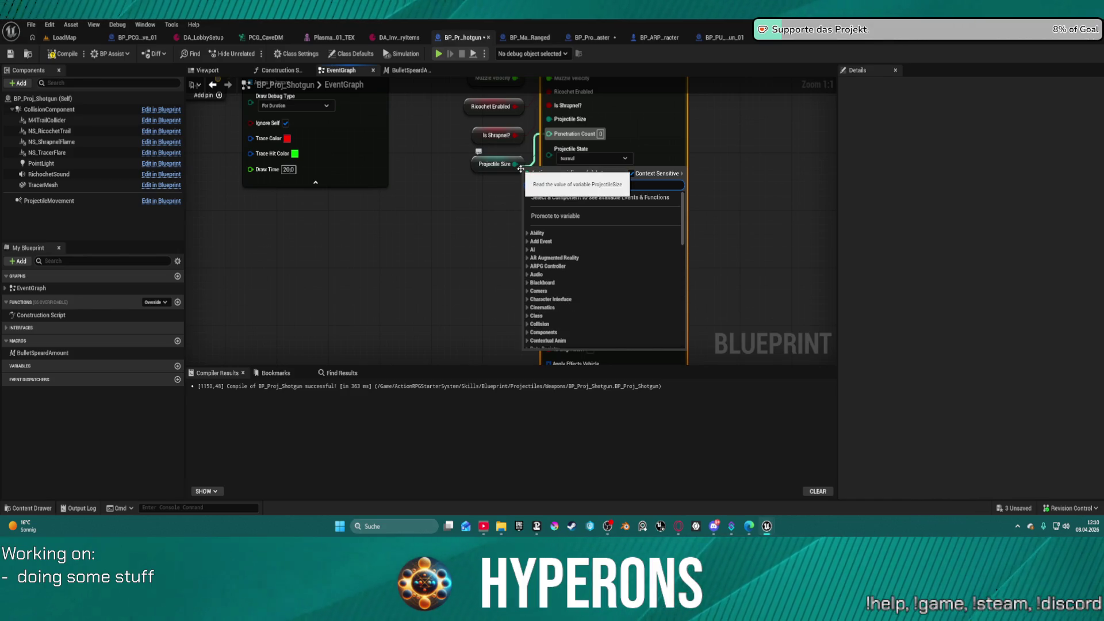
pyautogui.write('penetration')
pyautogui.press('Return')
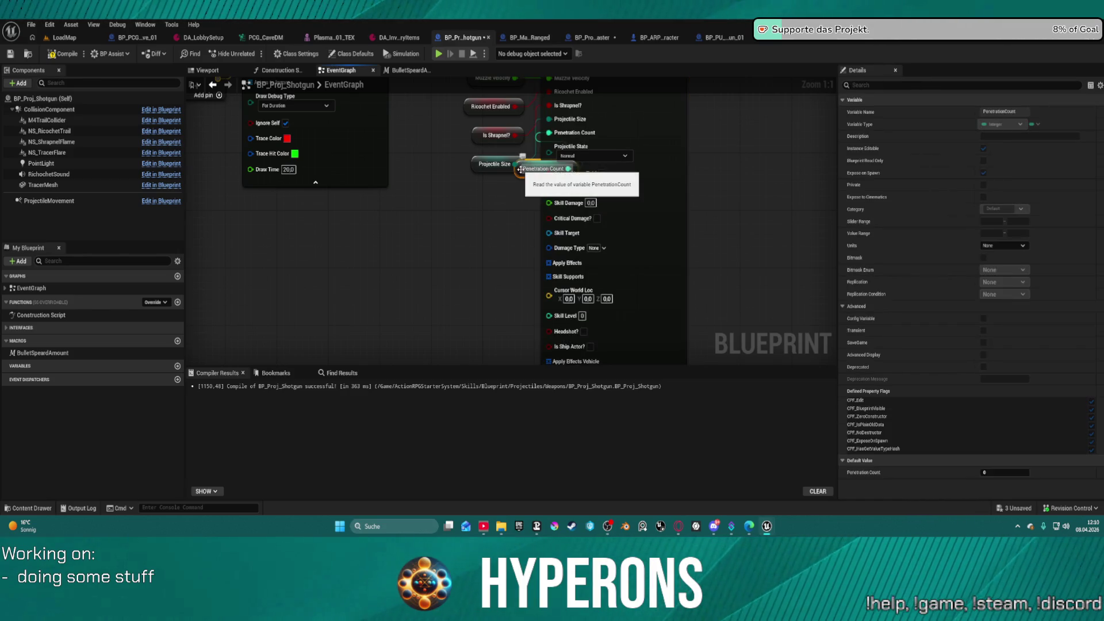
pyautogui.moveTo(526, 168); pyautogui.dragTo(475, 192)
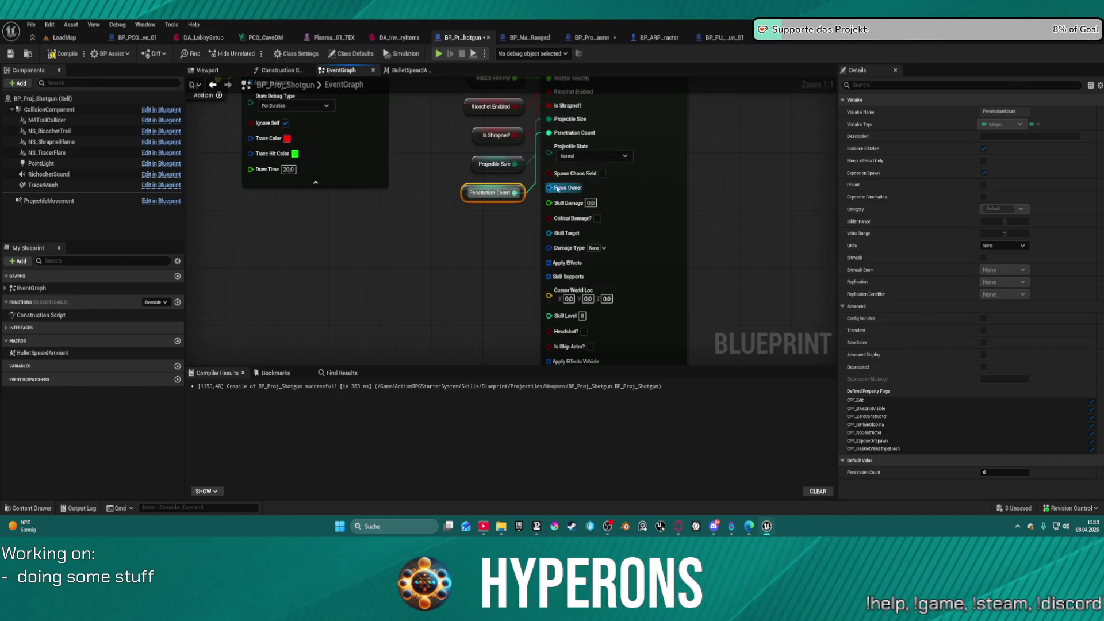
pyautogui.moveTo(549, 152); pyautogui.dragTo(479, 258)
pyautogui.write('proj')
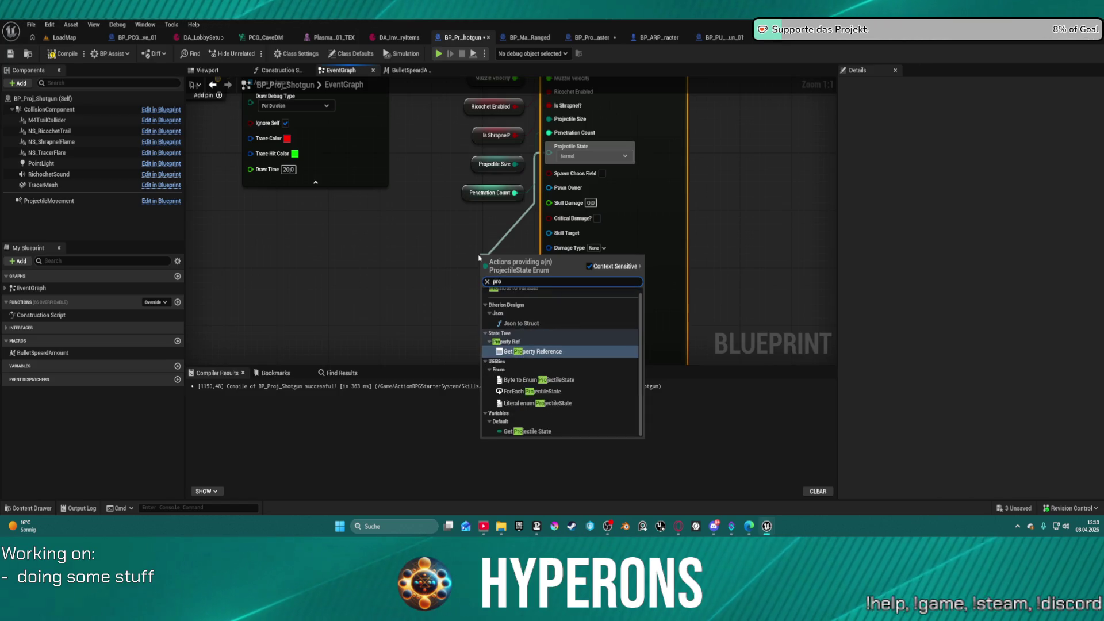
pyautogui.click(519, 363)
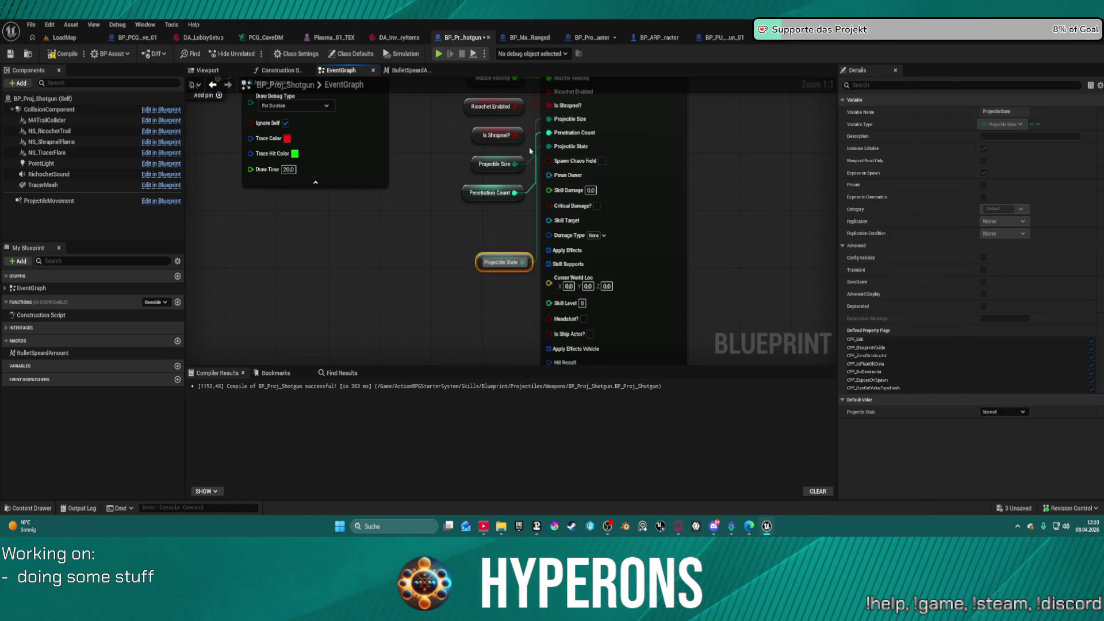
# - Add Spawn Chaos Field and Pawn Owner getters wired to their spawn node pins
pyautogui.moveTo(550, 162)
pyautogui.mouseDown()
pyautogui.moveTo(518, 234)
pyautogui.moveTo(510, 228)
pyautogui.mouseUp()
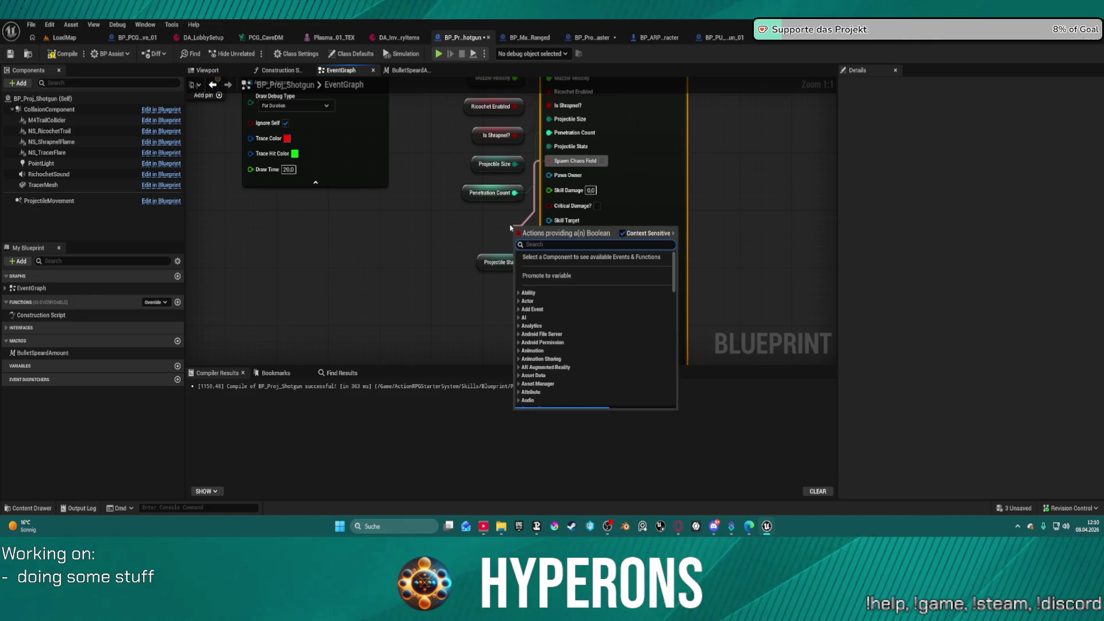
pyautogui.write('cha')
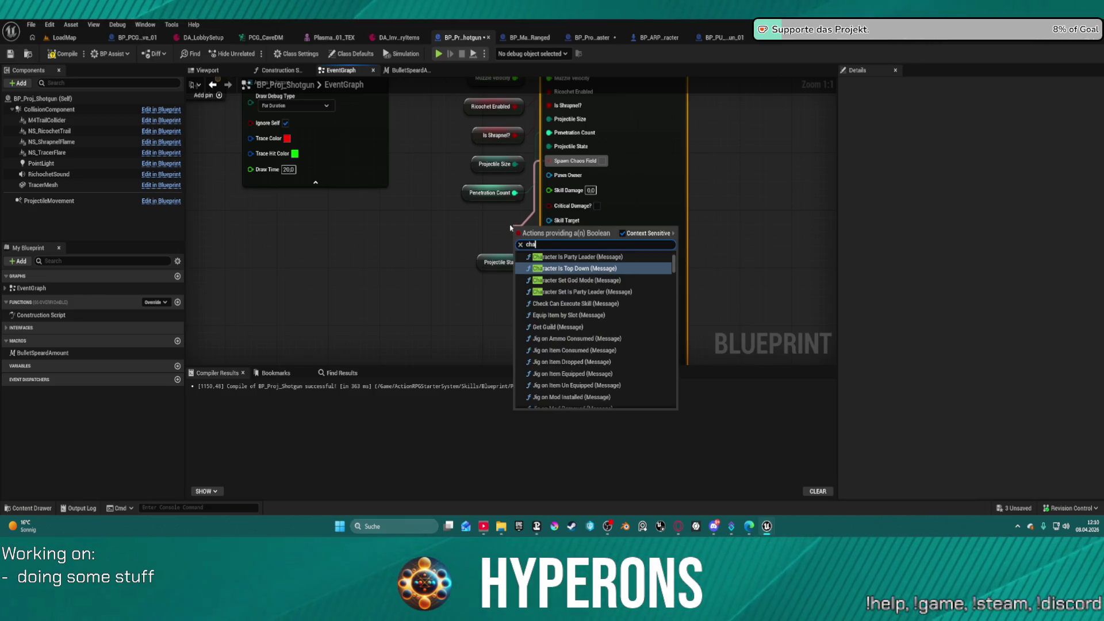
pyautogui.write('o')
pyautogui.press('Down')
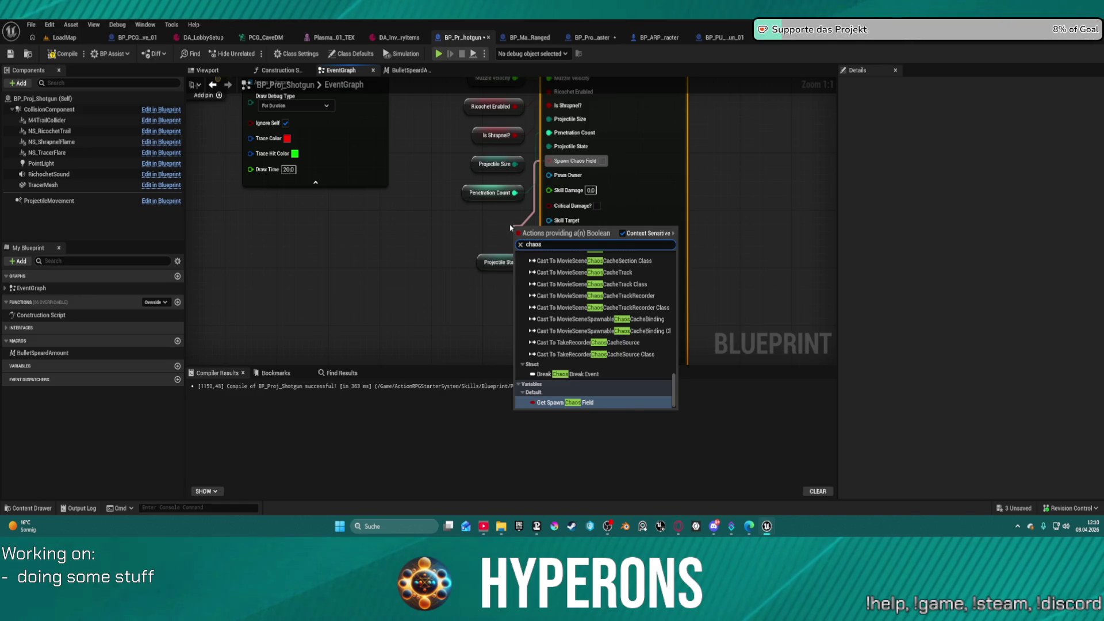
pyautogui.press('Return')
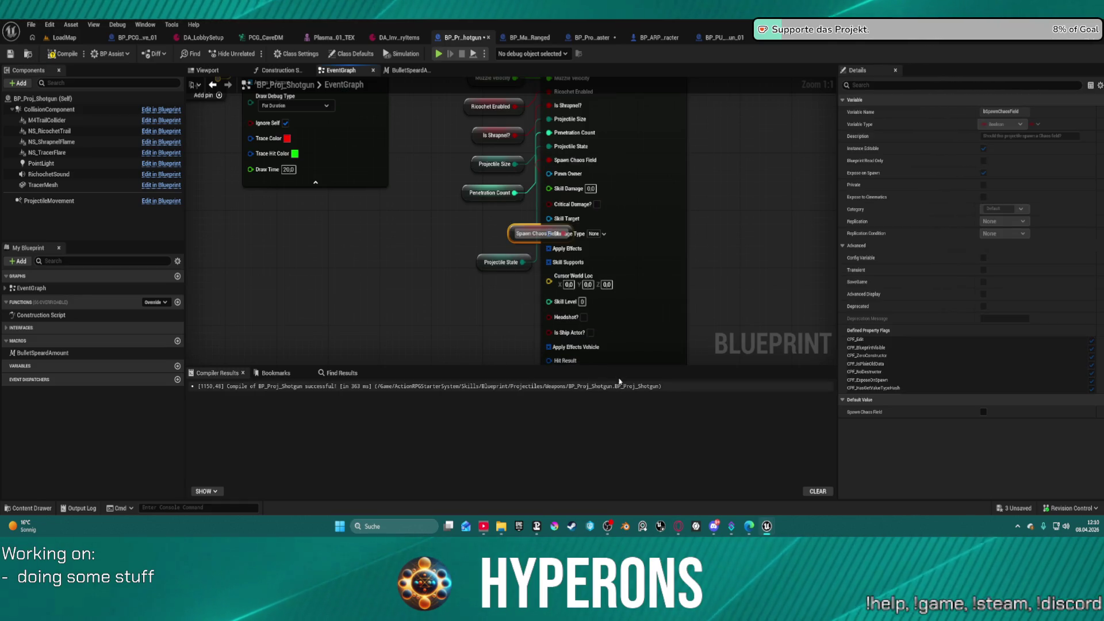
pyautogui.moveTo(548, 173)
pyautogui.mouseDown()
pyautogui.moveTo(506, 280)
pyautogui.moveTo(503, 268)
pyautogui.mouseUp()
pyautogui.write('pawn')
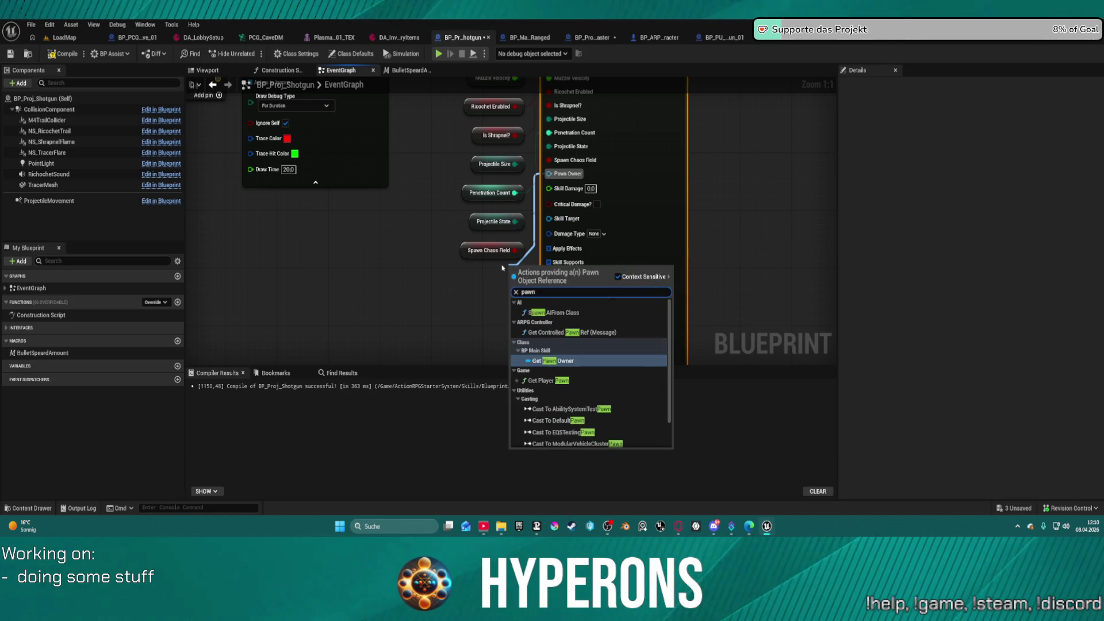
pyautogui.click(552, 323)
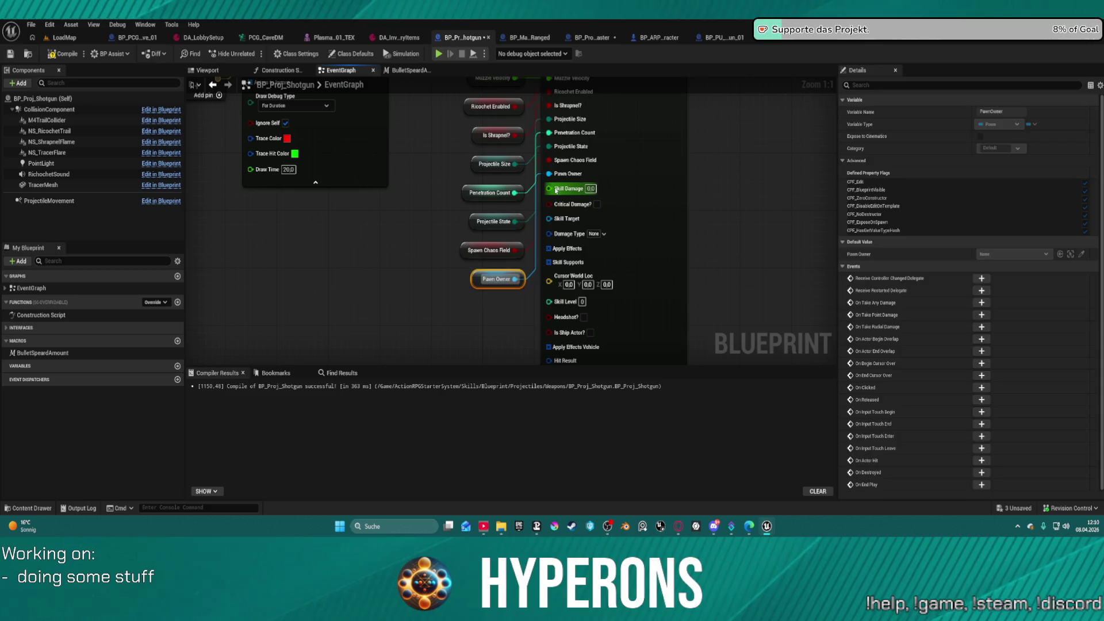
# - Shift the Projectile State getter left and wire a Skill Damage getter to its pin
pyautogui.moveTo(556, 190); pyautogui.dragTo(502, 227)
pyautogui.write('dama')
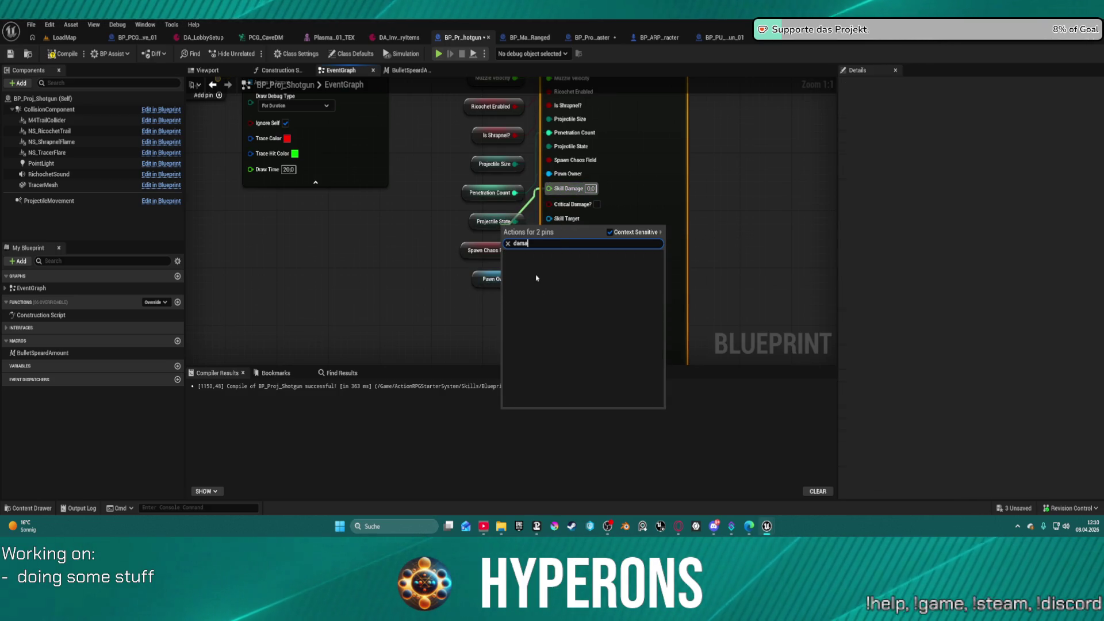
pyautogui.press('BackSpace')
pyautogui.press('BackSpace')
pyautogui.press('BackSpace')
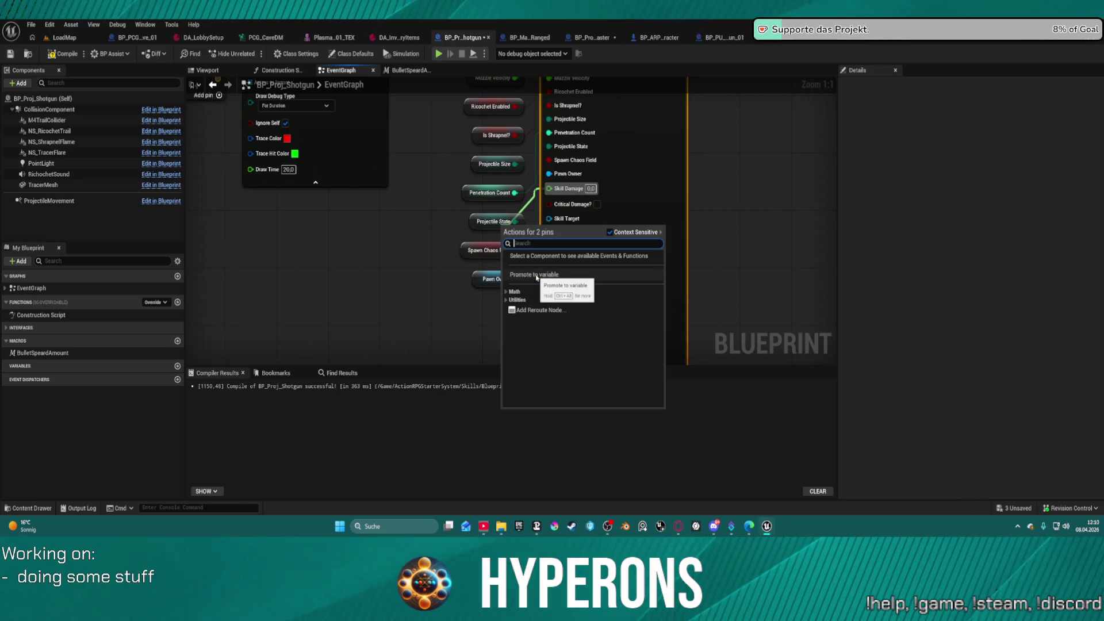
pyautogui.write('skill')
pyautogui.press('Escape')
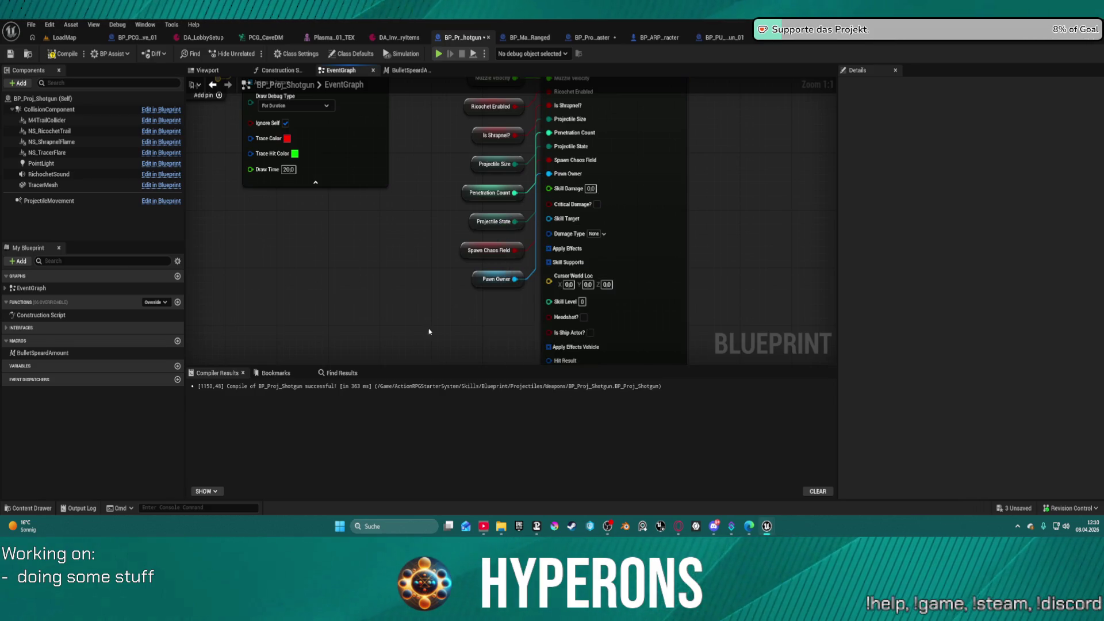
pyautogui.click(486, 221)
pyautogui.moveTo(486, 222)
pyautogui.mouseDown()
pyautogui.moveTo(452, 212)
pyautogui.moveTo(460, 190)
pyautogui.mouseUp()
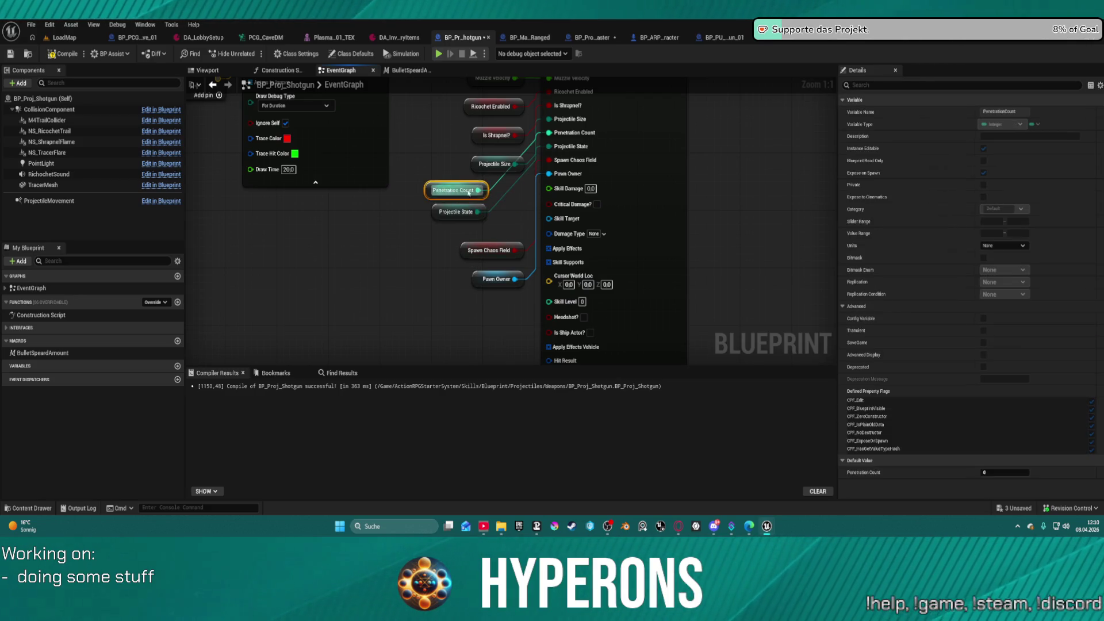
pyautogui.moveTo(547, 188); pyautogui.dragTo(486, 212)
pyautogui.press('Escape')
pyautogui.moveTo(548, 188); pyautogui.dragTo(501, 213)
pyautogui.write('skill')
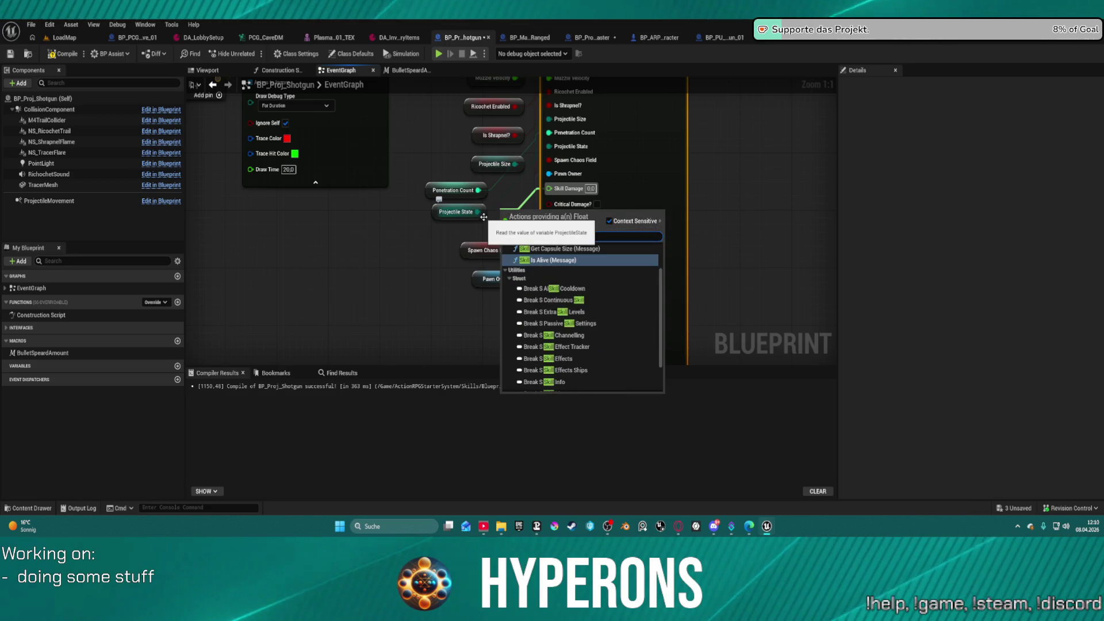
pyautogui.write(' damage')
pyautogui.press('Return')
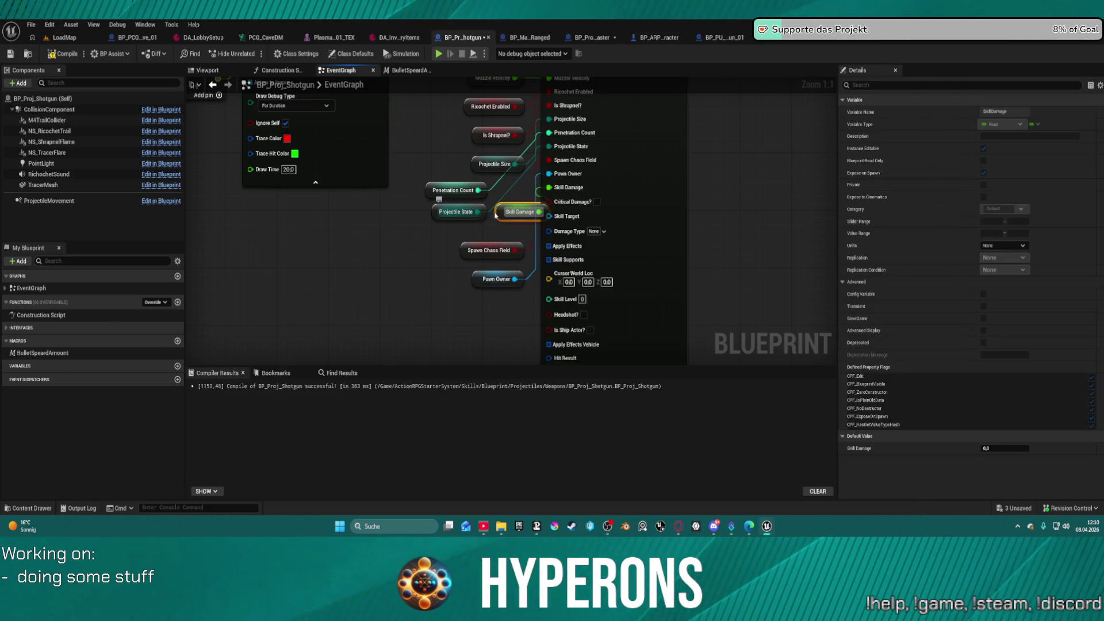
# - Add the Skill Target and Damage Type getters for their spawn node pins
pyautogui.moveTo(549, 216); pyautogui.dragTo(499, 250)
pyautogui.write('skill ta')
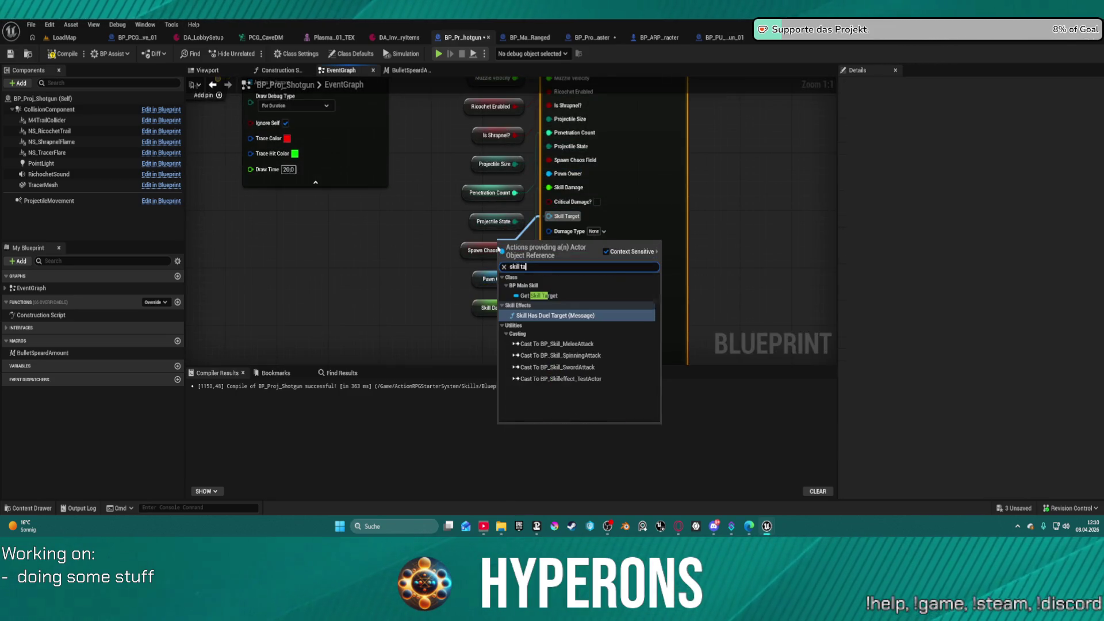
pyautogui.press('Escape')
pyautogui.moveTo(498, 250); pyautogui.dragTo(492, 231)
pyautogui.write('dama')
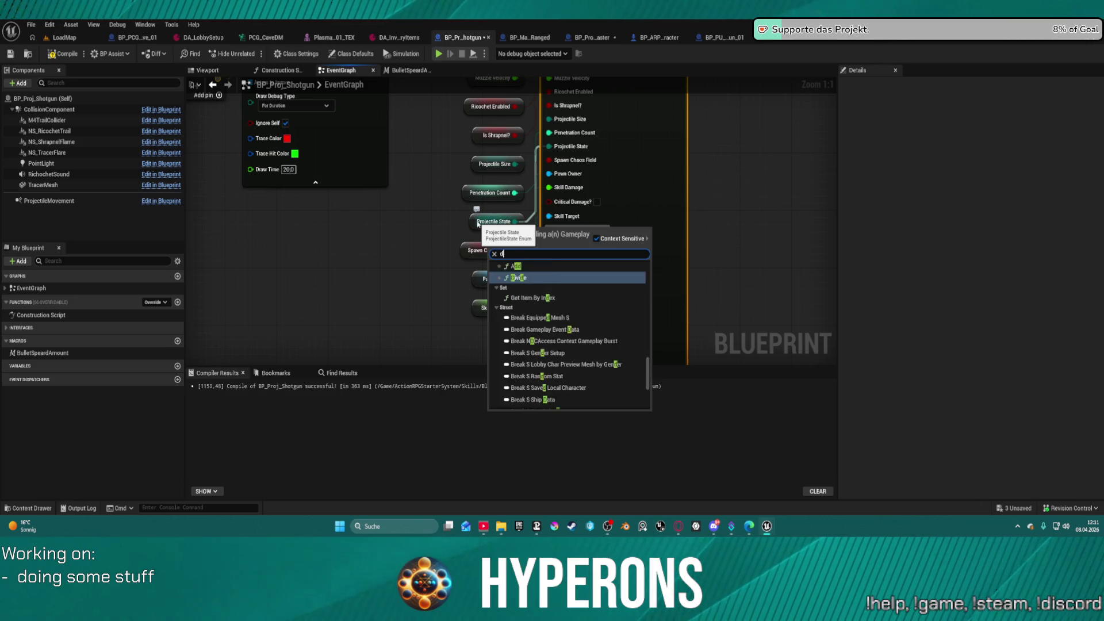
pyautogui.press('Down')
pyautogui.press('Return')
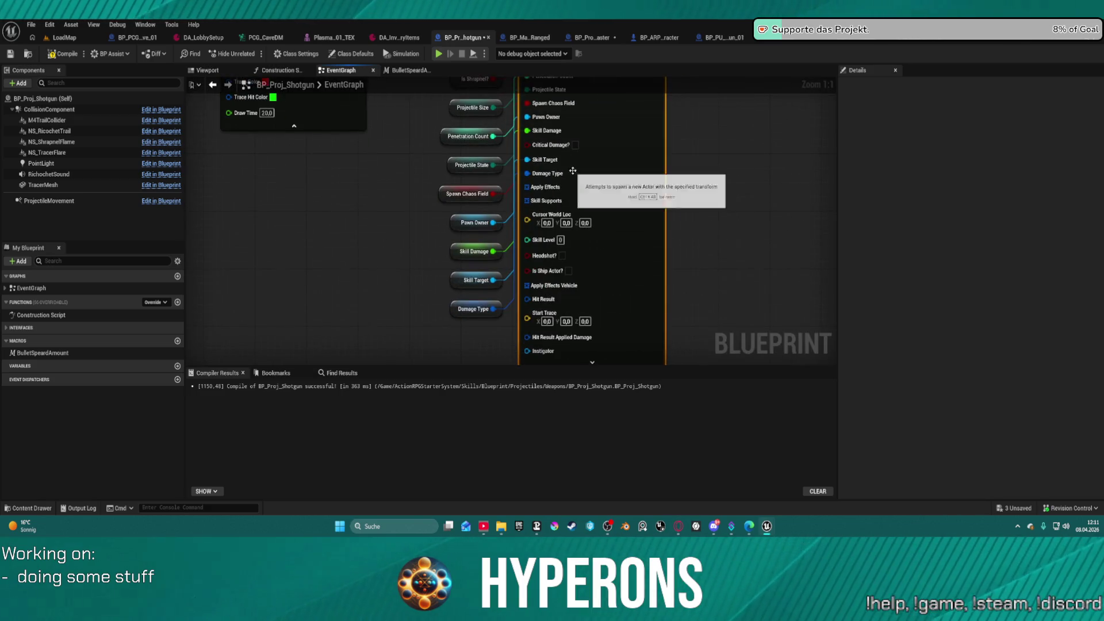
# - Wire an Apply Effects getter to its pin and place it below Damage Type
pyautogui.moveTo(526, 187); pyautogui.dragTo(481, 208)
pyautogui.write('appl')
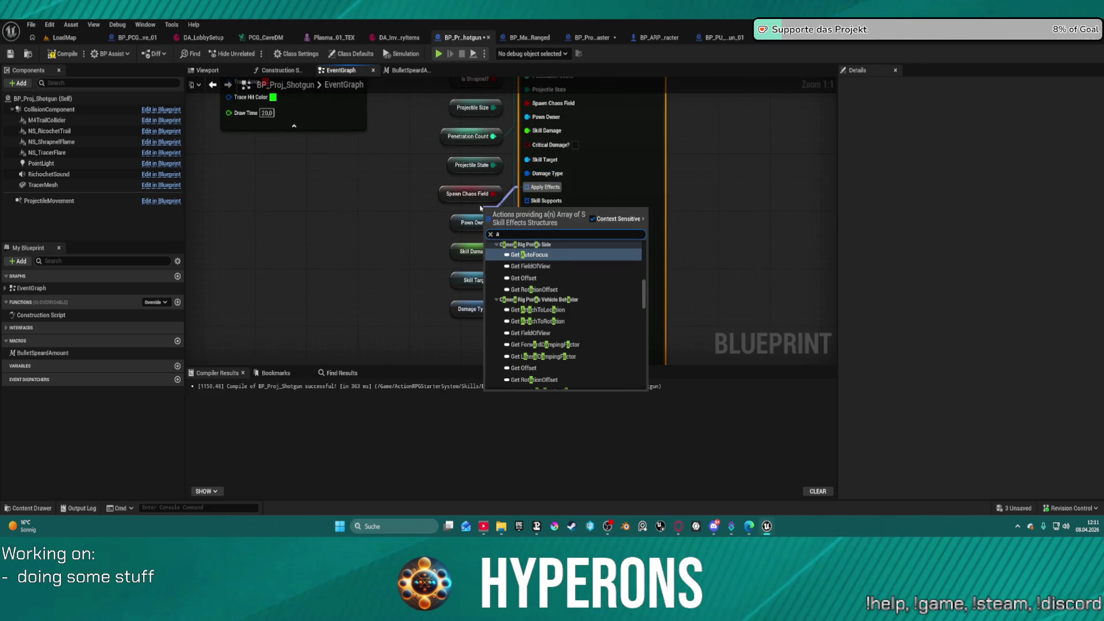
pyautogui.press('Return')
pyautogui.moveTo(512, 210)
pyautogui.mouseDown()
pyautogui.moveTo(411, 210)
pyautogui.moveTo(421, 209)
pyautogui.mouseUp()
pyautogui.write('f')
pyautogui.click(566, 174)
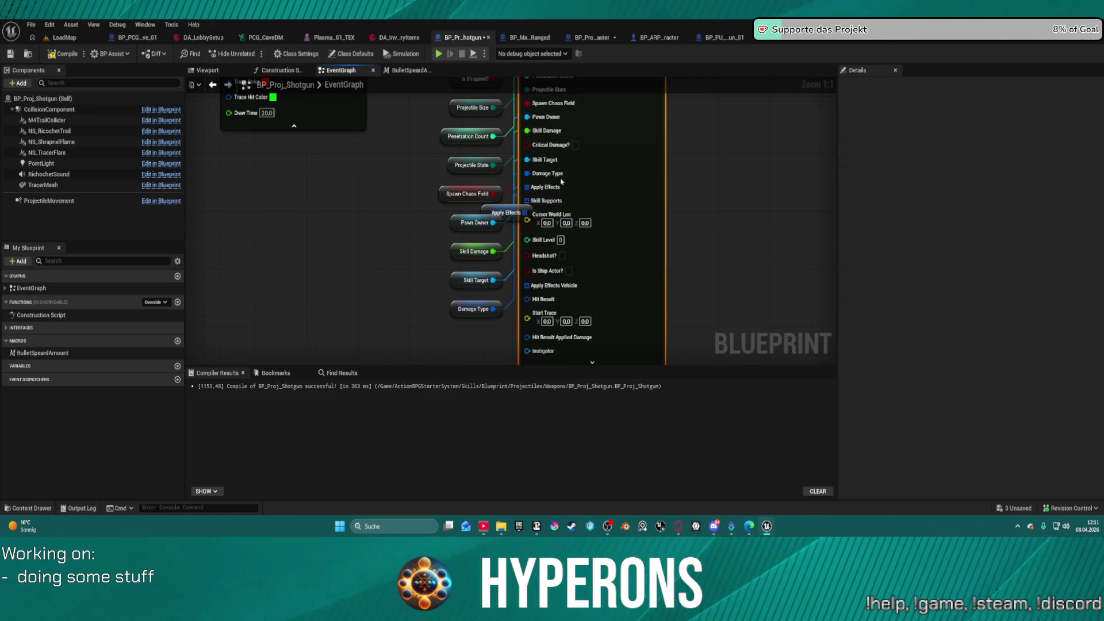
pyautogui.moveTo(506, 217); pyautogui.dragTo(476, 338)
# - Add Skill Supports and Cursor World Loc getters wired to their matching pins
pyautogui.moveTo(526, 200); pyautogui.dragTo(501, 211)
pyautogui.write('skill')
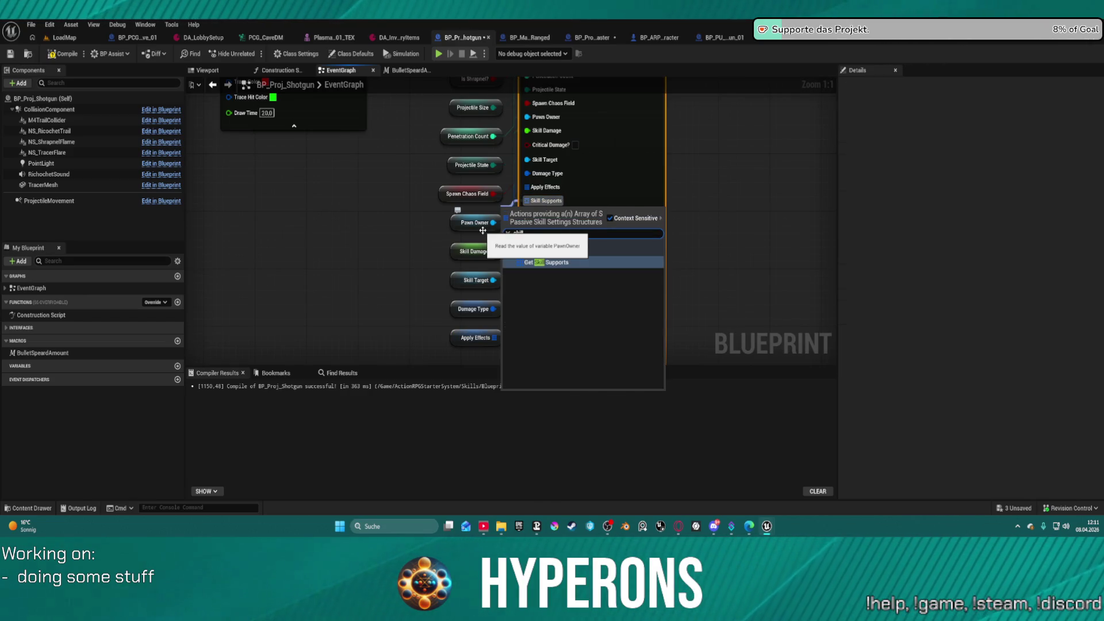
pyautogui.press('Return')
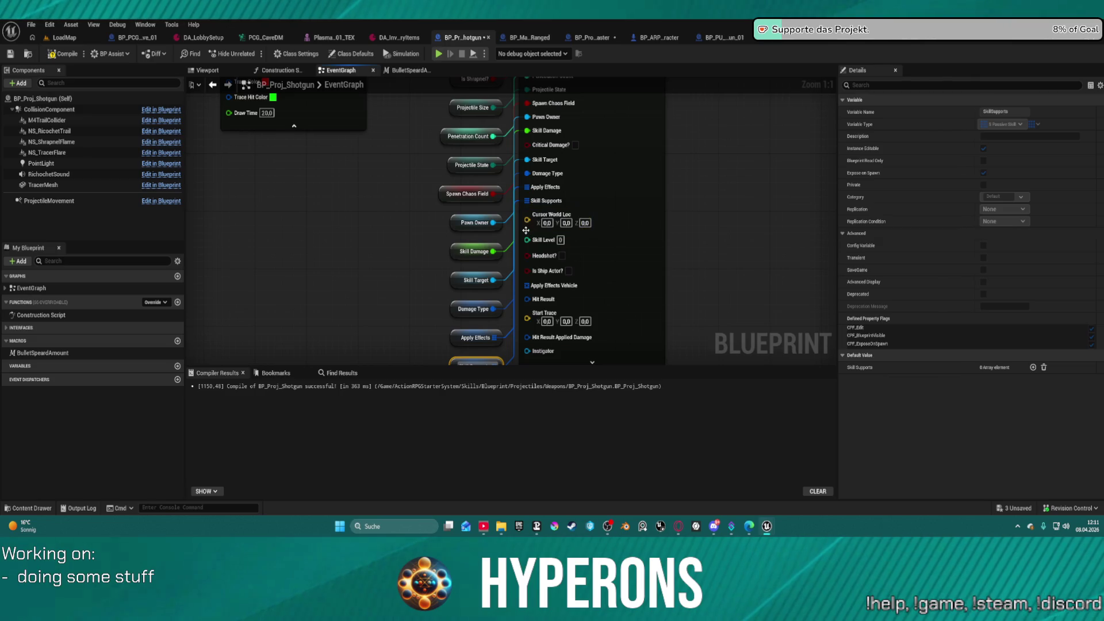
pyautogui.moveTo(528, 223); pyautogui.dragTo(495, 233)
pyautogui.write('c')
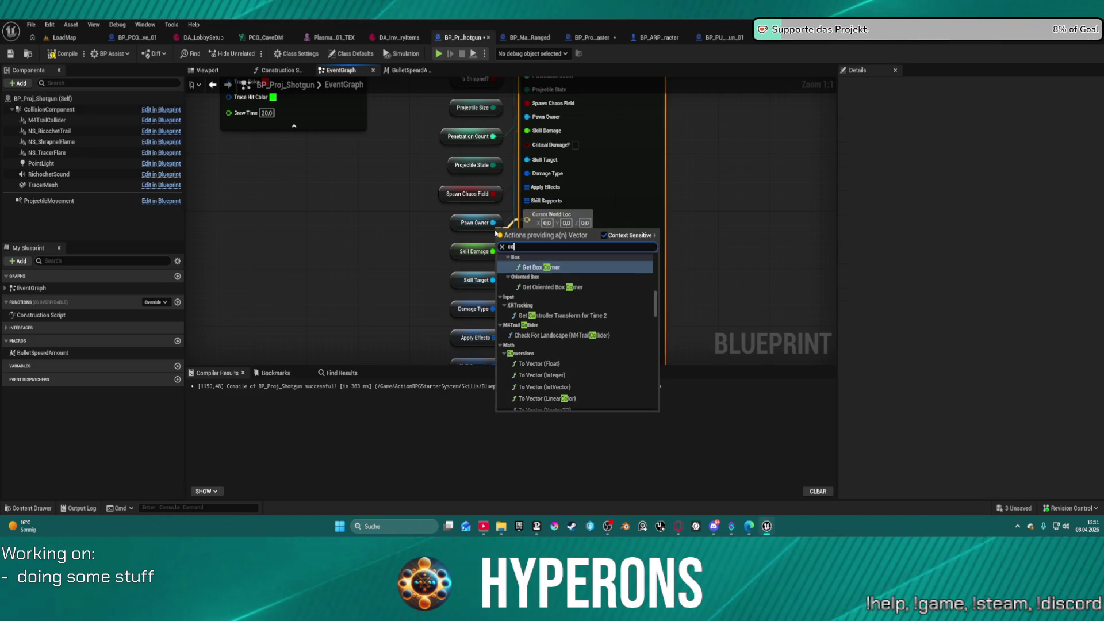
pyautogui.write('ursor')
pyautogui.press('Return')
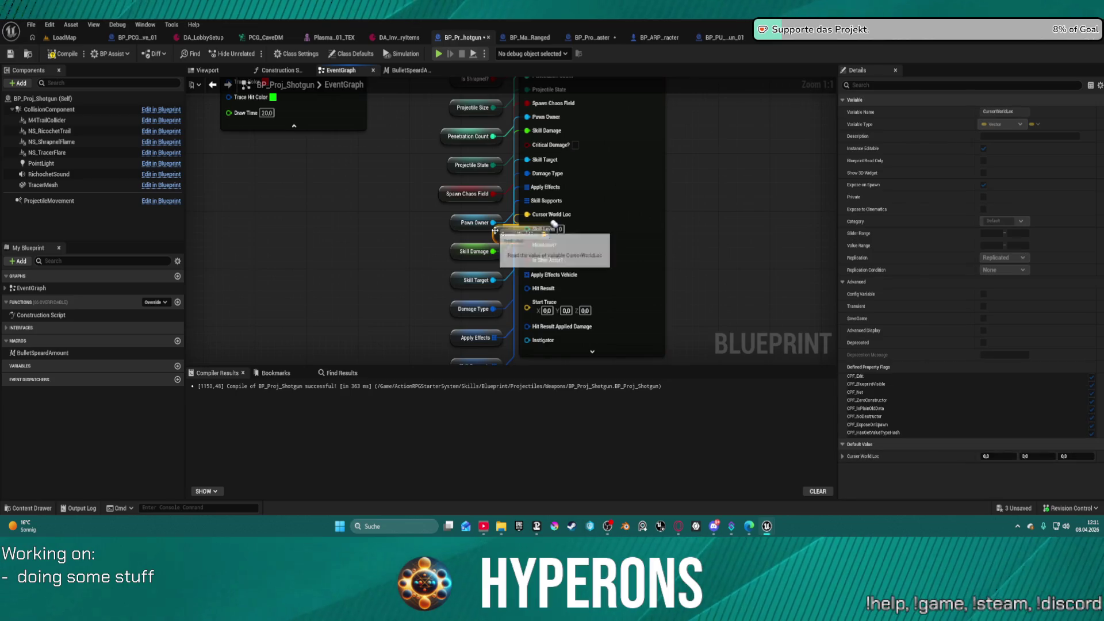
# - Wire a Skill Level getter to its pin, leaving the Headshot? pin unconnected
pyautogui.moveTo(527, 229); pyautogui.dragTo(474, 244)
pyautogui.write('sk')
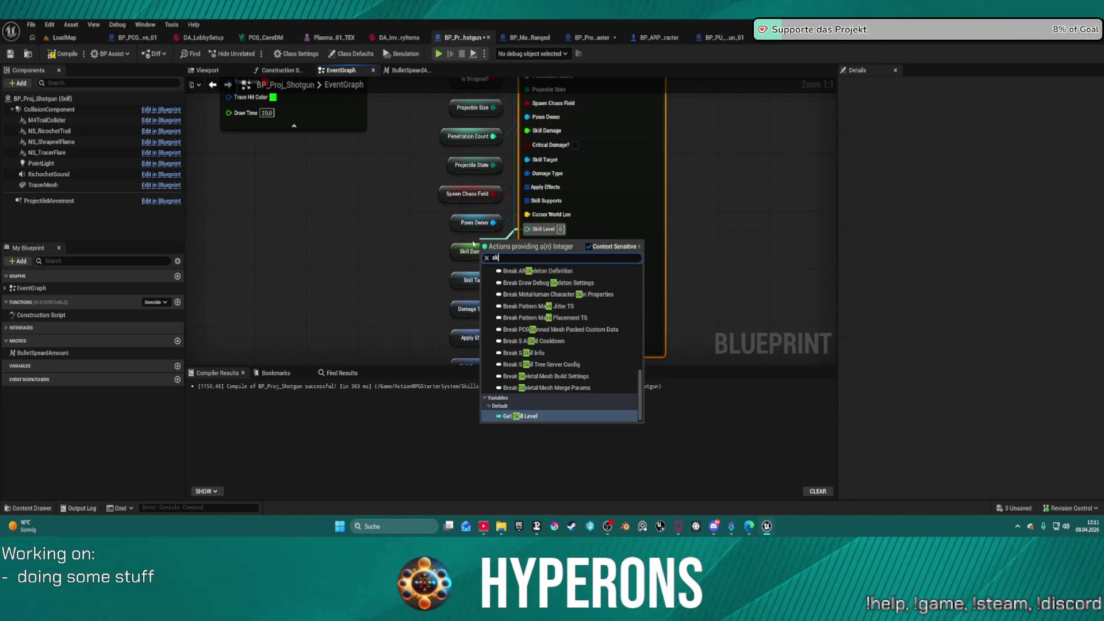
pyautogui.write('ill lib')
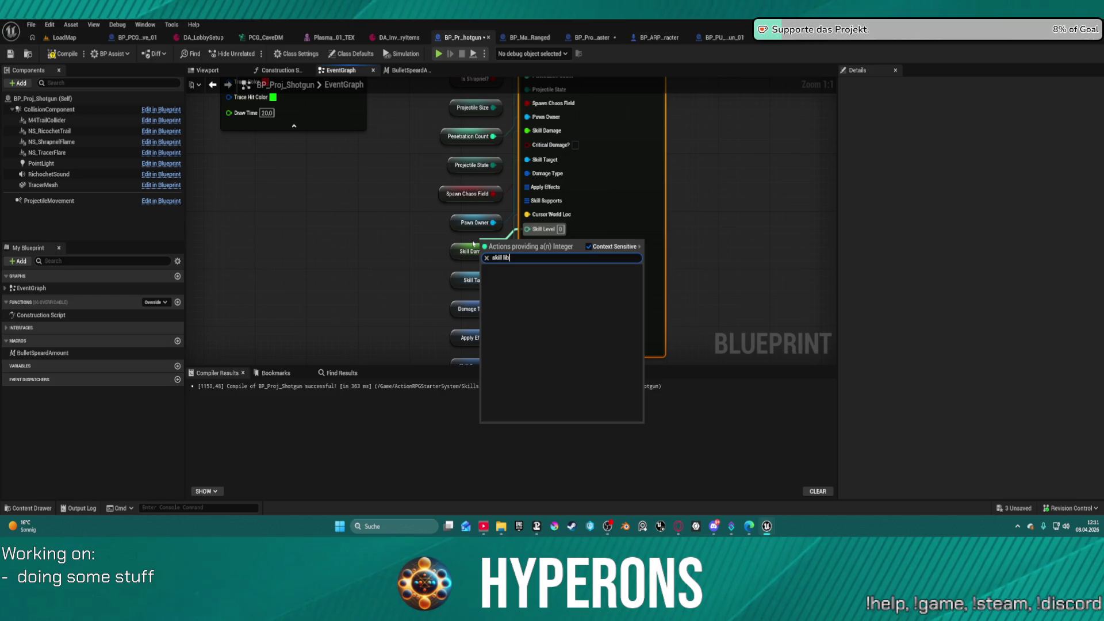
pyautogui.press('BackSpace')
pyautogui.press('BackSpace')
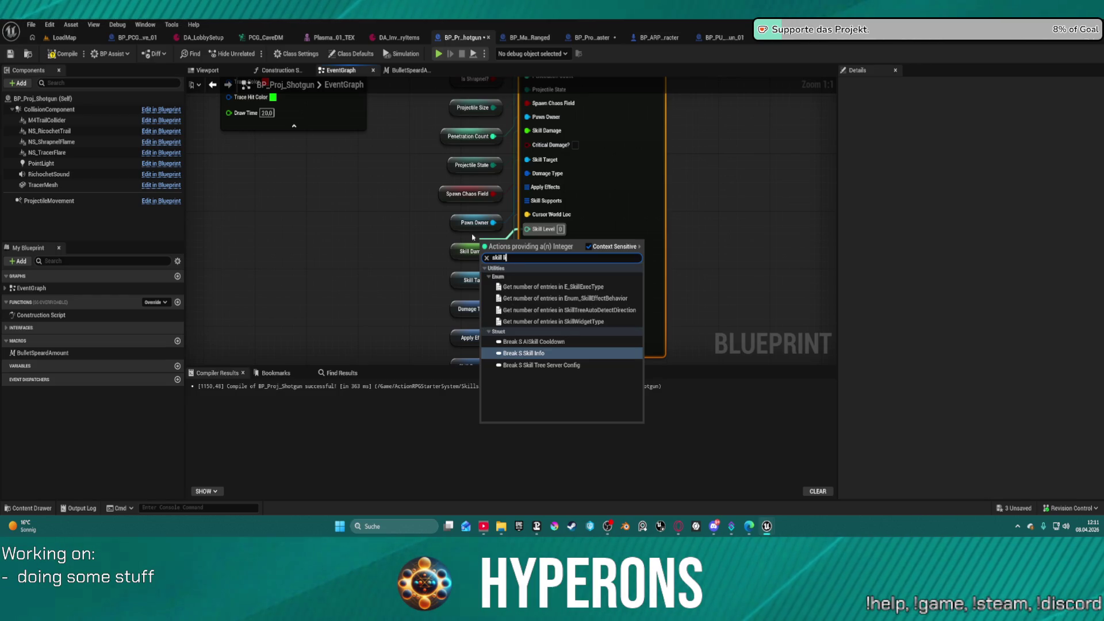
pyautogui.write('e')
pyautogui.press('Return')
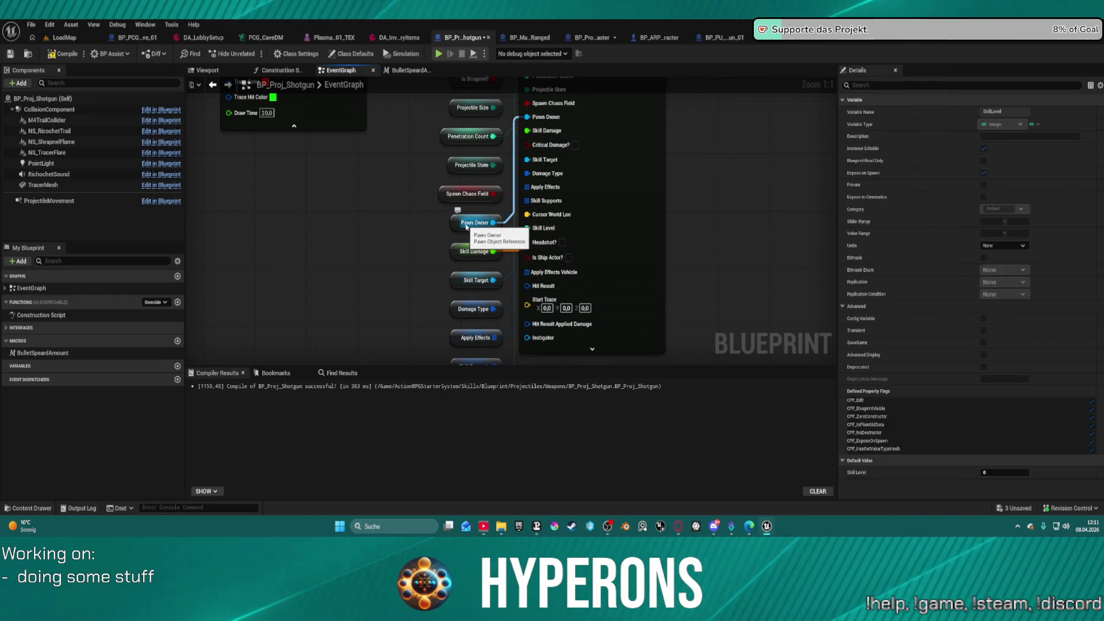
pyautogui.moveTo(526, 242); pyautogui.dragTo(450, 247)
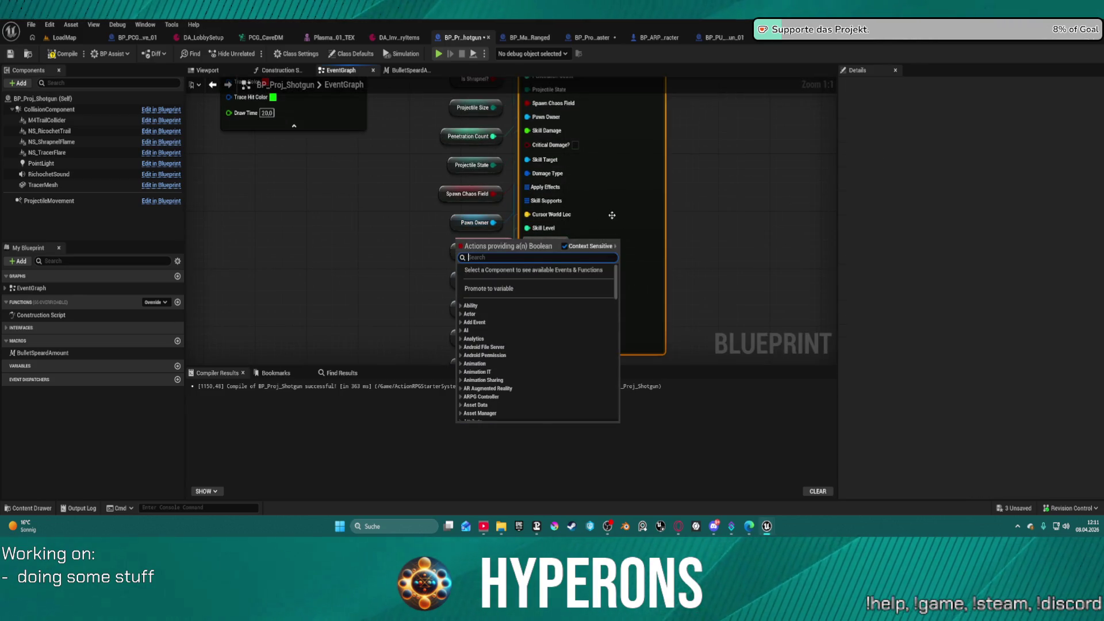
pyautogui.click(612, 215)
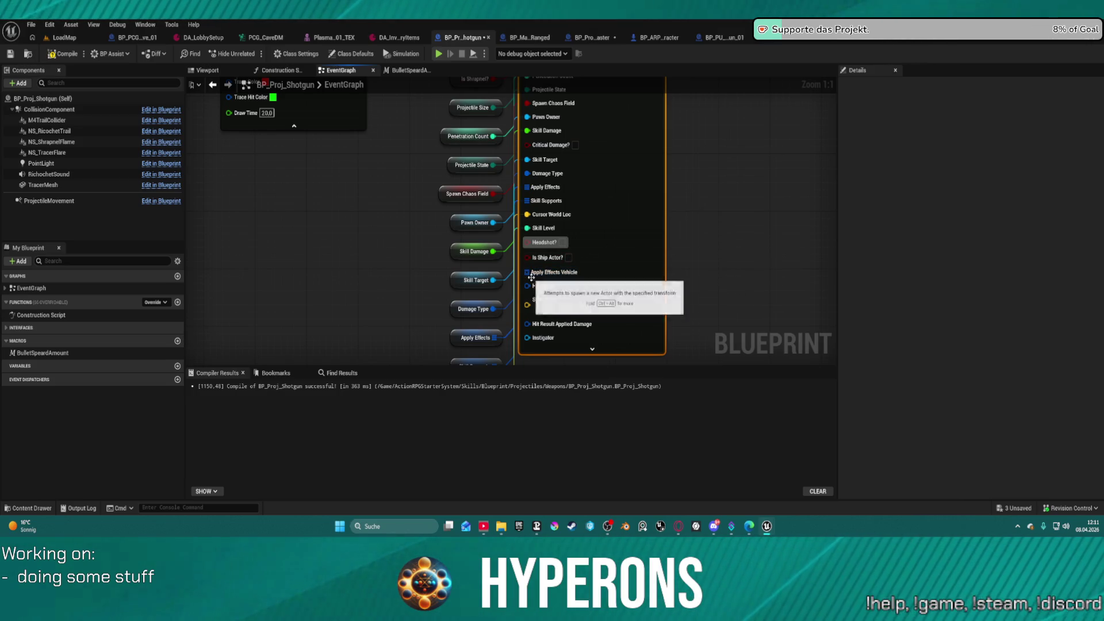
# - Leave the Apply Effects Vehicle and Hit Result pins unconnected, cancelling their searches
pyautogui.moveTo(564, 279); pyautogui.dragTo(488, 287)
pyautogui.write('appl')
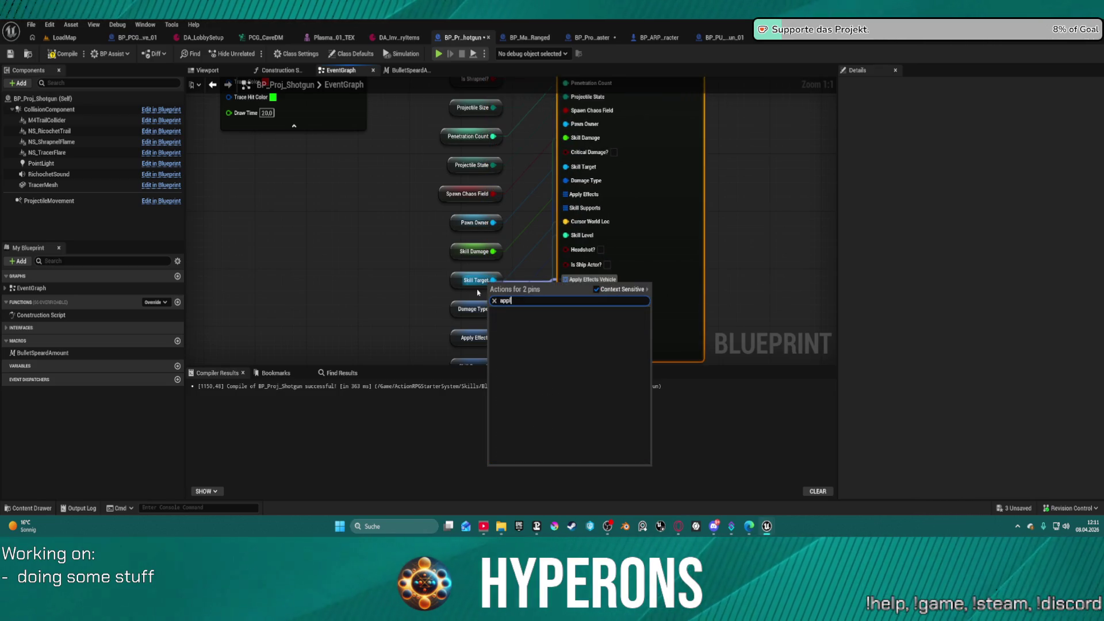
pyautogui.press('BackSpace')
pyautogui.press('BackSpace')
pyautogui.press('BackSpace')
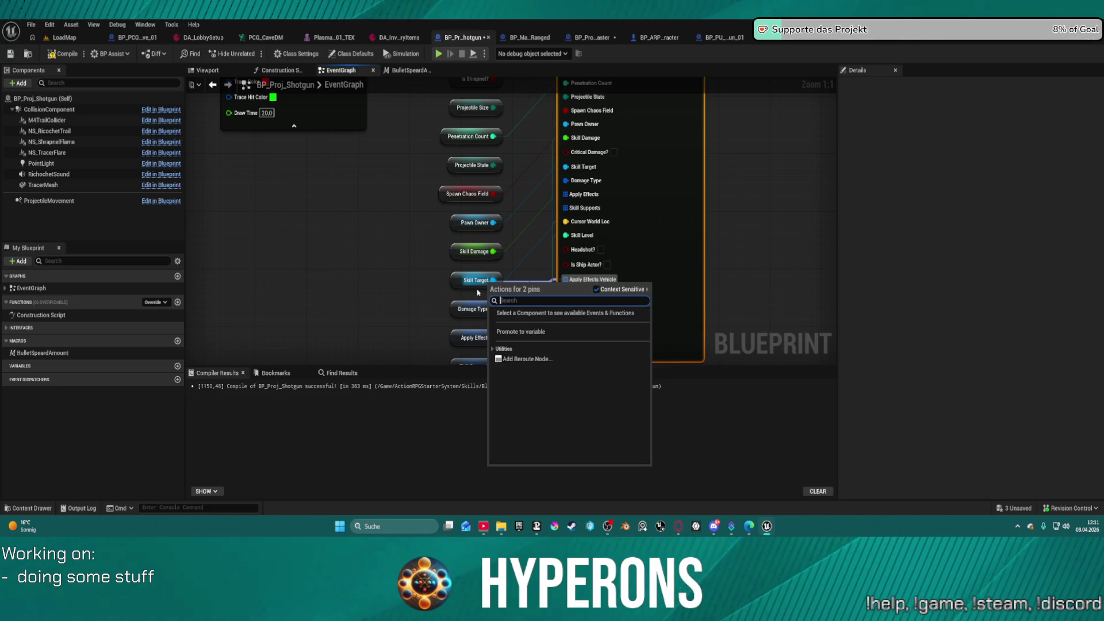
pyautogui.write('app')
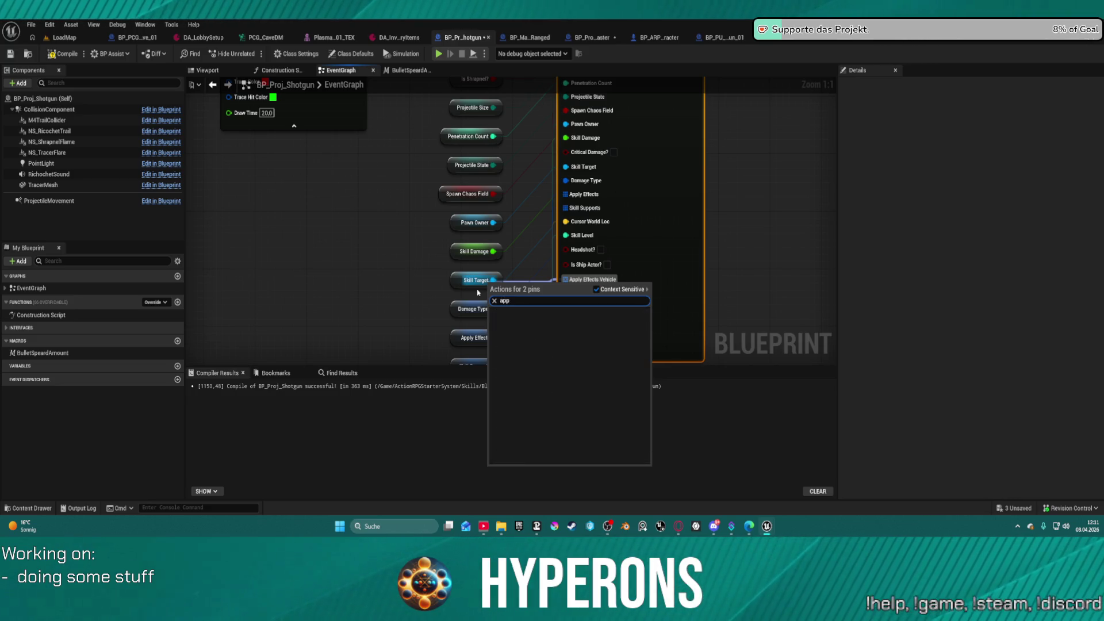
pyautogui.click(518, 248)
pyautogui.moveTo(565, 292); pyautogui.dragTo(515, 297)
pyautogui.write('hit')
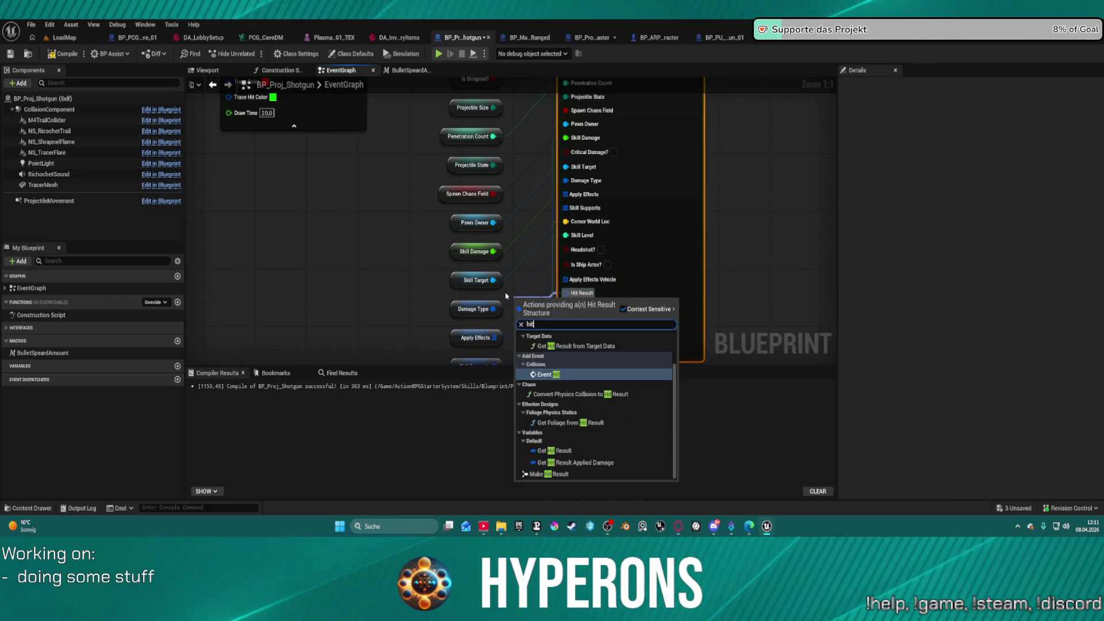
pyautogui.click(521, 178)
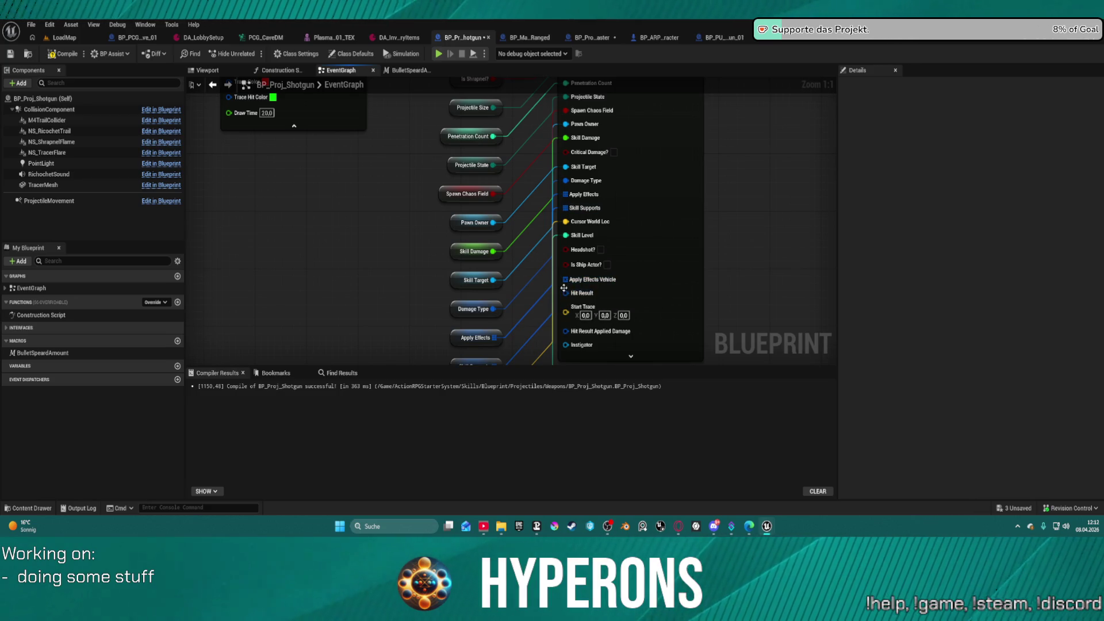
pyautogui.scroll(-3, 560, 296)
pyautogui.scroll(3, 525, 301)
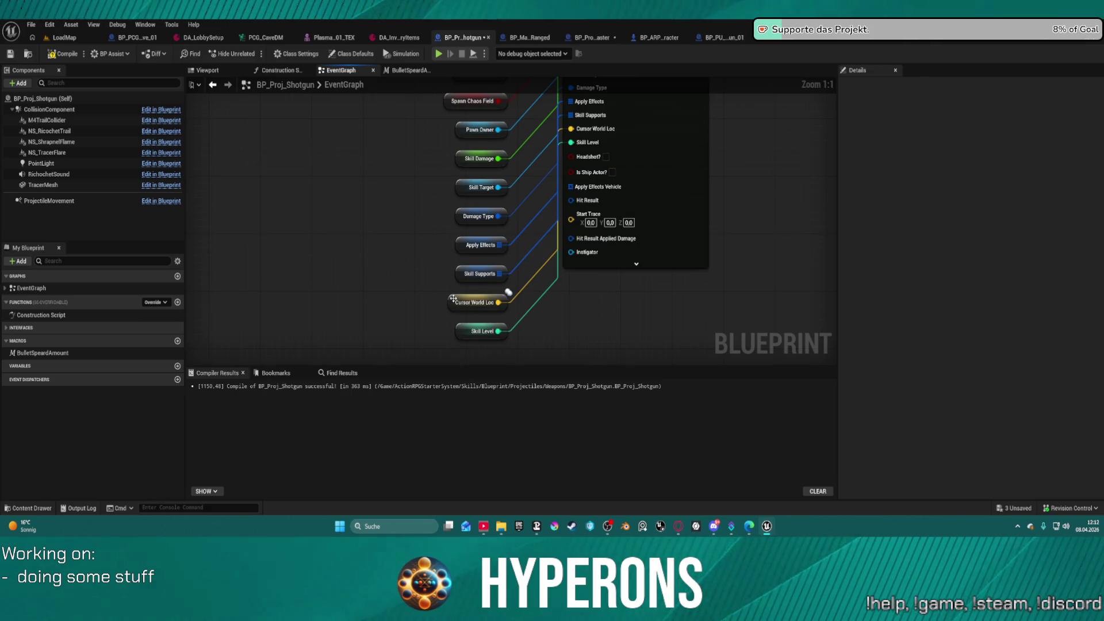
# - Wire an Is Ship Actor? getter into its spawn node pin
pyautogui.click(453, 299)
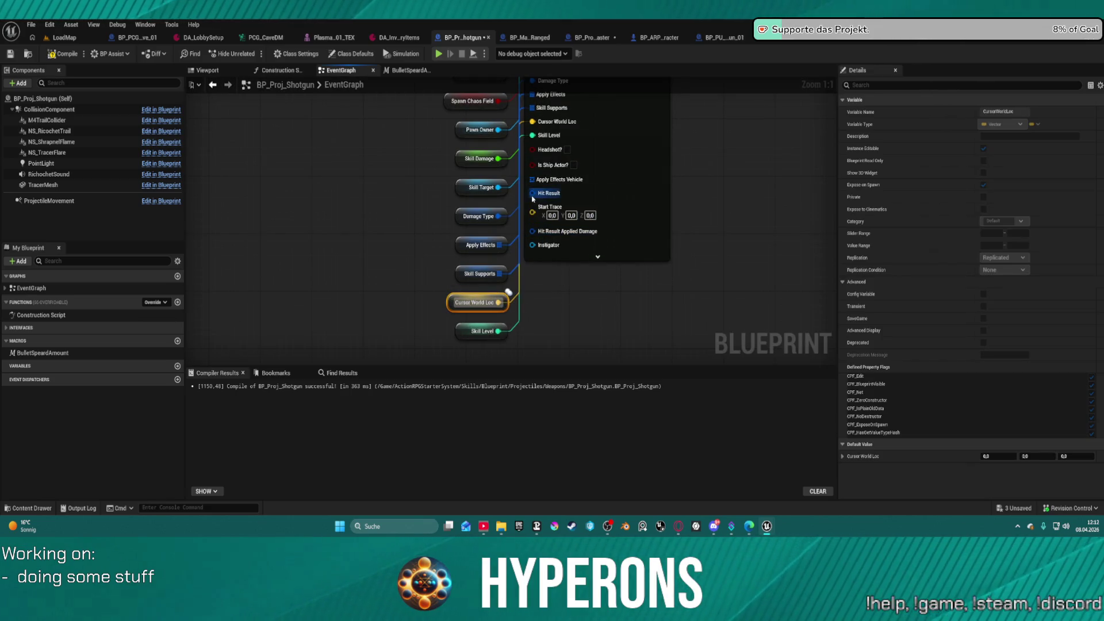
pyautogui.moveTo(532, 194)
pyautogui.mouseDown()
pyautogui.moveTo(504, 214)
pyautogui.moveTo(361, 191)
pyautogui.mouseUp()
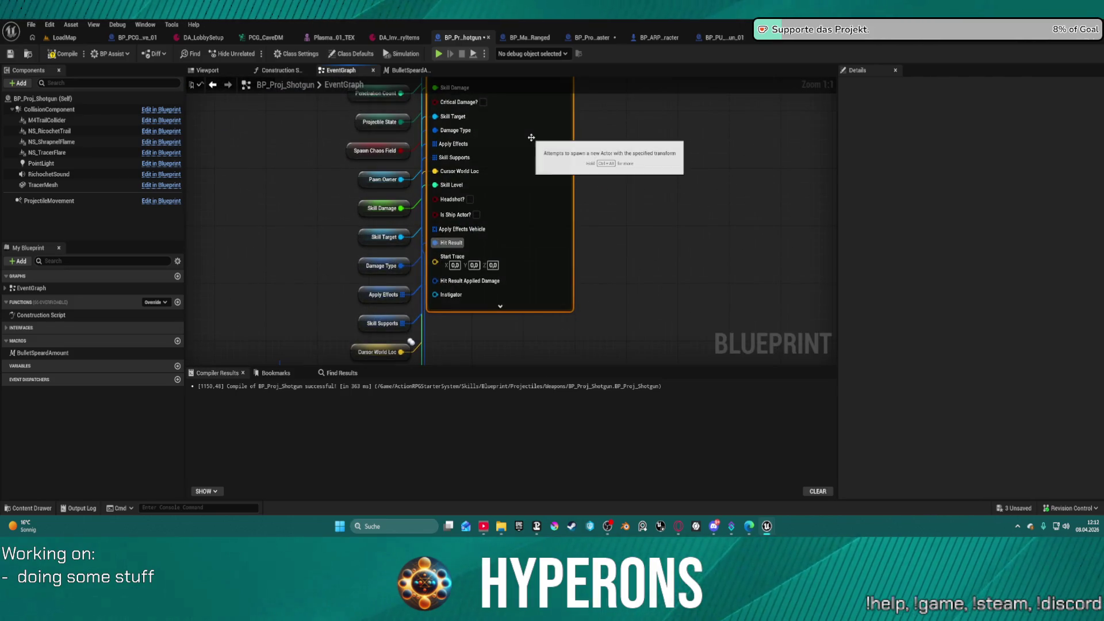
pyautogui.moveTo(436, 215); pyautogui.dragTo(387, 222)
pyautogui.write('is ship')
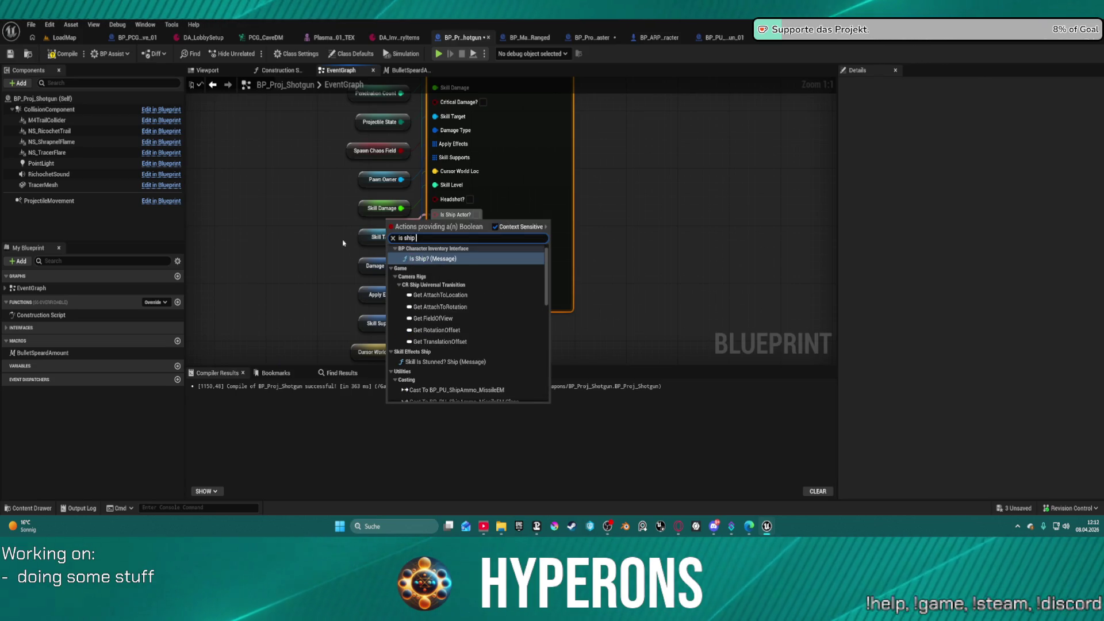
pyautogui.write(' ac')
pyautogui.press('Down')
pyautogui.press('Down')
pyautogui.press('Down')
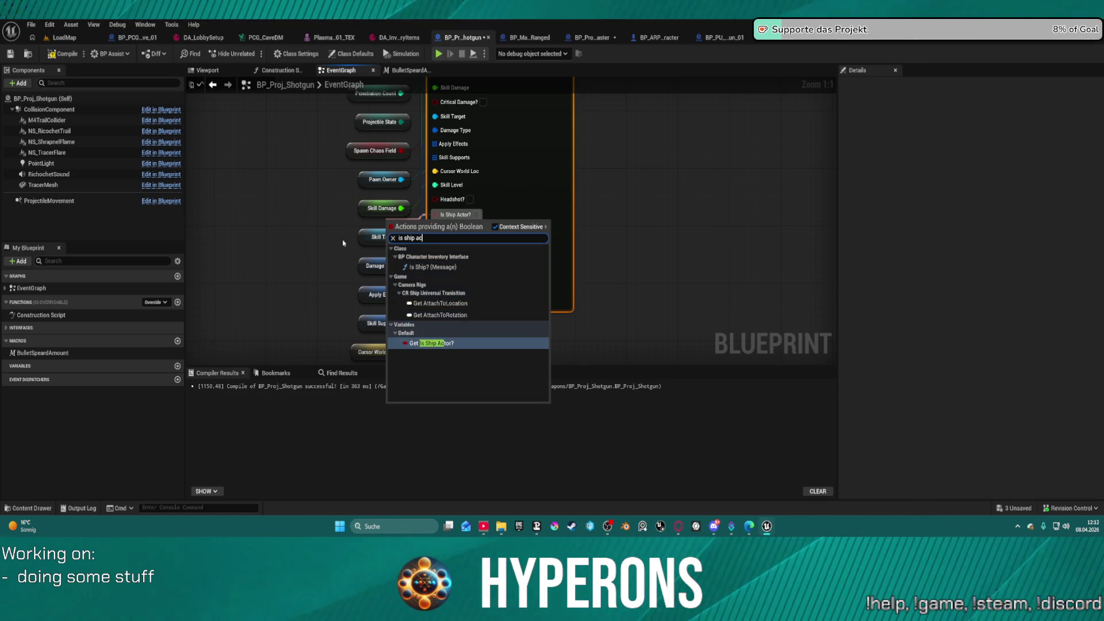
pyautogui.press('Return')
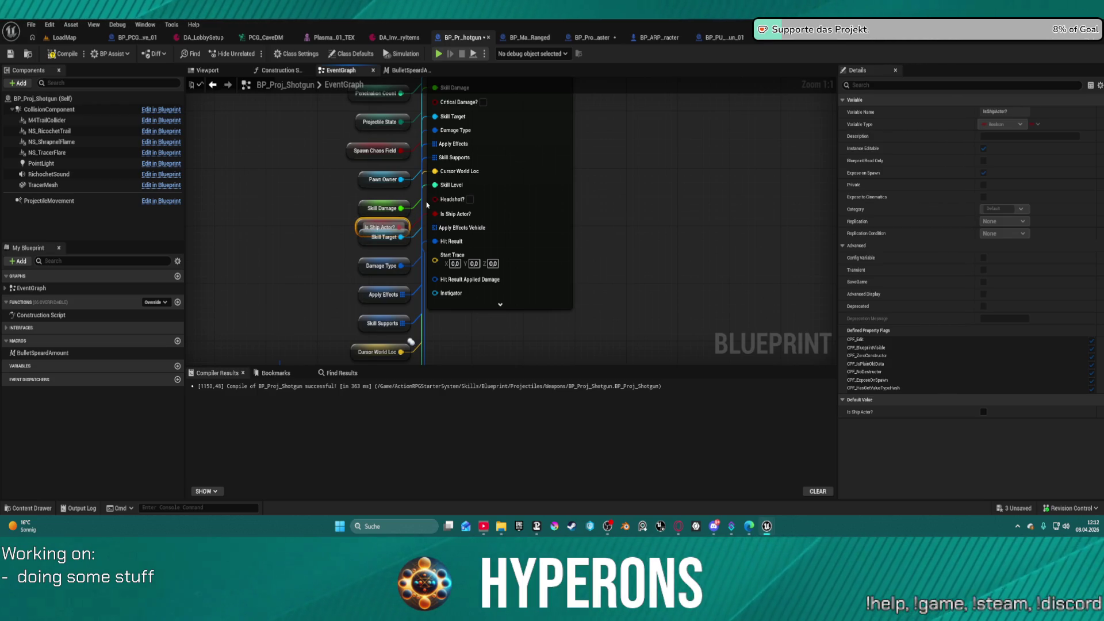
# - Add Headshot? and Critical Damage? getters wired to their matching pins
pyautogui.moveTo(432, 202); pyautogui.dragTo(389, 198)
pyautogui.write('he')
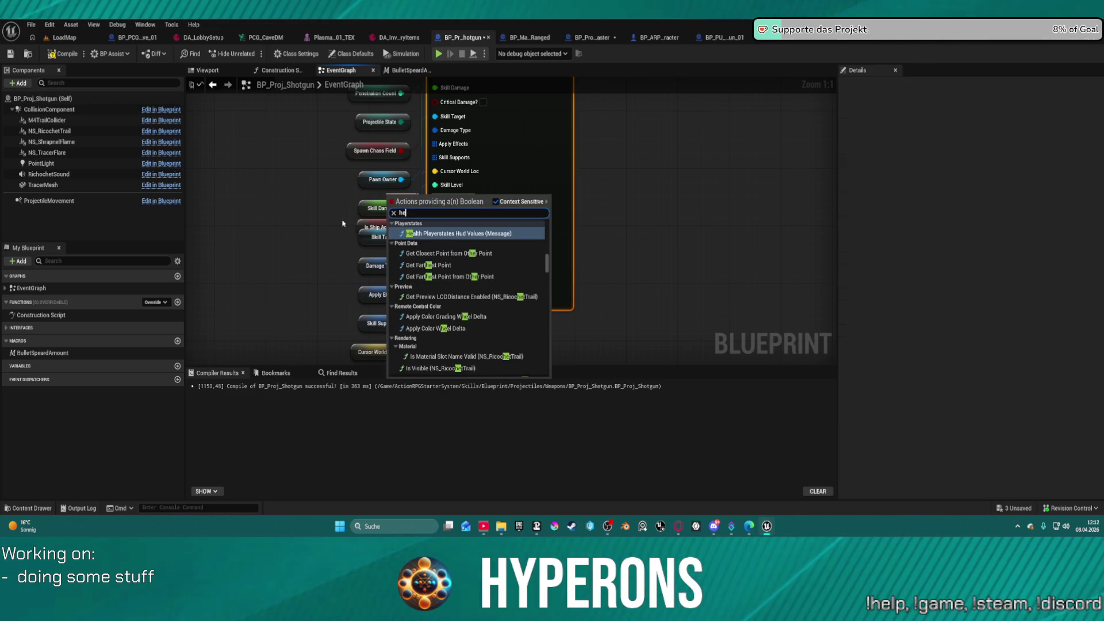
pyautogui.write('ad')
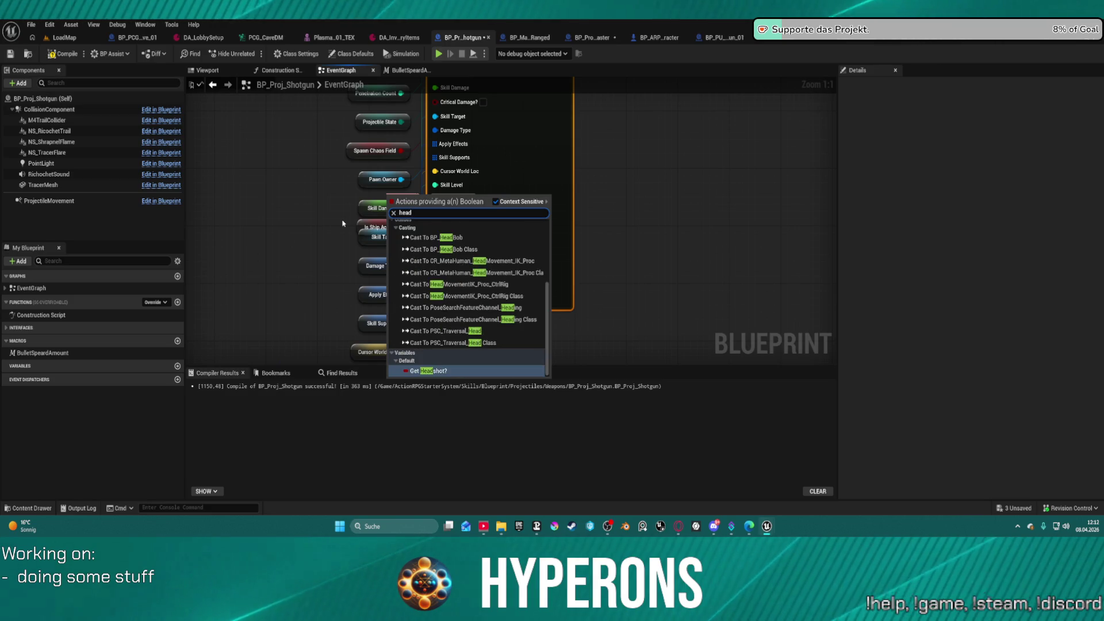
pyautogui.press('Return')
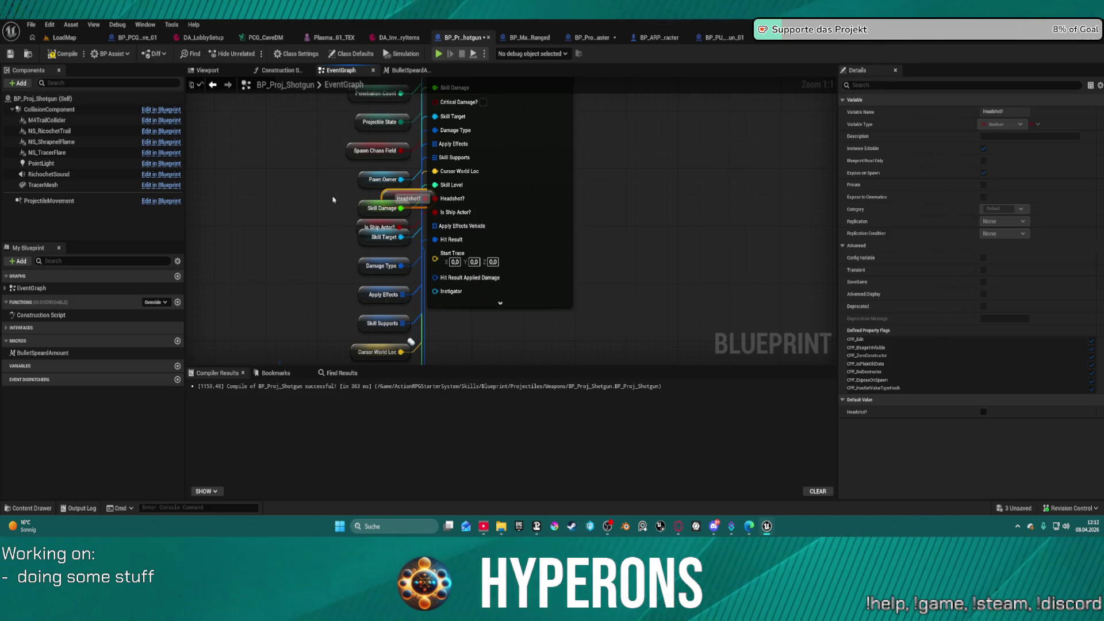
pyautogui.click(541, 173)
pyautogui.moveTo(435, 102); pyautogui.dragTo(346, 118)
pyautogui.write('critical')
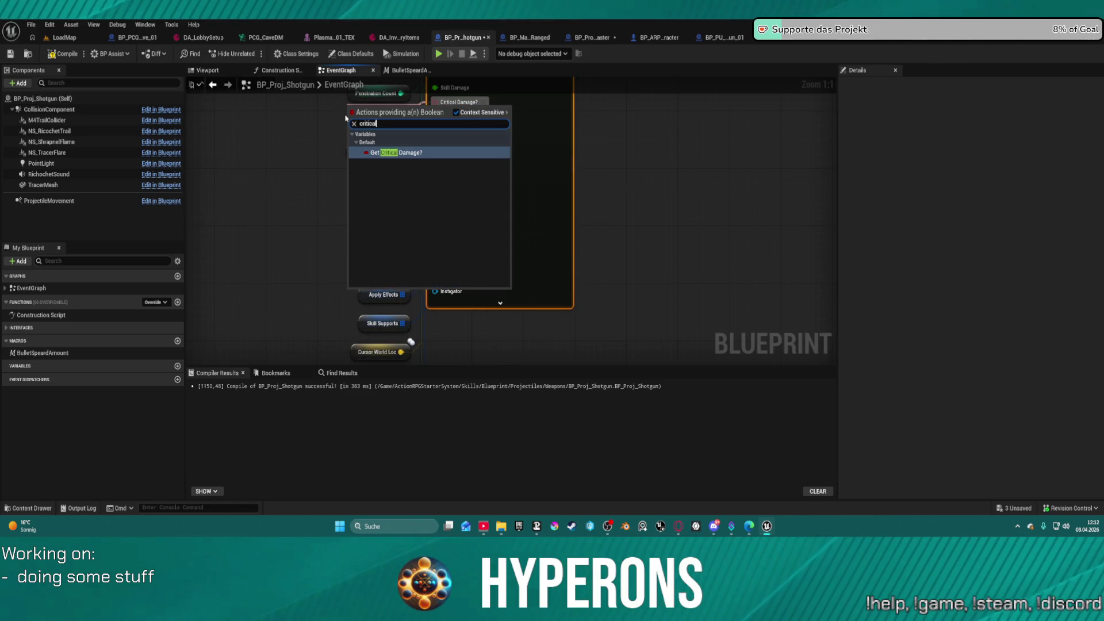
pyautogui.press('Return')
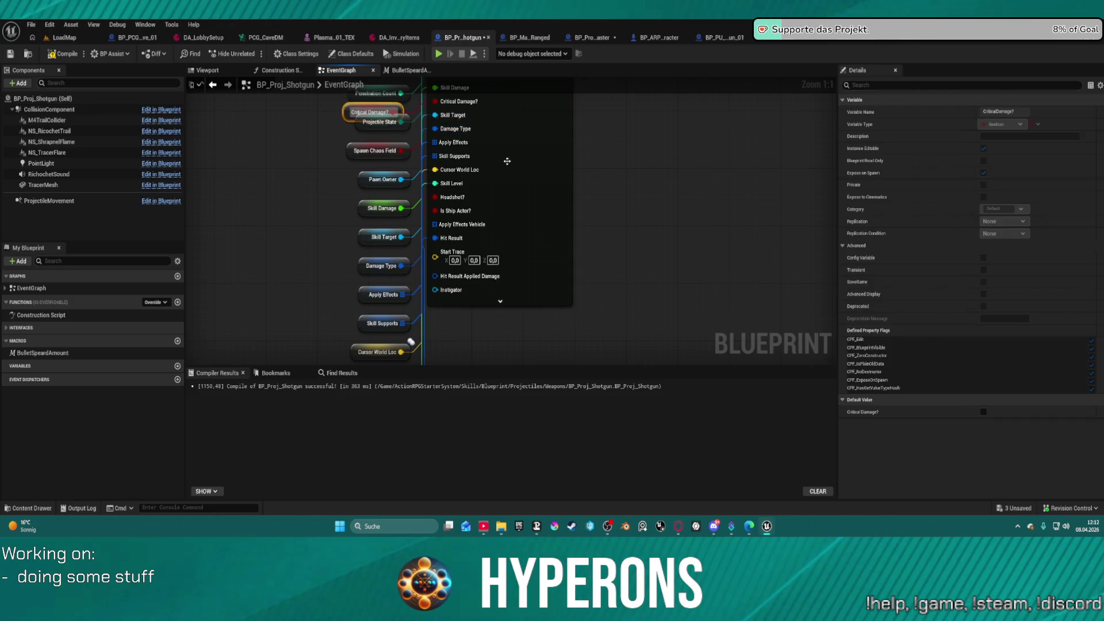
# - Feed the Hit Result Applied Damage and Start Trace pins from their getters
pyautogui.moveTo(432, 293); pyautogui.dragTo(406, 306)
pyautogui.write('hit r')
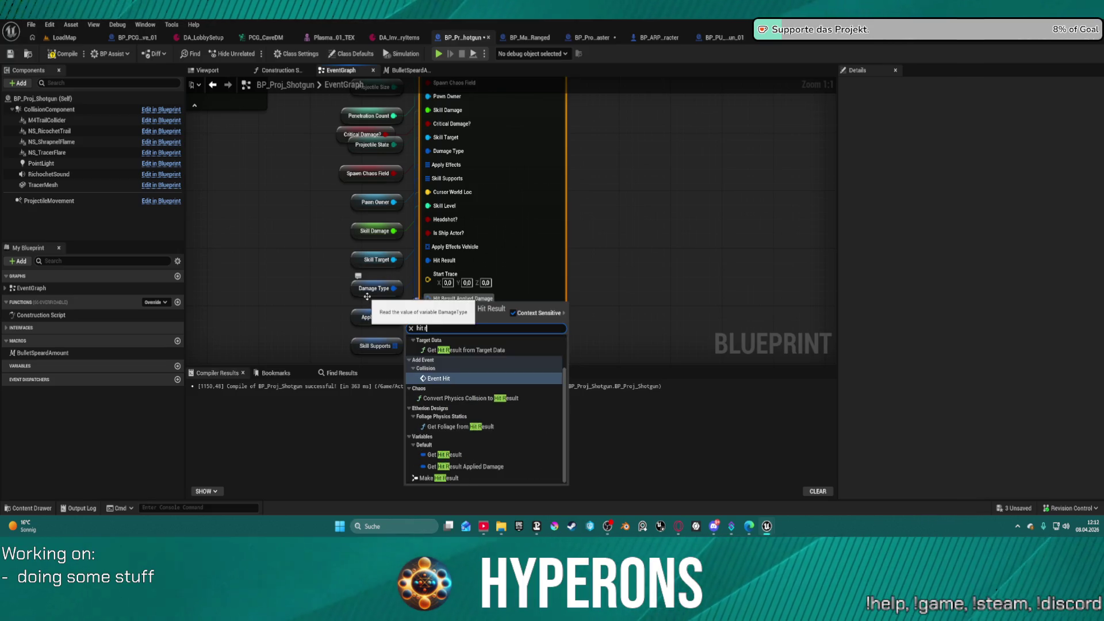
pyautogui.click(473, 466)
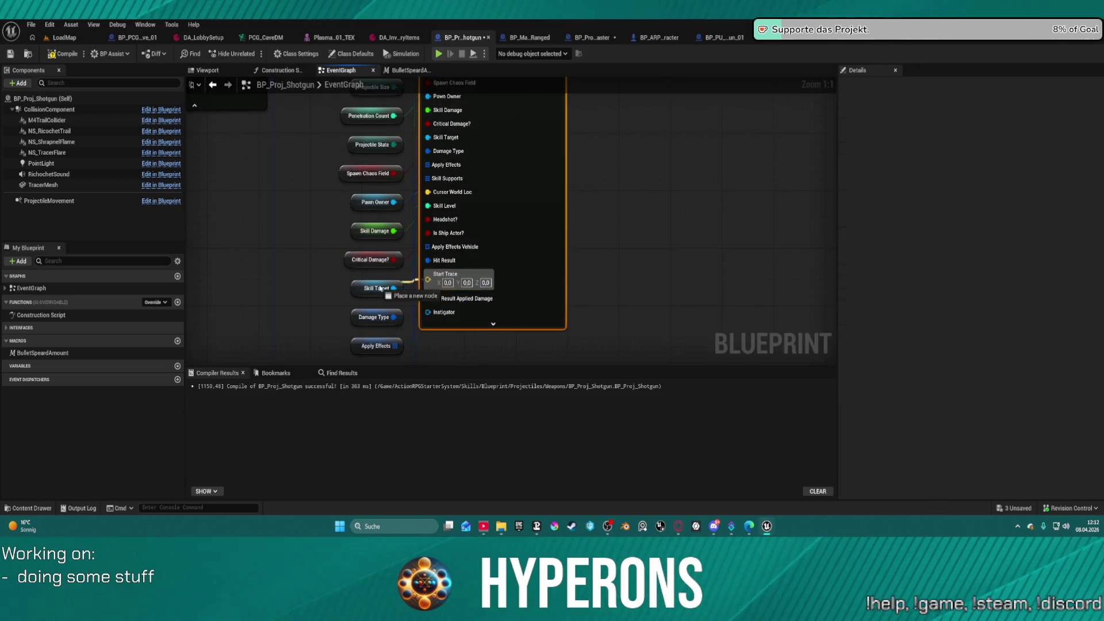
pyautogui.moveTo(428, 280); pyautogui.dragTo(352, 312)
pyautogui.write('start')
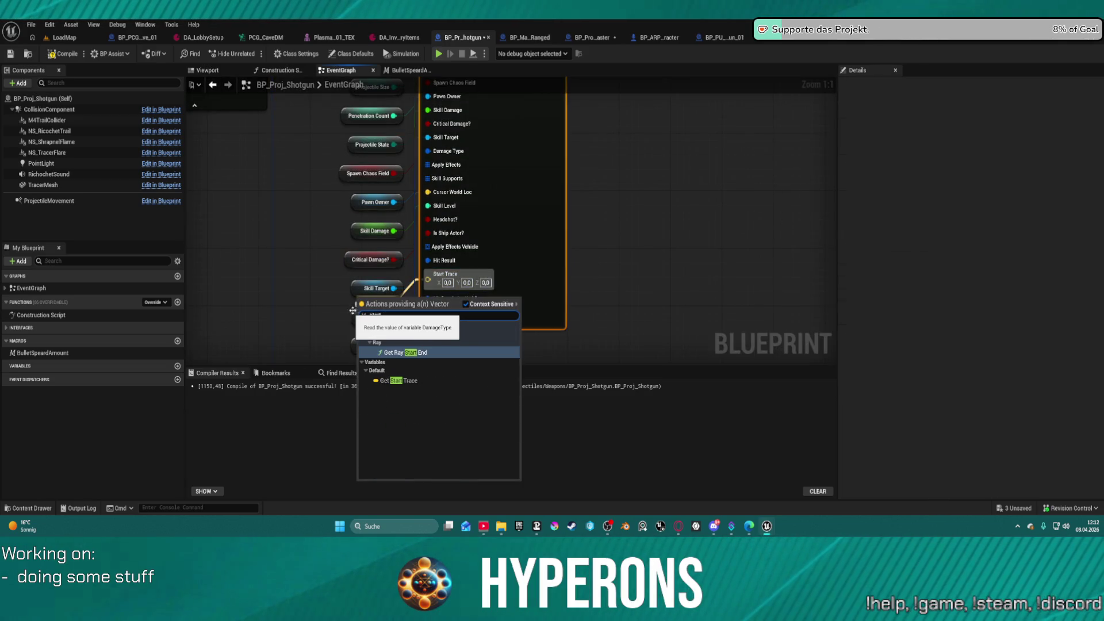
pyautogui.click(400, 381)
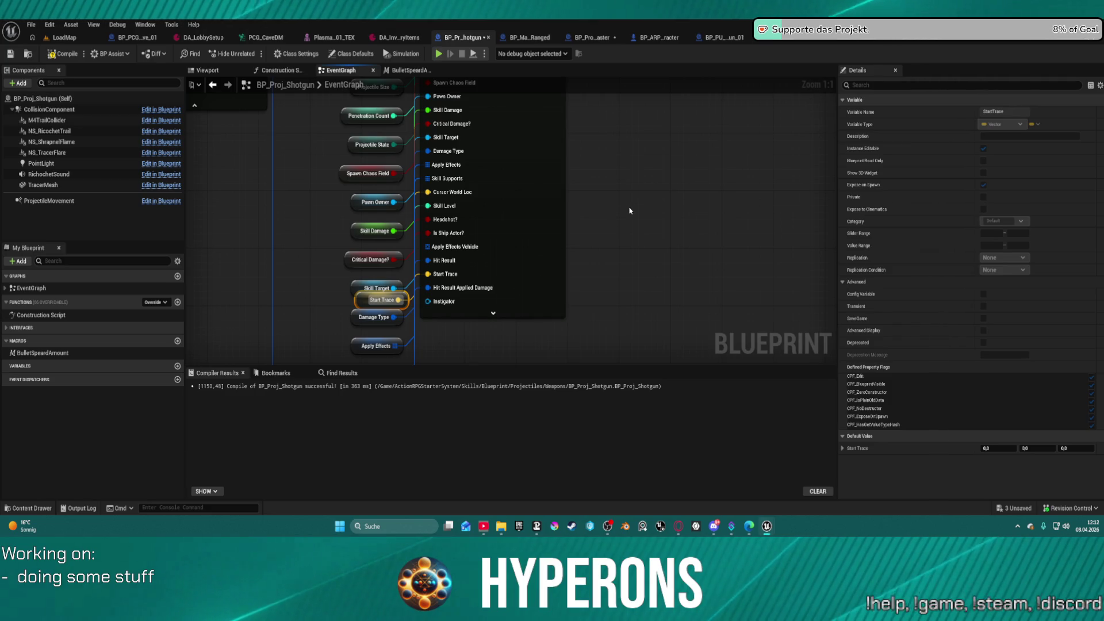
# - Add an Apply Effects Vehicle getter and wire an Instigator getter to its pin
pyautogui.click(450, 226)
pyautogui.rightClick(363, 238)
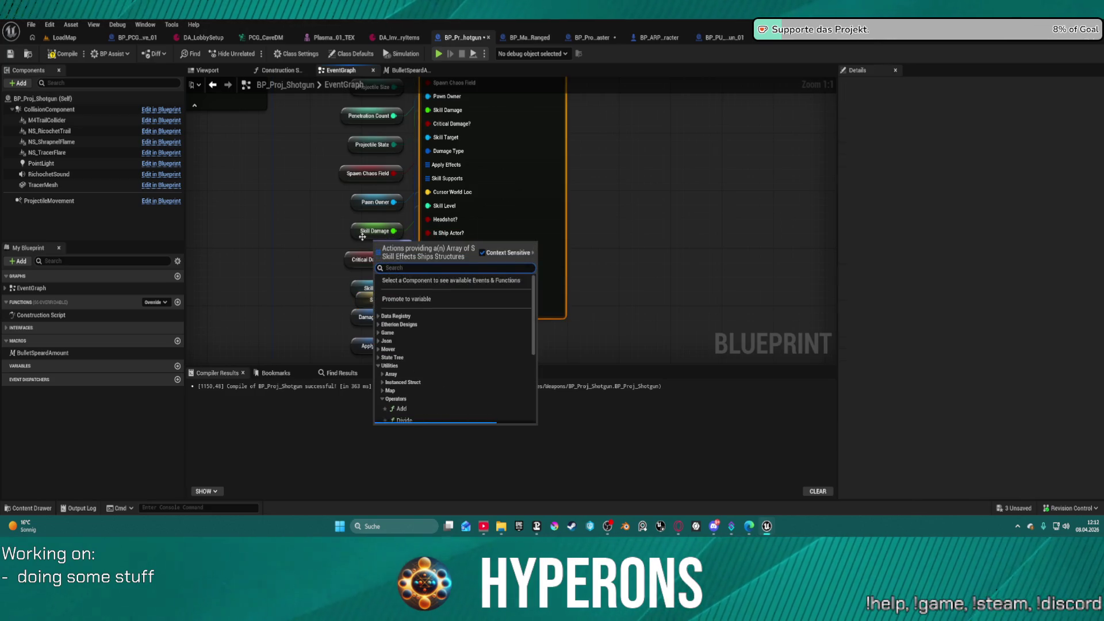
pyautogui.write('vehicl')
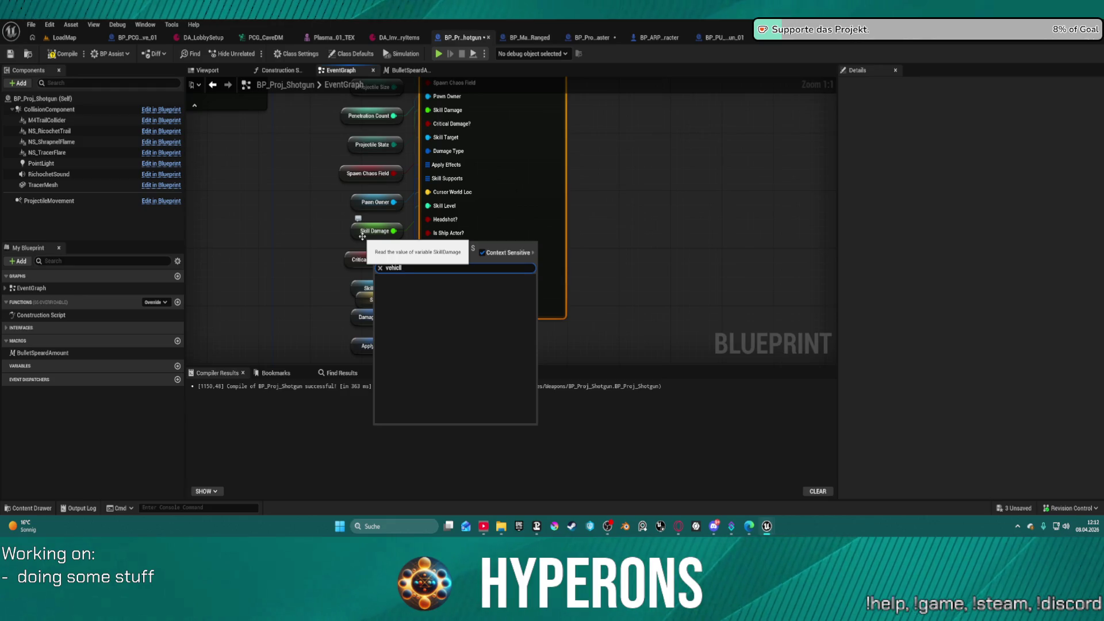
pyautogui.click(425, 419)
pyautogui.click(581, 288)
pyautogui.click(511, 216)
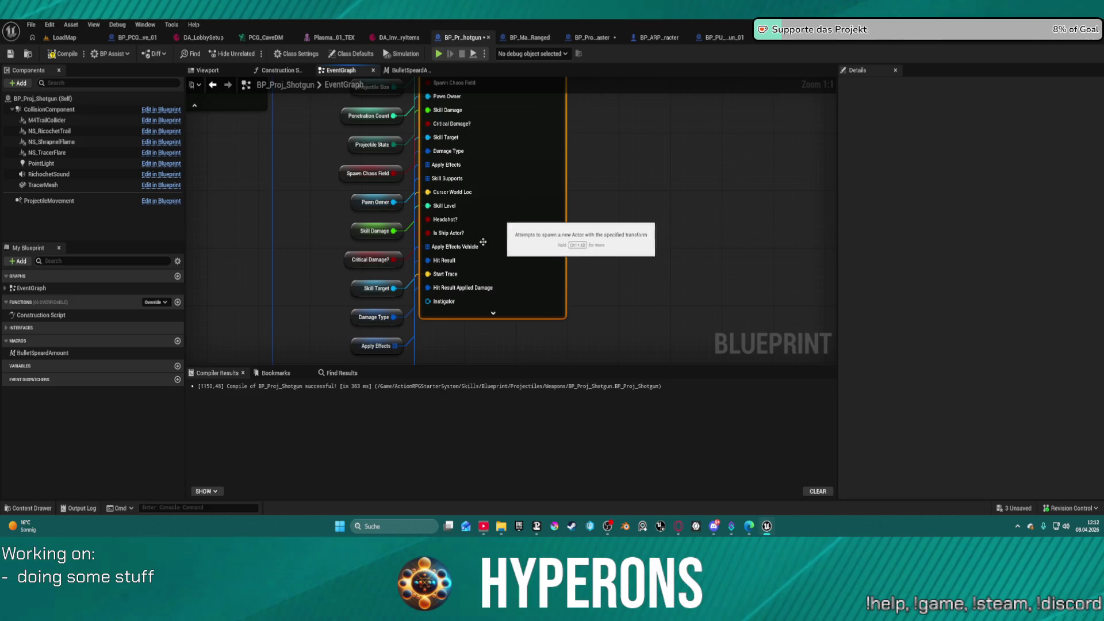
pyautogui.moveTo(464, 306)
pyautogui.mouseDown()
pyautogui.moveTo(451, 305)
pyautogui.moveTo(484, 306)
pyautogui.moveTo(415, 300)
pyautogui.mouseUp()
pyautogui.write('n')
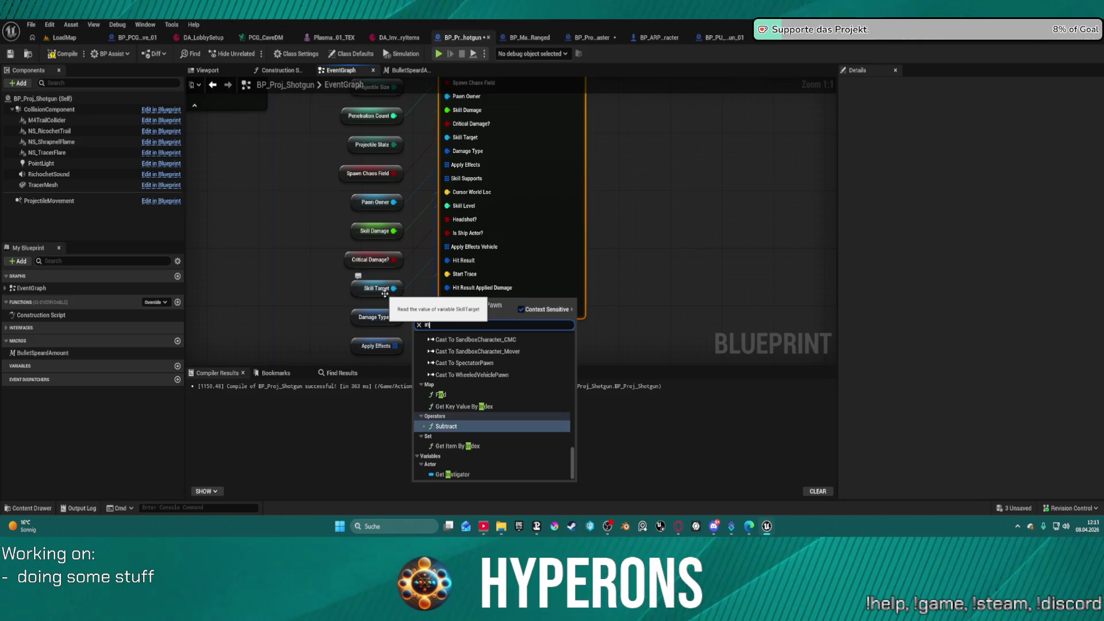
pyautogui.click(457, 474)
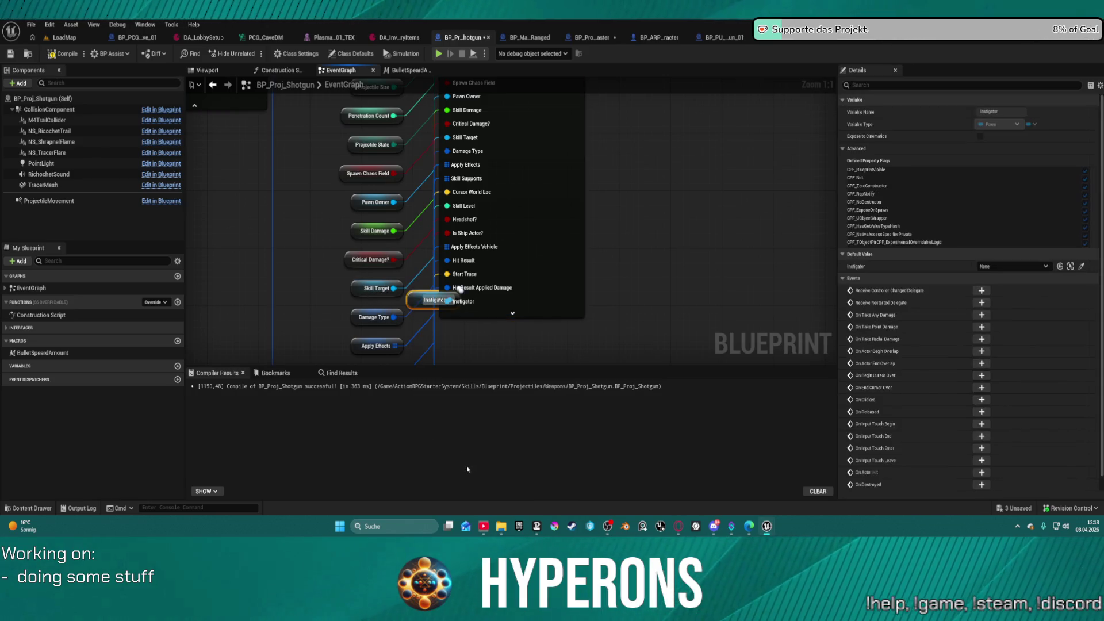
pyautogui.scroll(-5, 502, 75)
pyautogui.scroll(2, 493, 197)
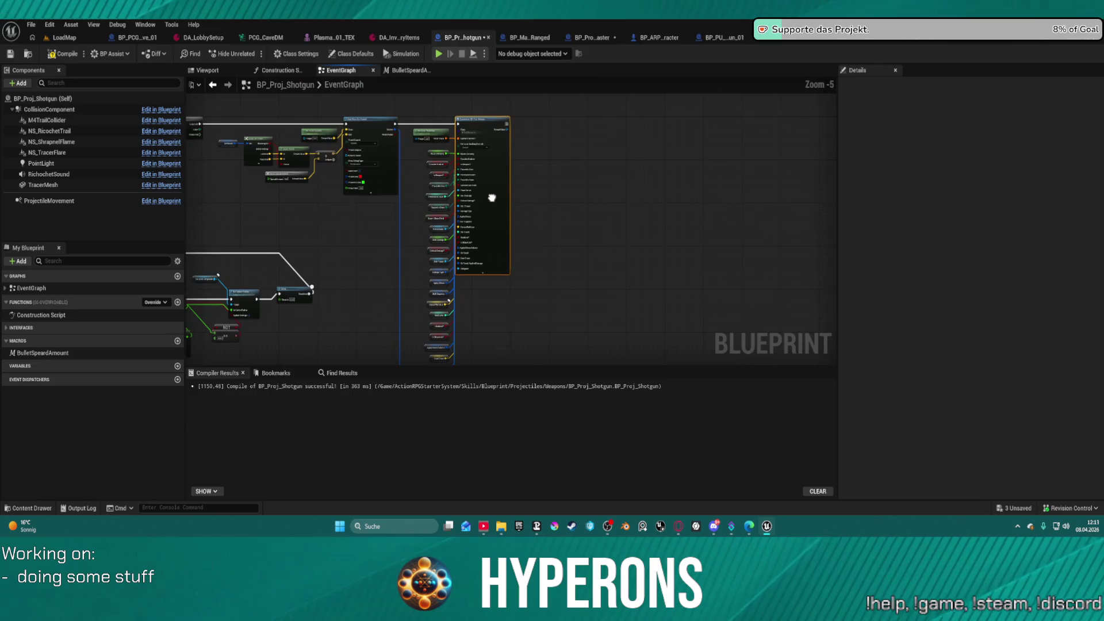
# - Set Collision Handling Override to 'Always Spawn, Ignore Collisions' and save the blueprint
pyautogui.scroll(4, 513, 107)
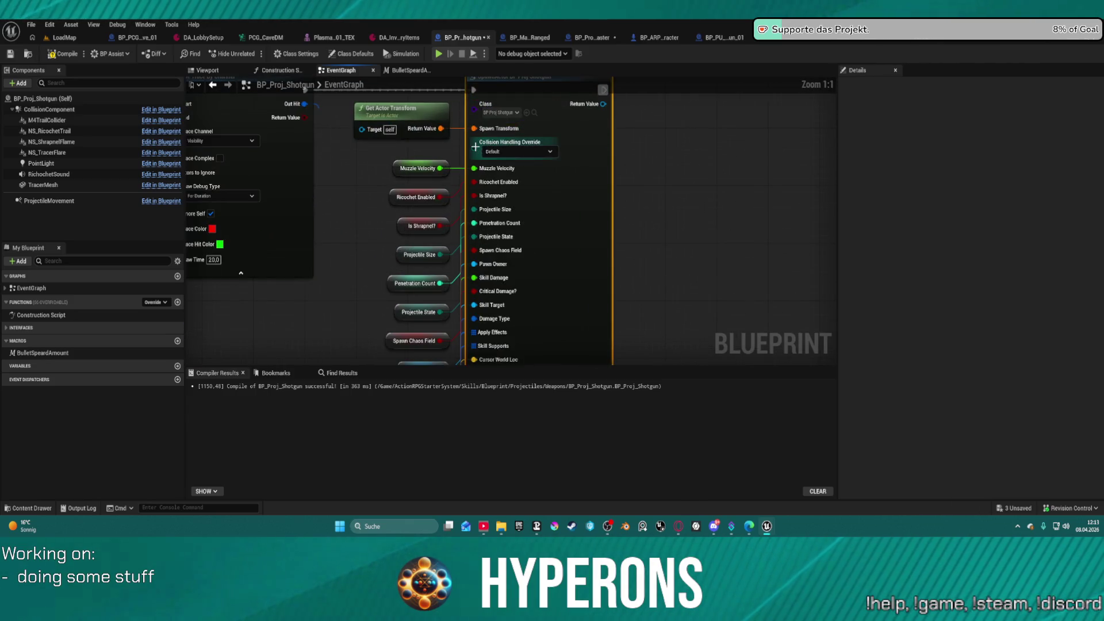
pyautogui.click(538, 152)
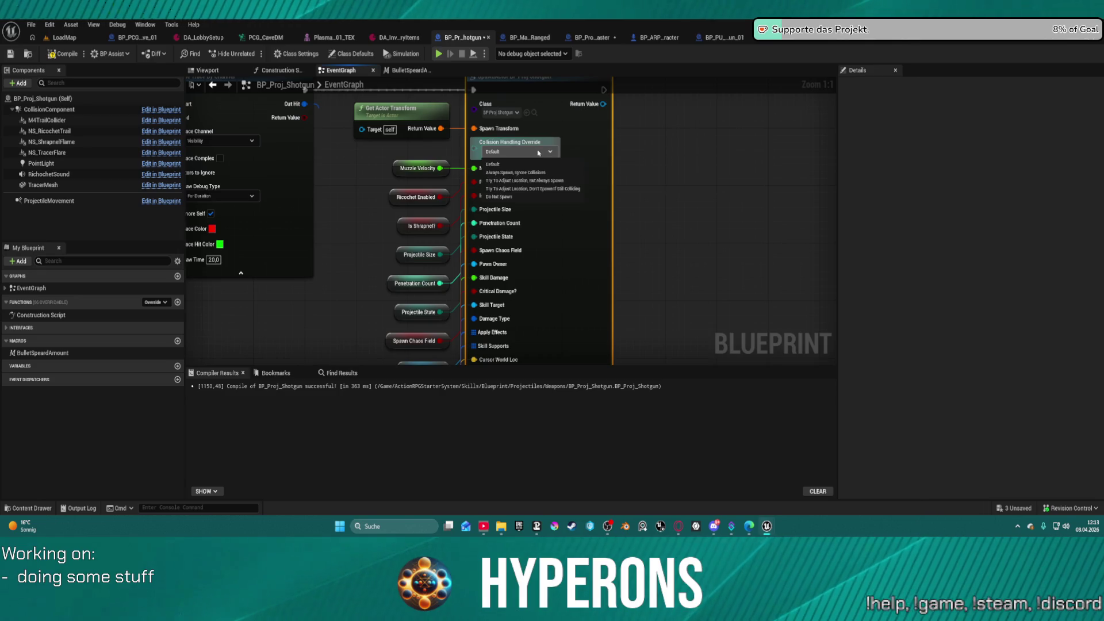
pyautogui.click(517, 173)
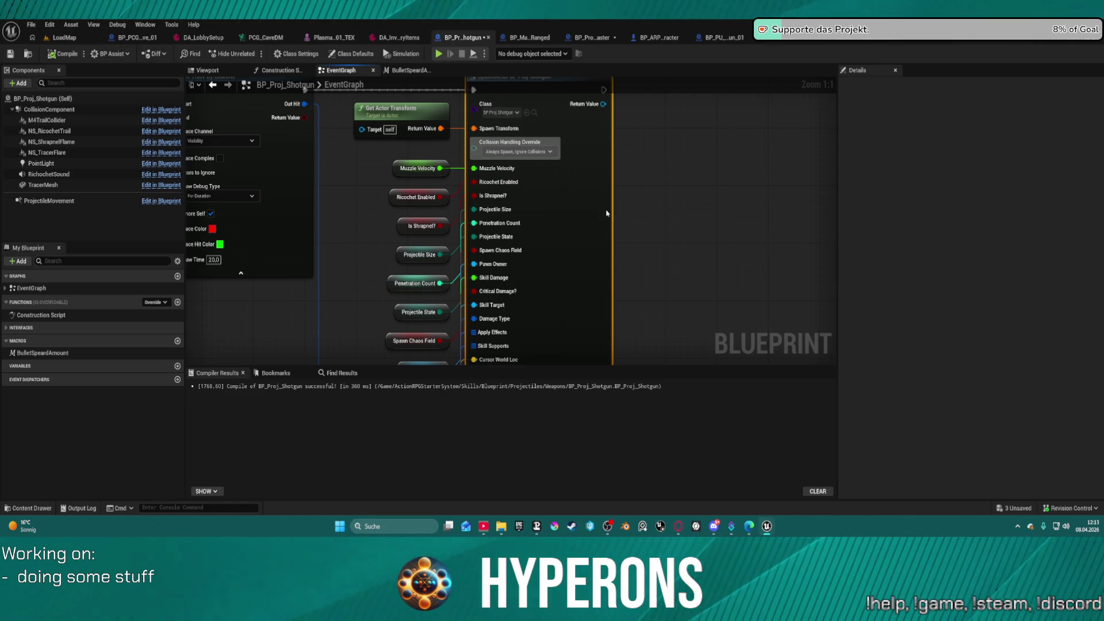
pyautogui.hotkey('ctrl', 's')
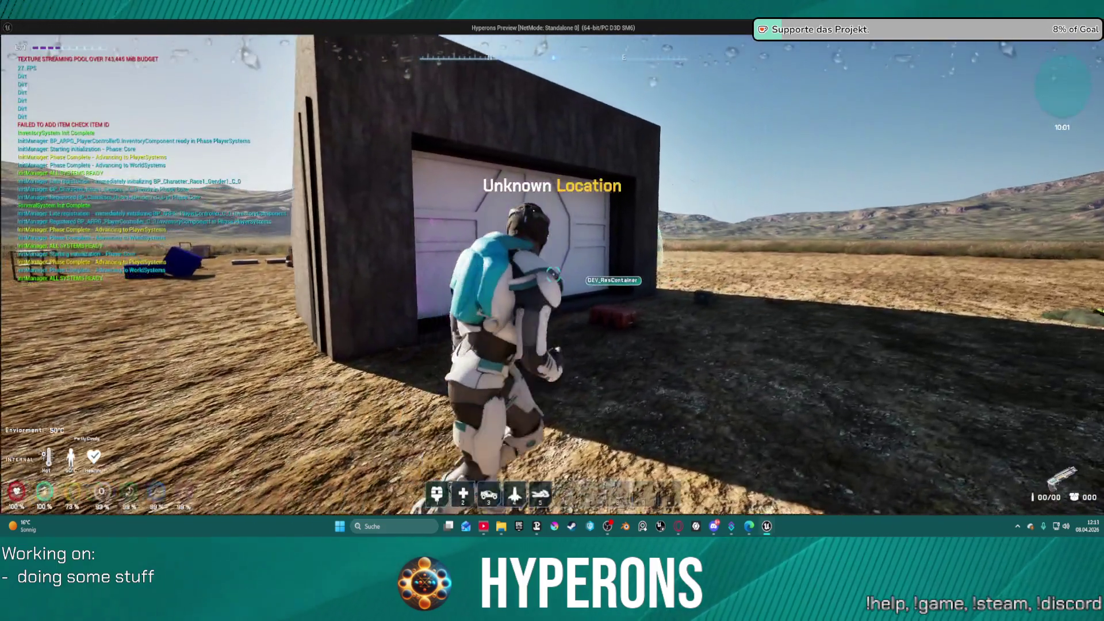
# - Start a playtest, walk to the red container and open DEV_ResContainer
pyautogui.press('super')
pyautogui.click(456, 111)
pyautogui.press('Escape')
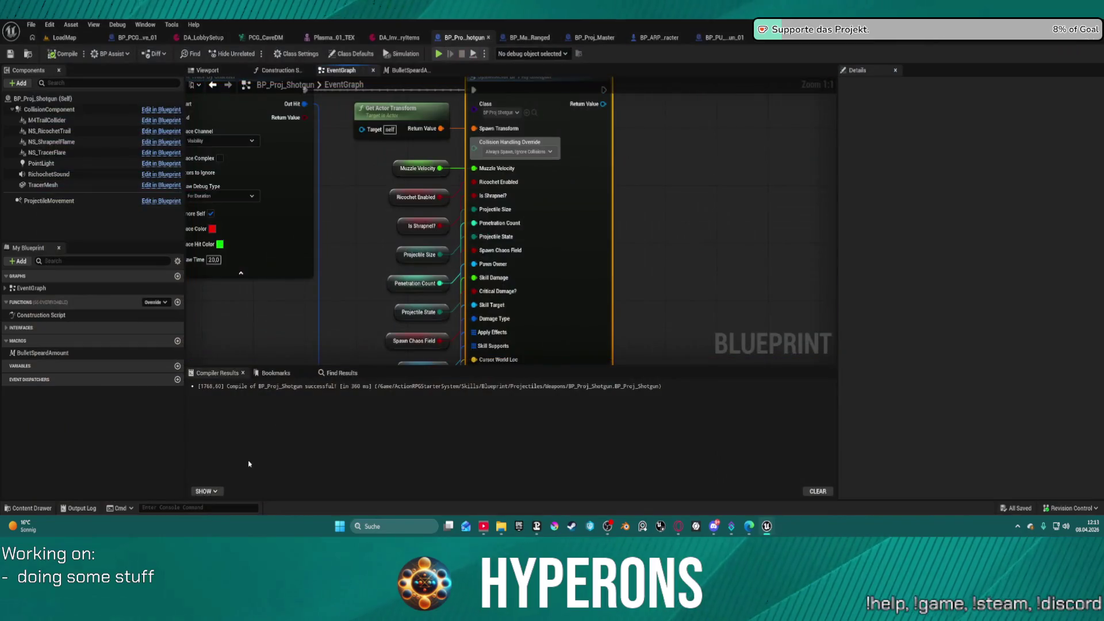
pyautogui.click(203, 508)
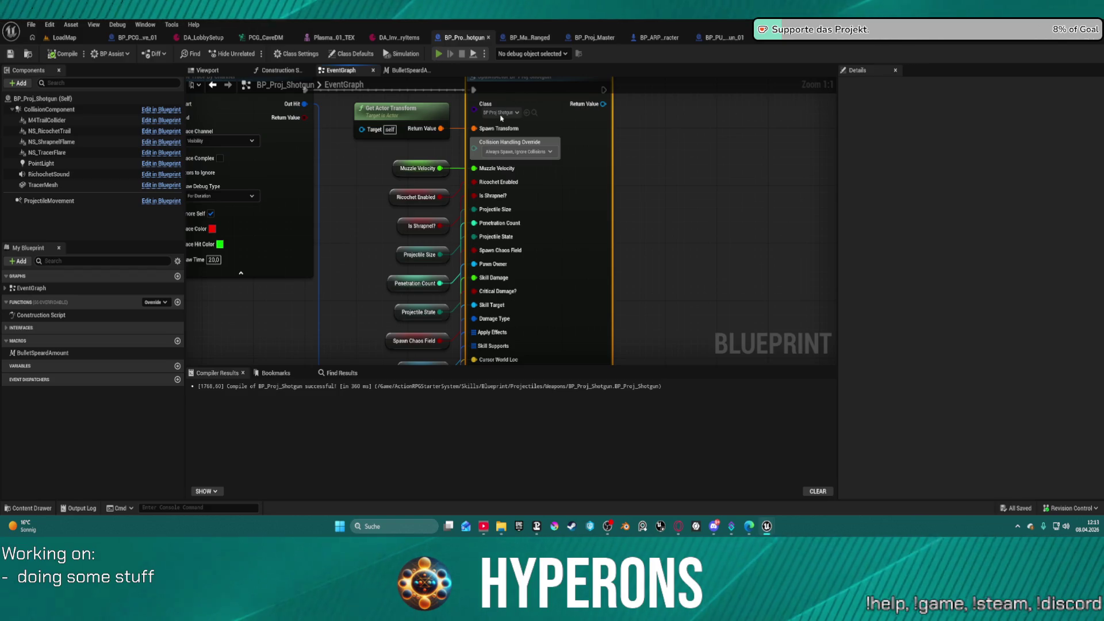
pyautogui.press('w')
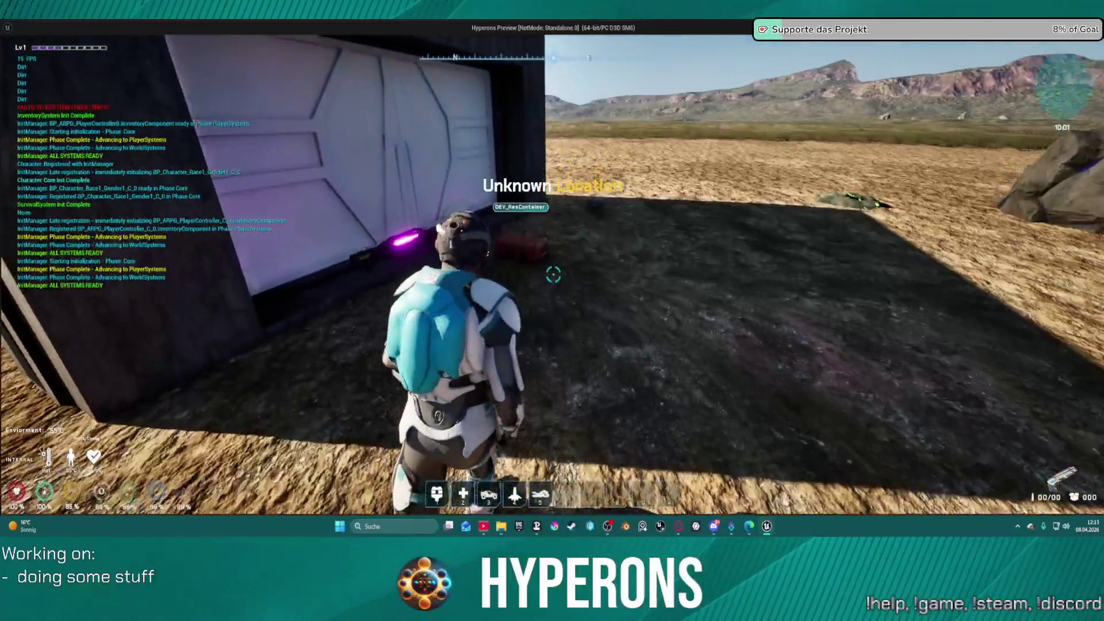
pyautogui.press('e')
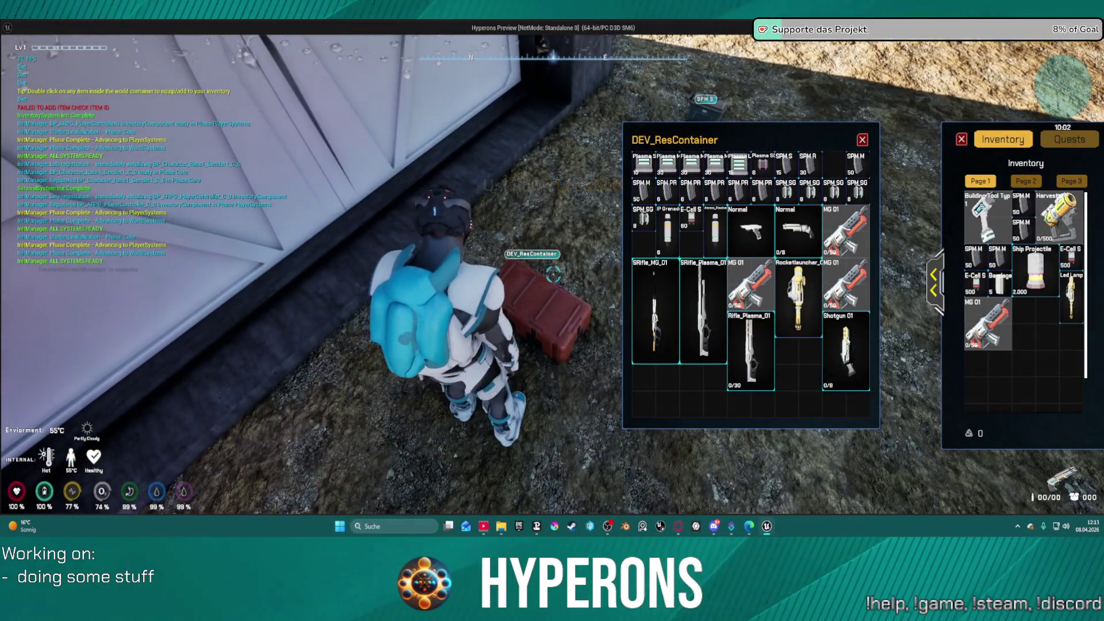
# - Equip Shotgun 01, take three SPM SG magazines, reload, then stop the playtest
pyautogui.doubleClick(861, 317)
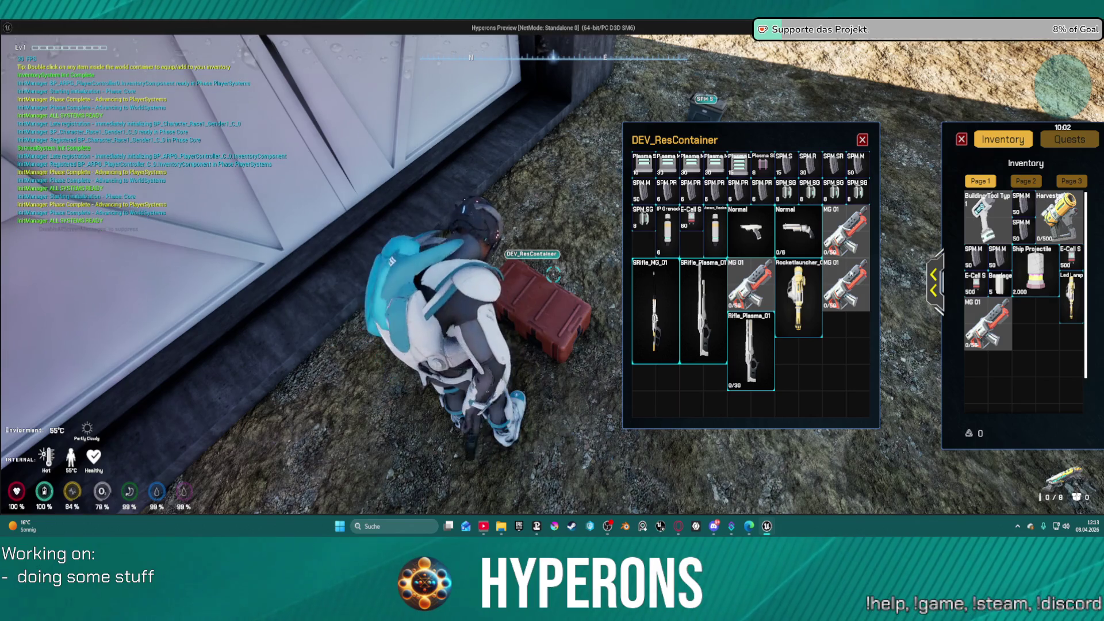
pyautogui.doubleClick(801, 196)
pyautogui.doubleClick(785, 193)
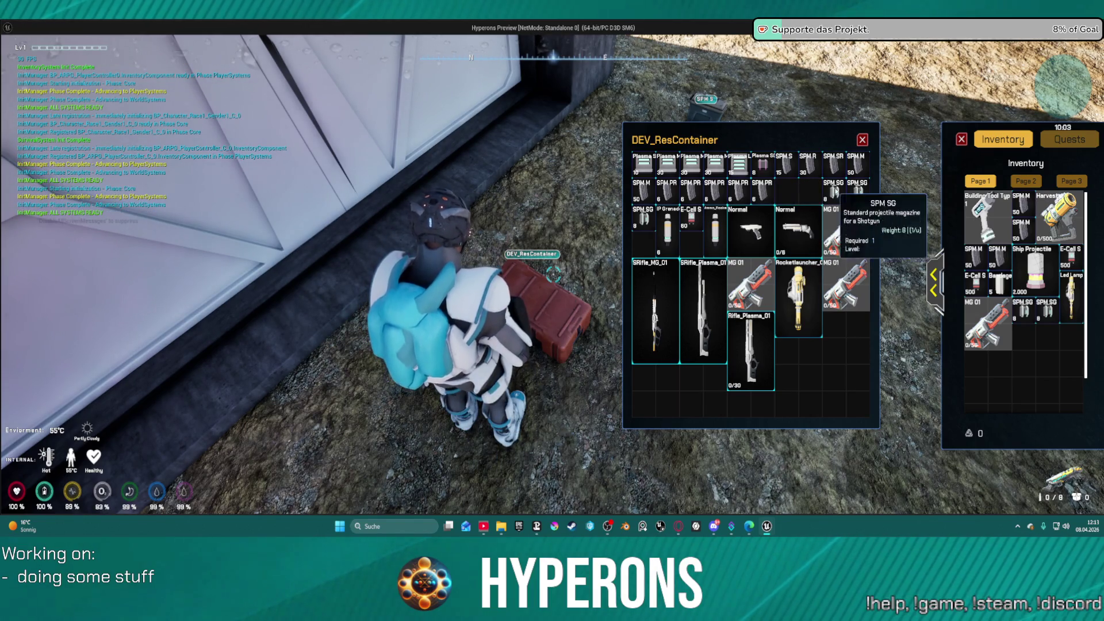
pyautogui.doubleClick(833, 193)
pyautogui.press('e')
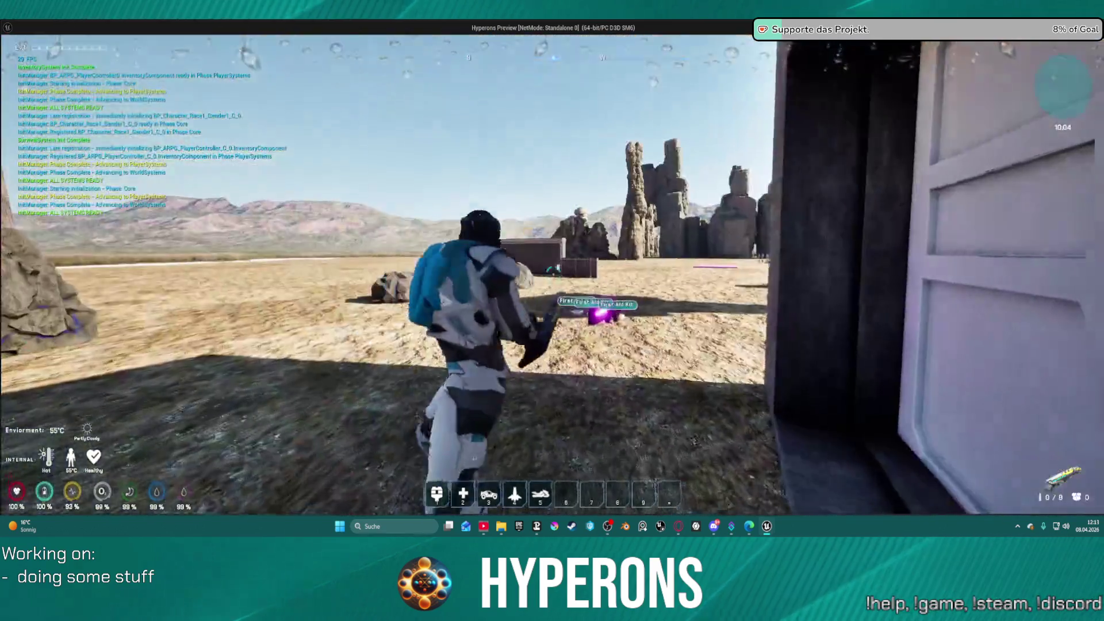
pyautogui.press('w')
pyautogui.press('r')
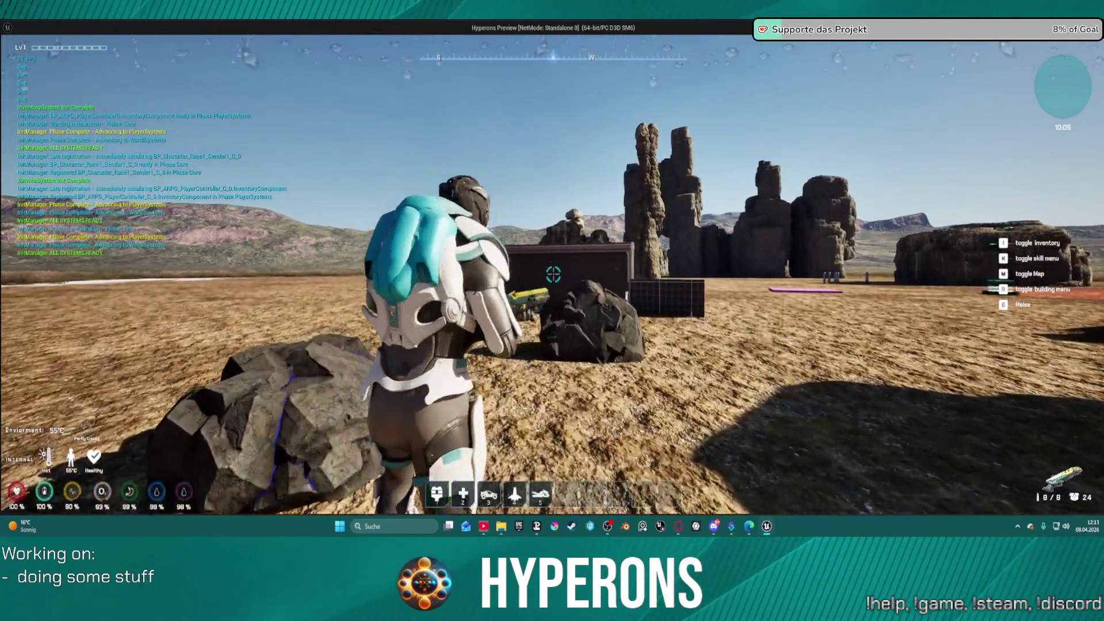
pyautogui.press('Escape')
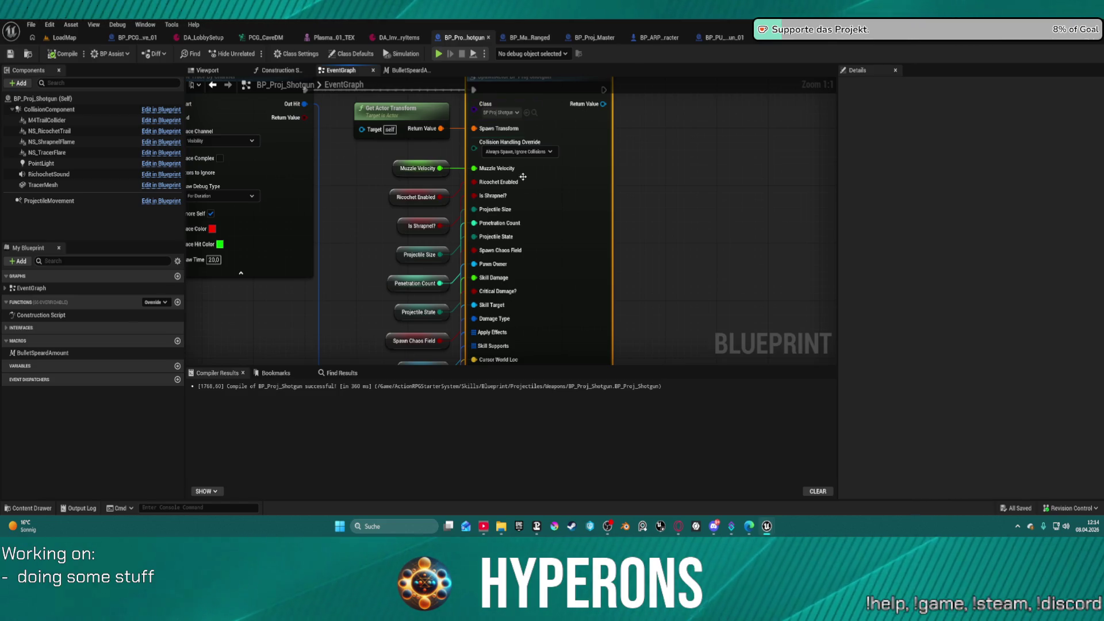
# - Nudge the SpawnActor node right, review its getters, then jump to Apply Owner Effects
pyautogui.moveTo(545, 276); pyautogui.dragTo(589, 269)
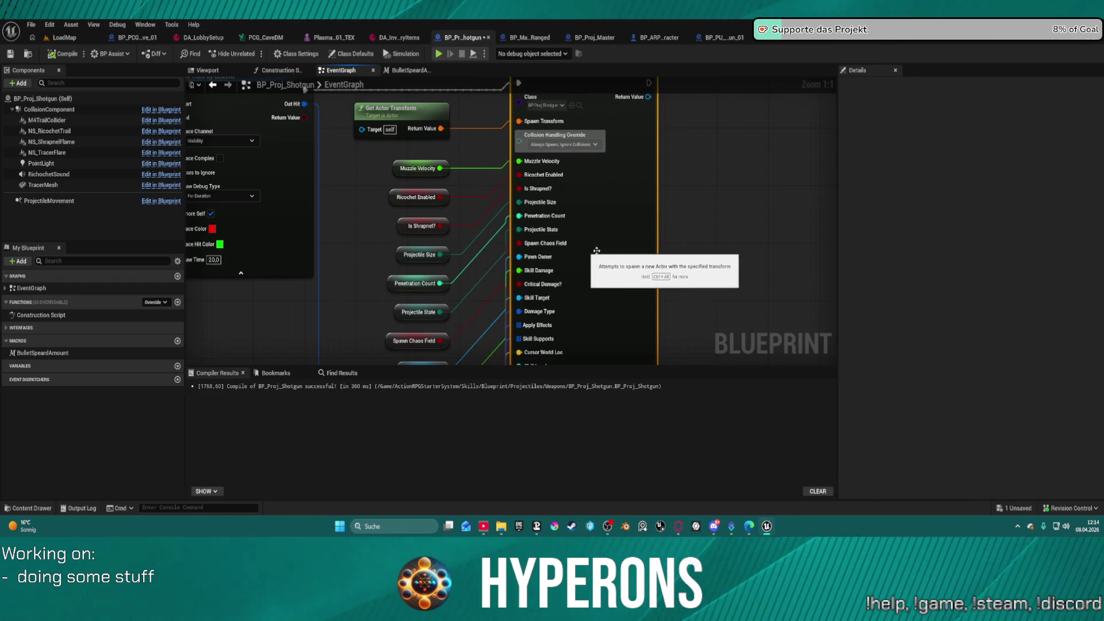
pyautogui.moveTo(653, 292)
pyautogui.mouseDown()
pyautogui.moveTo(683, 214)
pyautogui.moveTo(677, 153)
pyautogui.moveTo(644, 54)
pyautogui.moveTo(655, 195)
pyautogui.moveTo(677, 175)
pyautogui.moveTo(437, 259)
pyautogui.moveTo(443, 163)
pyautogui.moveTo(453, 278)
pyautogui.moveTo(506, 403)
pyautogui.moveTo(604, 495)
pyautogui.moveTo(608, 575)
pyautogui.mouseUp()
pyautogui.moveTo(612, 514)
pyautogui.mouseDown()
pyautogui.moveTo(569, 506)
pyautogui.moveTo(445, 428)
pyautogui.moveTo(433, 295)
pyautogui.moveTo(435, 270)
pyautogui.moveTo(637, 127)
pyautogui.mouseUp()
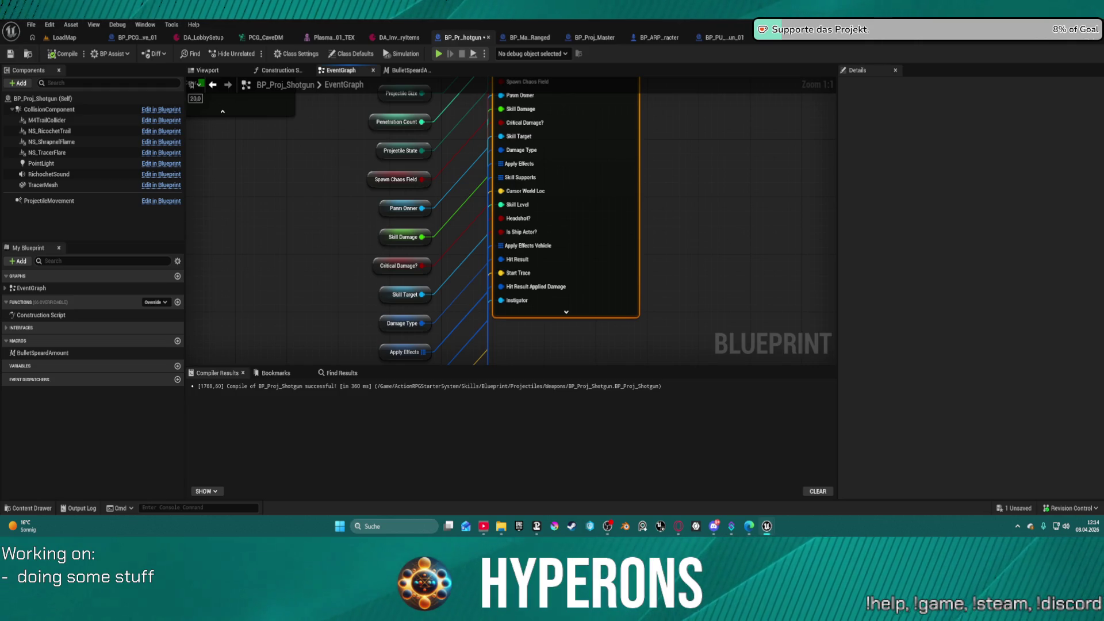
pyautogui.doubleClick(550, 238)
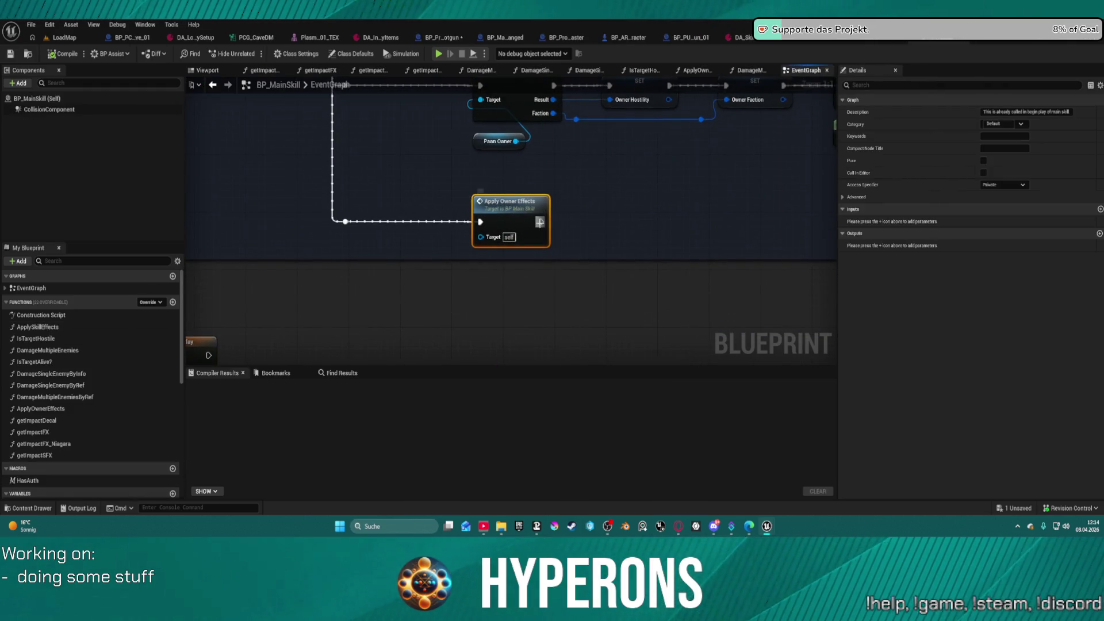
# - Inspect BP_MainSkill's ApplyOwnerEffects Branch and Add New Effect nodes, then return to BP_Proj_Shotgun
pyautogui.scroll(-3, 598, 353)
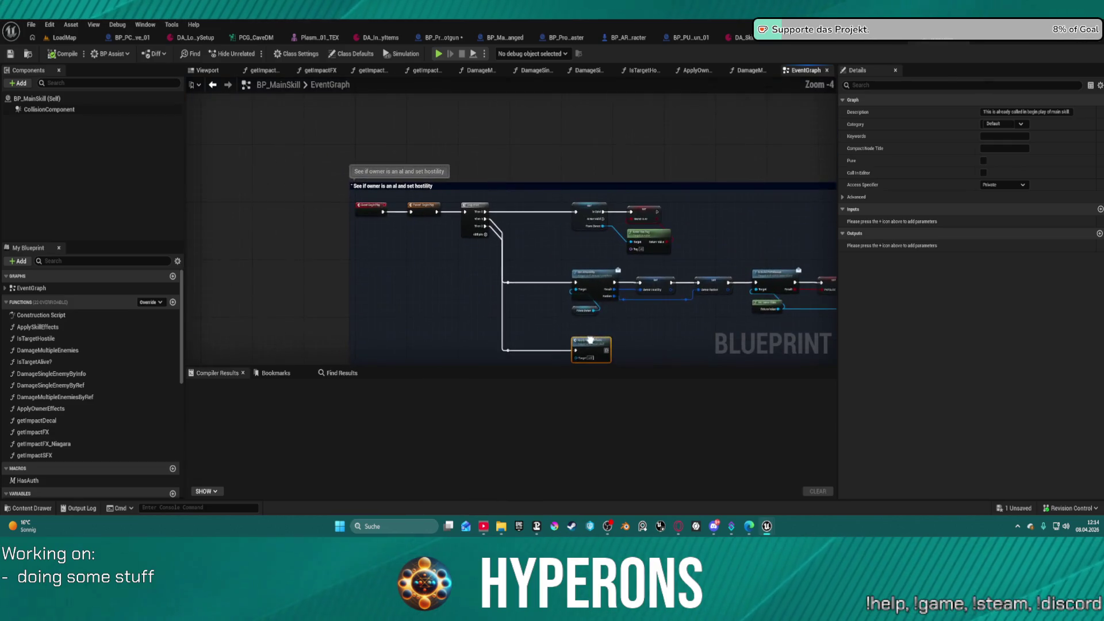
pyautogui.scroll(2, 597, 353)
pyautogui.moveTo(597, 353)
pyautogui.mouseDown()
pyautogui.moveTo(569, 337)
pyautogui.moveTo(545, 260)
pyautogui.mouseUp()
pyautogui.doubleClick(545, 260)
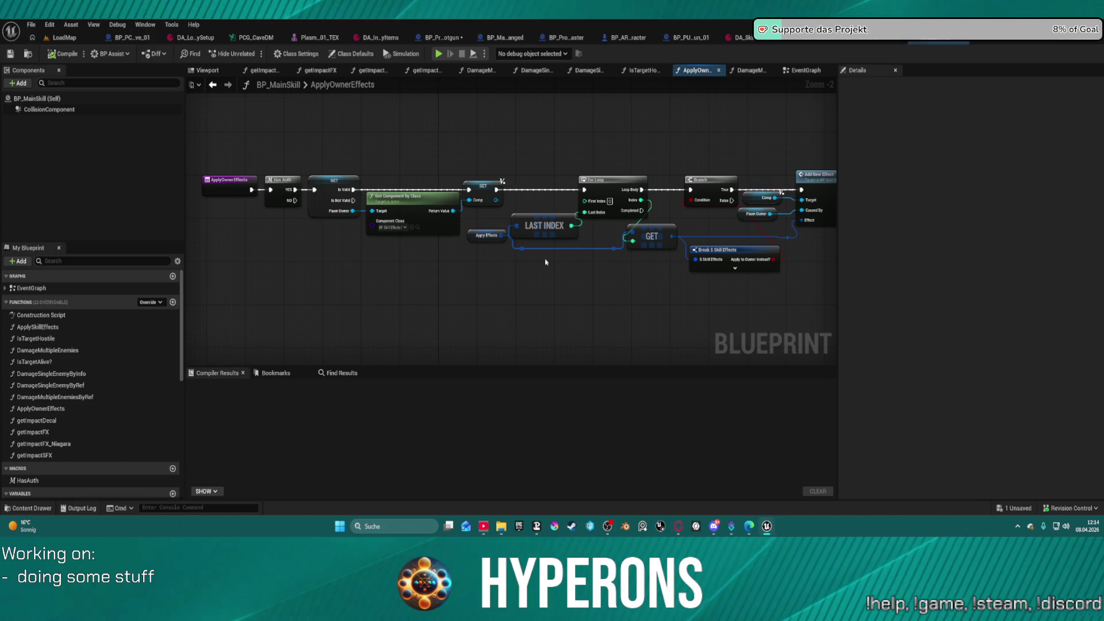
pyautogui.scroll(2, 397, 257)
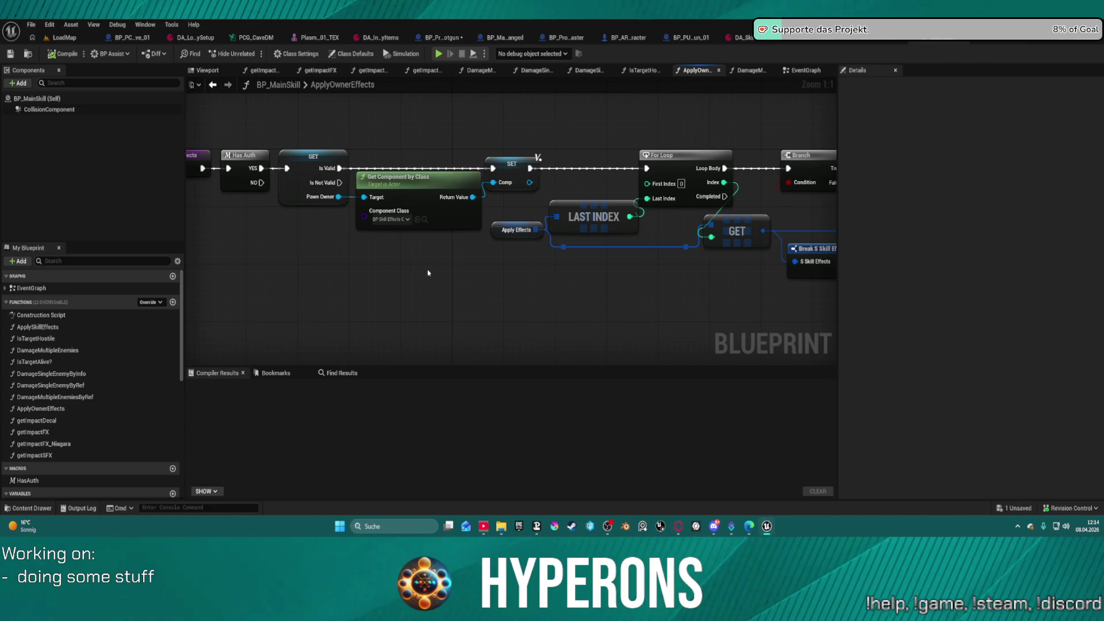
pyautogui.moveTo(599, 321)
pyautogui.mouseDown()
pyautogui.moveTo(296, 309)
pyautogui.moveTo(439, 185)
pyautogui.mouseUp()
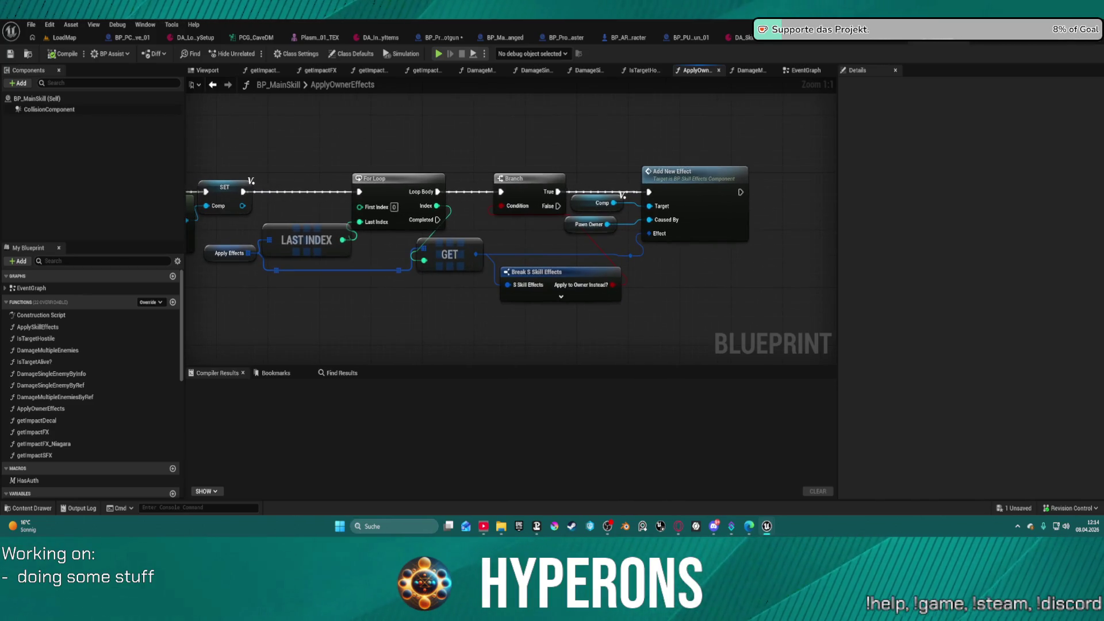
pyautogui.hotkey('ctrl', 'Tab')
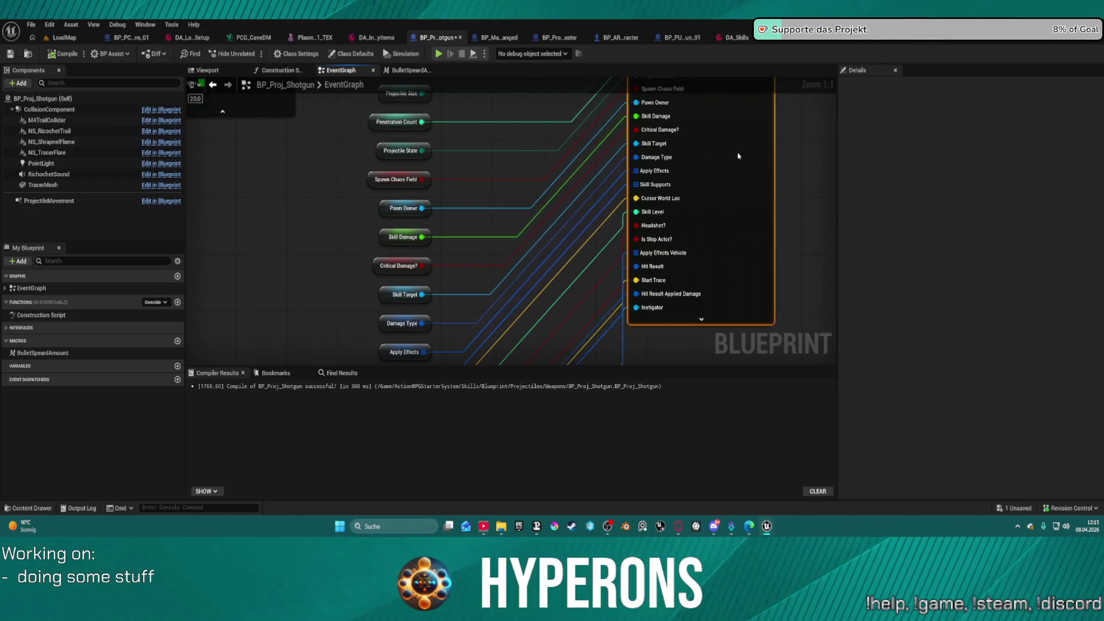
# - Disconnect the Apply Effects and Skill Supports getters from the SpawnActor node
pyautogui.moveTo(719, 316); pyautogui.dragTo(541, 164)
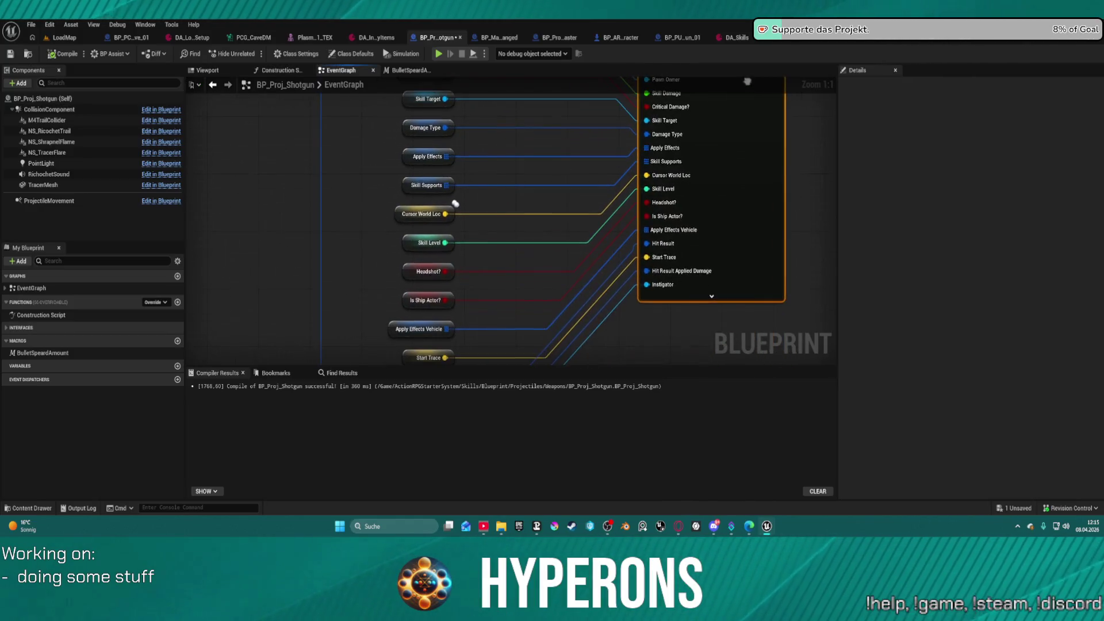
pyautogui.click(532, 163)
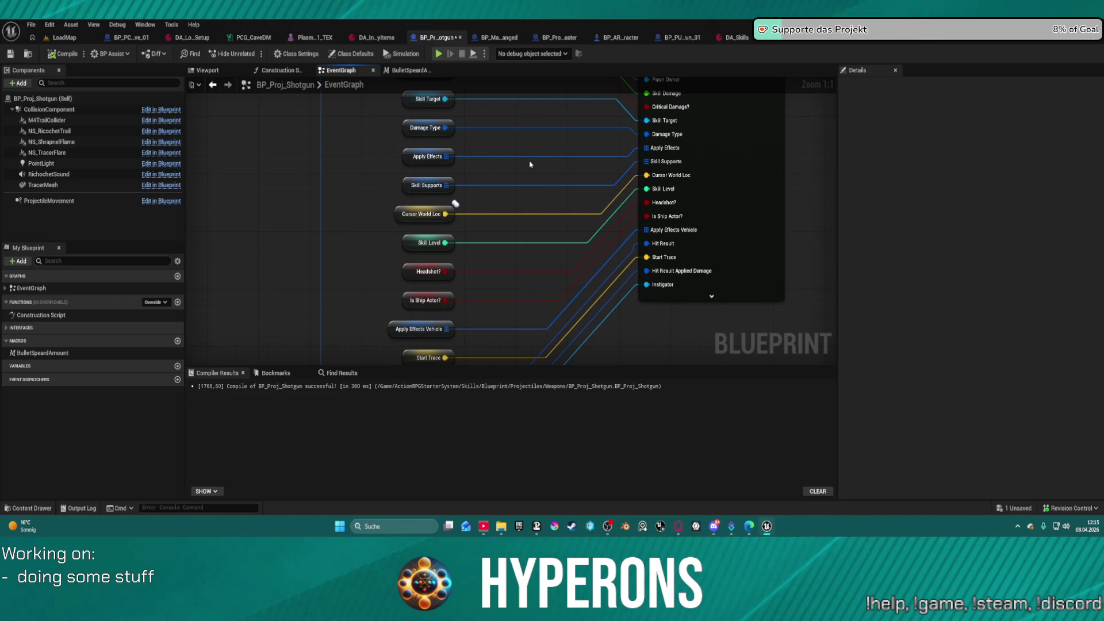
pyautogui.keyDown('alt'); pyautogui.click(530, 160); pyautogui.keyUp('alt')
pyautogui.keyDown('alt'); pyautogui.click(522, 187); pyautogui.keyUp('alt')
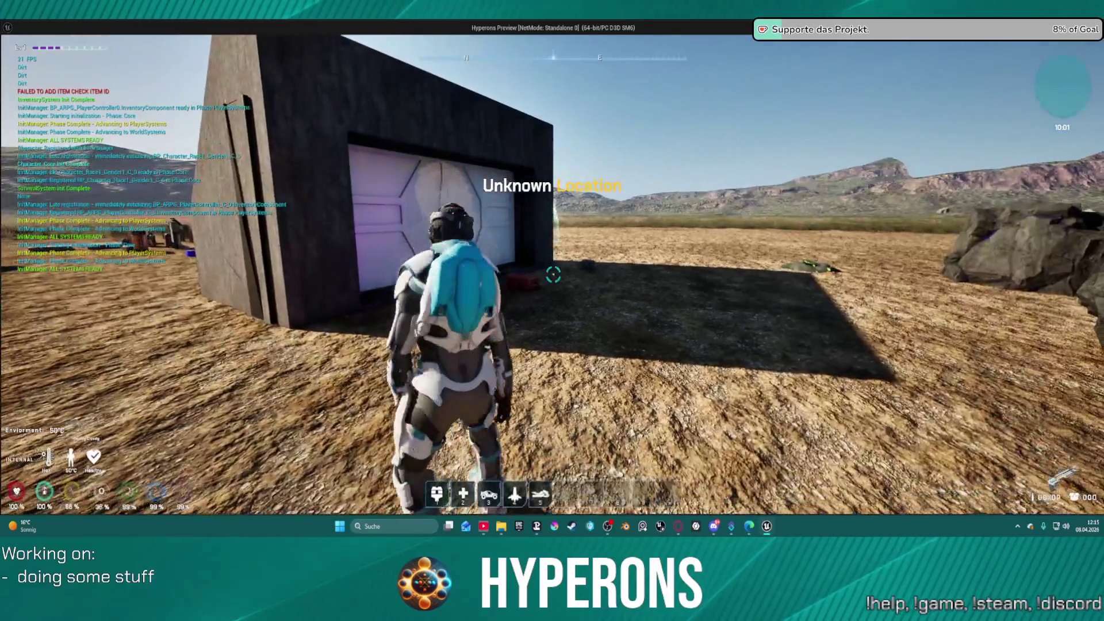
# - Take SPM SG magazines from DEV_ResContainer in-game, close the panels, and stop playing
pyautogui.press('w')
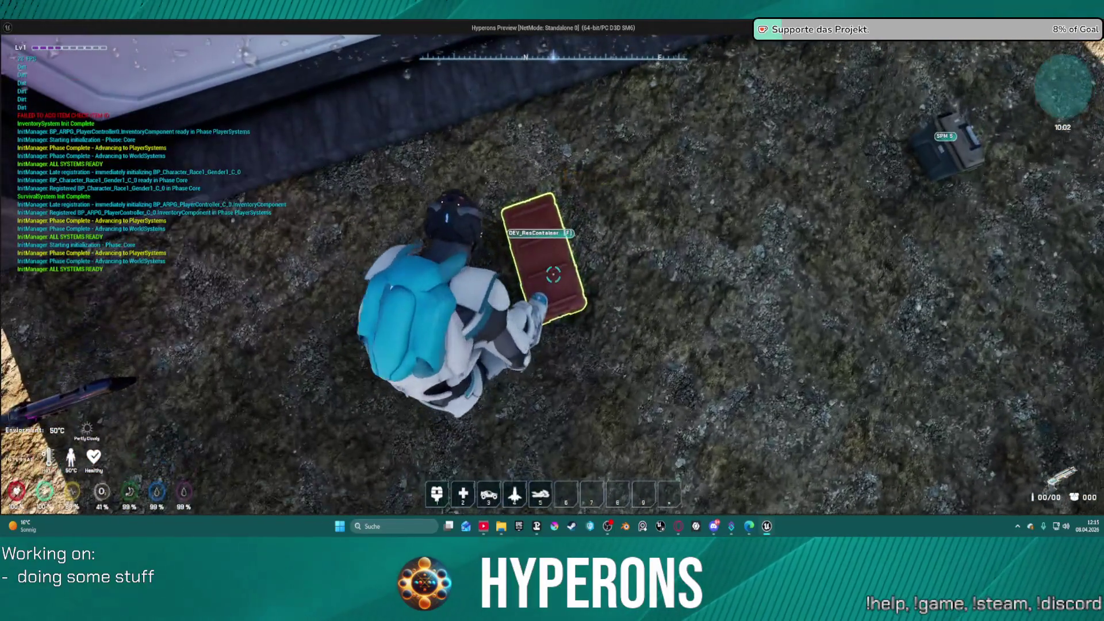
pyautogui.press('f')
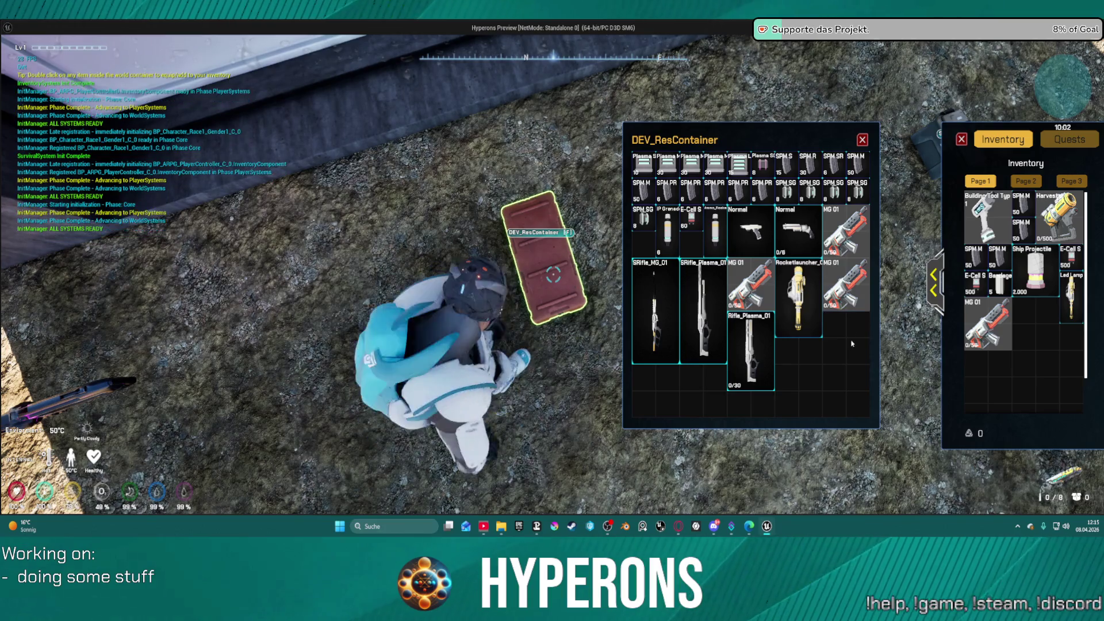
pyautogui.doubleClick(834, 190)
pyautogui.doubleClick(810, 190)
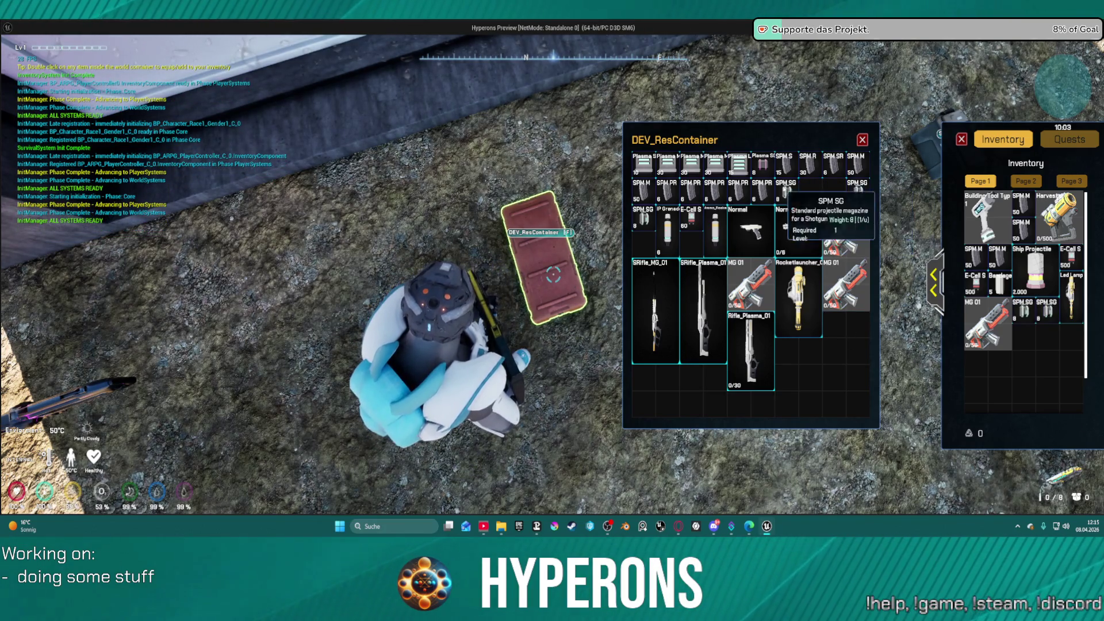
pyautogui.press('Escape')
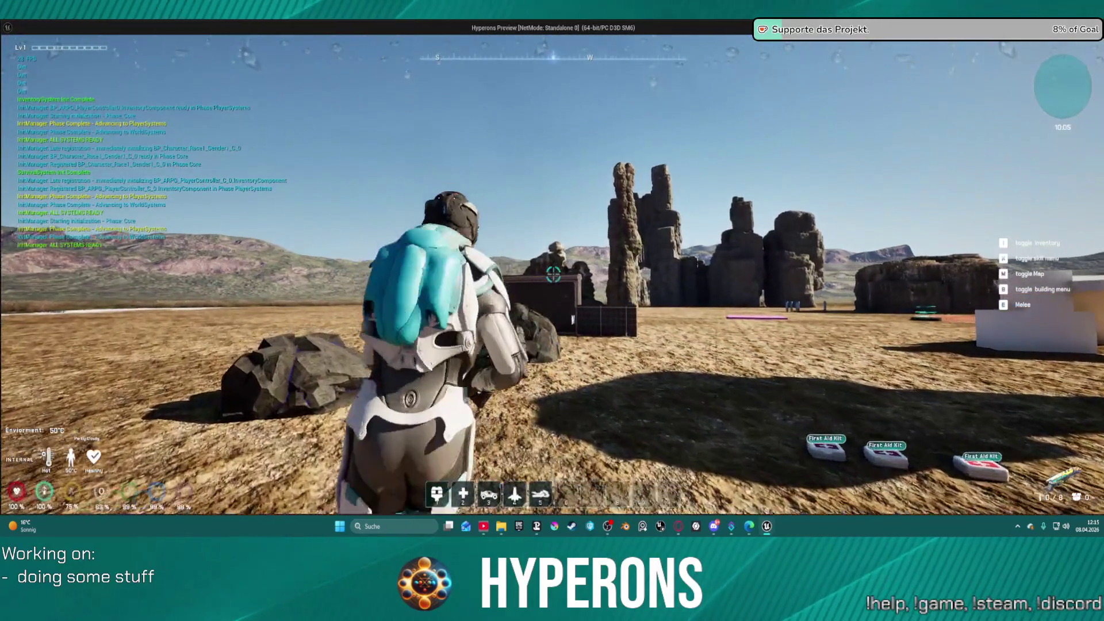
pyautogui.press('Escape')
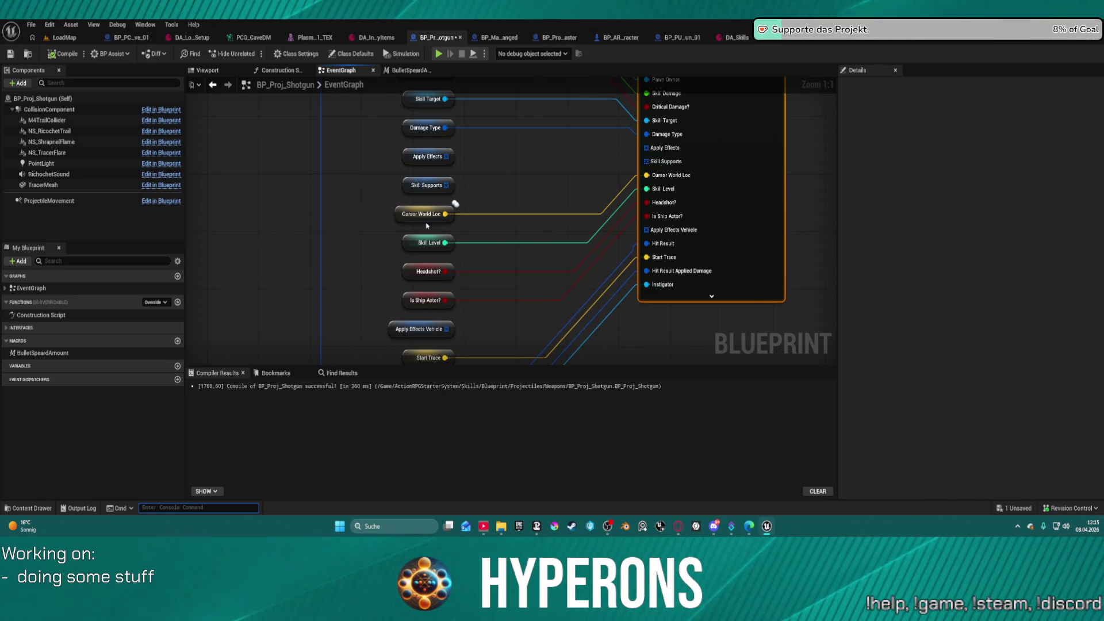
# - Show BP_Proj_Shotgun's Class Defaults and switch to its Viewport preview
pyautogui.scroll(5, 337, 123)
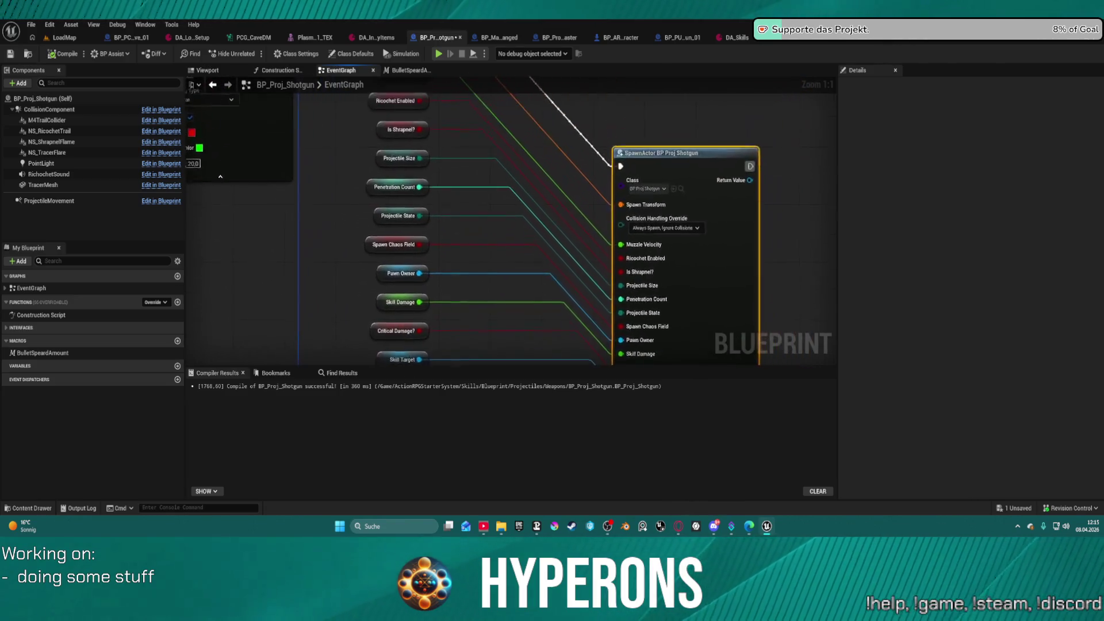
pyautogui.moveTo(639, 243); pyautogui.dragTo(635, 236)
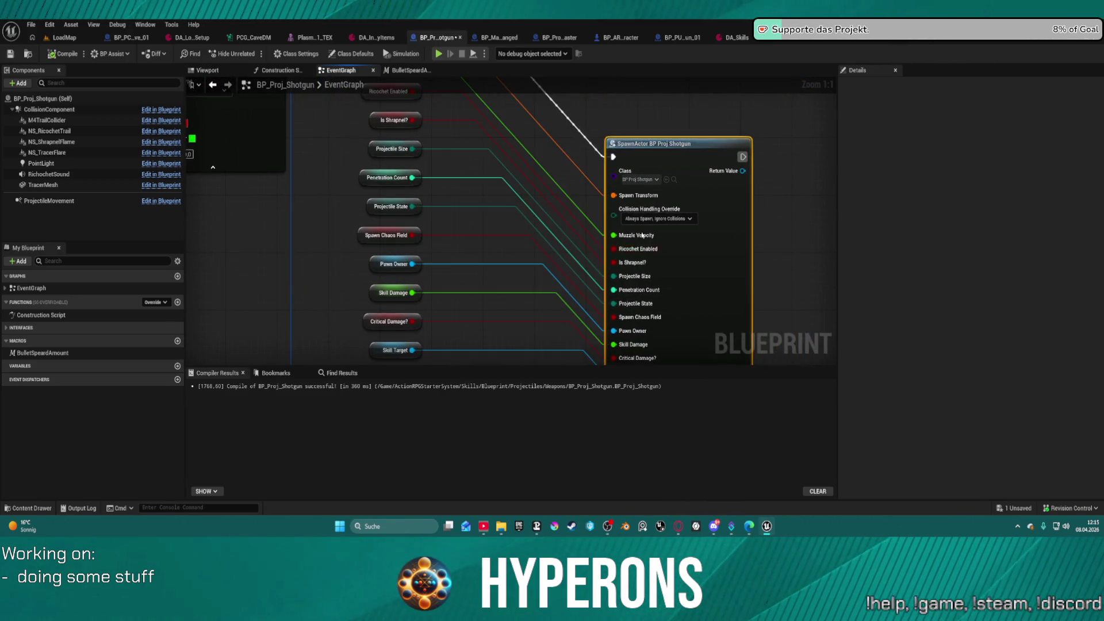
pyautogui.click(56, 99)
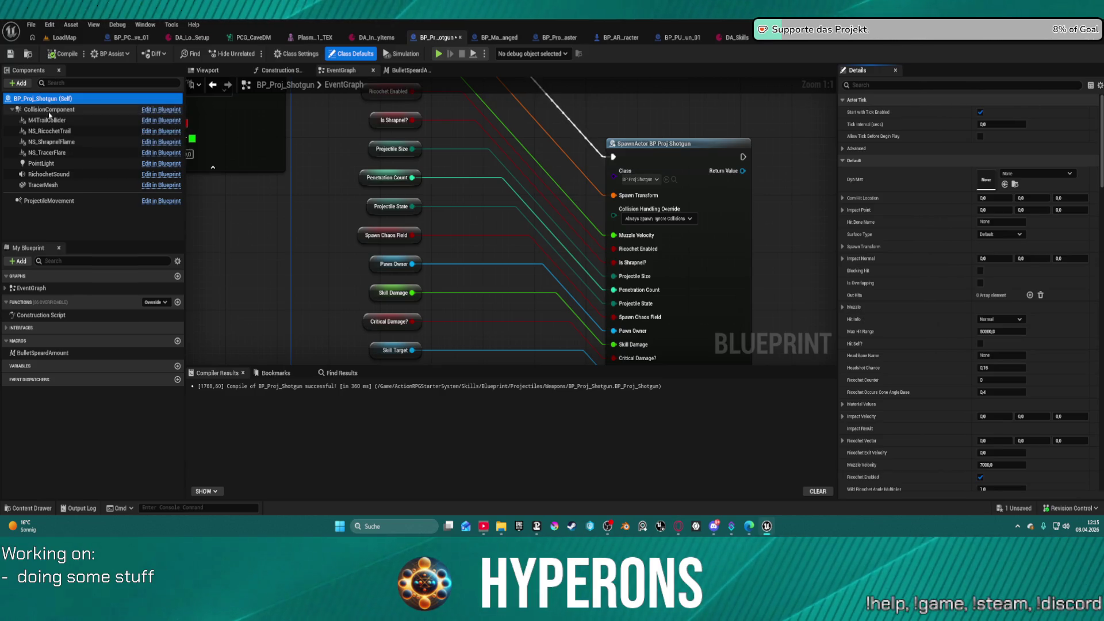
pyautogui.click(206, 70)
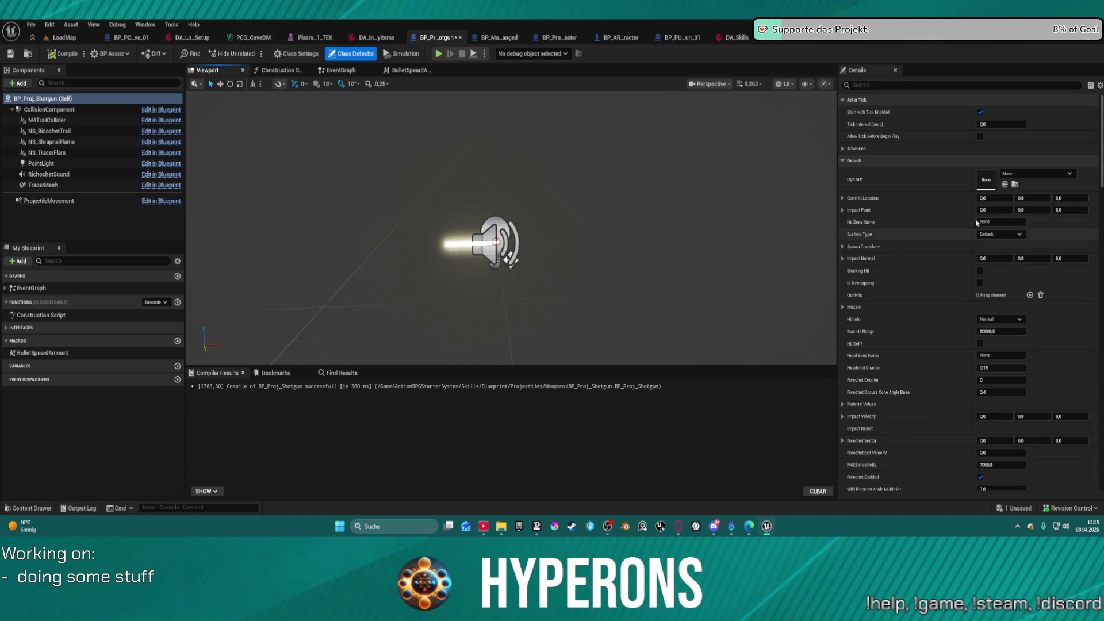
pyautogui.scroll(-3, 992, 246)
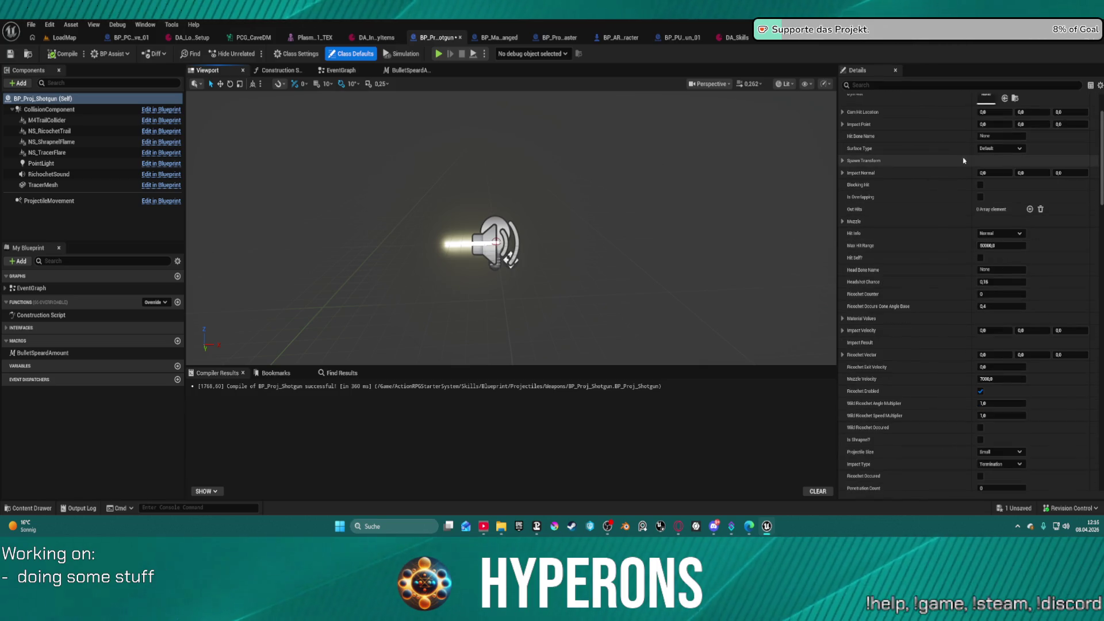
pyautogui.click(849, 85)
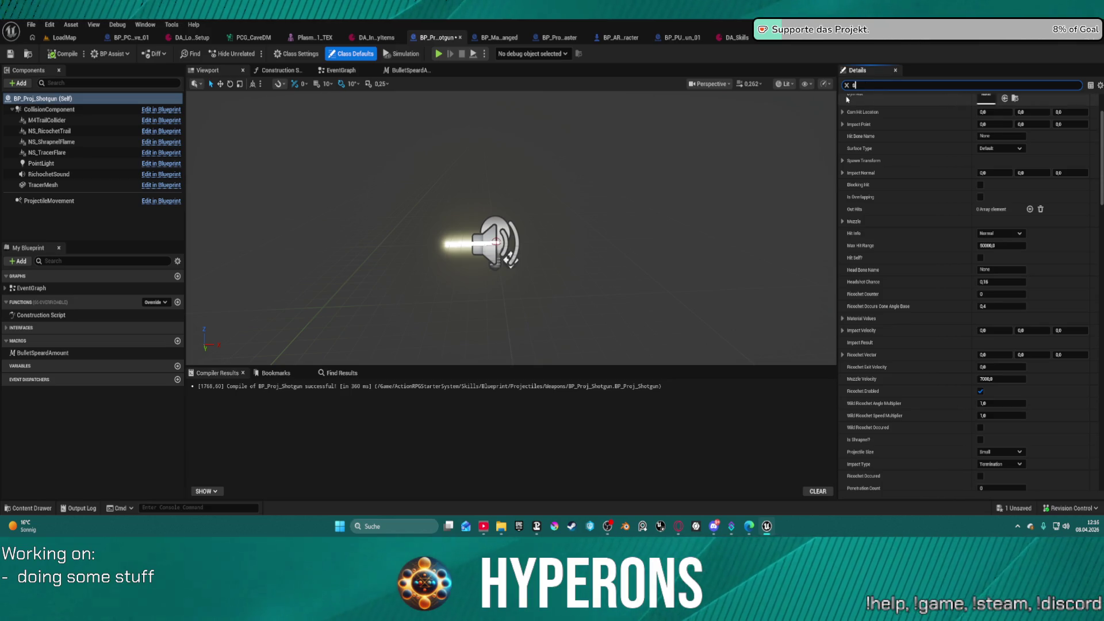
pyautogui.write('ize')
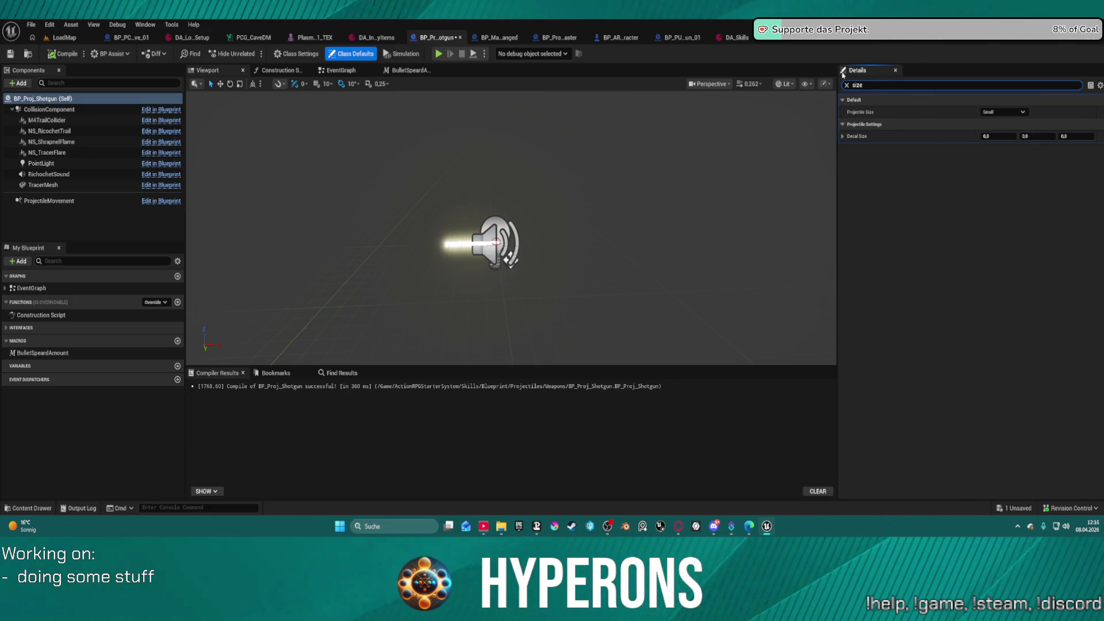
pyautogui.click(998, 113)
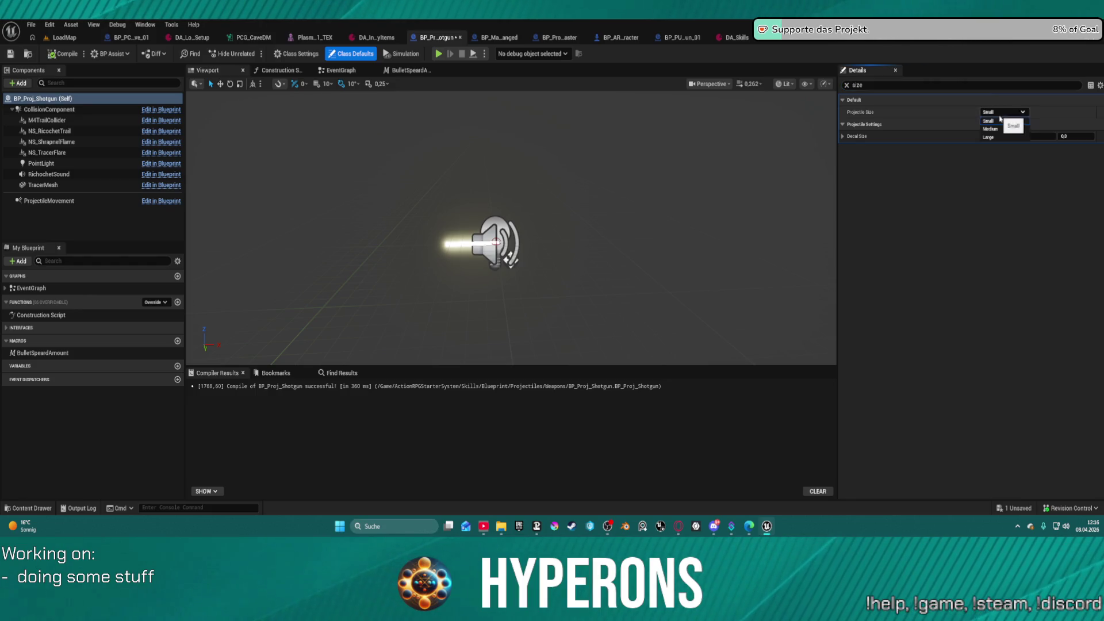
pyautogui.click(891, 85)
pyautogui.write('siz')
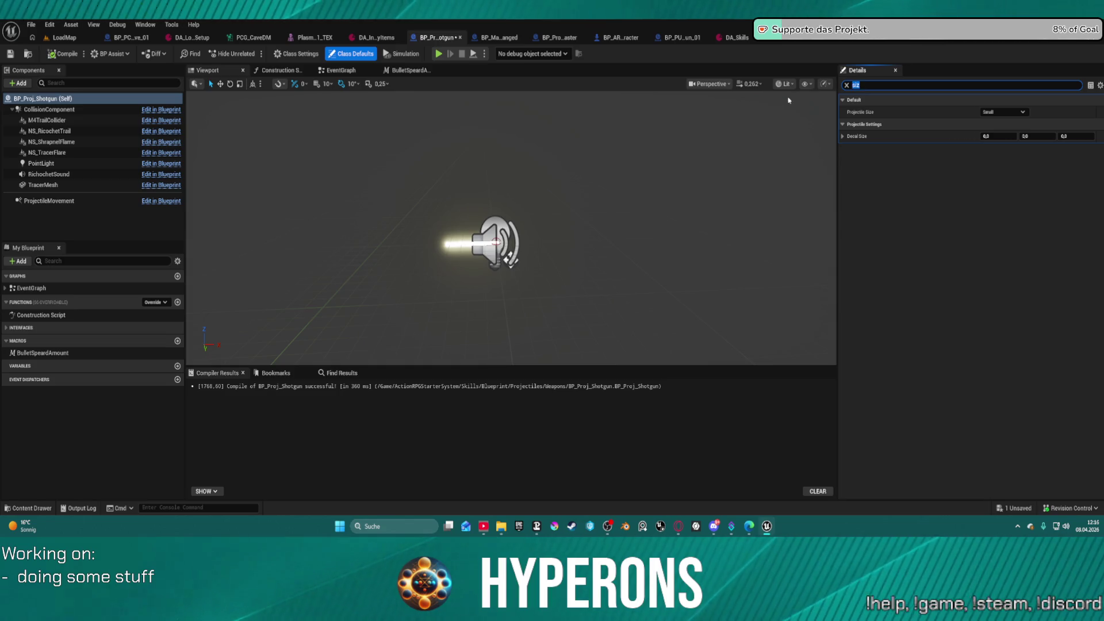
pyautogui.click(56, 111)
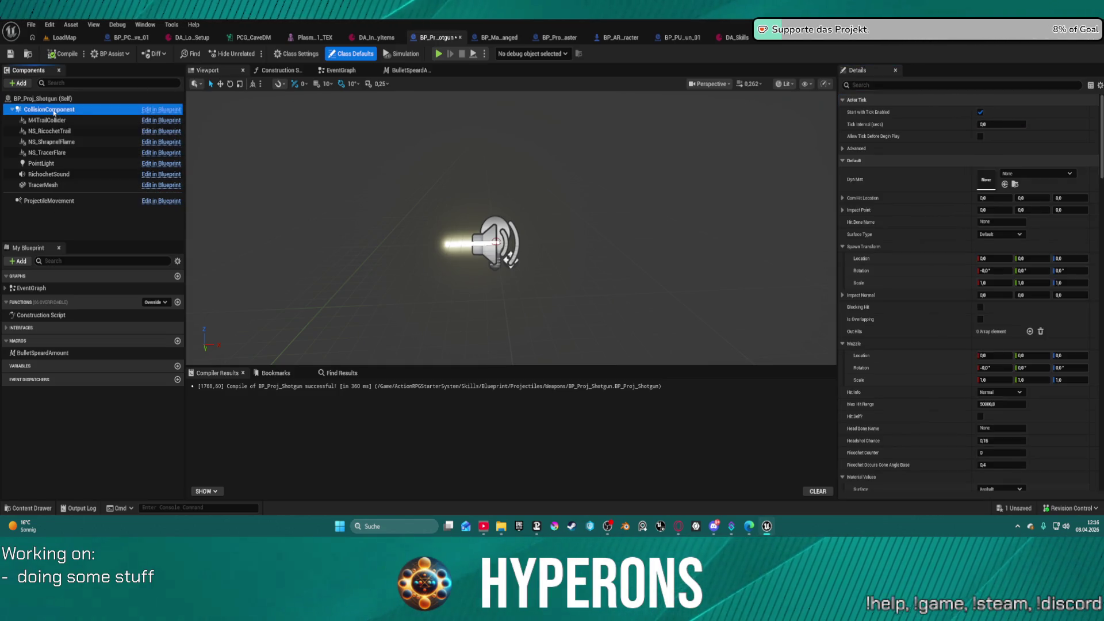
pyautogui.click(888, 86)
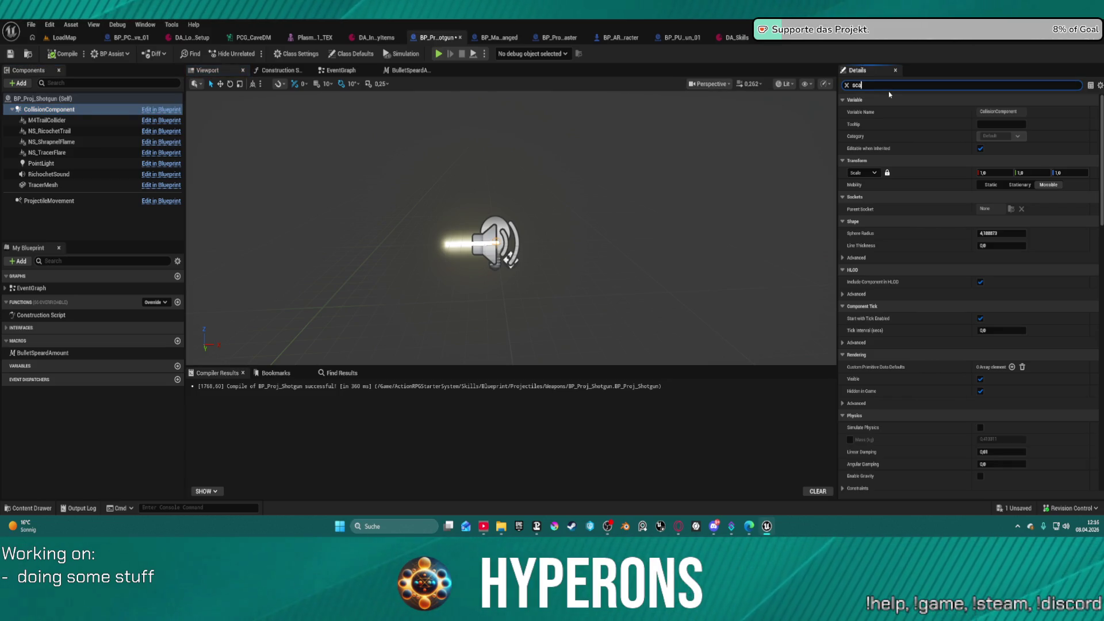
pyautogui.write('le')
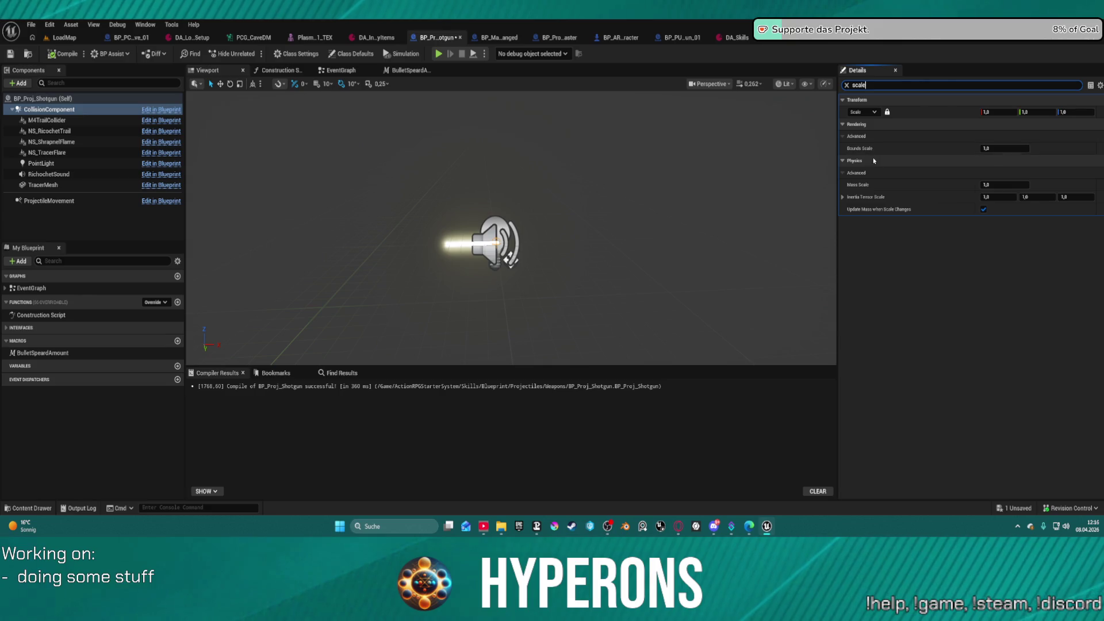
pyautogui.click(847, 86)
pyautogui.click(347, 56)
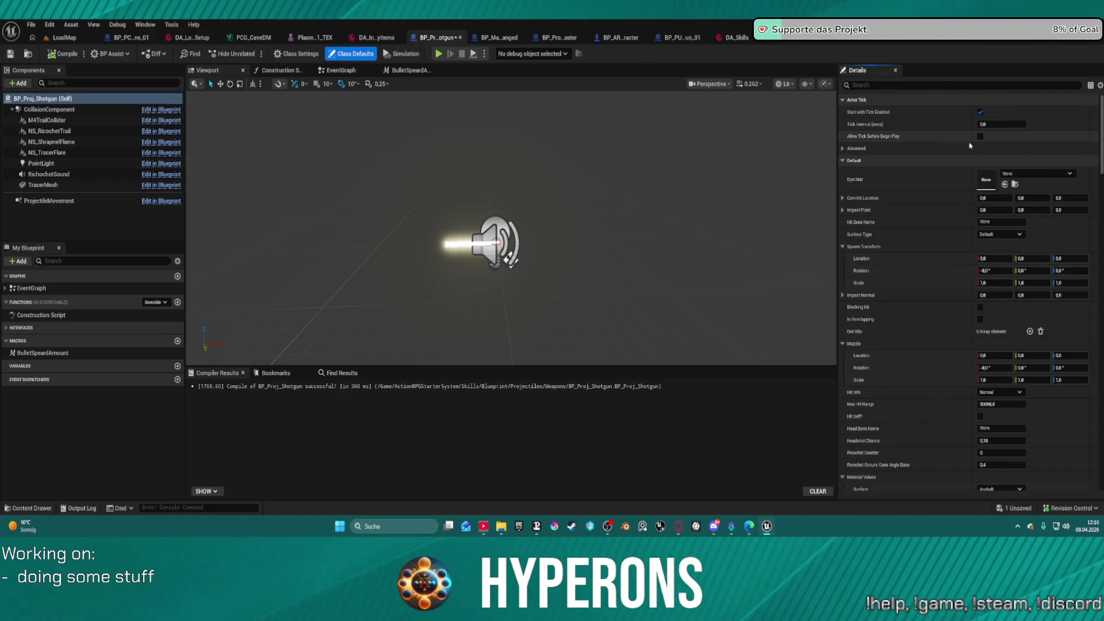
pyautogui.scroll(-2, 920, 324)
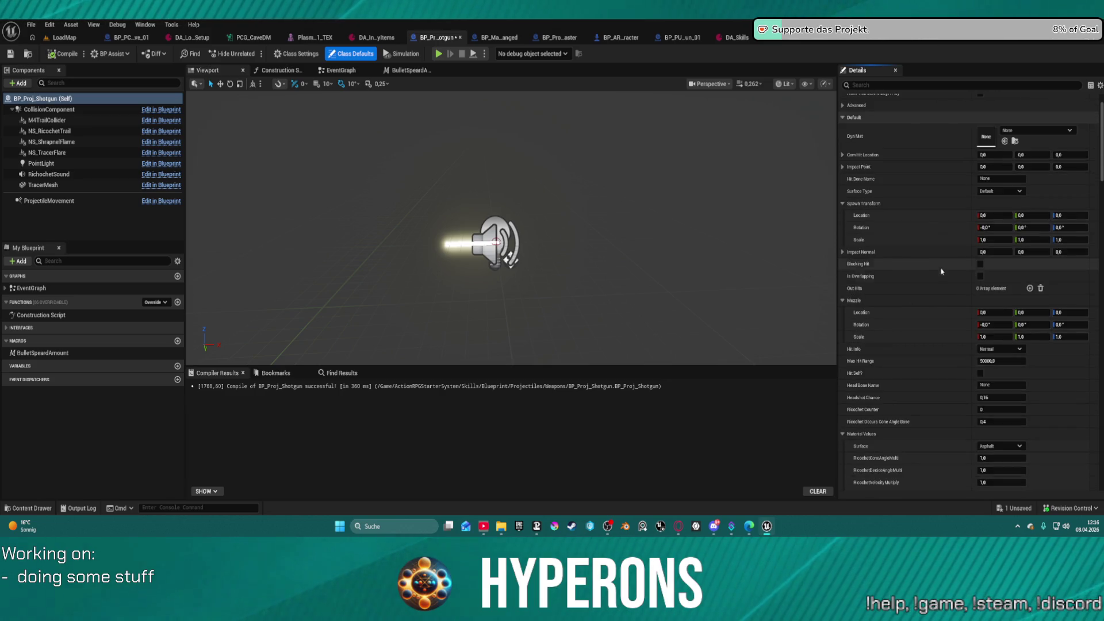
pyautogui.scroll(-2, 941, 271)
pyautogui.scroll(-1, 939, 275)
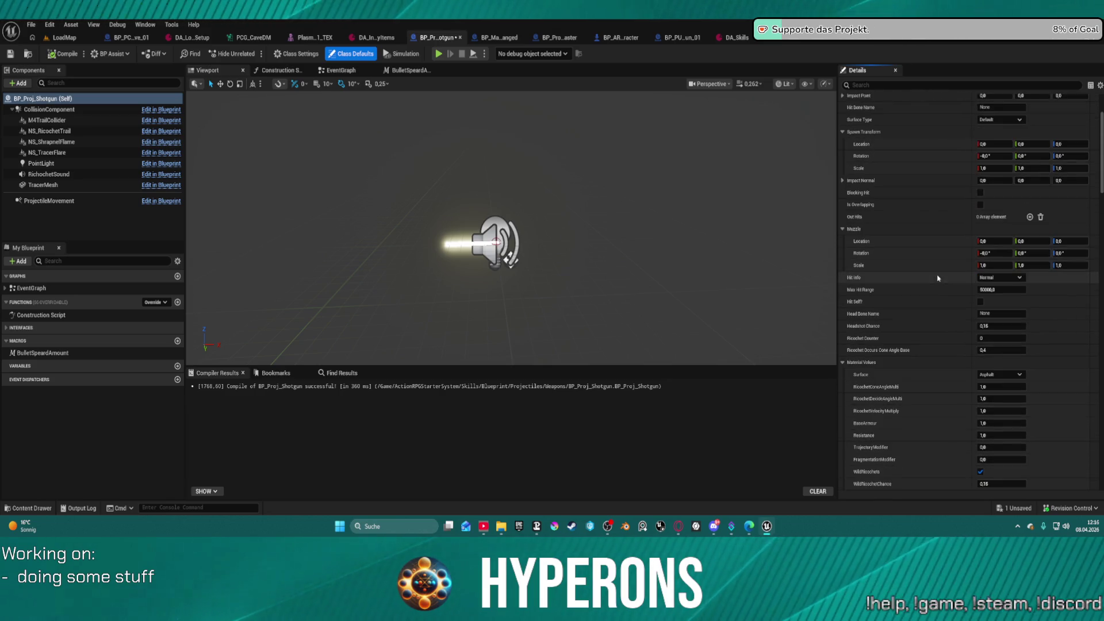
pyautogui.scroll(-3, 937, 283)
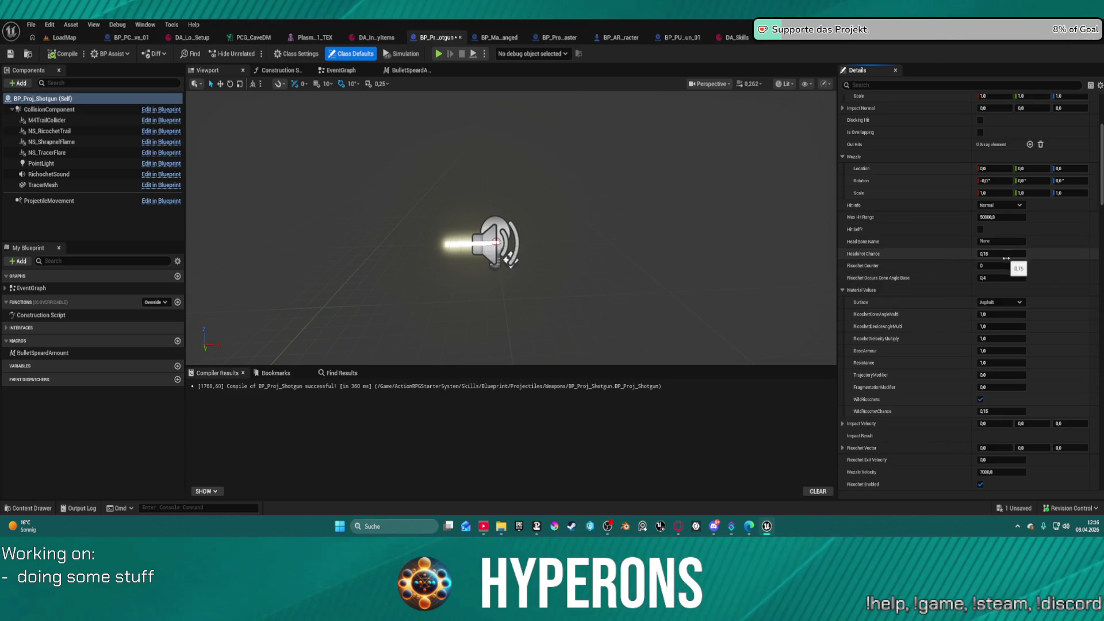
pyautogui.scroll(-1, 1008, 265)
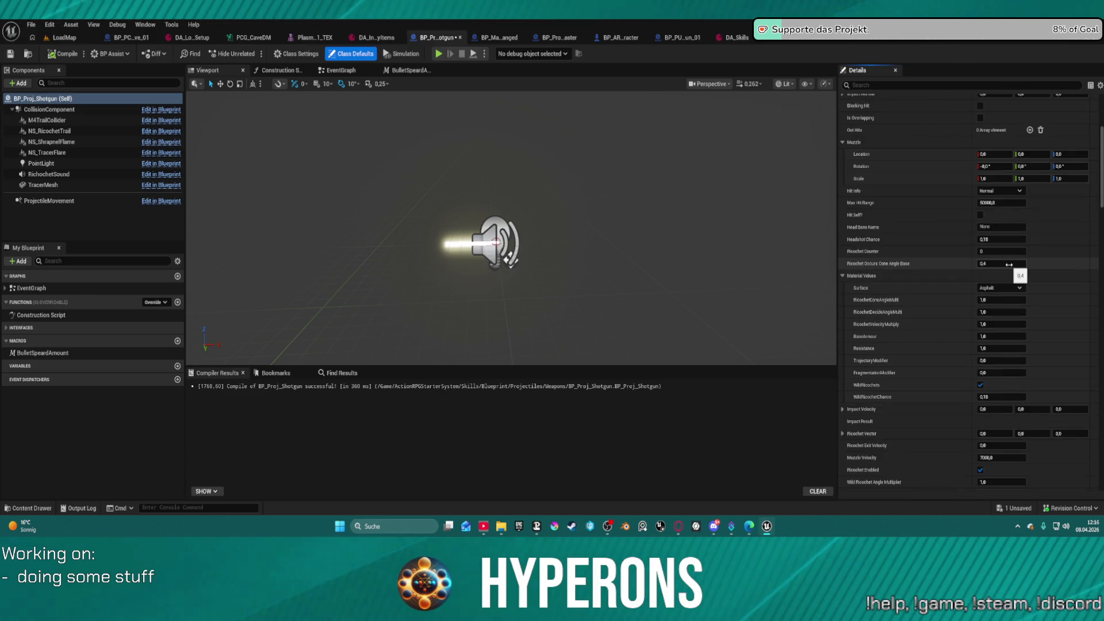
pyautogui.scroll(-5, 1012, 267)
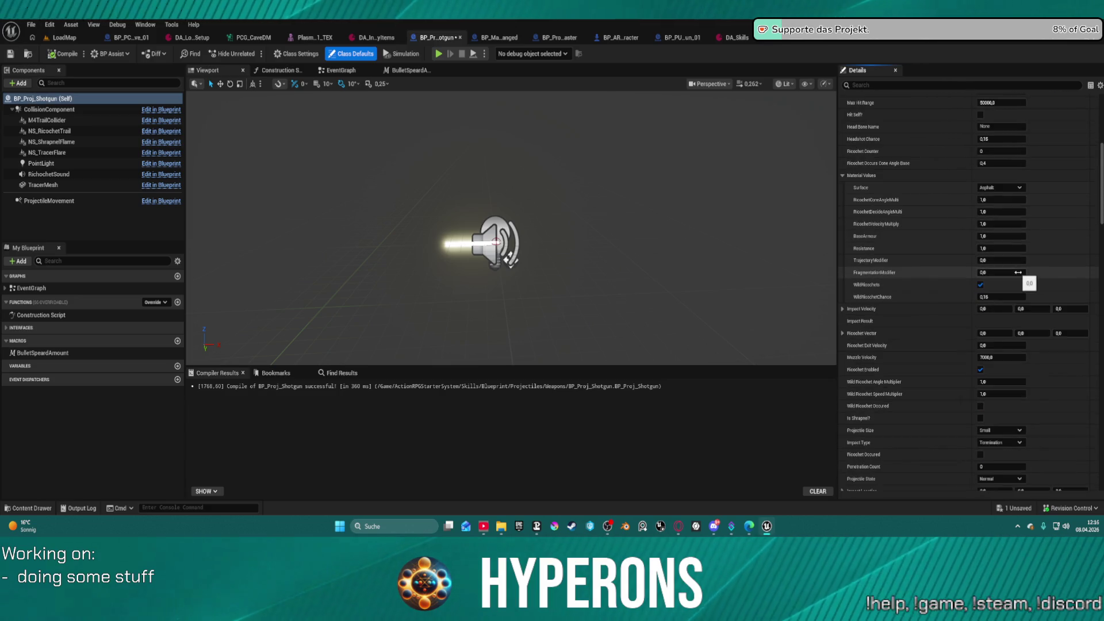
pyautogui.scroll(-8, 1011, 281)
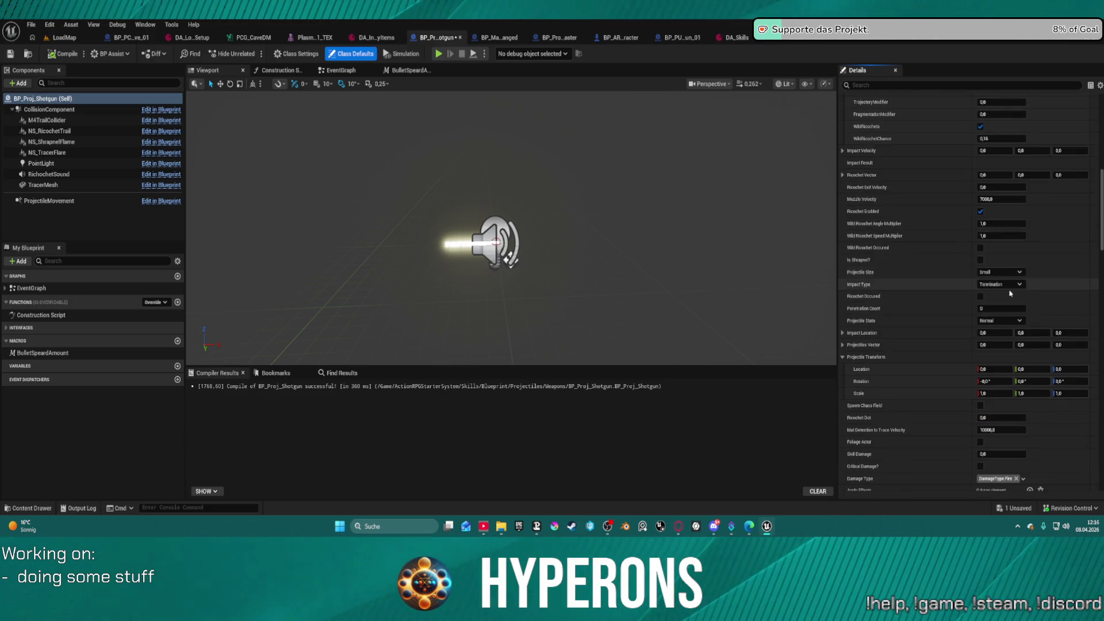
pyautogui.scroll(-10, 1010, 293)
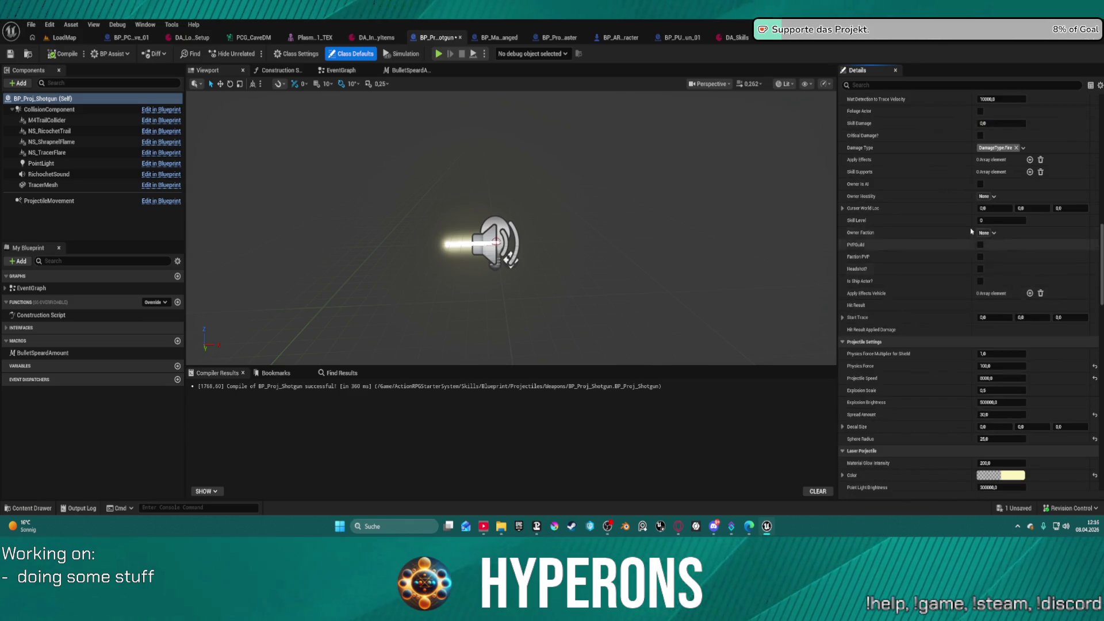
pyautogui.scroll(-13, 903, 288)
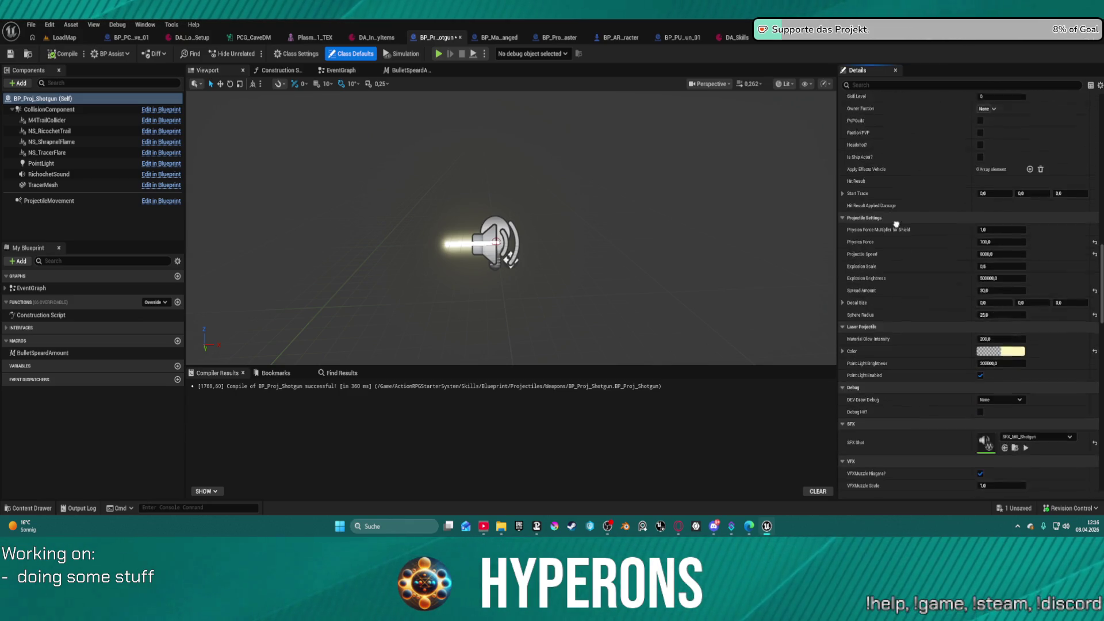
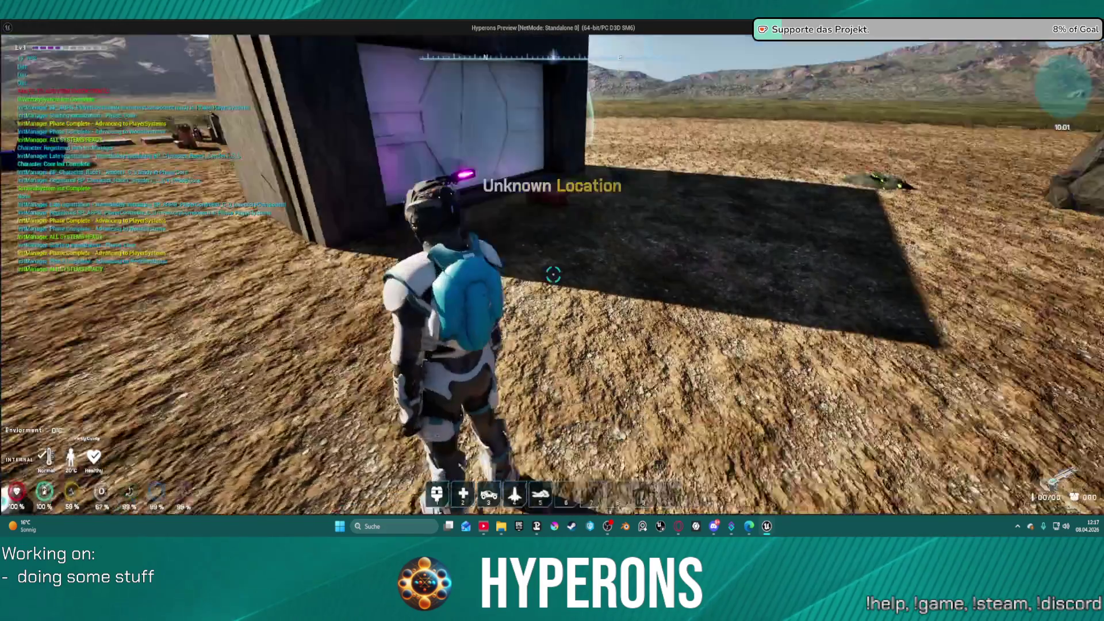
# - Walk to the container and equip Shotgun 01 from it
pyautogui.press('w')
pyautogui.press('e')
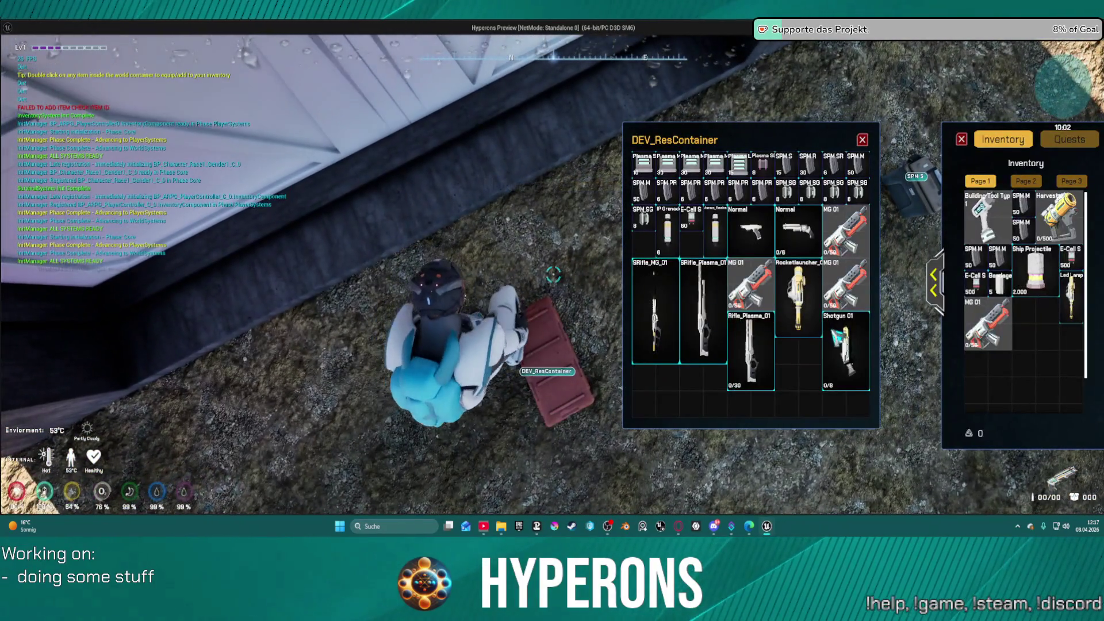
pyautogui.doubleClick(845, 351)
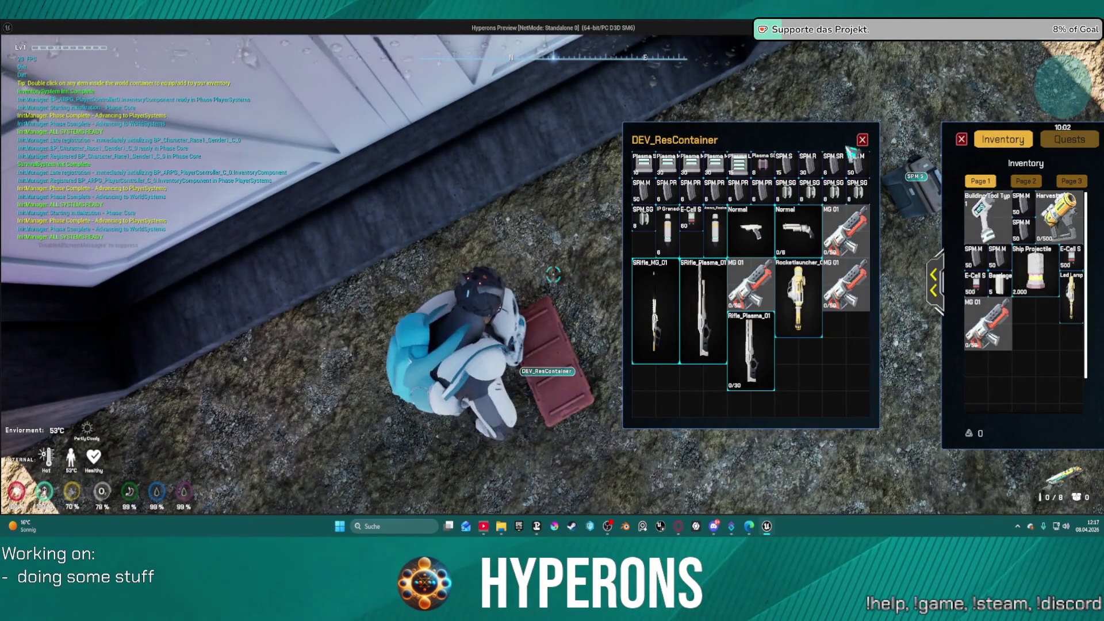
pyautogui.click(864, 142)
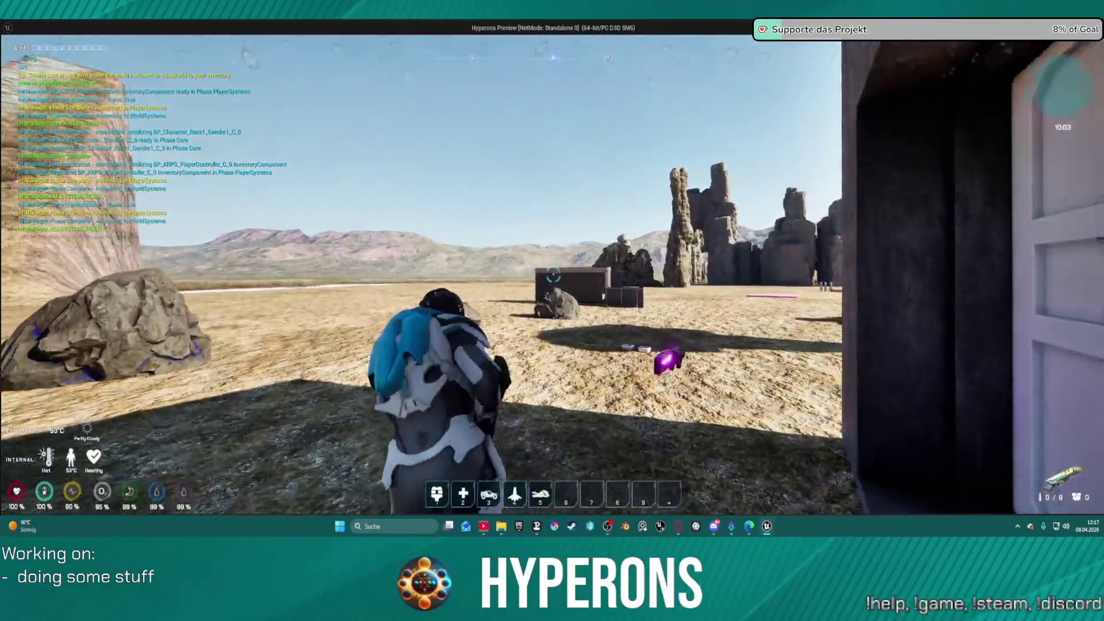
# - Run to the red crate, move four SPM SG items into the inventory, then stop the play test
pyautogui.press('w')
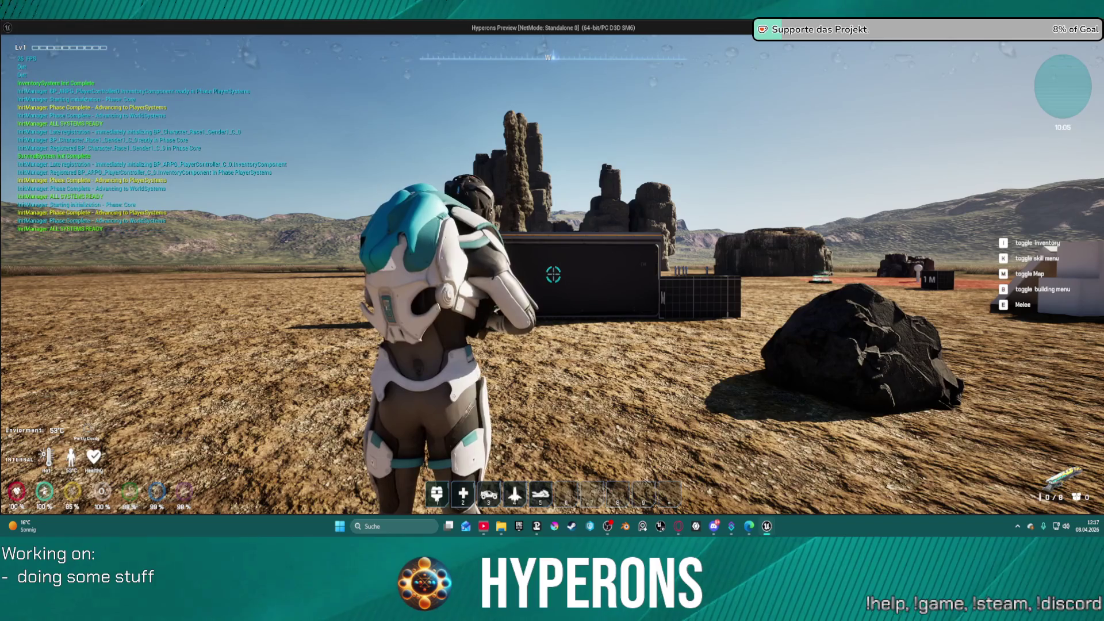
pyautogui.press('w')
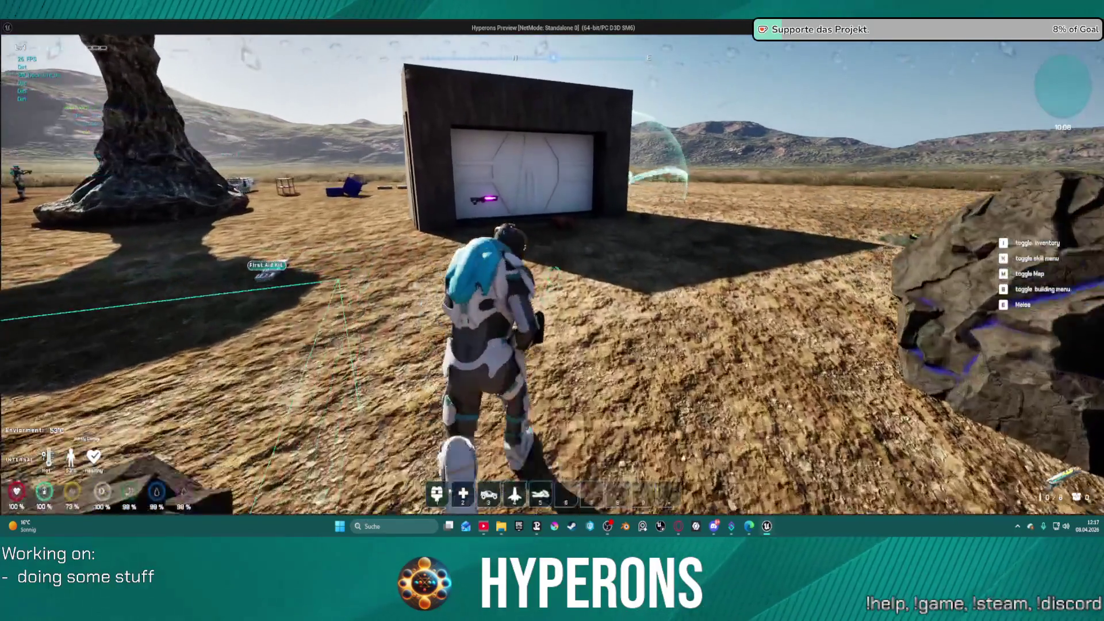
pyautogui.press('w')
pyautogui.press('f')
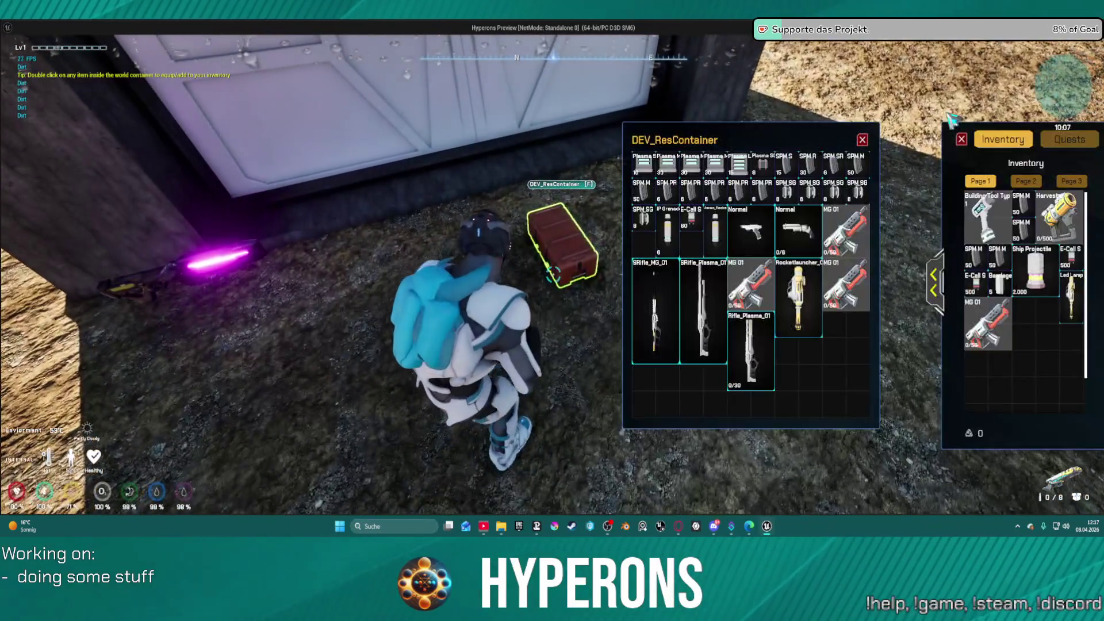
pyautogui.doubleClick(809, 189)
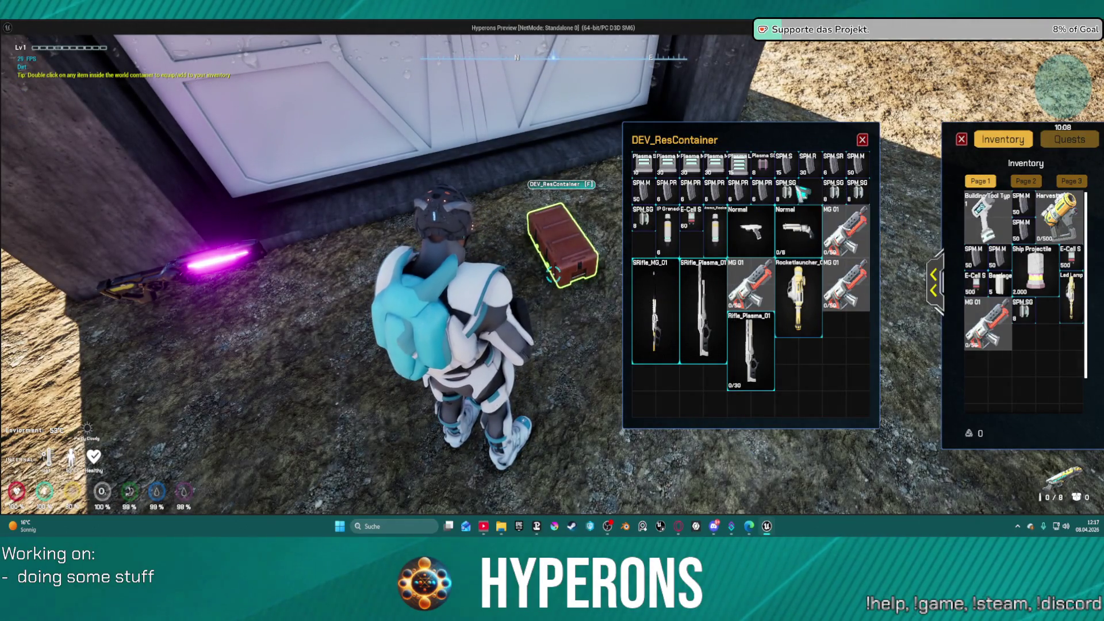
pyautogui.doubleClick(786, 189)
pyautogui.doubleClick(856, 190)
pyautogui.doubleClick(832, 190)
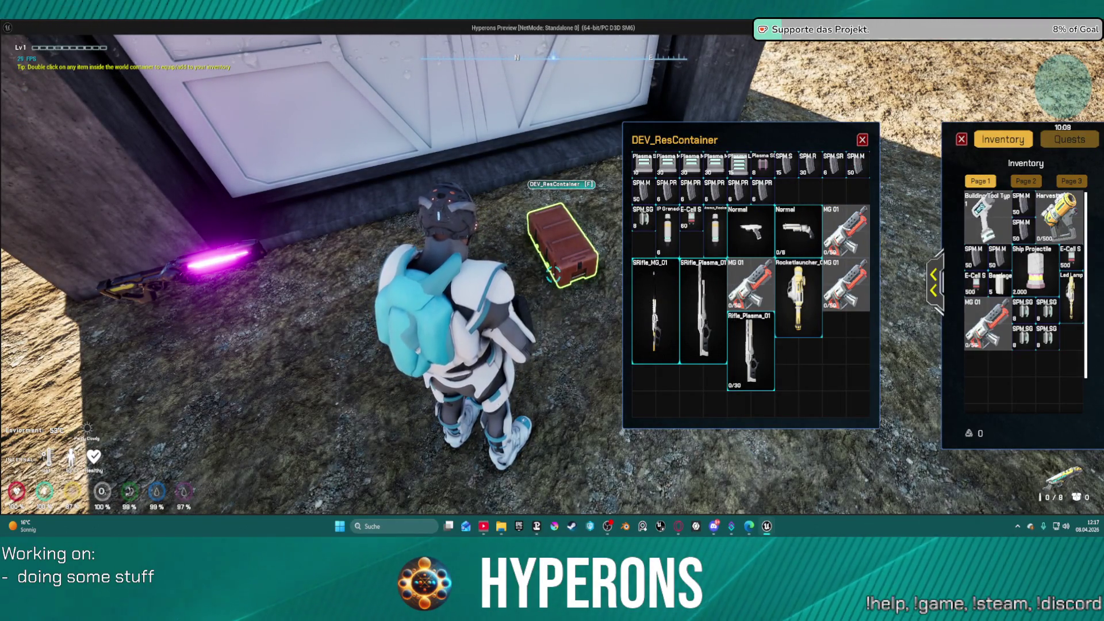
pyautogui.press('i')
pyautogui.press('w')
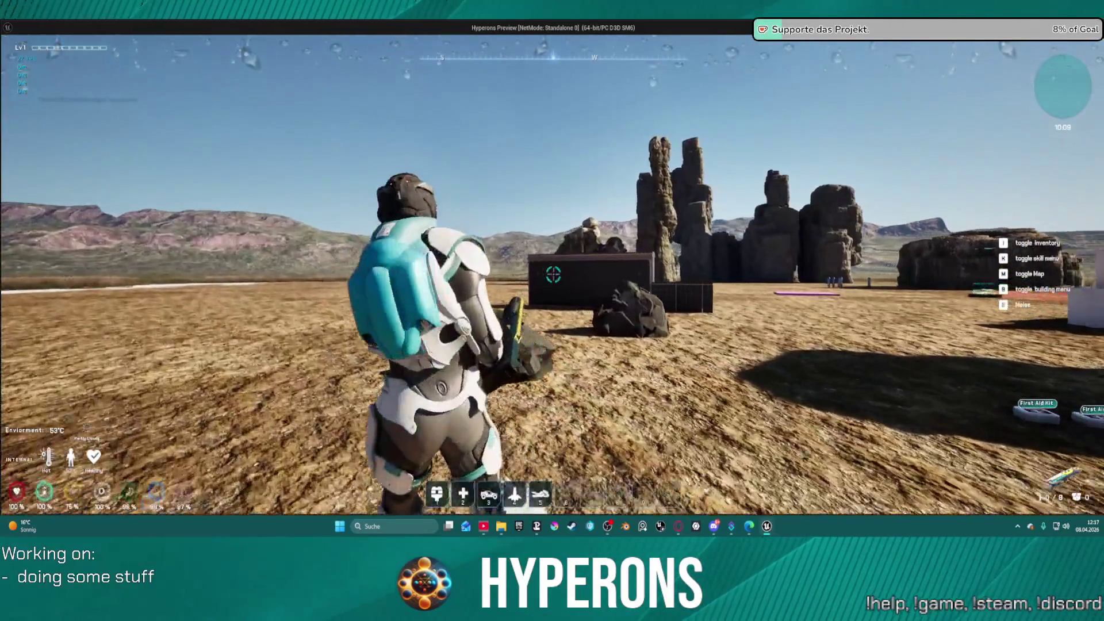
pyautogui.press('Escape')
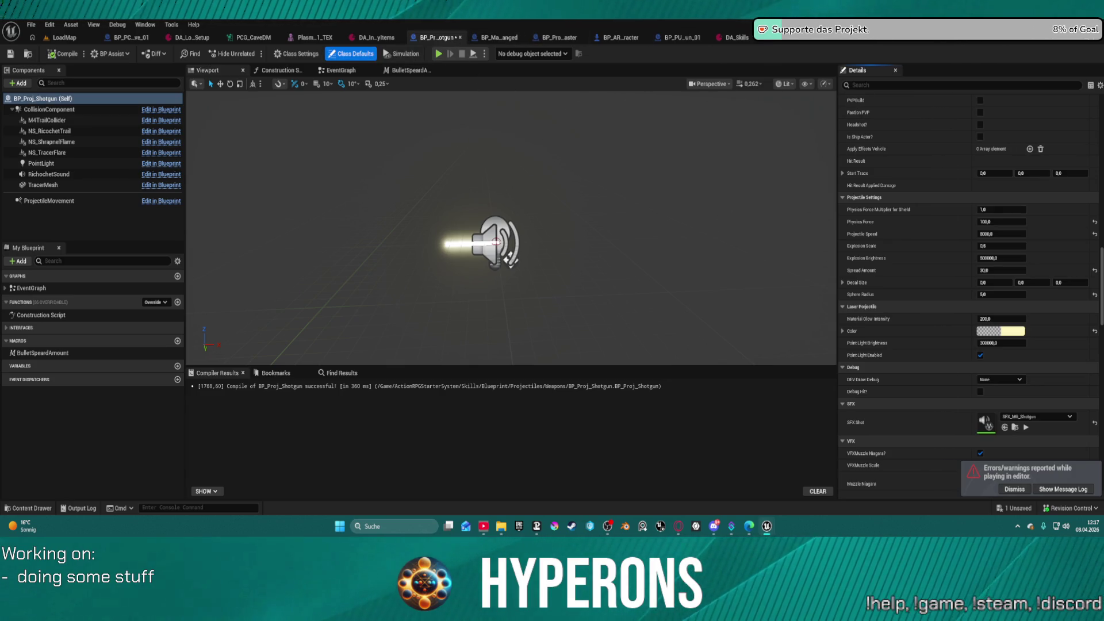
# - Switch to BP_Proj_Shotgun's EventGraph and reposition the SpawnActor node
pyautogui.click(350, 70)
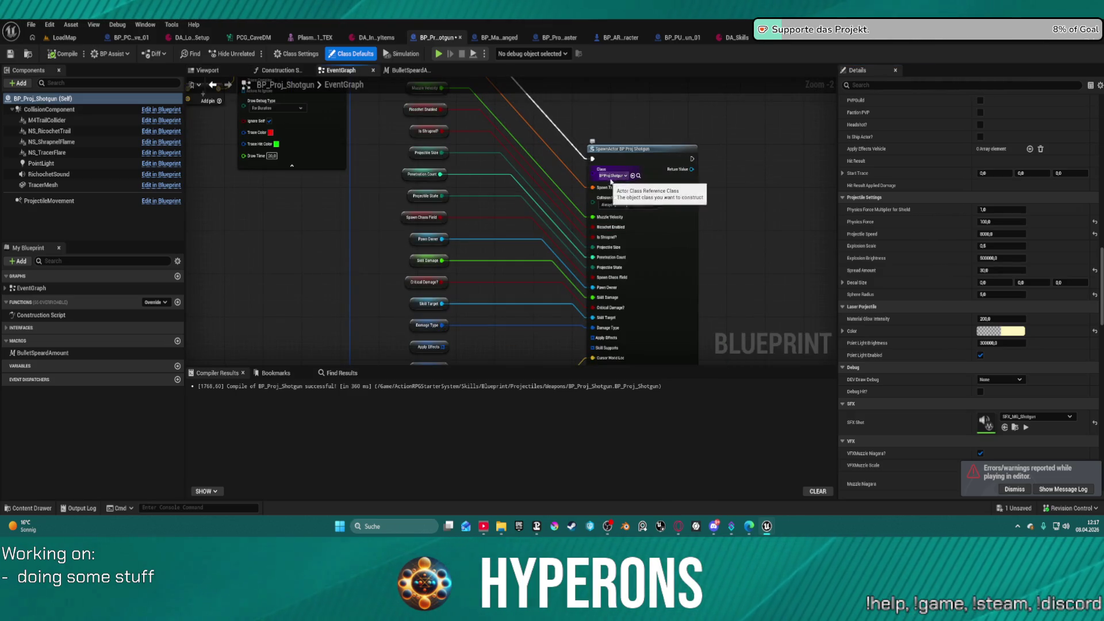
pyautogui.moveTo(658, 166)
pyautogui.mouseDown()
pyautogui.moveTo(655, 95)
pyautogui.moveTo(653, 189)
pyautogui.moveTo(635, 187)
pyautogui.mouseUp()
pyautogui.scroll(-1, 635, 187)
pyautogui.scroll(-3, 635, 187)
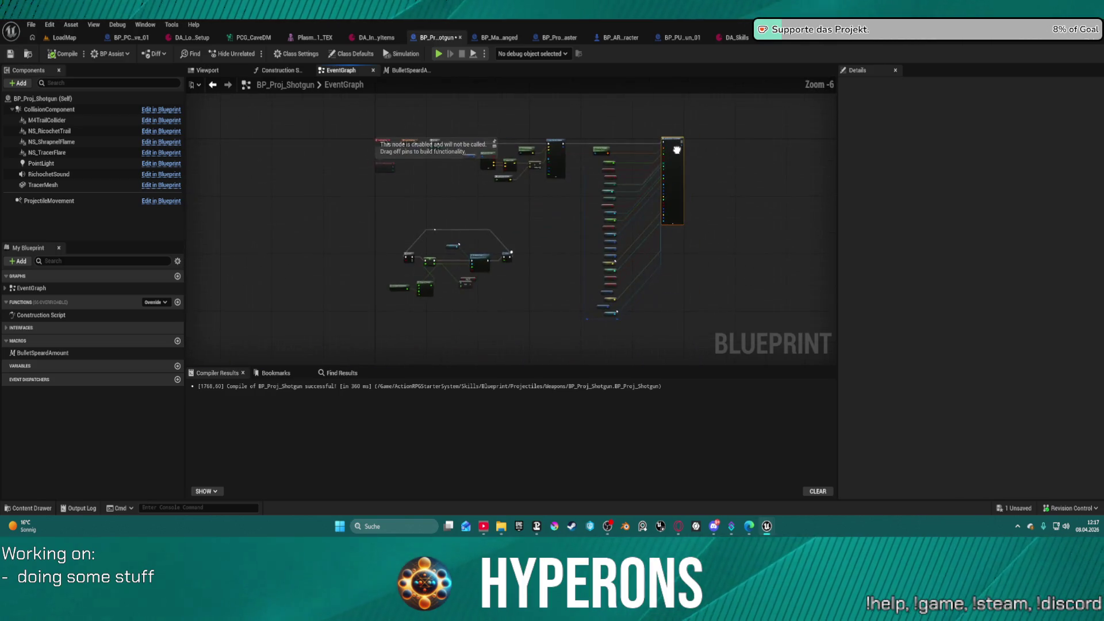
pyautogui.scroll(1, 656, 138)
pyautogui.moveTo(656, 138)
pyautogui.mouseDown()
pyautogui.moveTo(594, 46)
pyautogui.moveTo(598, 97)
pyautogui.moveTo(579, 103)
pyautogui.mouseUp()
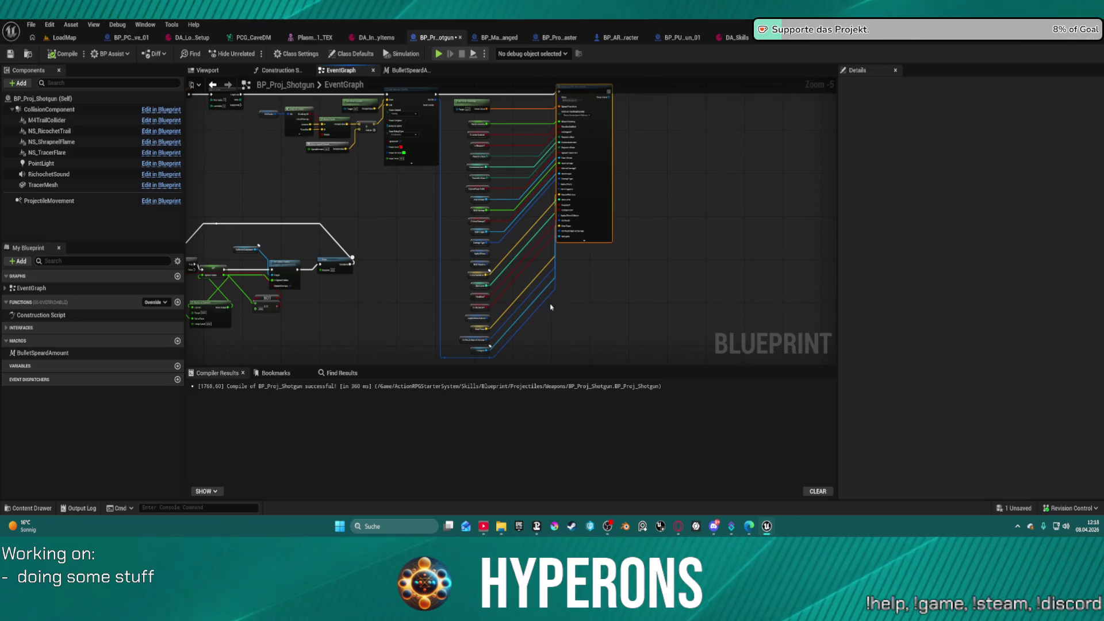
pyautogui.moveTo(433, 357)
pyautogui.mouseDown()
pyautogui.moveTo(446, 316)
pyautogui.moveTo(455, 323)
pyautogui.mouseUp()
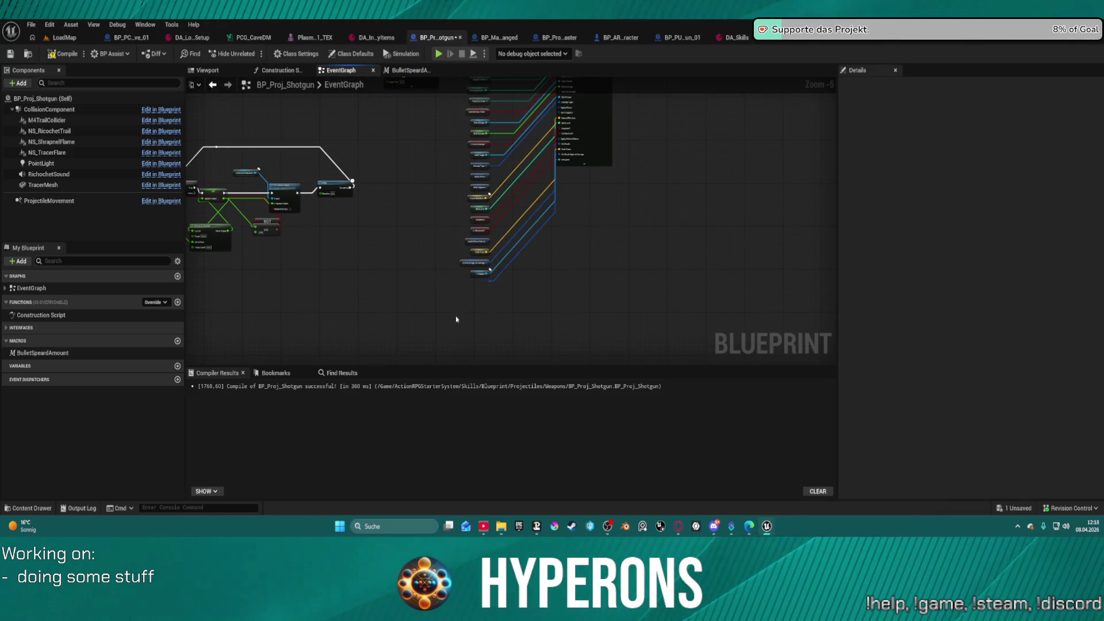
pyautogui.moveTo(611, 227); pyautogui.dragTo(570, 312)
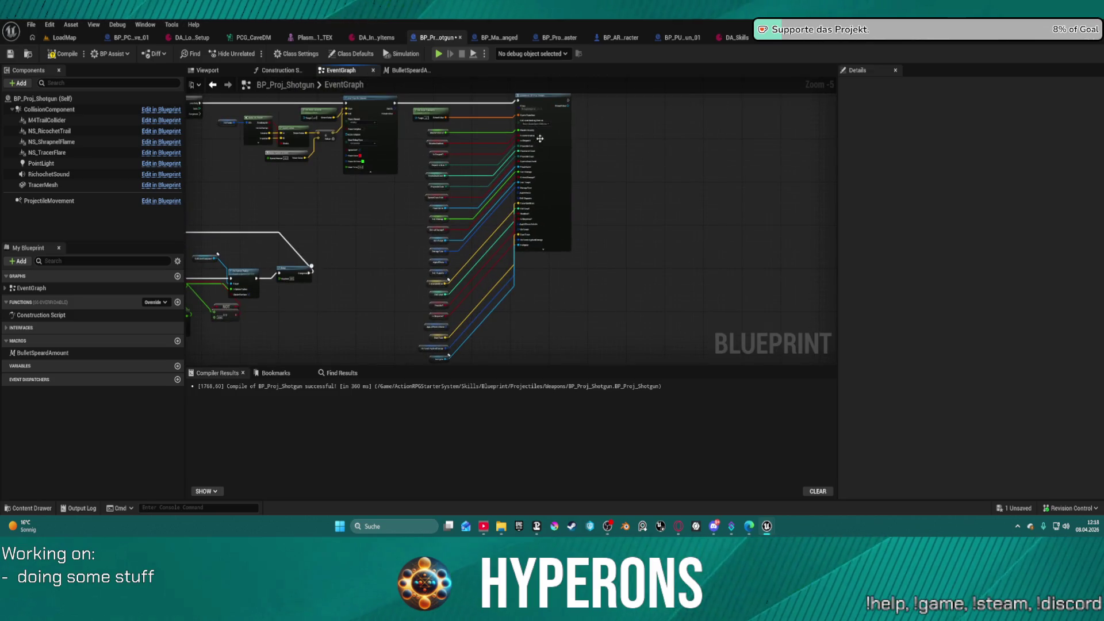
# - Add a Print String node wired after SpawnActor BP Proj Shotgun's exec output
pyautogui.rightClick(540, 141)
pyautogui.moveTo(540, 141)
pyautogui.mouseDown()
pyautogui.moveTo(597, 178)
pyautogui.moveTo(652, 183)
pyautogui.moveTo(644, 174)
pyautogui.mouseUp()
pyautogui.scroll(1, 603, 175)
pyautogui.write('print')
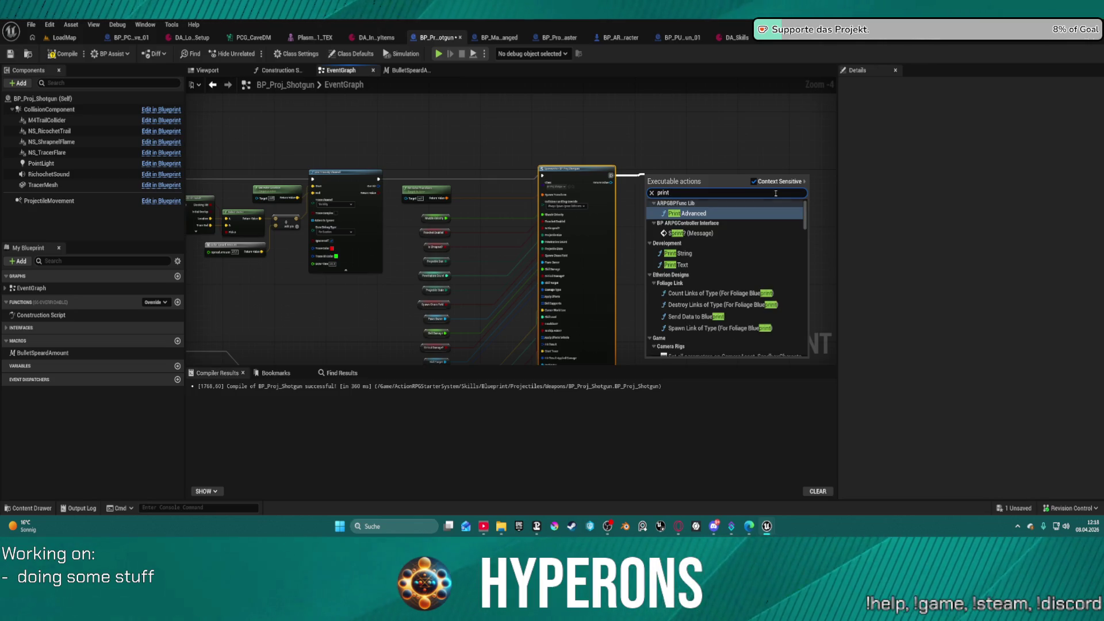
pyautogui.click(712, 253)
# - Toggle a breakpoint on Print String and review SpawnActor's collision handling options unchanged
pyautogui.rightClick(661, 184)
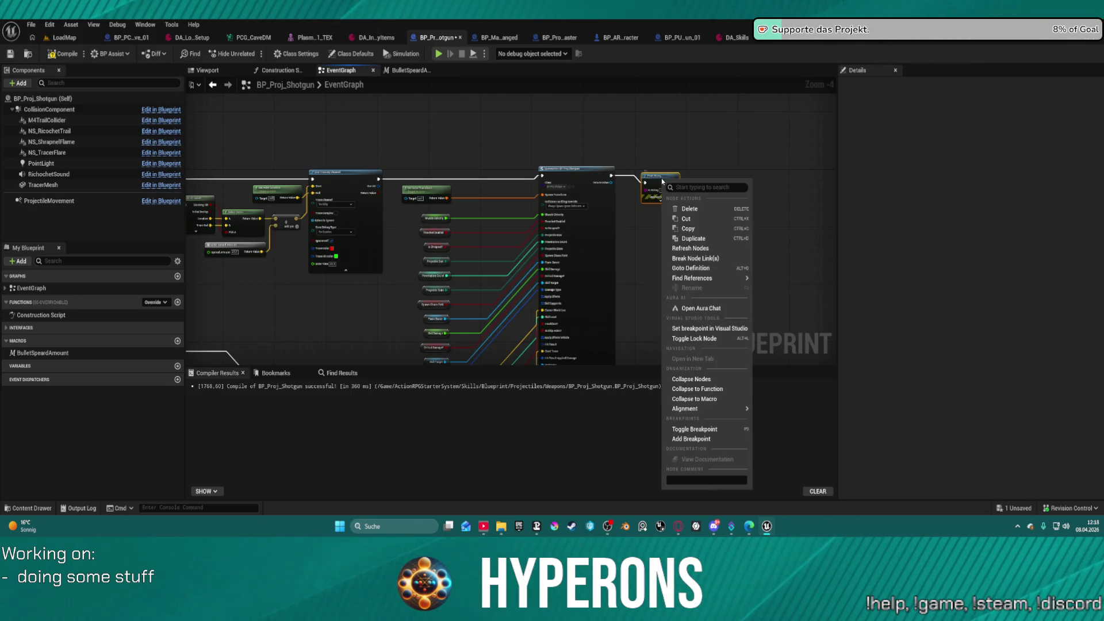
pyautogui.click(706, 430)
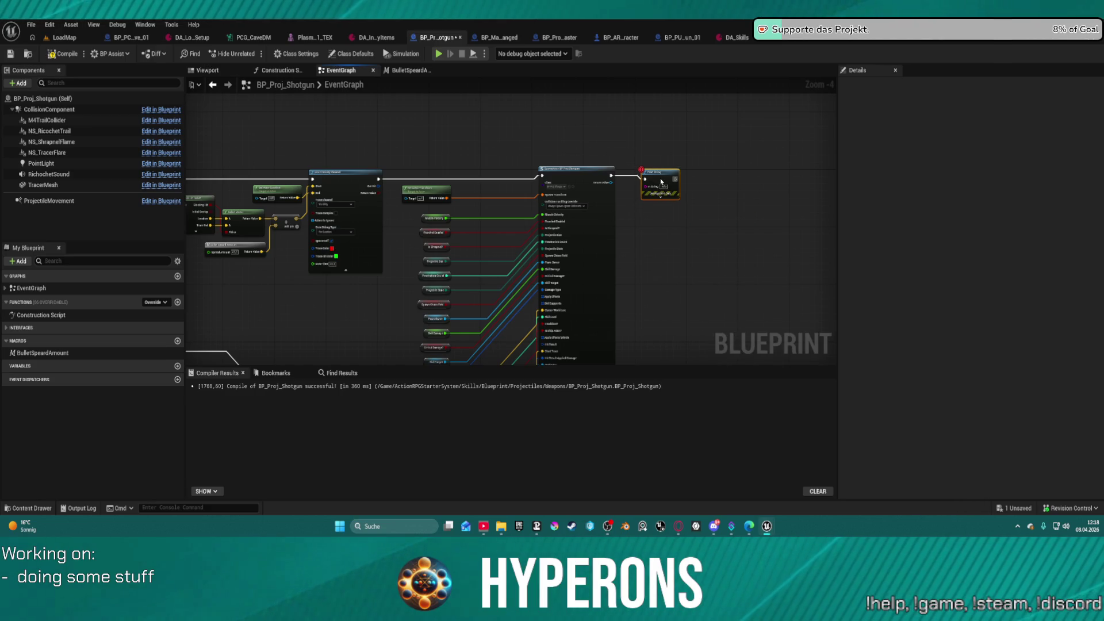
pyautogui.scroll(3, 588, 202)
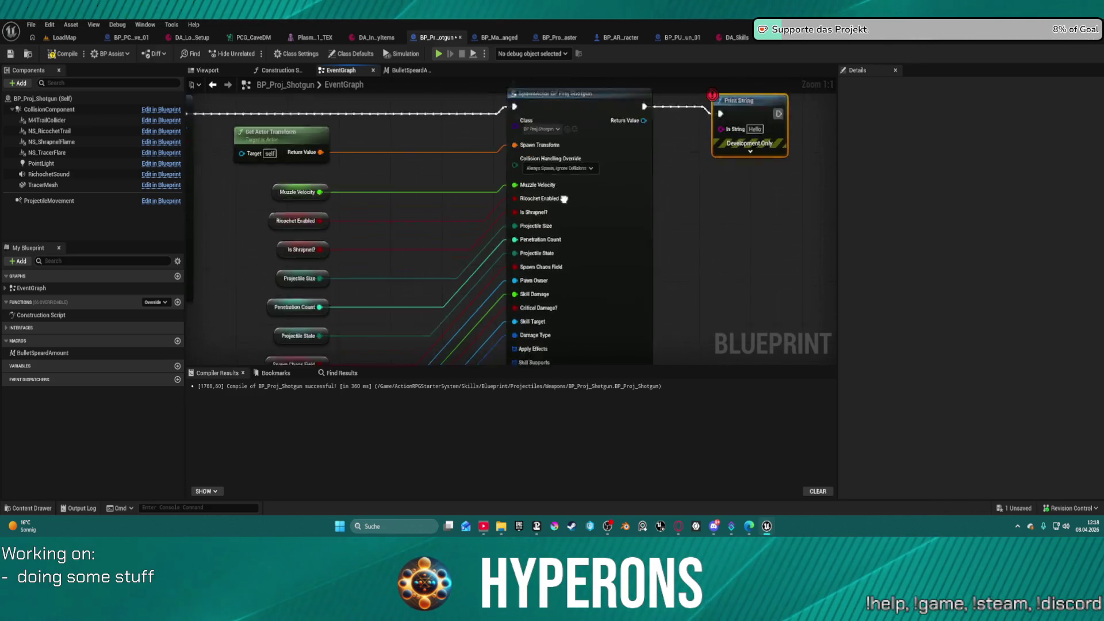
pyautogui.scroll(2, 574, 230)
pyautogui.moveTo(576, 46)
pyautogui.mouseDown()
pyautogui.moveTo(626, 210)
pyautogui.moveTo(615, 208)
pyautogui.mouseUp()
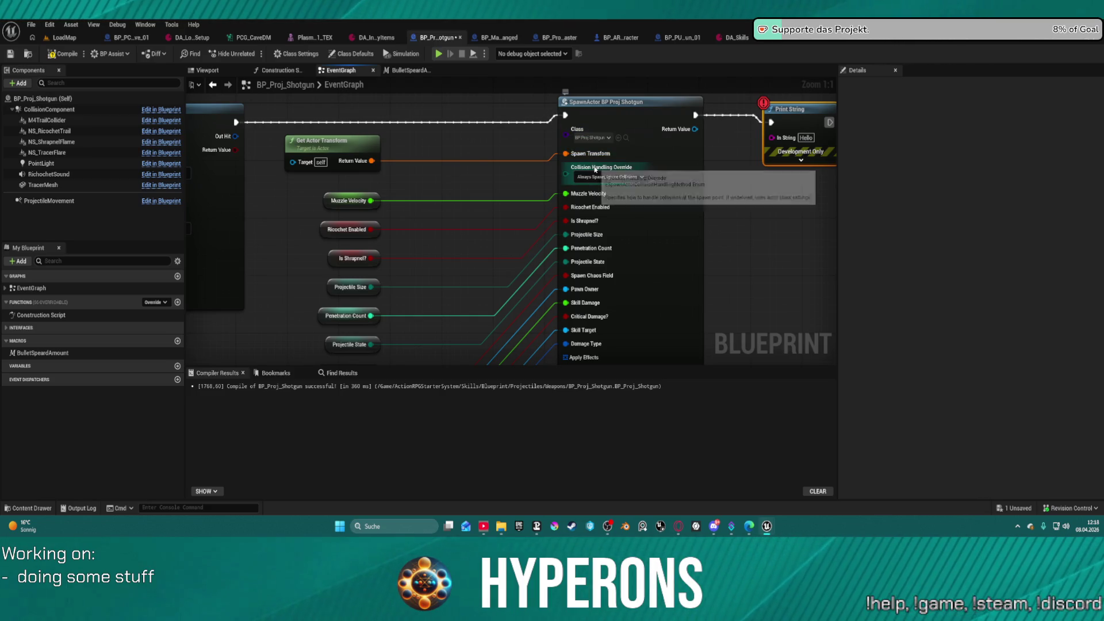
pyautogui.moveTo(617, 191)
pyautogui.mouseDown()
pyautogui.moveTo(621, 88)
pyautogui.moveTo(640, 268)
pyautogui.moveTo(653, 222)
pyautogui.mouseUp()
pyautogui.click(630, 133)
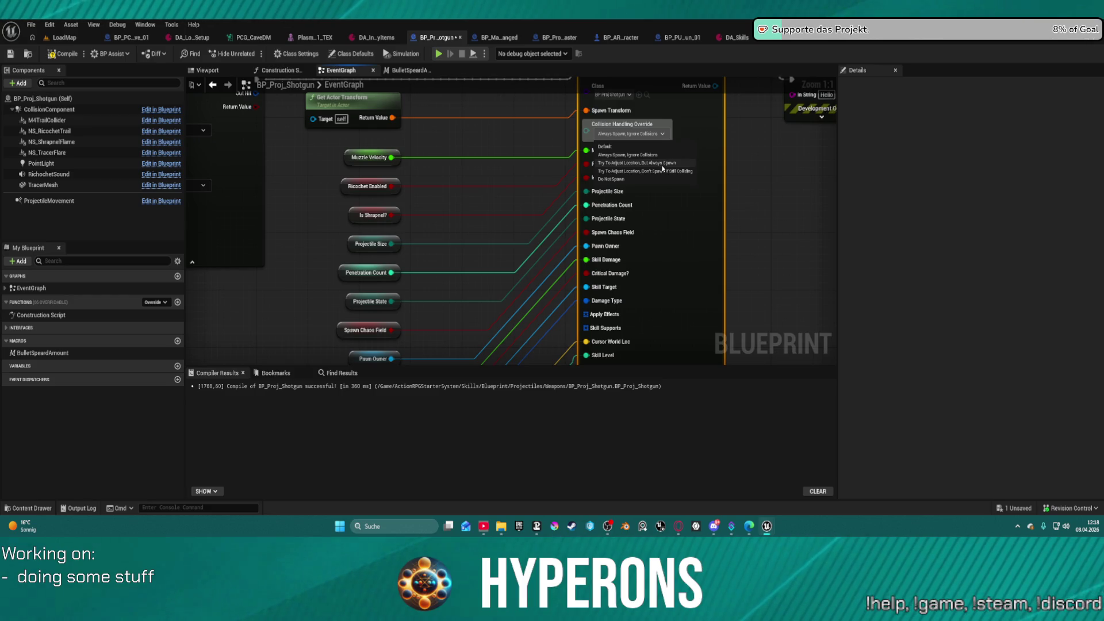
pyautogui.moveTo(505, 118); pyautogui.dragTo(496, 193)
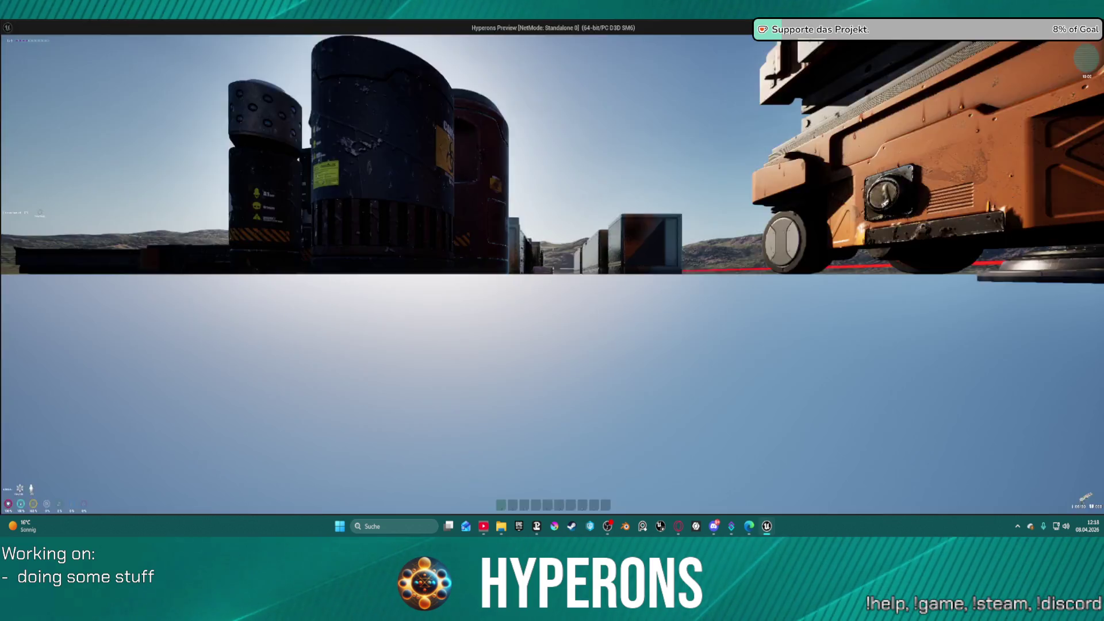
# - At DEV_ResContainer take three SPM SG items, equip Shotgun 01, then exit the test
pyautogui.press('w')
pyautogui.press('f')
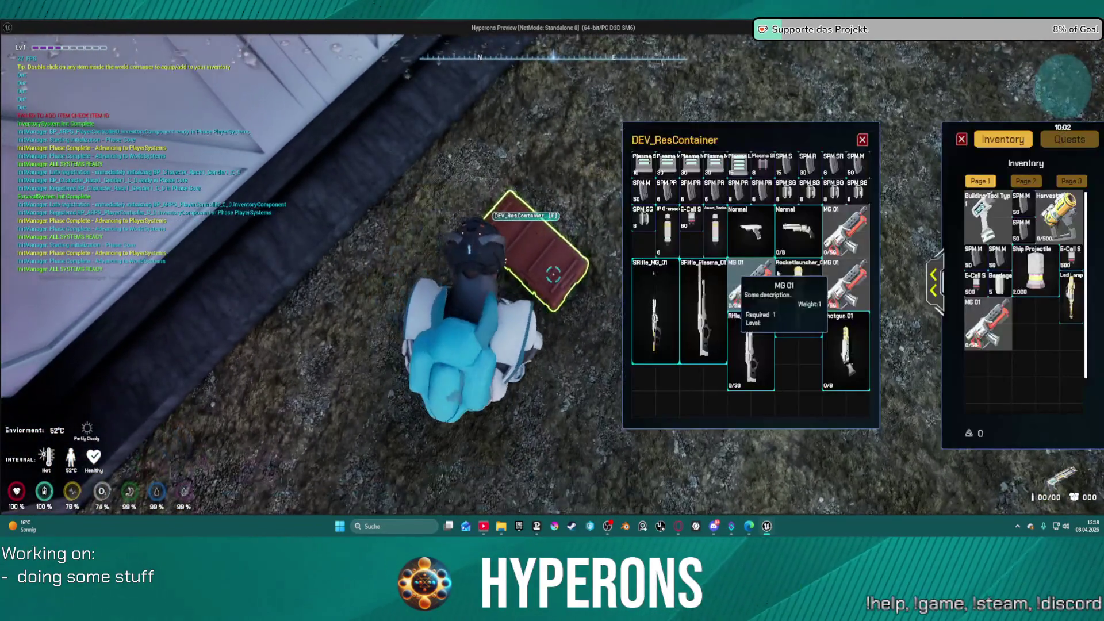
pyautogui.doubleClick(796, 192)
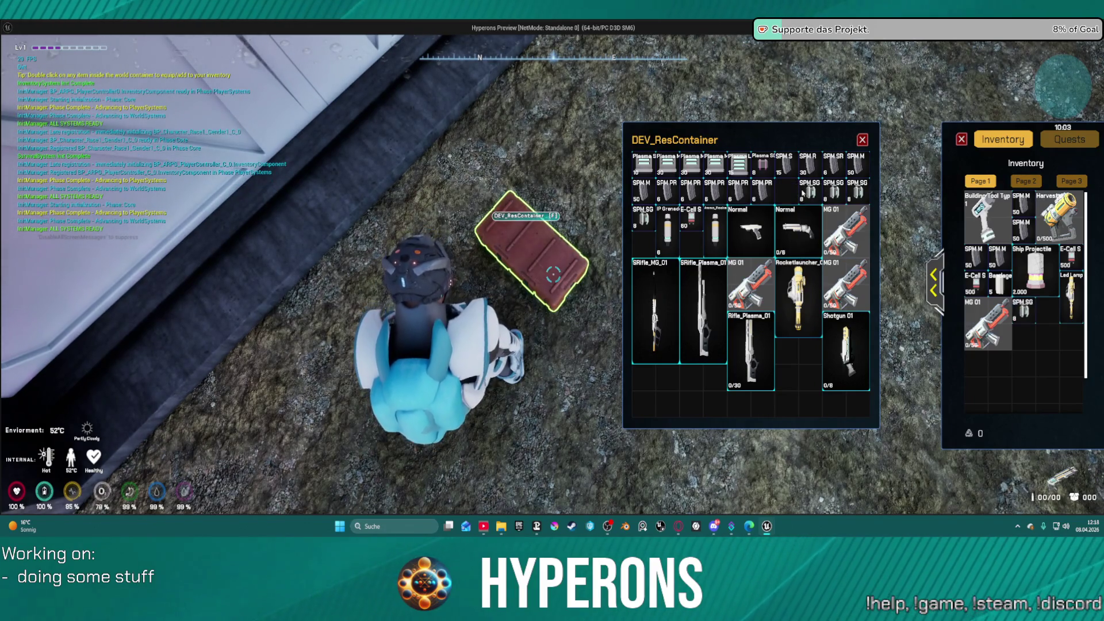
pyautogui.doubleClick(805, 193)
pyautogui.doubleClick(850, 192)
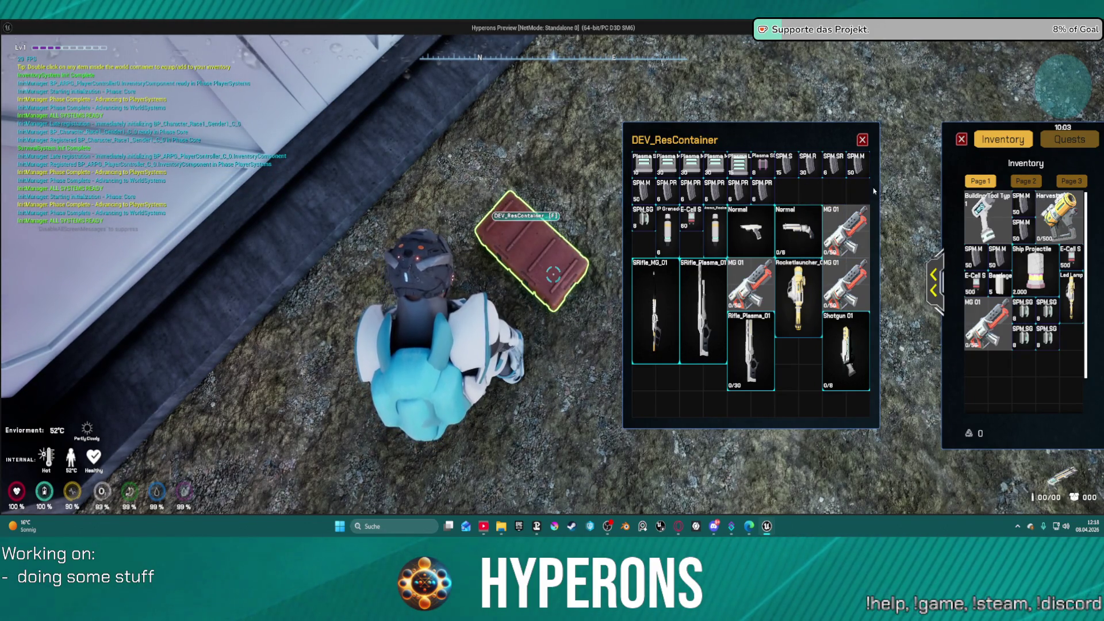
pyautogui.doubleClick(844, 351)
pyautogui.press('Escape')
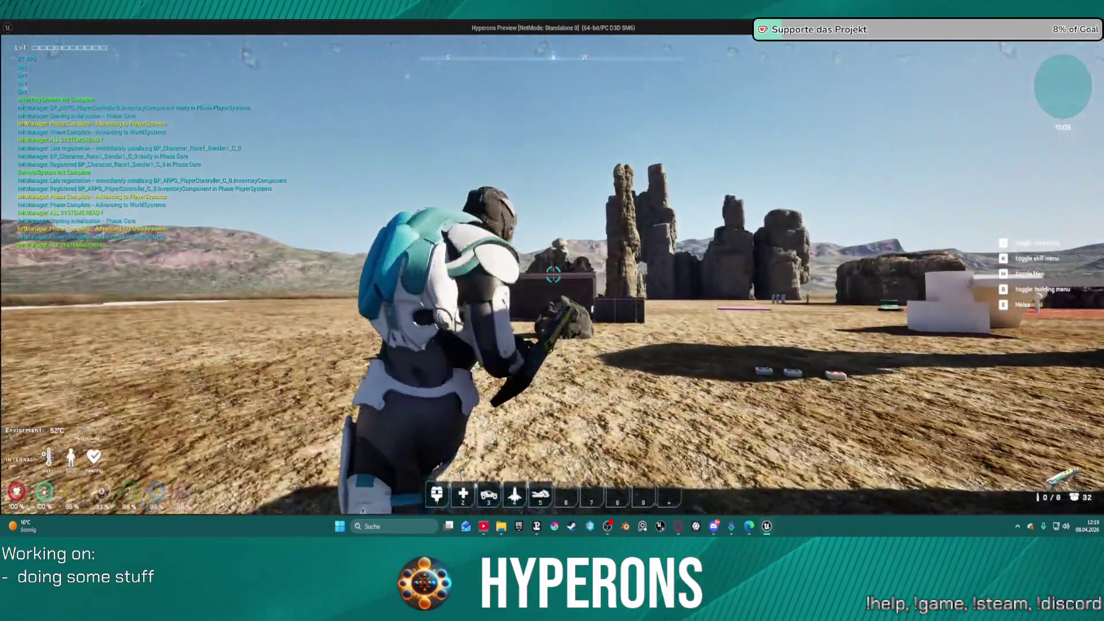
pyautogui.press('Escape')
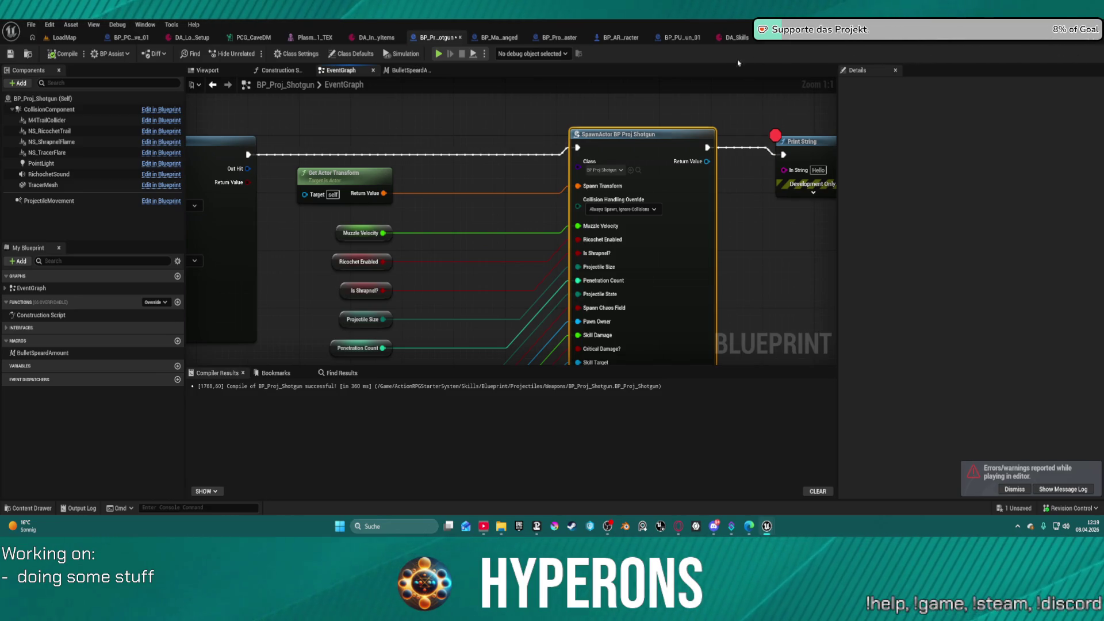
pyautogui.moveTo(509, 147)
pyautogui.mouseDown()
pyautogui.moveTo(408, 130)
pyautogui.moveTo(607, 153)
pyautogui.moveTo(576, 157)
pyautogui.moveTo(613, 116)
pyautogui.moveTo(692, 103)
pyautogui.moveTo(677, 110)
pyautogui.mouseUp()
pyautogui.scroll(-2, 614, 117)
pyautogui.moveTo(587, 132)
pyautogui.mouseDown()
pyautogui.moveTo(579, 98)
pyautogui.moveTo(594, 96)
pyautogui.mouseUp()
pyautogui.rightClick(588, 106)
pyautogui.click(600, 115)
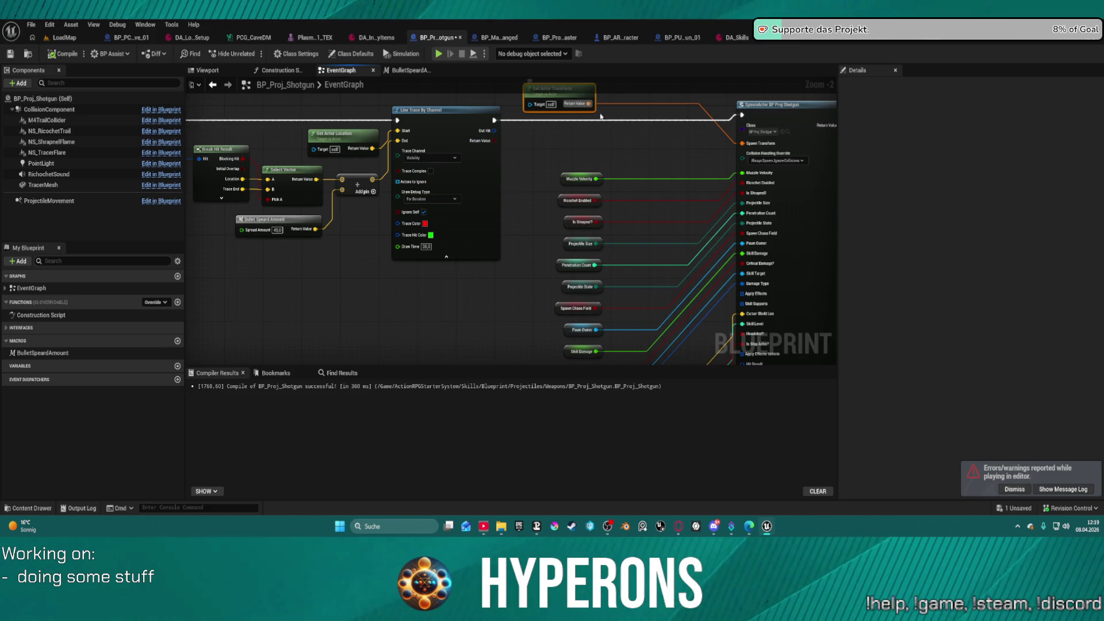
pyautogui.scroll(-2, 622, 150)
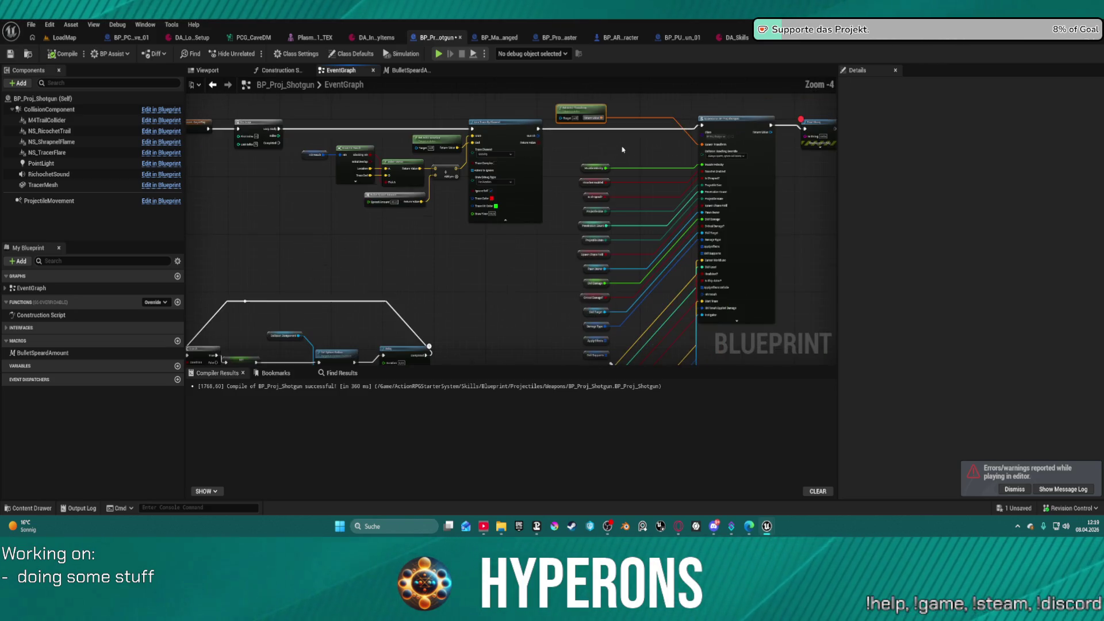
pyautogui.scroll(2, 592, 150)
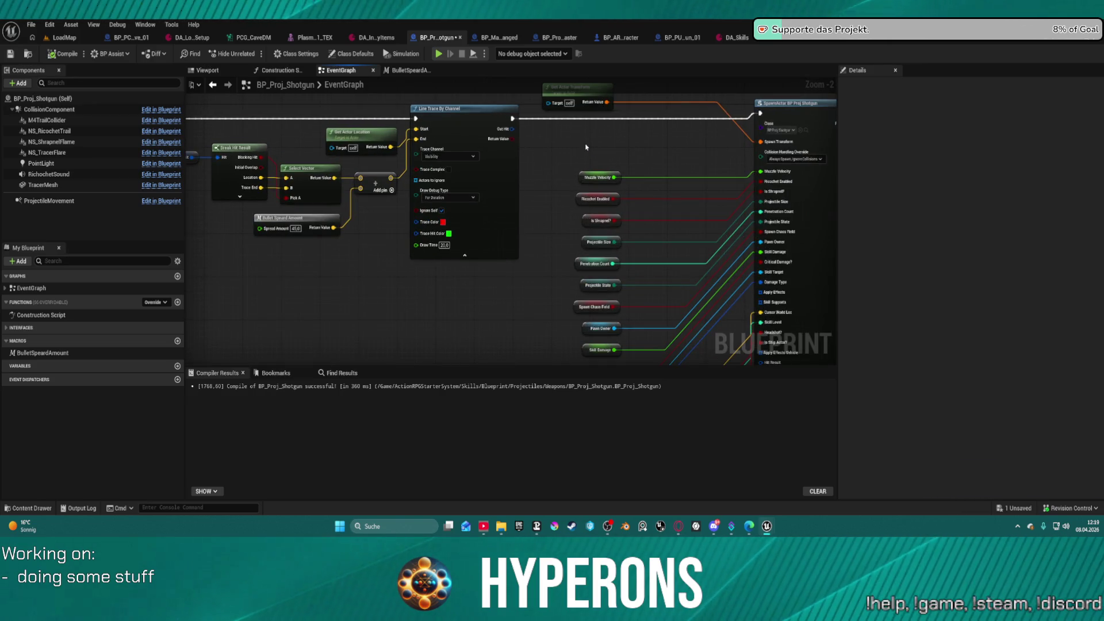
pyautogui.scroll(-3, 655, 155)
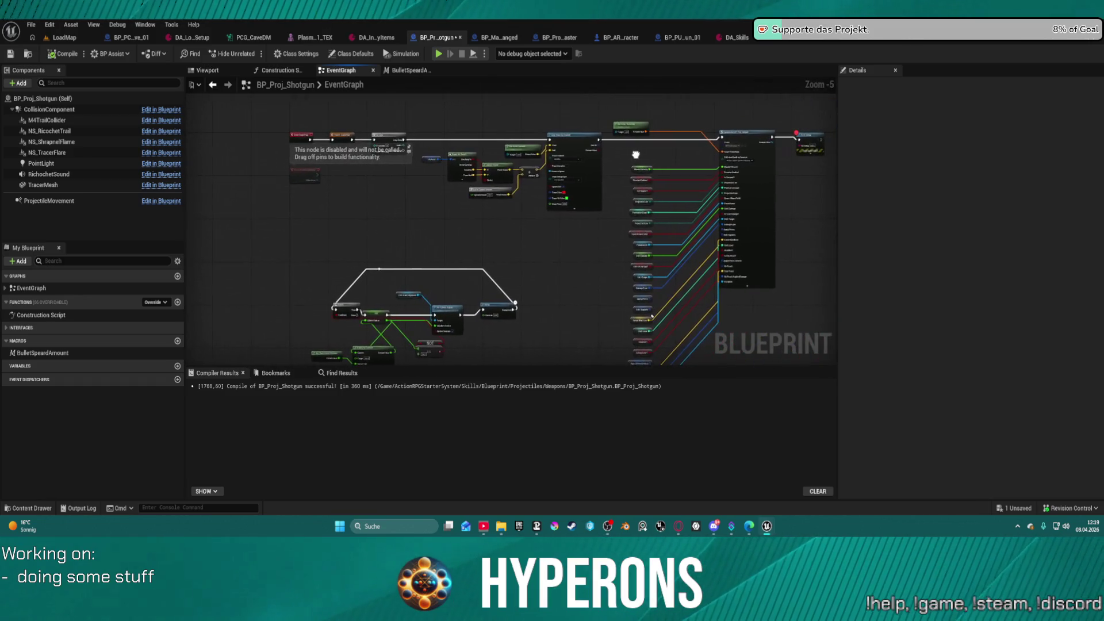
pyautogui.scroll(3, 442, 127)
pyautogui.moveTo(465, 157)
pyautogui.mouseDown()
pyautogui.moveTo(402, 170)
pyautogui.moveTo(198, 150)
pyautogui.moveTo(202, 161)
pyautogui.moveTo(502, 165)
pyautogui.moveTo(503, 182)
pyautogui.moveTo(472, 198)
pyautogui.mouseUp()
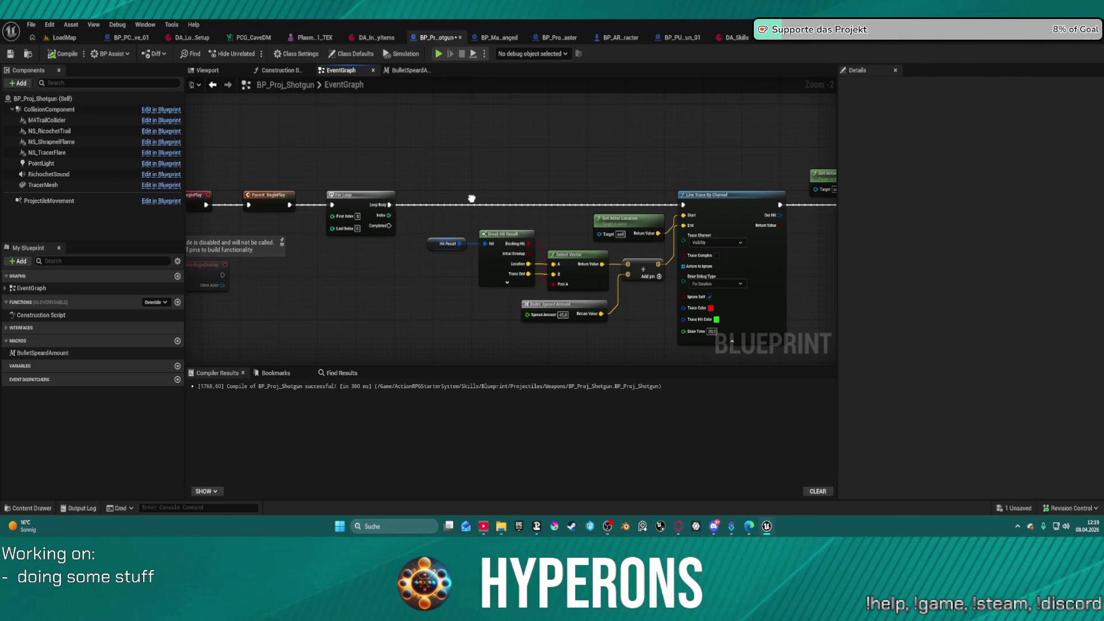
pyautogui.moveTo(471, 198)
pyautogui.mouseDown()
pyautogui.moveTo(262, 197)
pyautogui.moveTo(186, 177)
pyautogui.moveTo(28, 203)
pyautogui.moveTo(371, 145)
pyautogui.moveTo(232, 152)
pyautogui.moveTo(248, 130)
pyautogui.mouseUp()
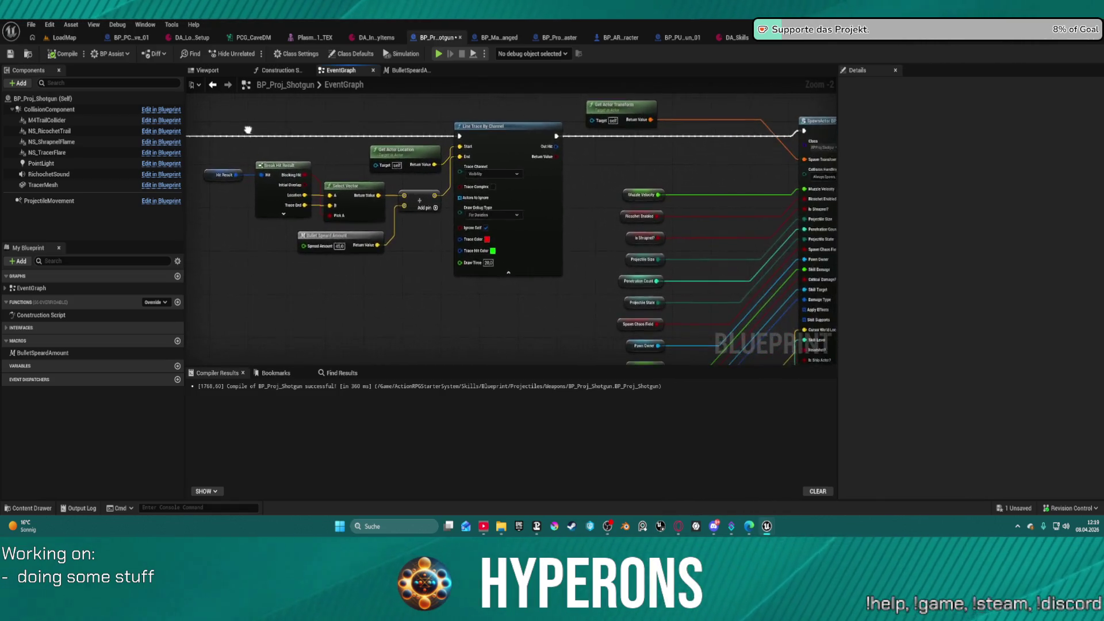
pyautogui.scroll(-1, 248, 130)
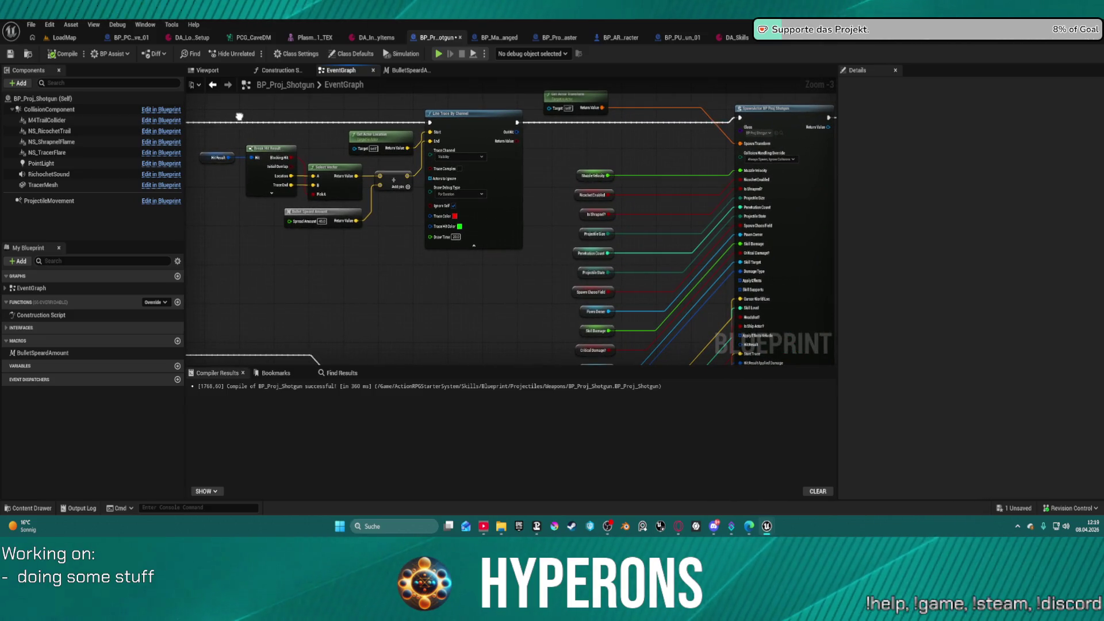
pyautogui.moveTo(239, 117)
pyautogui.mouseDown()
pyautogui.moveTo(215, 120)
pyautogui.moveTo(154, 52)
pyautogui.mouseUp()
pyautogui.moveTo(260, 4); pyautogui.dragTo(274, 63)
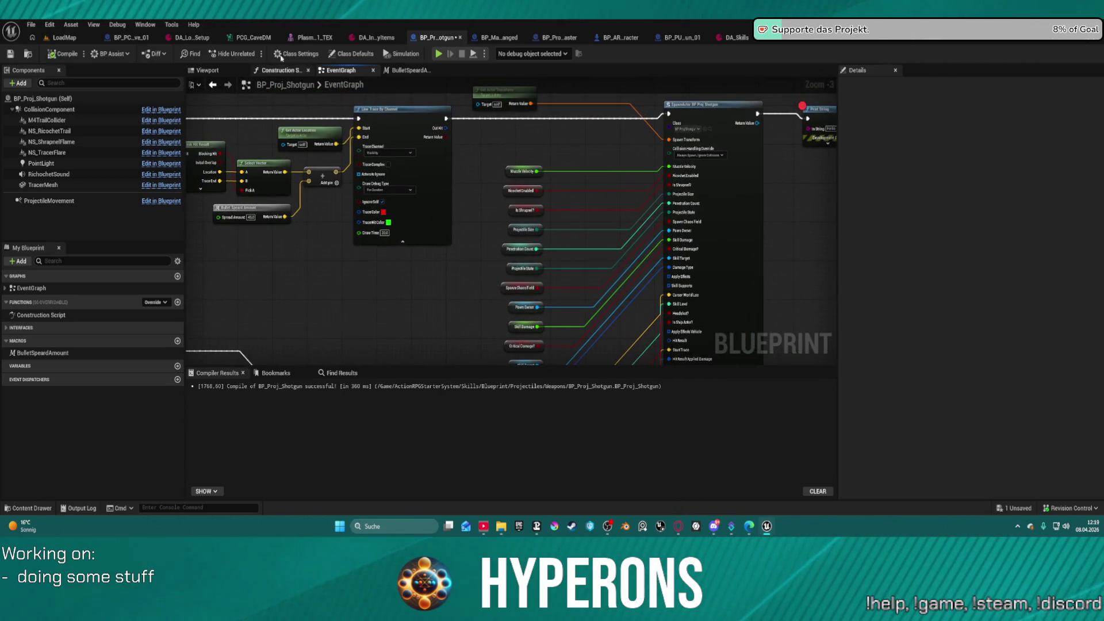
pyautogui.click(560, 38)
pyautogui.scroll(-8, 253, 154)
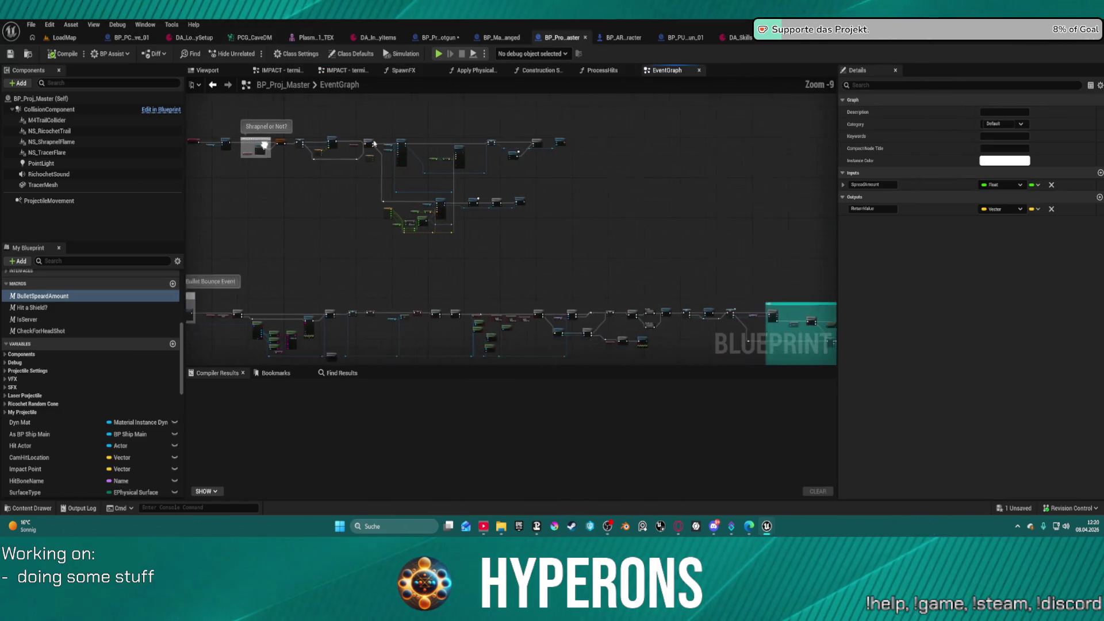
pyautogui.scroll(8, 253, 154)
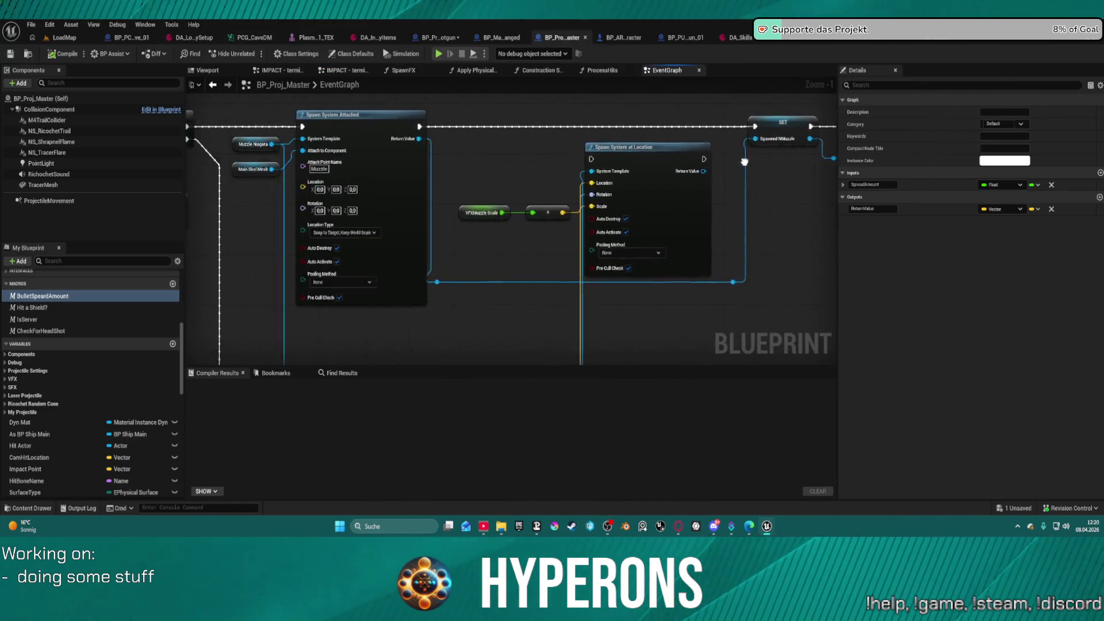
pyautogui.moveTo(744, 161); pyautogui.dragTo(862, 148)
pyautogui.scroll(-3, 510, 230)
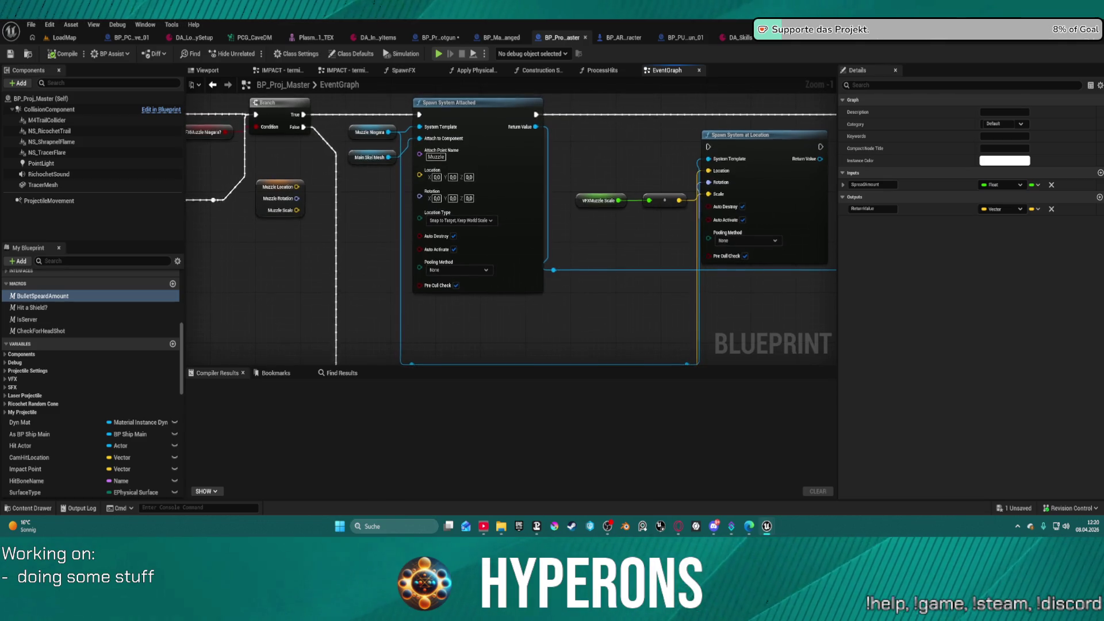
pyautogui.moveTo(589, 125); pyautogui.dragTo(568, 105)
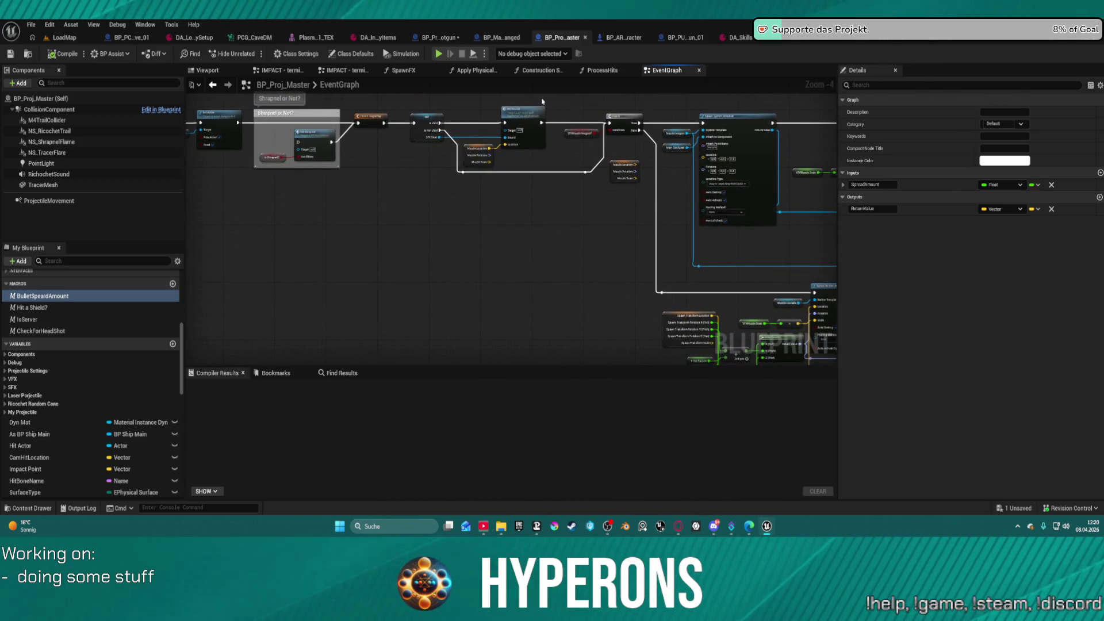
pyautogui.click(562, 72)
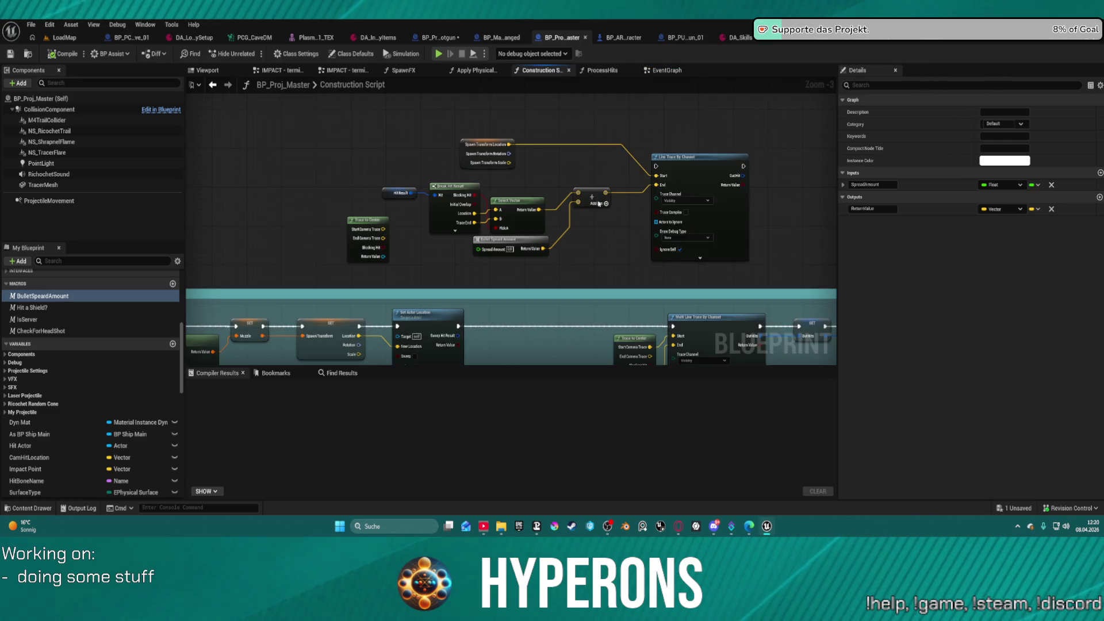
pyautogui.moveTo(600, 197); pyautogui.dragTo(529, 23)
pyautogui.moveTo(483, 195)
pyautogui.mouseDown()
pyautogui.moveTo(453, 196)
pyautogui.moveTo(462, 215)
pyautogui.moveTo(440, 221)
pyautogui.mouseUp()
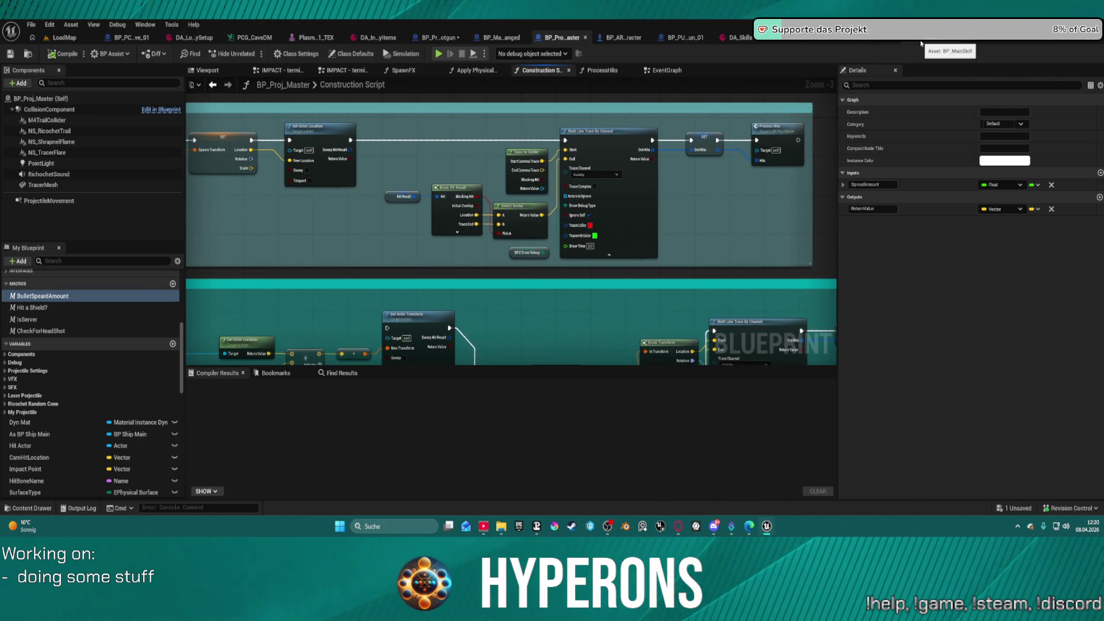
pyautogui.click(920, 44)
pyautogui.click(565, 38)
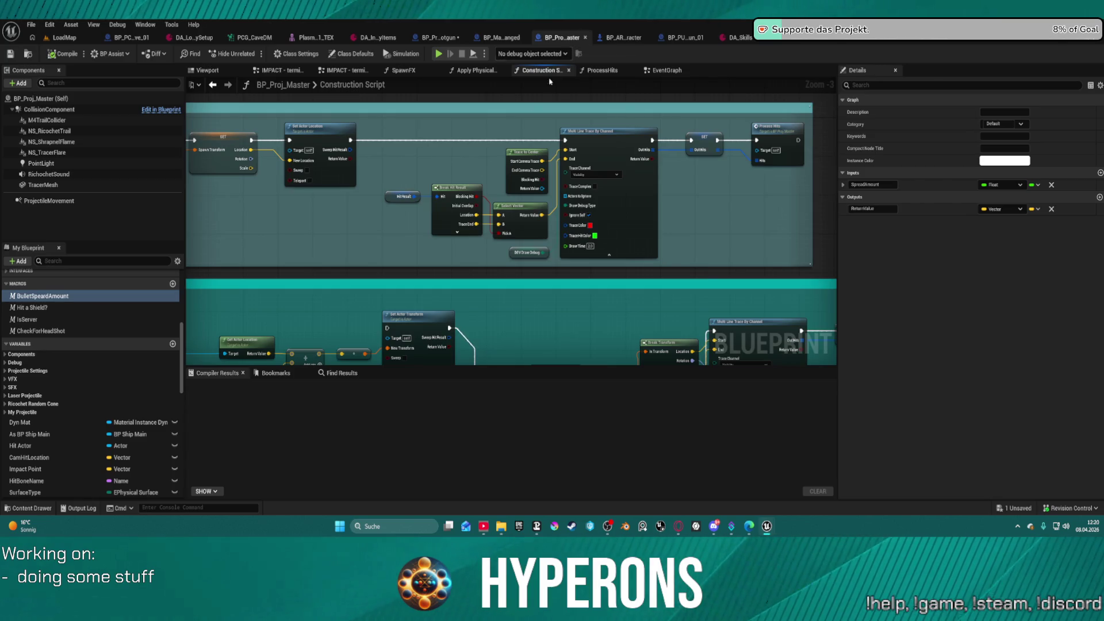
pyautogui.moveTo(571, 196)
pyautogui.mouseDown()
pyautogui.moveTo(548, 218)
pyautogui.moveTo(527, 201)
pyautogui.mouseUp()
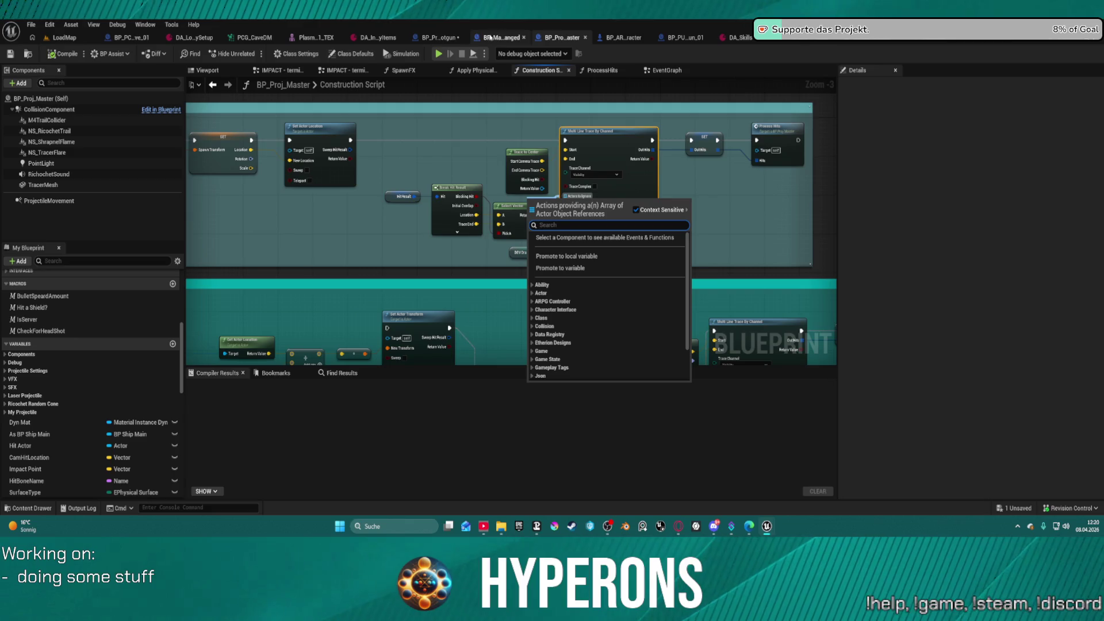
pyautogui.click(444, 38)
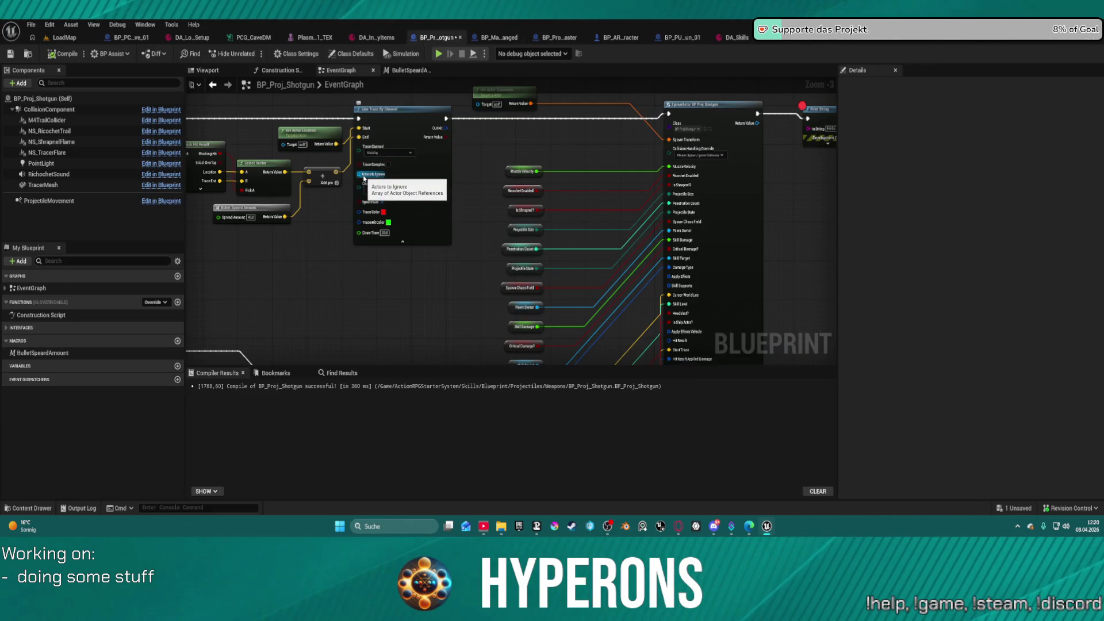
# - Add a Make Array node feeding the Line Trace's Actors to Ignore
pyautogui.moveTo(359, 176); pyautogui.dragTo(338, 210)
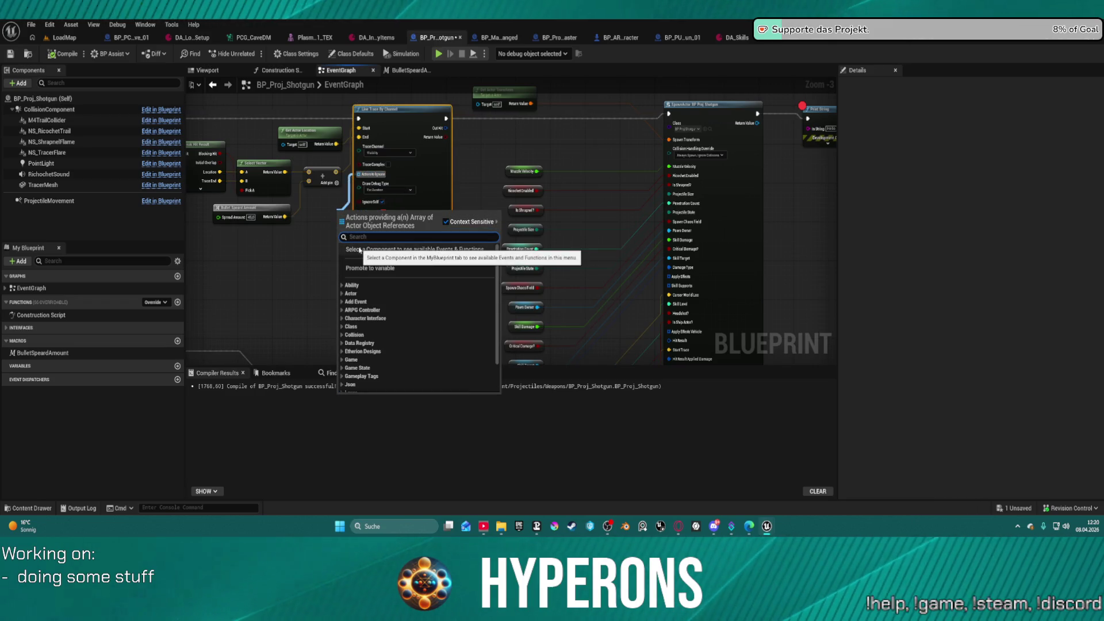
pyautogui.write('pro')
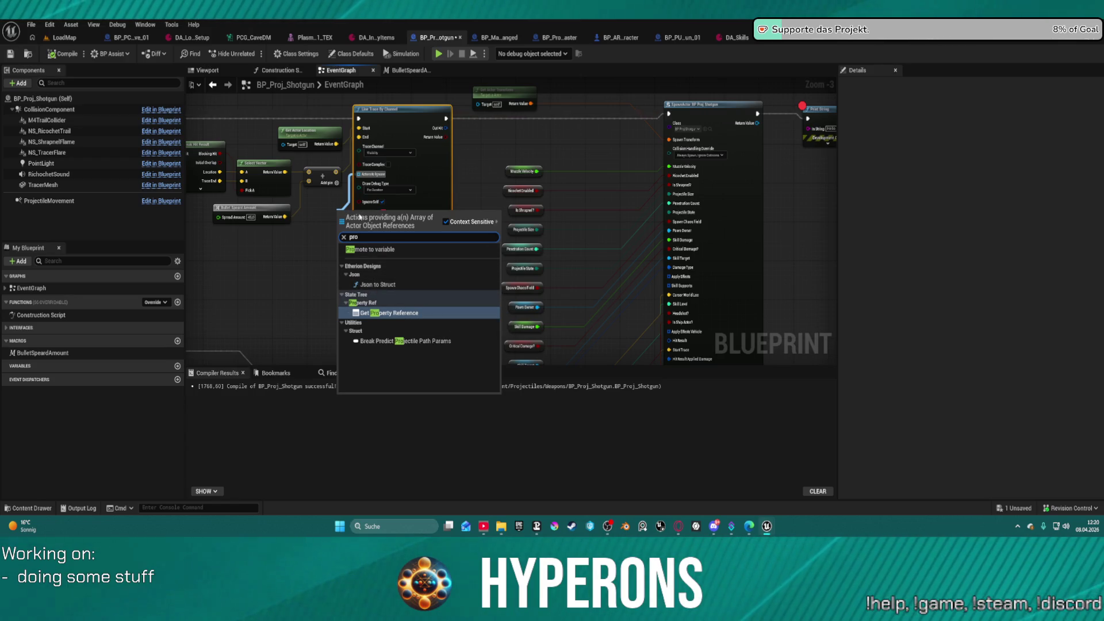
pyautogui.press('Escape')
pyautogui.moveTo(359, 173); pyautogui.dragTo(326, 221)
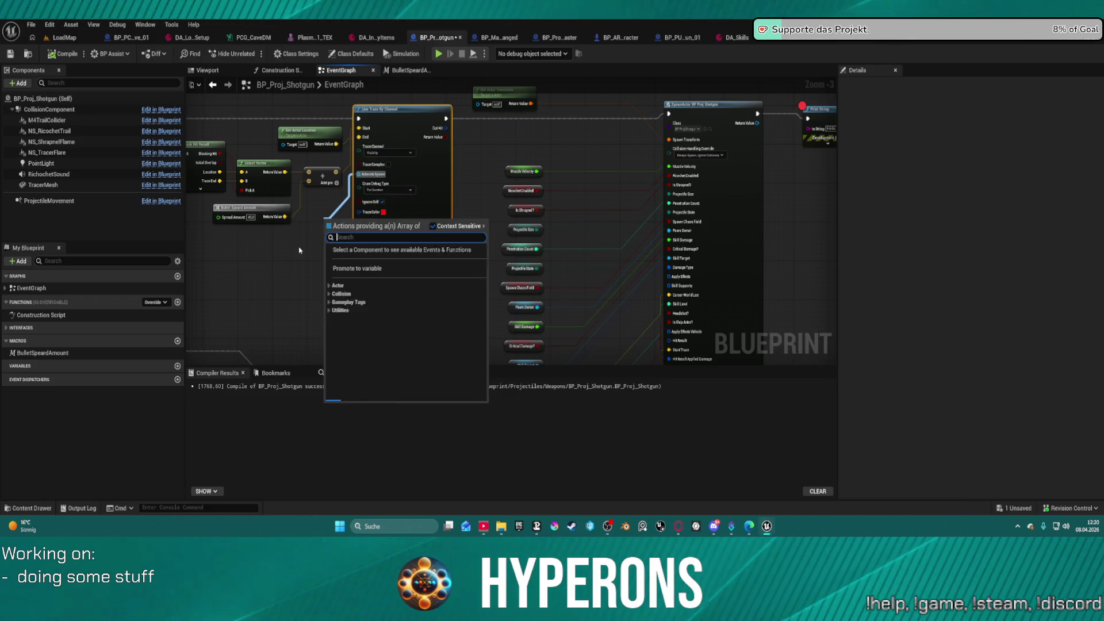
pyautogui.write('make array')
pyautogui.press('Return')
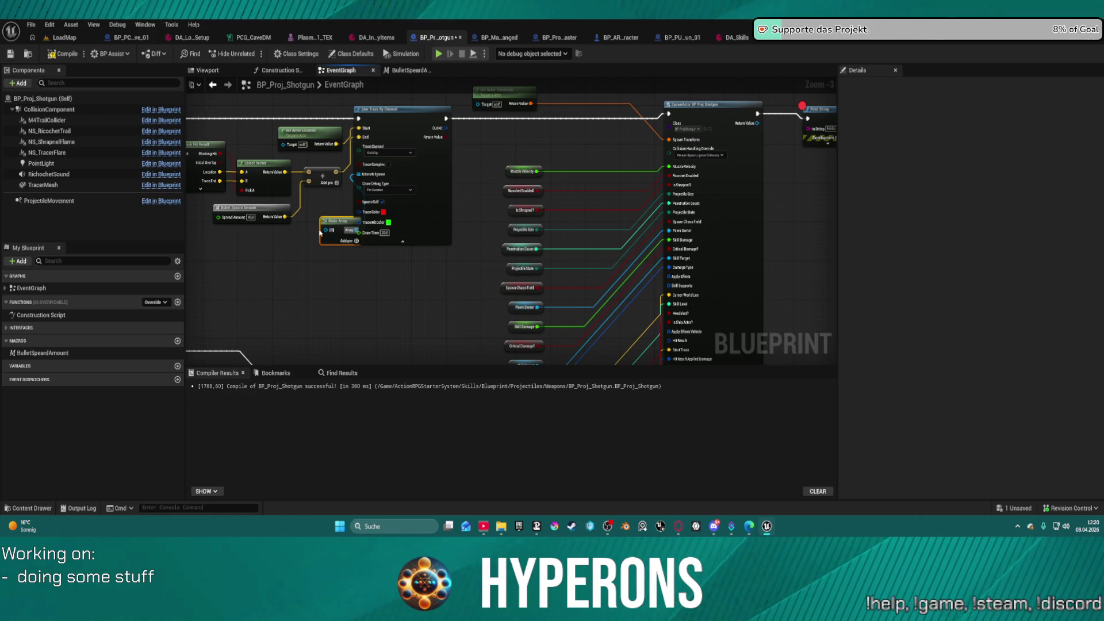
pyautogui.moveTo(339, 227); pyautogui.dragTo(272, 262)
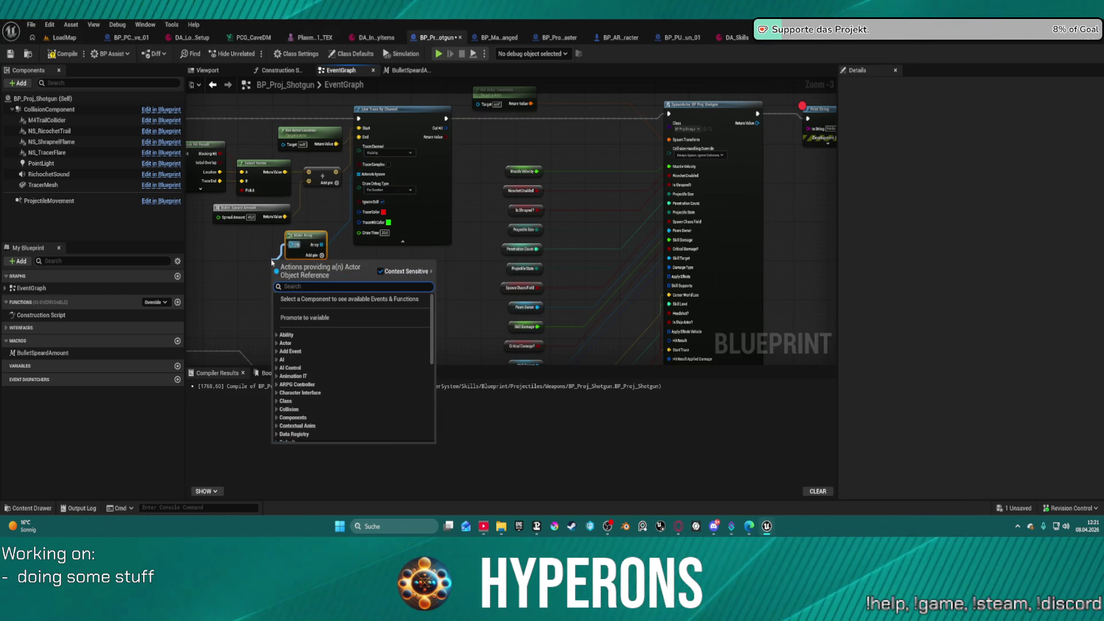
# - Add a reference to Self as the Make Array's [0] element
pyautogui.write('self f')
pyautogui.press('Down')
pyautogui.press('Return')
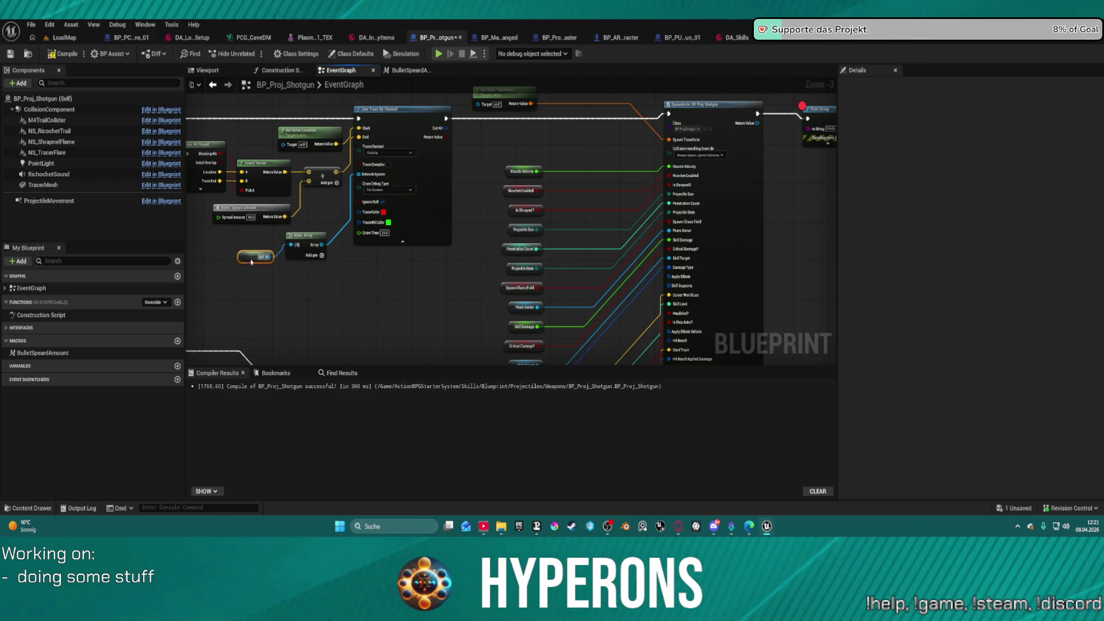
pyautogui.moveTo(312, 250)
pyautogui.mouseDown()
pyautogui.moveTo(513, 273)
pyautogui.moveTo(501, 253)
pyautogui.mouseUp()
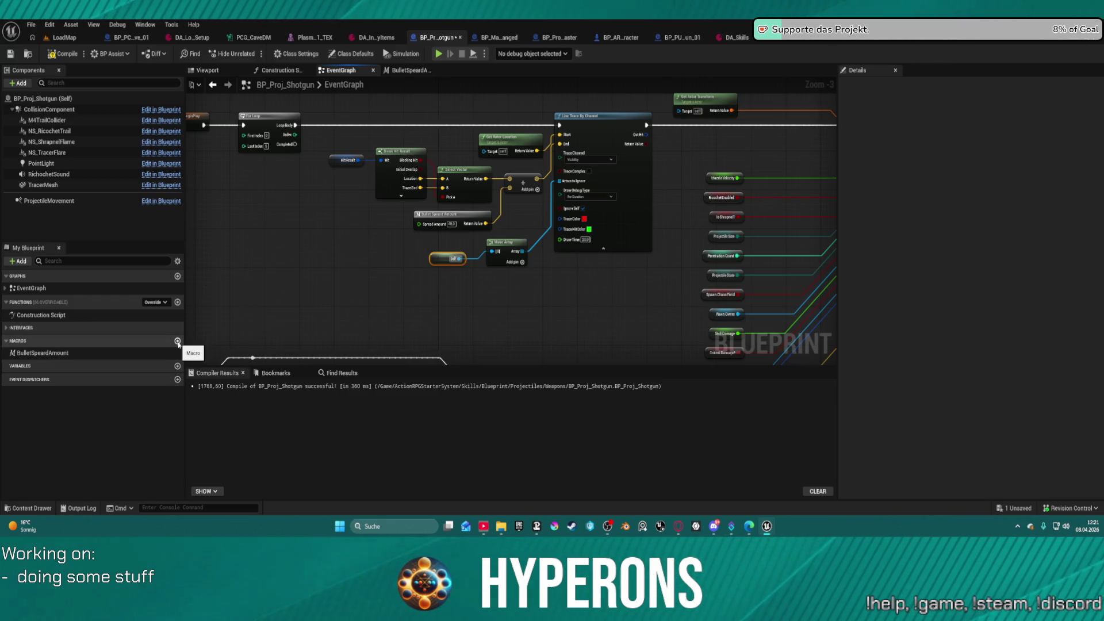
# - Add a NewVar variable of type Actor Object Reference and compile BP_Proj_Shotgun
pyautogui.click(183, 370)
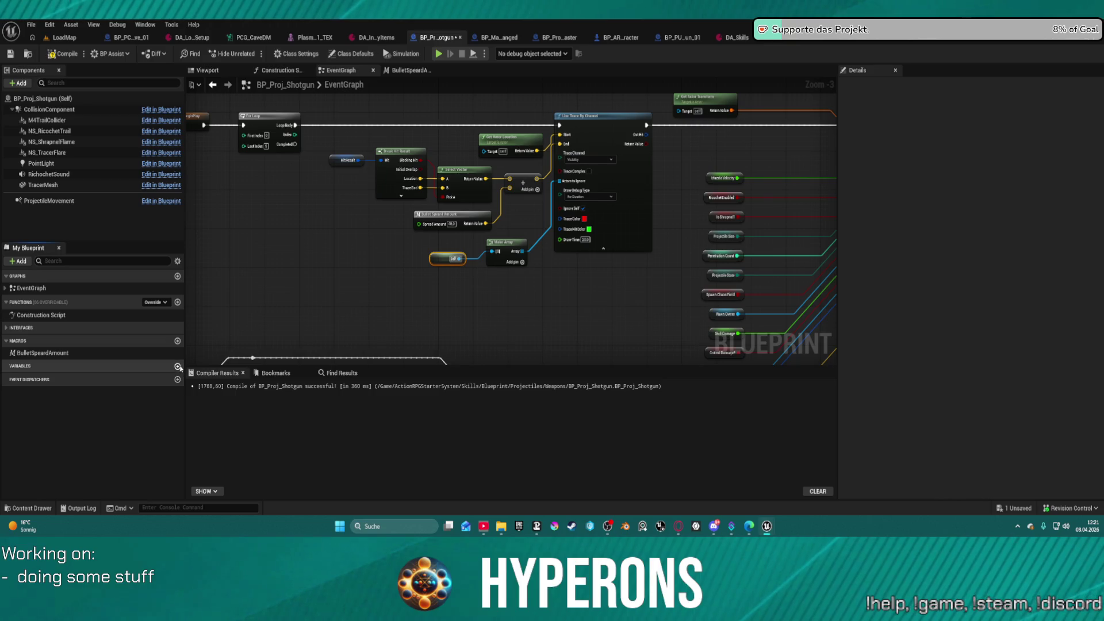
pyautogui.click(178, 367)
pyautogui.click(121, 376)
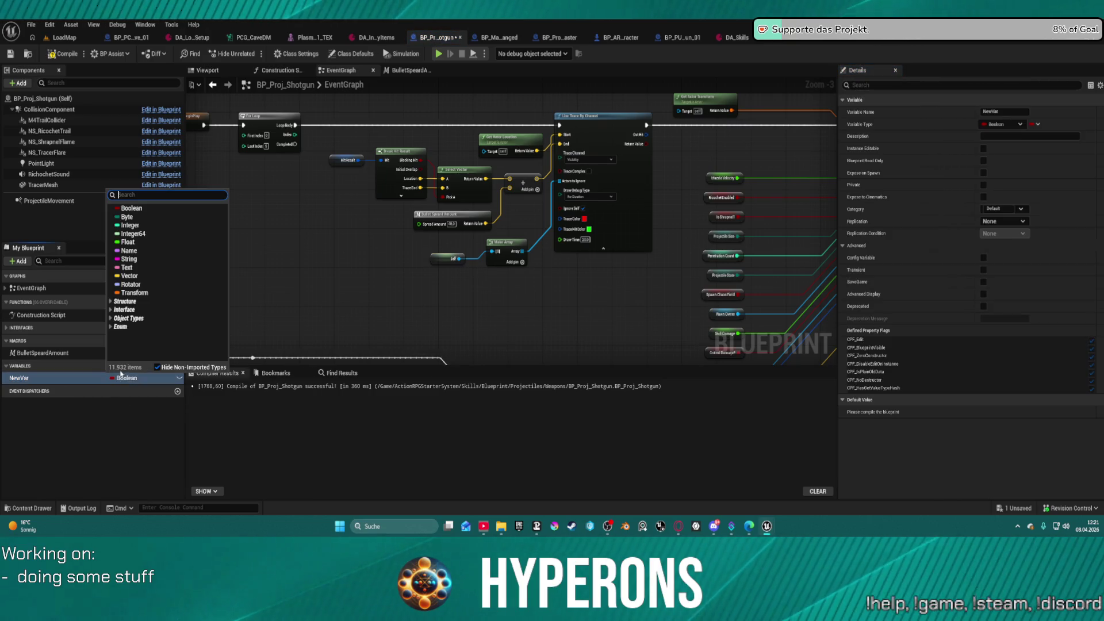
pyautogui.write('Actor r')
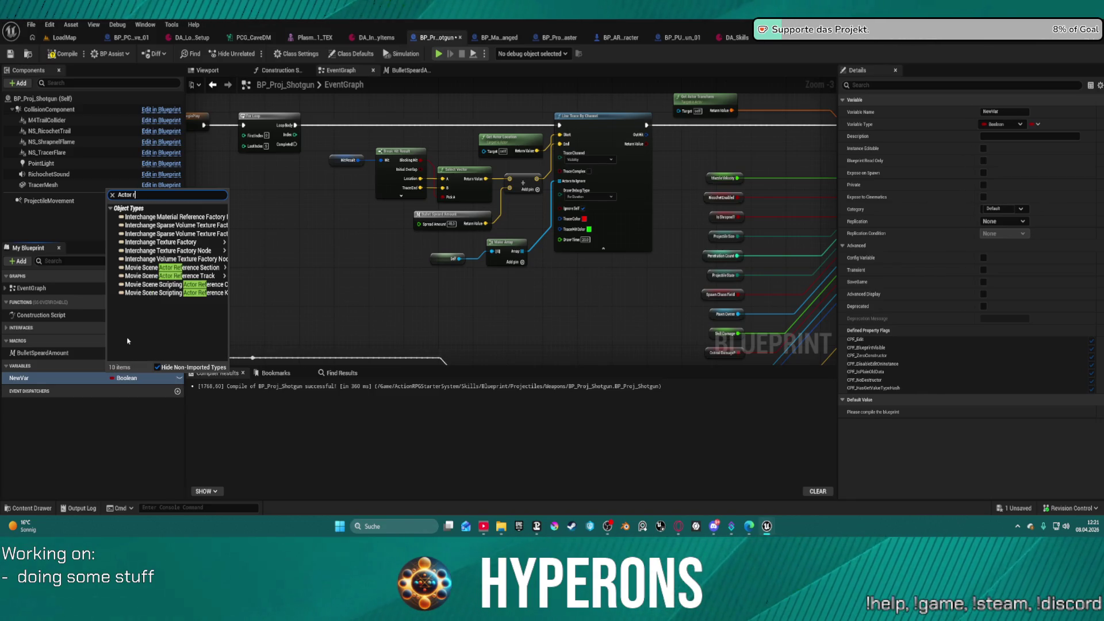
pyautogui.press('BackSpace')
pyautogui.press('BackSpace')
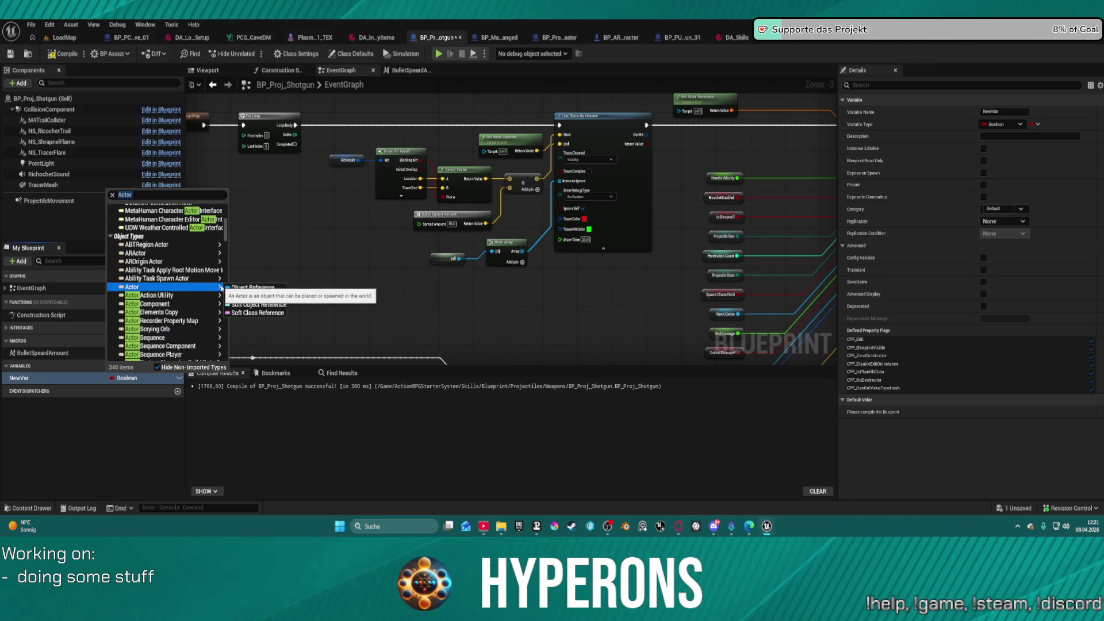
pyautogui.click(253, 287)
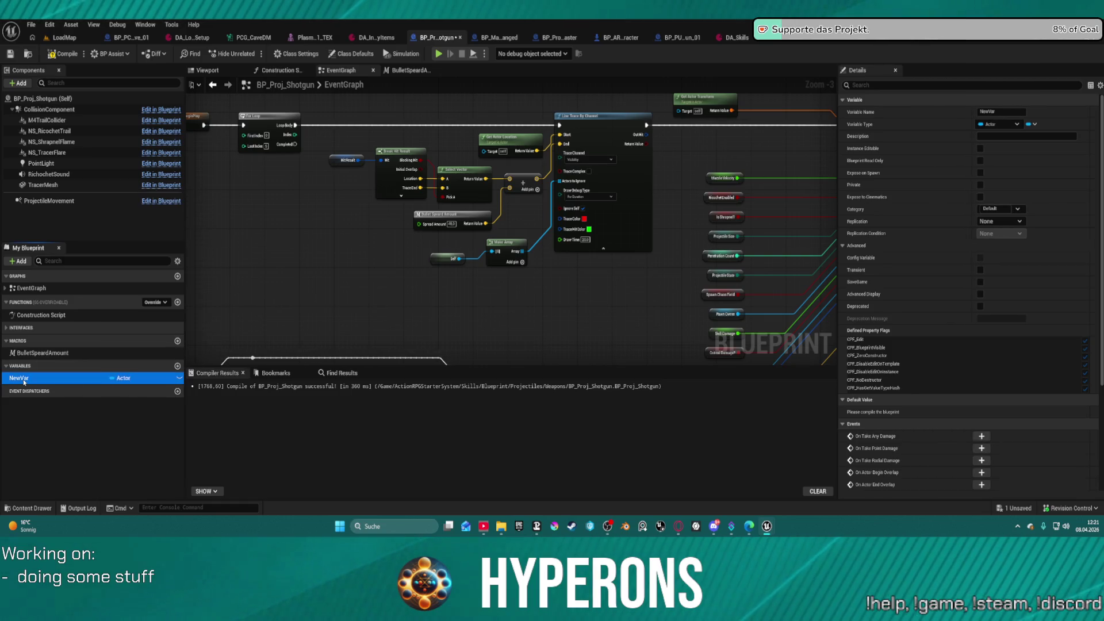
pyautogui.click(52, 377)
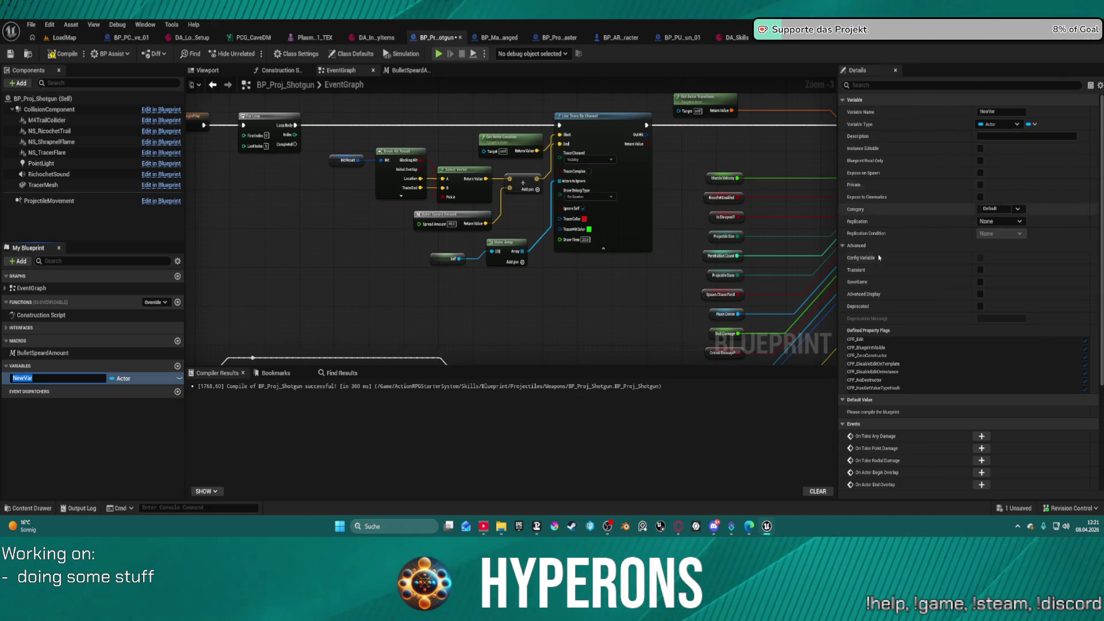
pyautogui.click(65, 56)
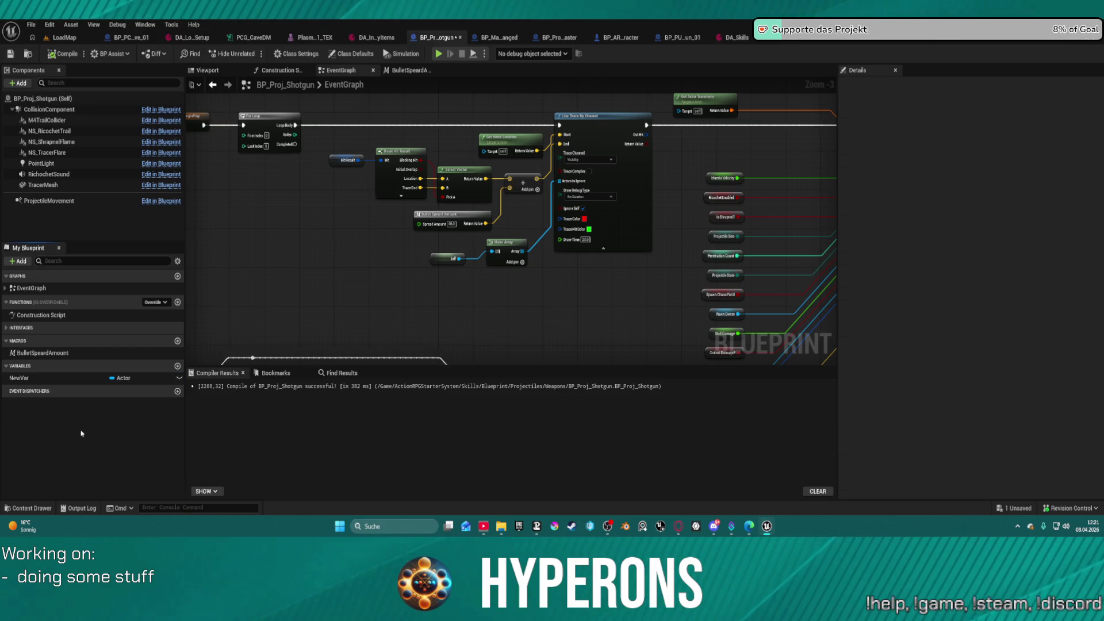
pyautogui.scroll(-3, 949, 414)
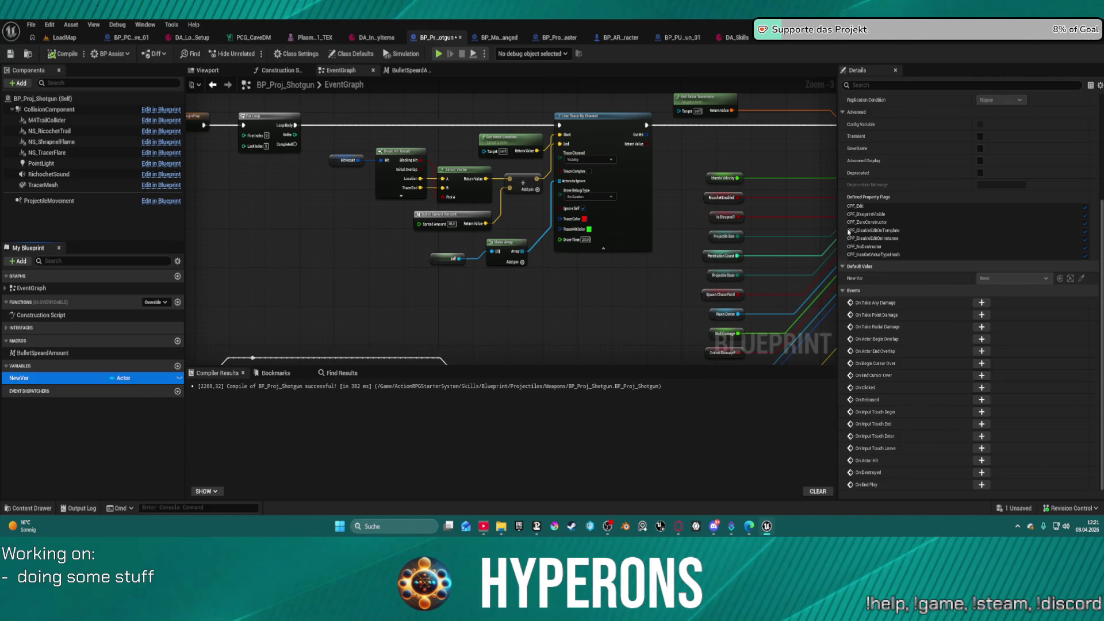
pyautogui.scroll(1, 999, 226)
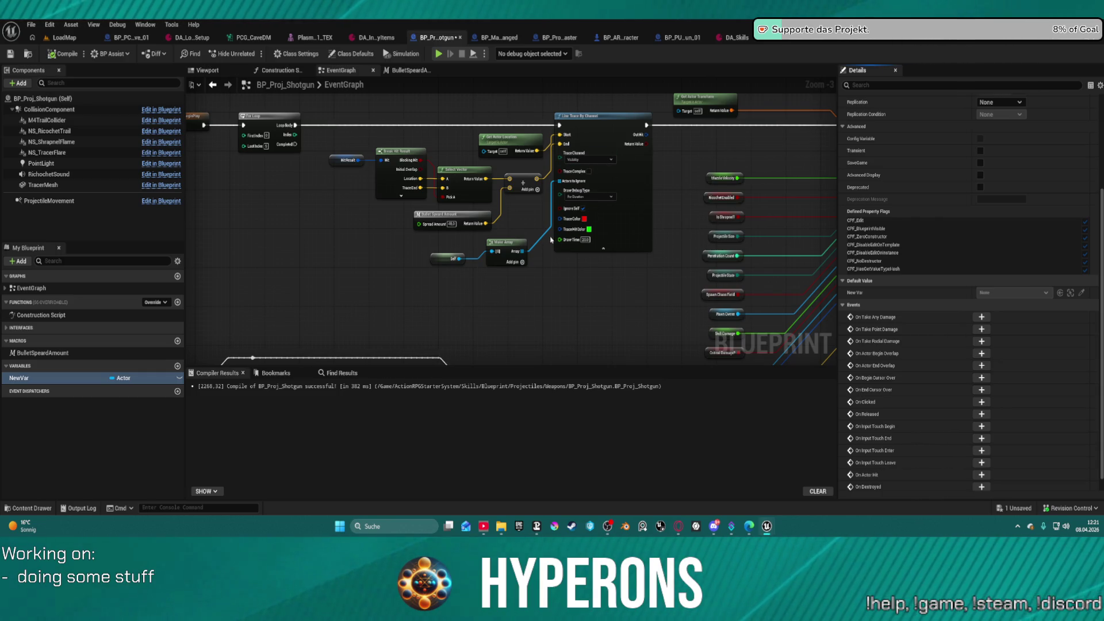
pyautogui.moveTo(539, 317)
pyautogui.mouseDown()
pyautogui.moveTo(459, 276)
pyautogui.moveTo(454, 256)
pyautogui.mouseUp()
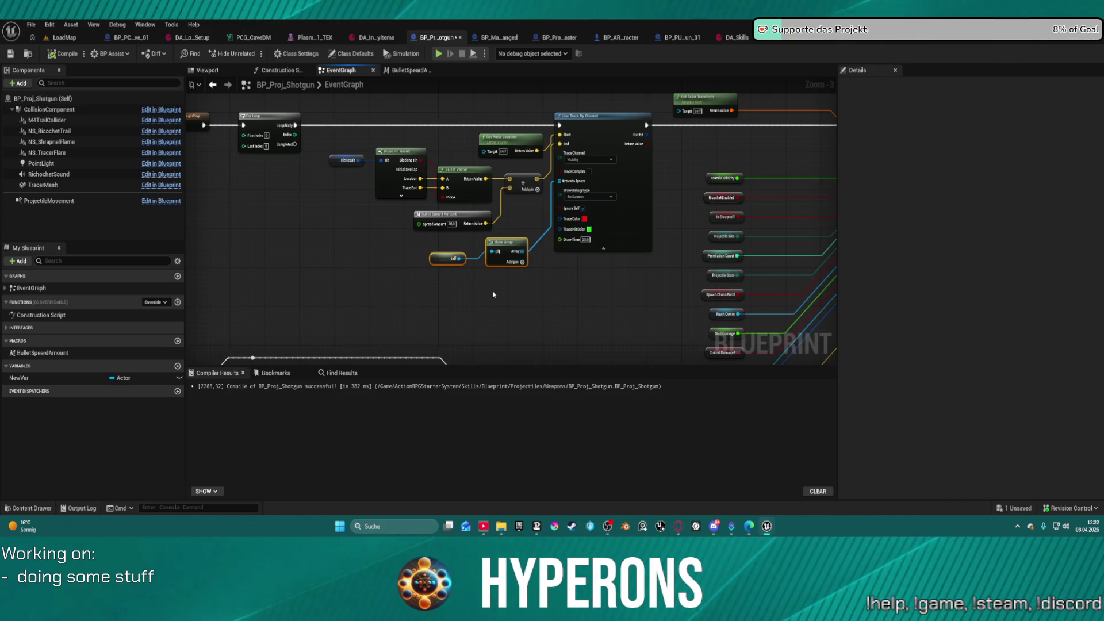
pyautogui.moveTo(528, 290)
pyautogui.mouseDown()
pyautogui.moveTo(581, 278)
pyautogui.moveTo(433, 281)
pyautogui.moveTo(518, 284)
pyautogui.moveTo(522, 320)
pyautogui.moveTo(510, 308)
pyautogui.moveTo(498, 351)
pyautogui.mouseUp()
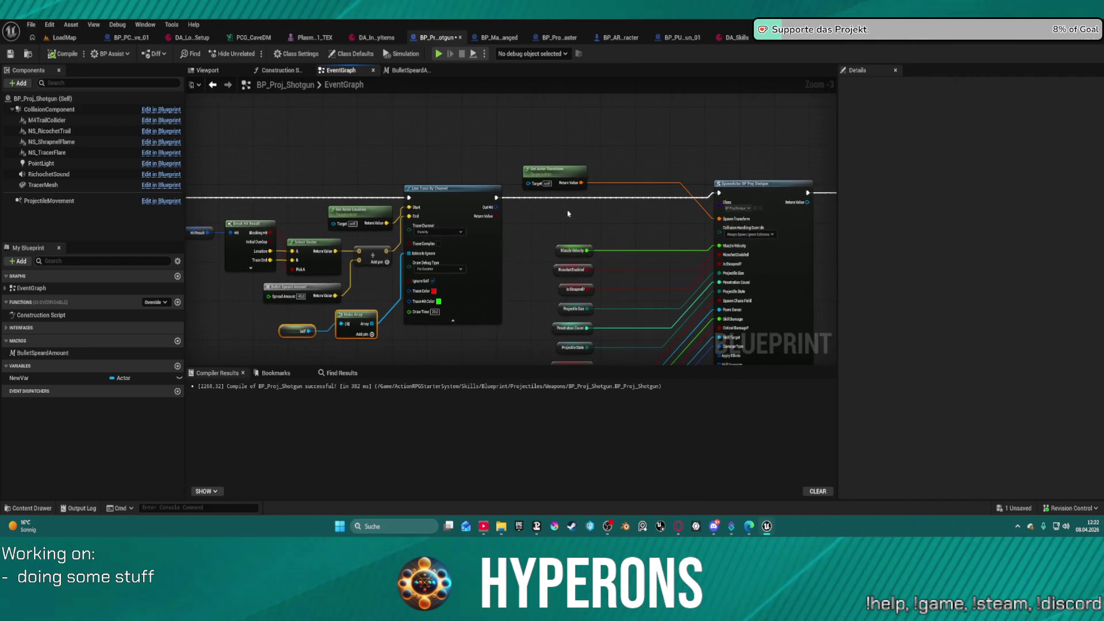
# - Split Get Actor Transform's Return Value and SpawnActor's Spawn Transform pins
pyautogui.rightClick(556, 173)
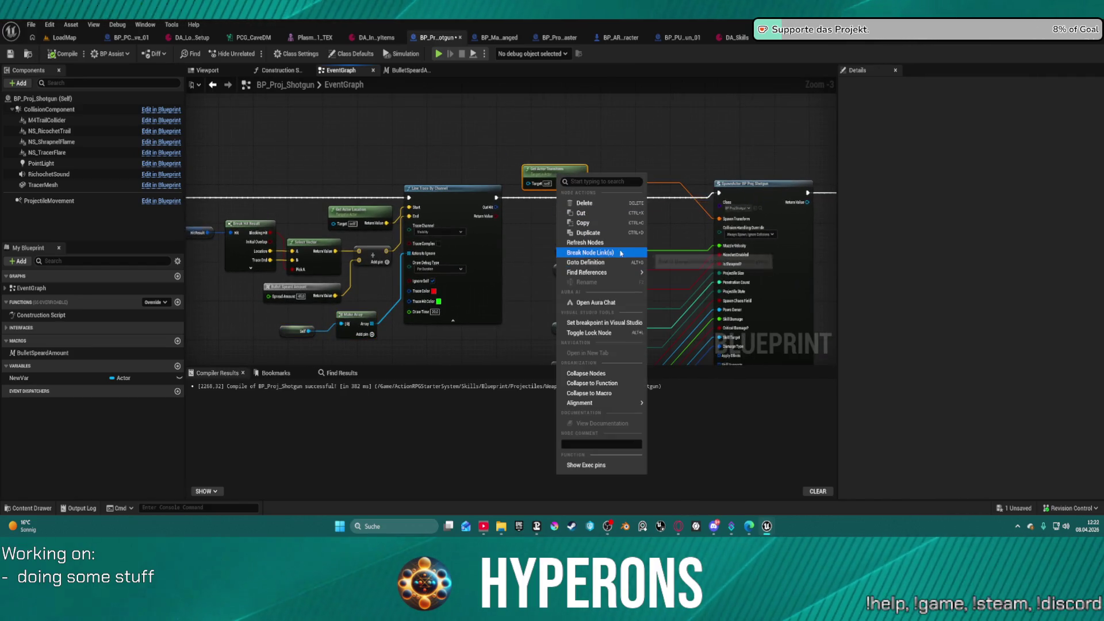
pyautogui.click(549, 168)
pyautogui.hotkey('ctrl', 'z')
pyautogui.rightClick(585, 183)
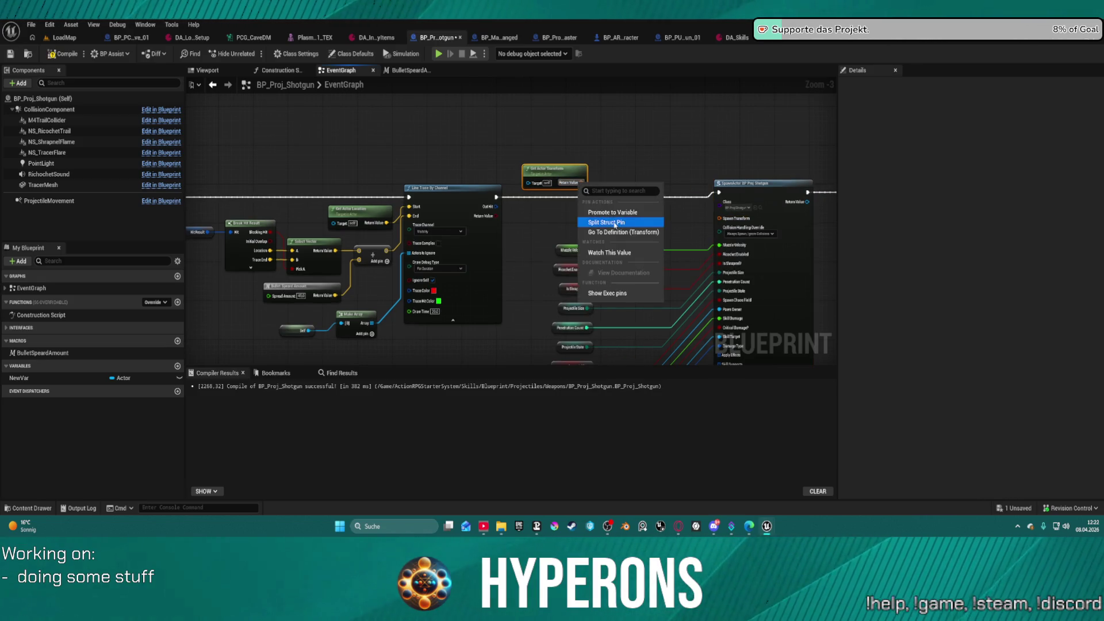
pyautogui.click(648, 224)
pyautogui.rightClick(723, 219)
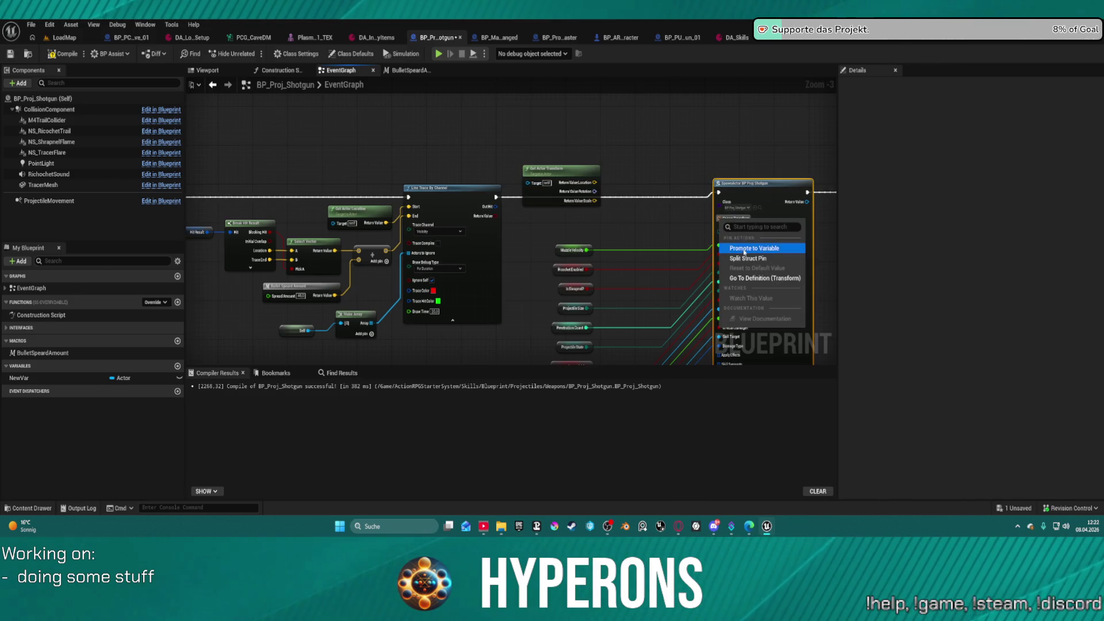
pyautogui.click(742, 256)
# - Insert a vector Add node between the actor location and SpawnActor's spawn location
pyautogui.moveTo(621, 204)
pyautogui.mouseDown()
pyautogui.moveTo(552, 160)
pyautogui.moveTo(565, 167)
pyautogui.mouseUp()
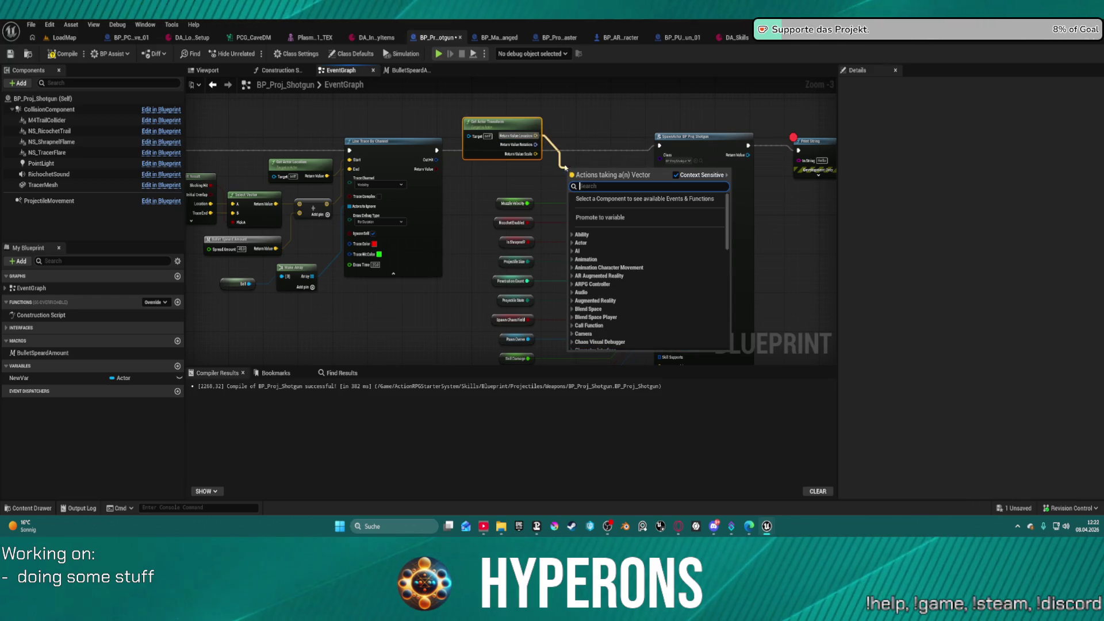
pyautogui.write('add')
pyautogui.click(606, 201)
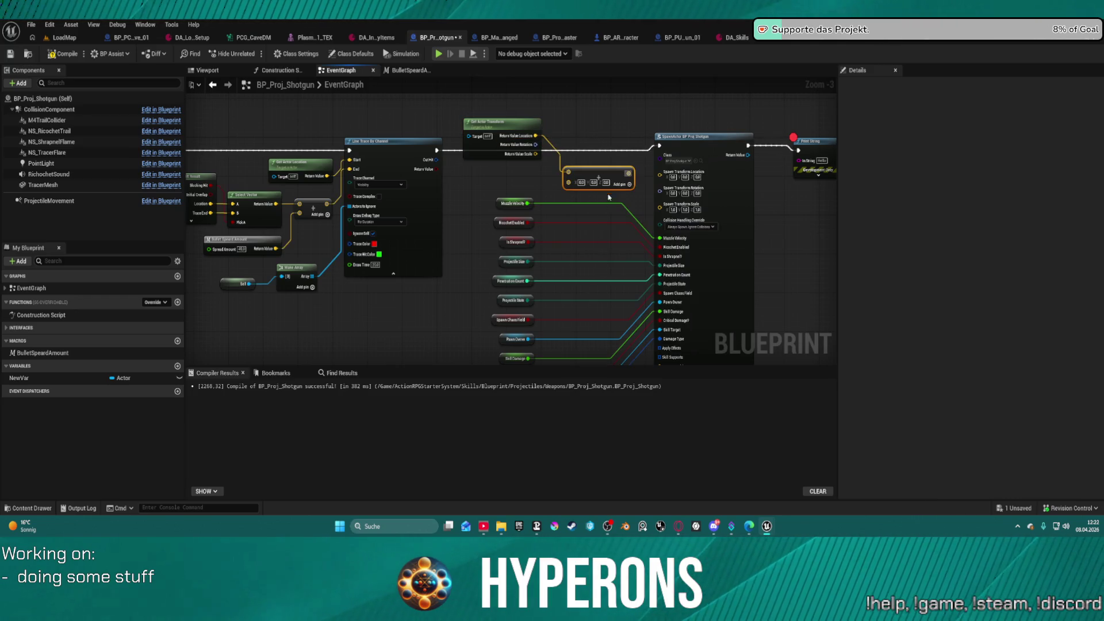
pyautogui.moveTo(628, 173); pyautogui.dragTo(659, 174)
pyautogui.moveTo(591, 178)
pyautogui.mouseDown()
pyautogui.moveTo(595, 161)
pyautogui.moveTo(526, 180)
pyautogui.mouseUp()
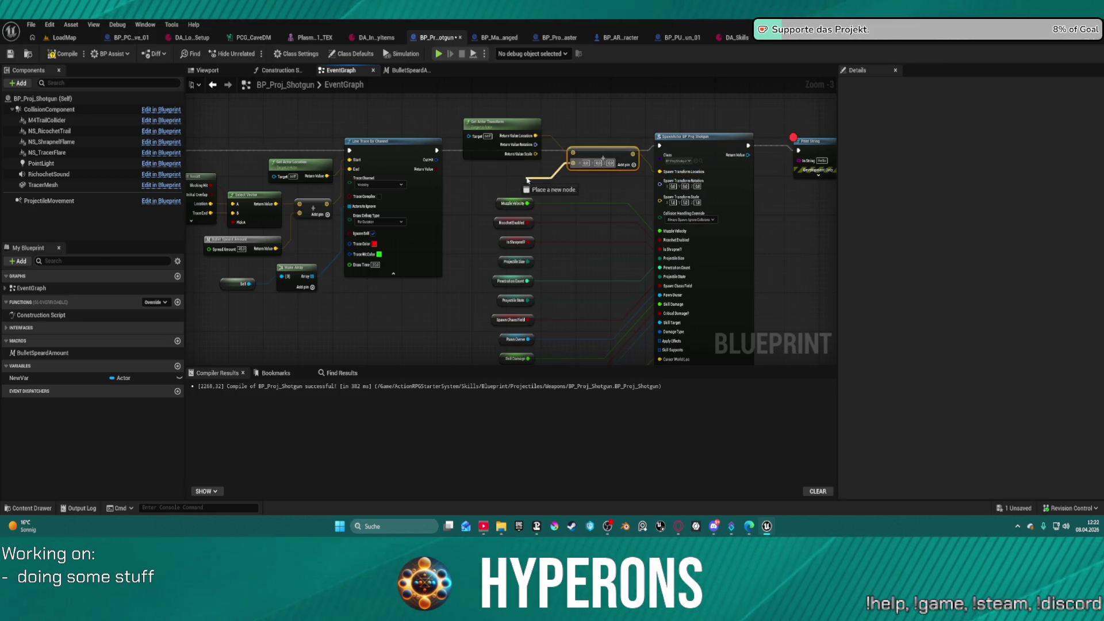
pyautogui.rightClick(577, 163)
pyautogui.press('Escape')
pyautogui.rightClick(577, 164)
pyautogui.click(546, 179)
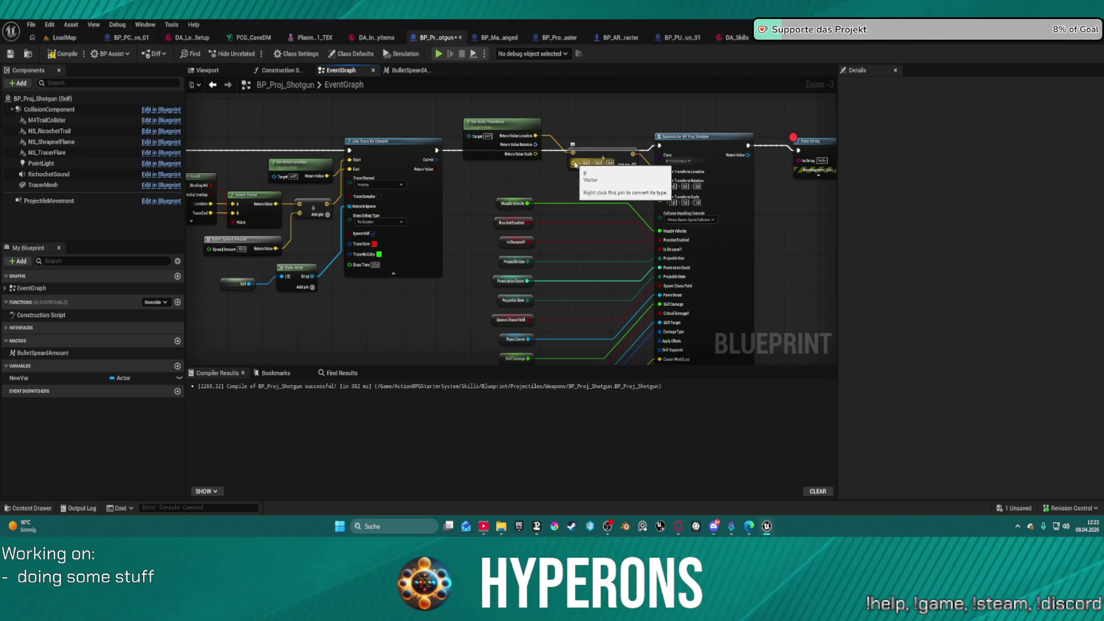
pyautogui.rightClick(573, 163)
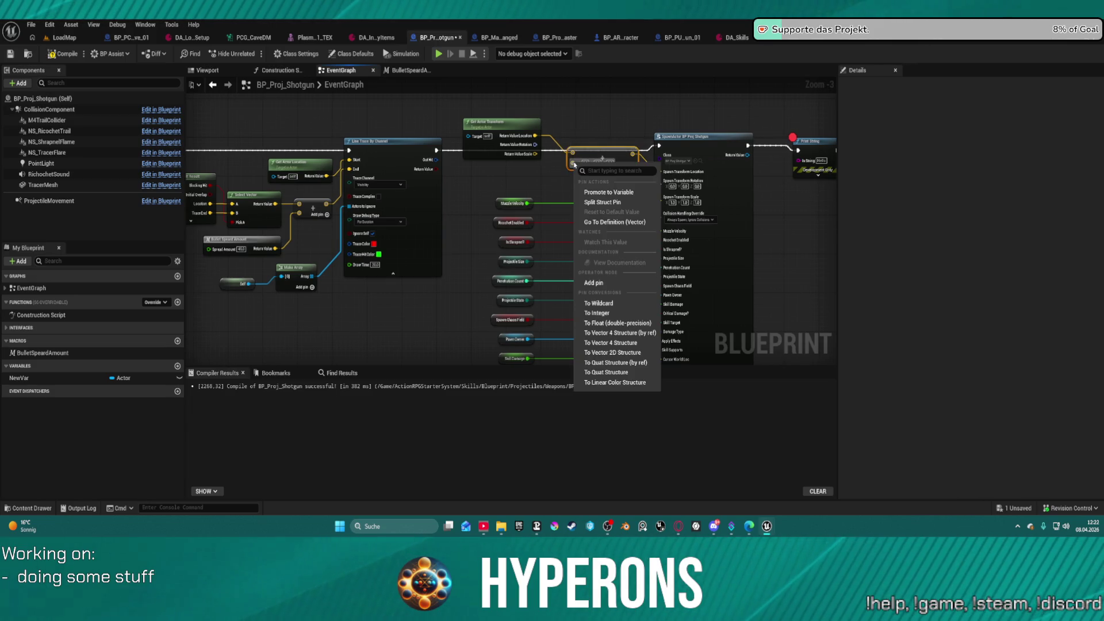
# - Split the Add node's second input and connect a Random Float in Range to X
pyautogui.click(602, 202)
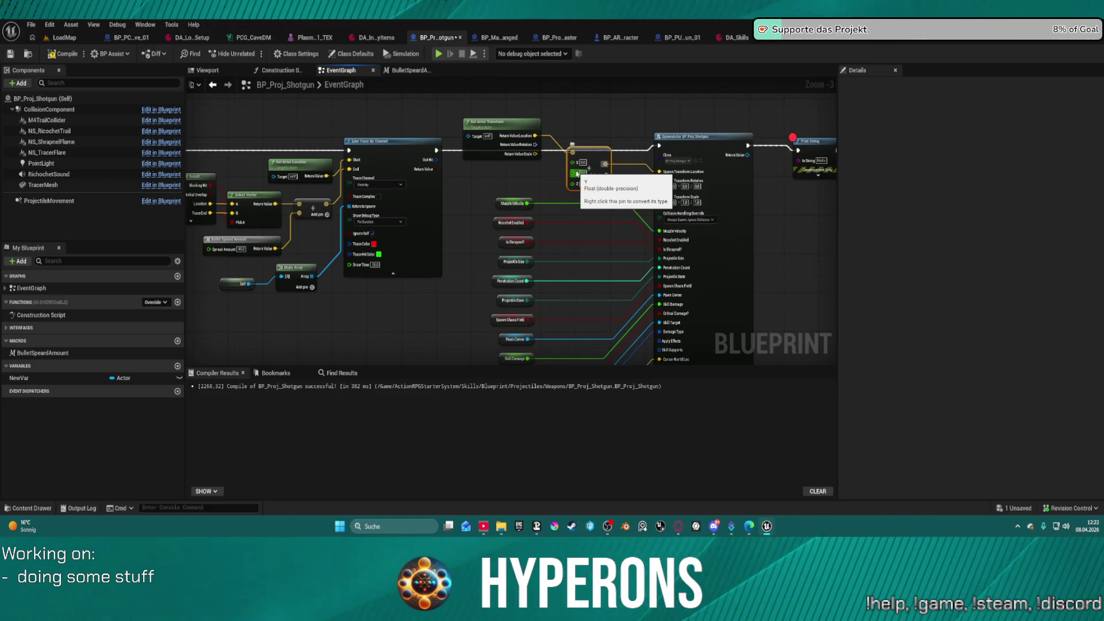
pyautogui.moveTo(572, 163); pyautogui.dragTo(517, 173)
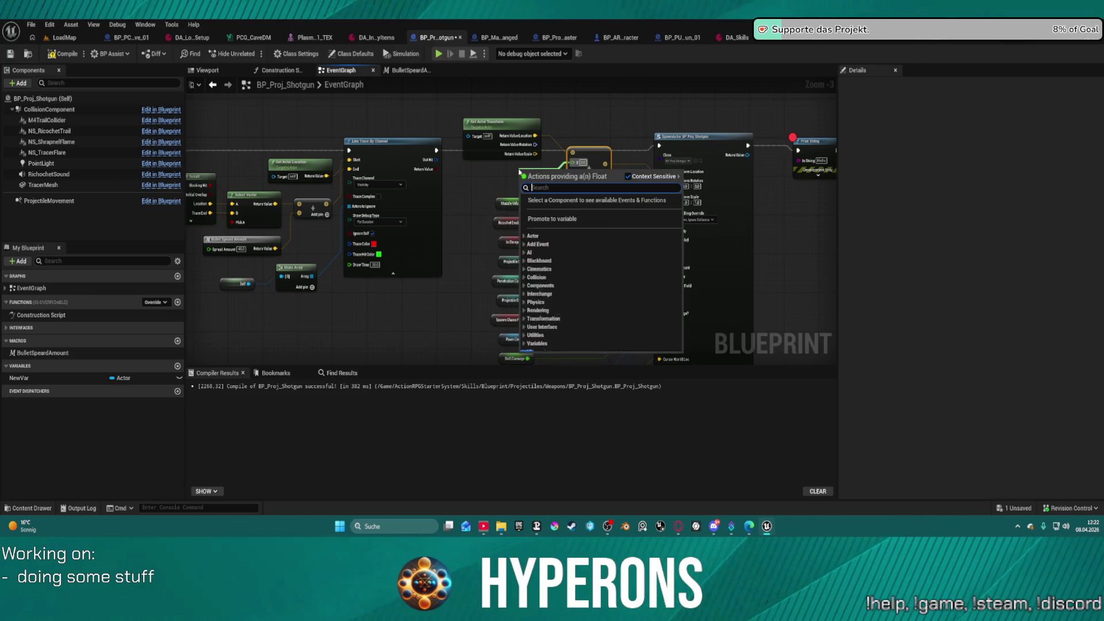
pyautogui.write('ge')
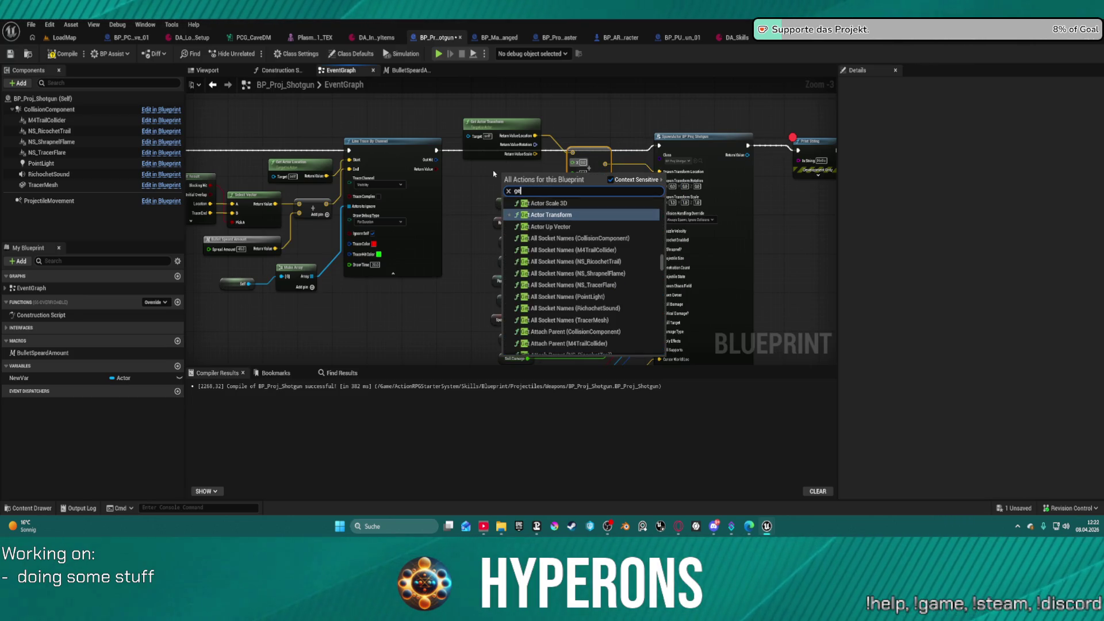
pyautogui.write('t ranf')
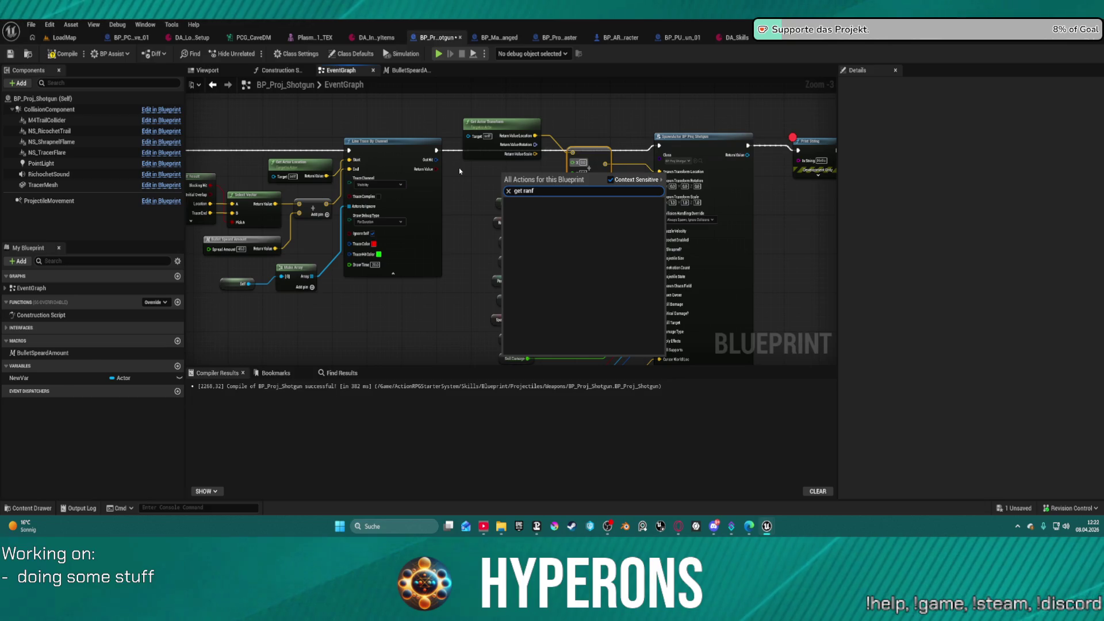
pyautogui.press('BackSpace')
pyautogui.write('d')
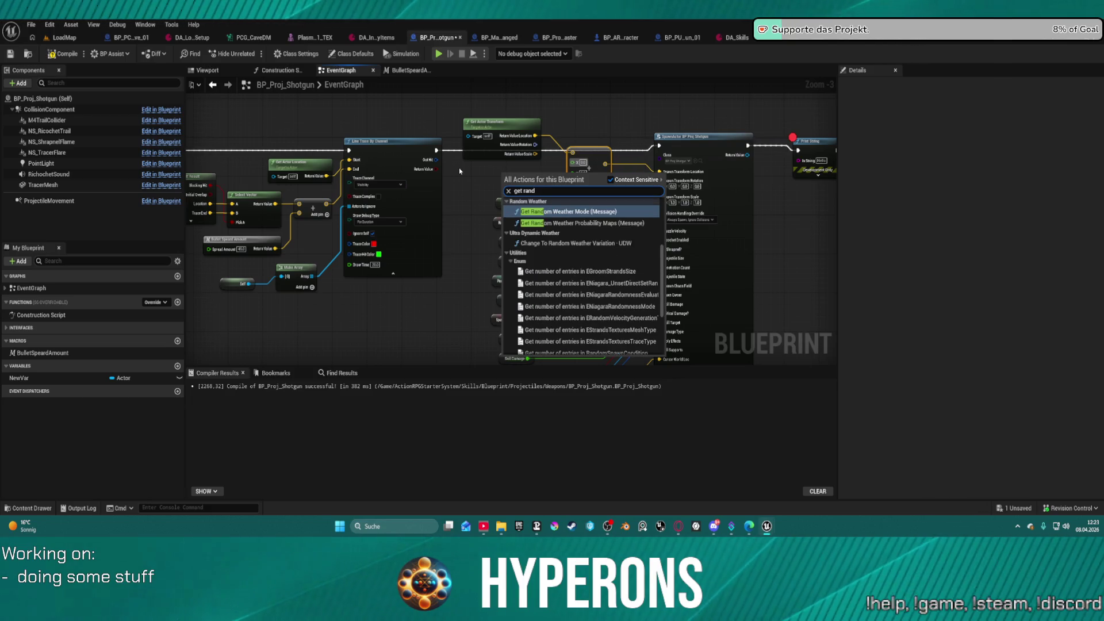
pyautogui.write('om l')
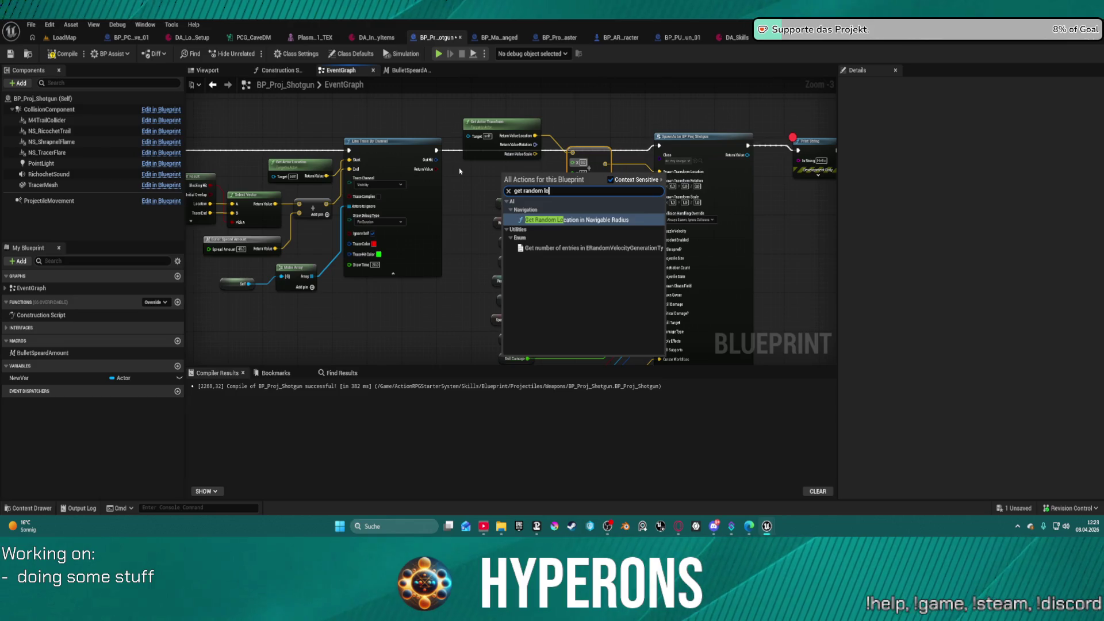
pyautogui.hotkey('ctrl', 'a')
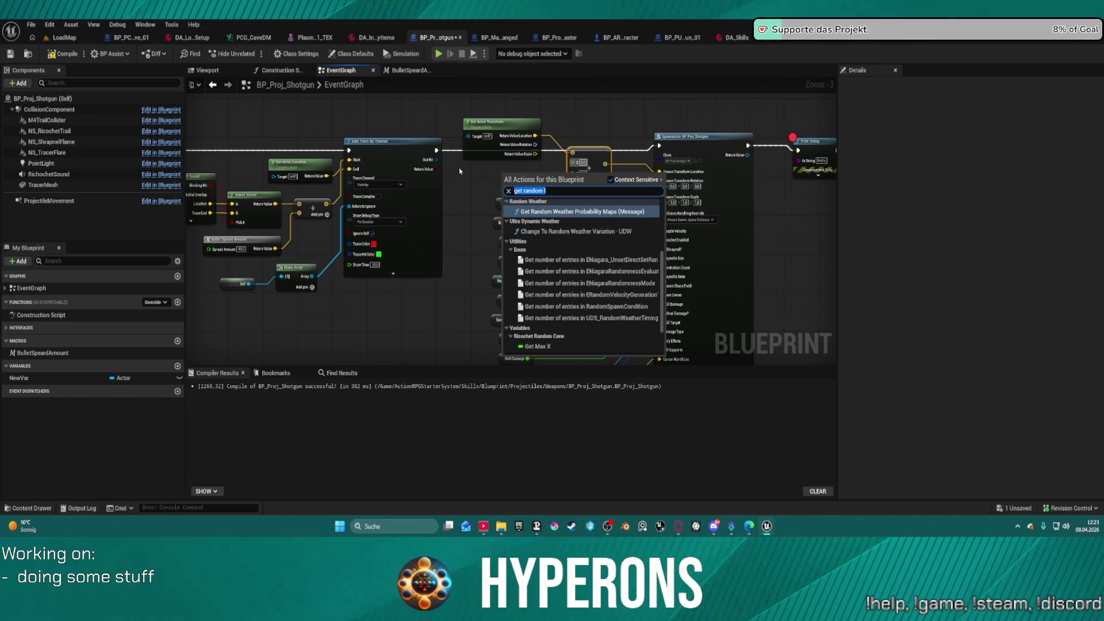
pyautogui.write('random flo')
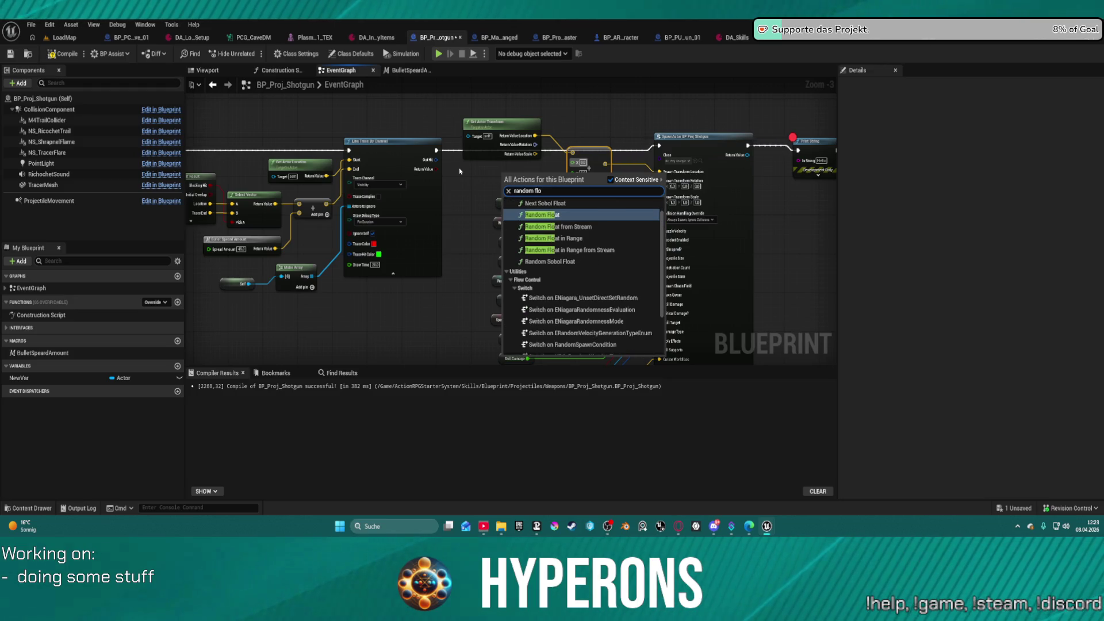
pyautogui.press('Down')
pyautogui.press('Down')
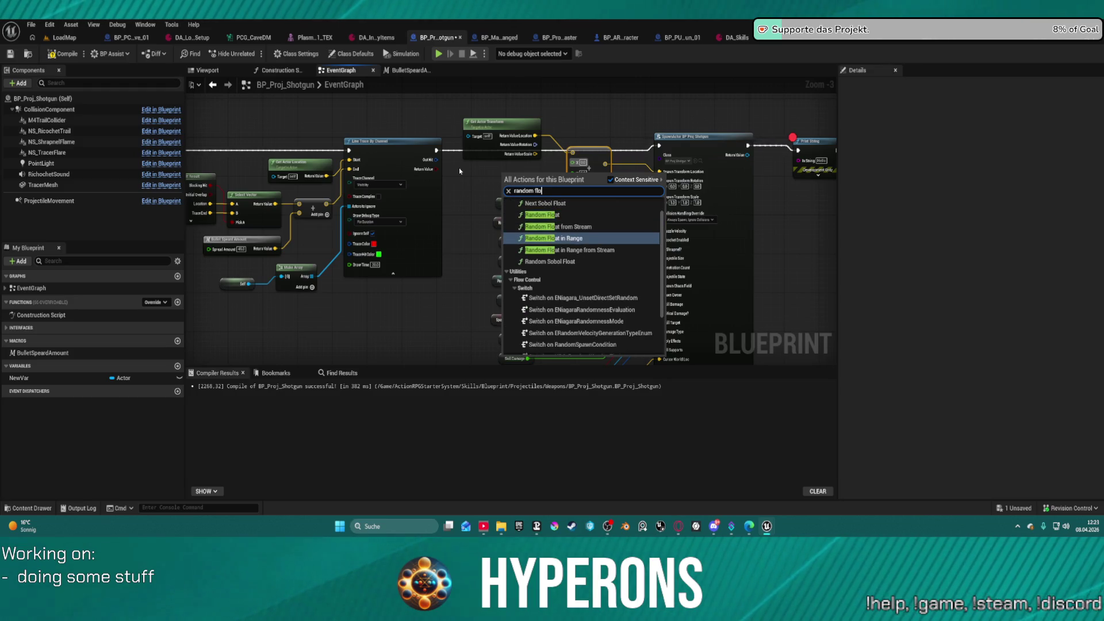
pyautogui.press('Return')
# - Set the Random Float in Range Max value and start a test play
pyautogui.moveTo(556, 188)
pyautogui.mouseDown()
pyautogui.moveTo(530, 184)
pyautogui.moveTo(573, 172)
pyautogui.mouseUp()
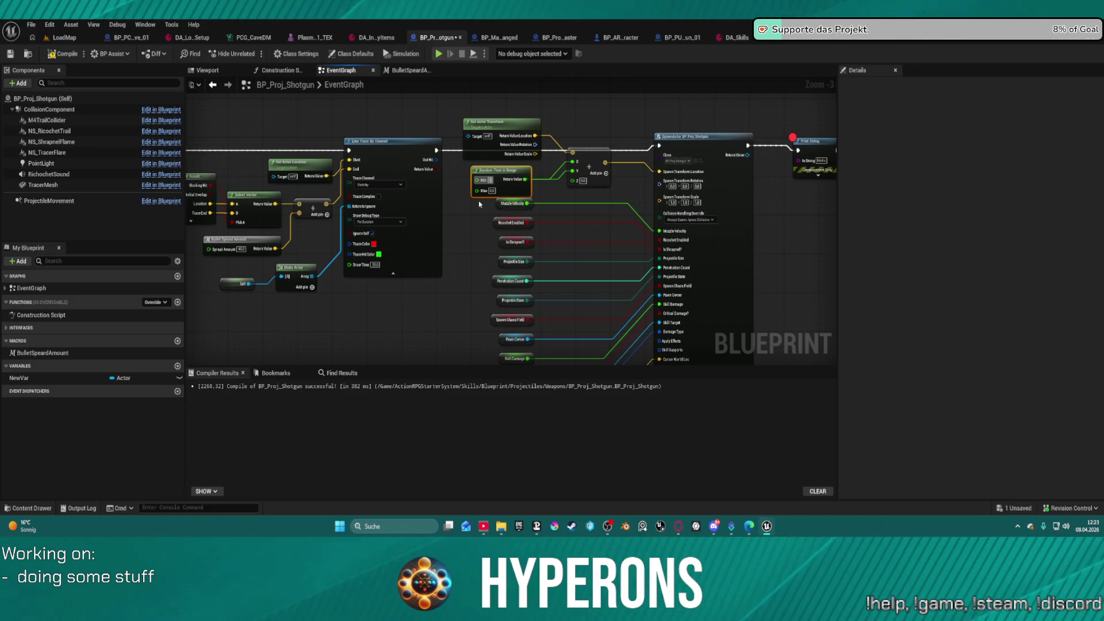
pyautogui.press('Return')
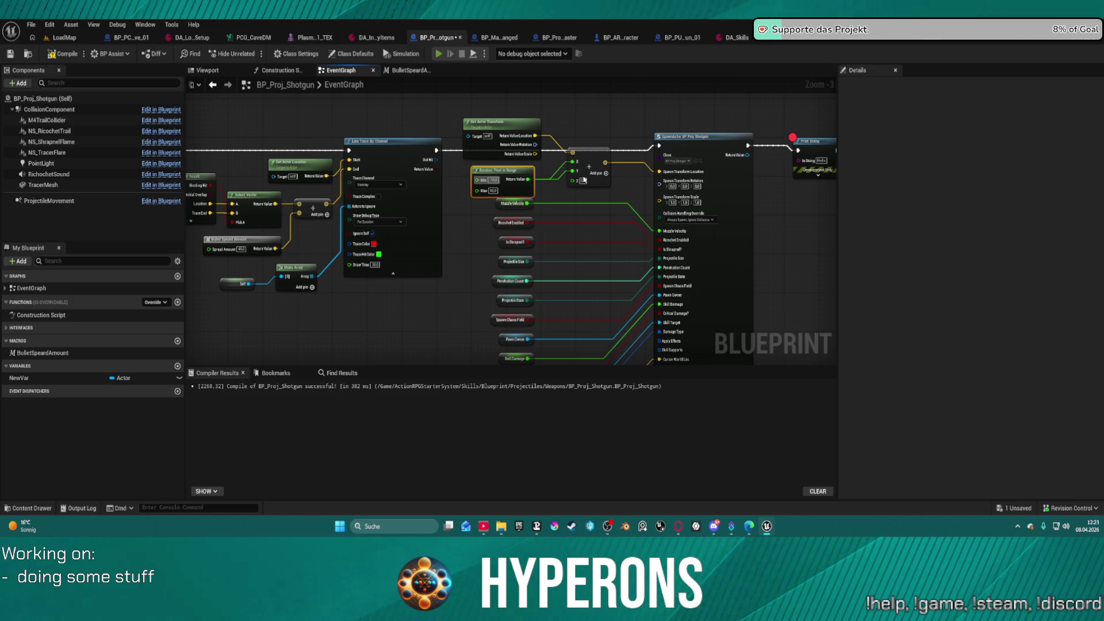
pyautogui.hotkey('alt', 'p')
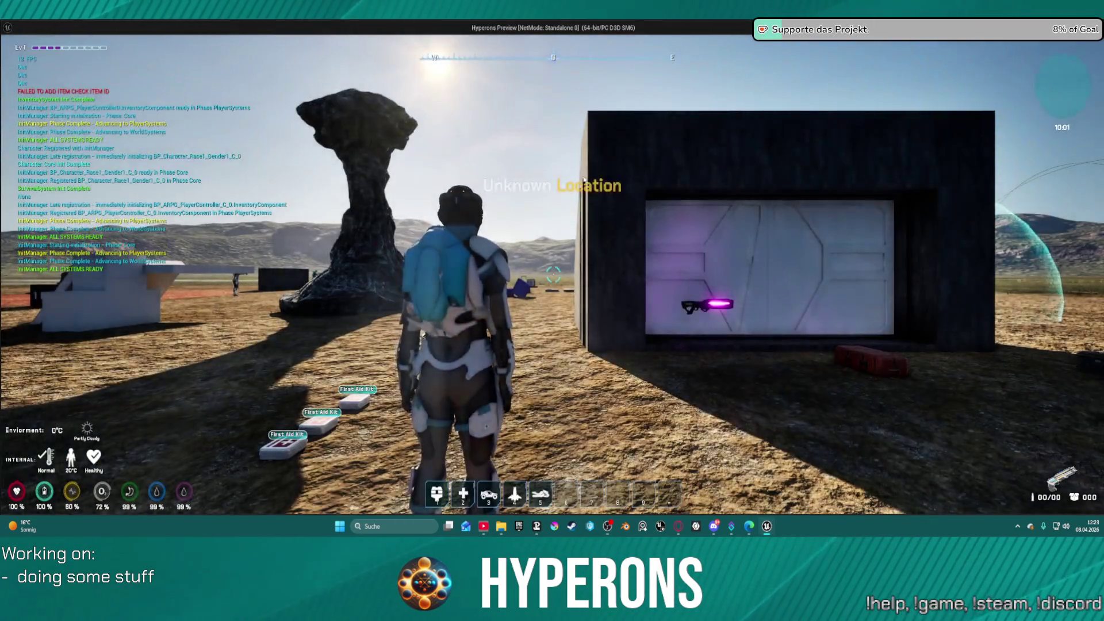
# - Stop the test and rewire the Random Float in Range from X to Z
pyautogui.press('Escape')
pyautogui.rightClick(572, 162)
pyautogui.click(597, 182)
pyautogui.moveTo(528, 180); pyautogui.dragTo(573, 182)
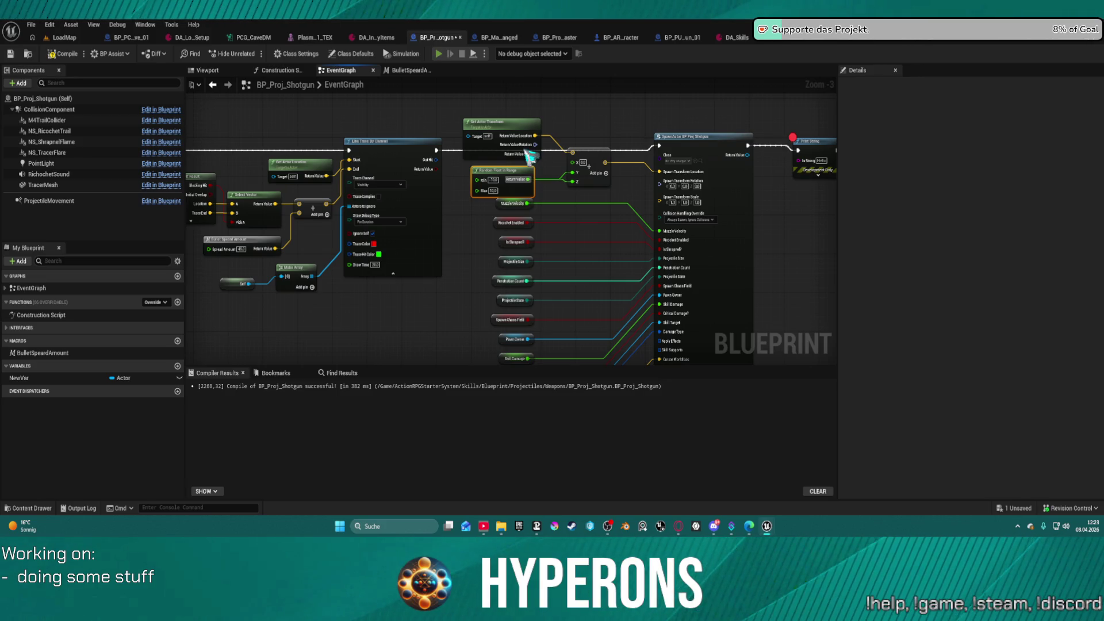
# - In a standalone test, loot three SPM SG ammo, ready the shotgun, then exit
pyautogui.hotkey('alt', 'p')
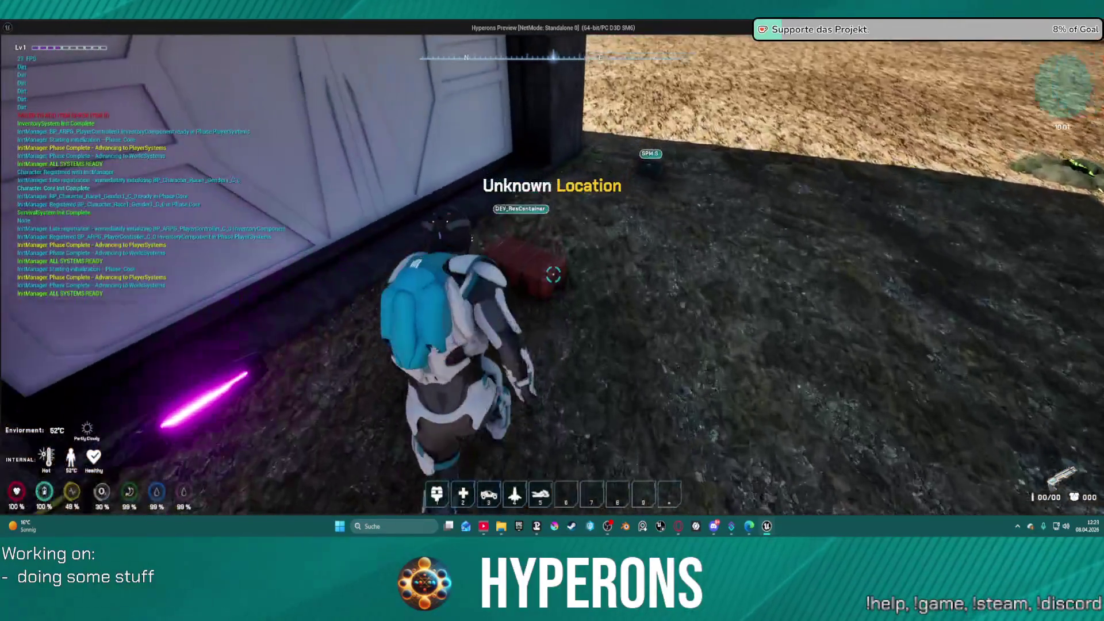
pyautogui.press('e')
pyautogui.doubleClick(811, 193)
pyautogui.doubleClick(833, 192)
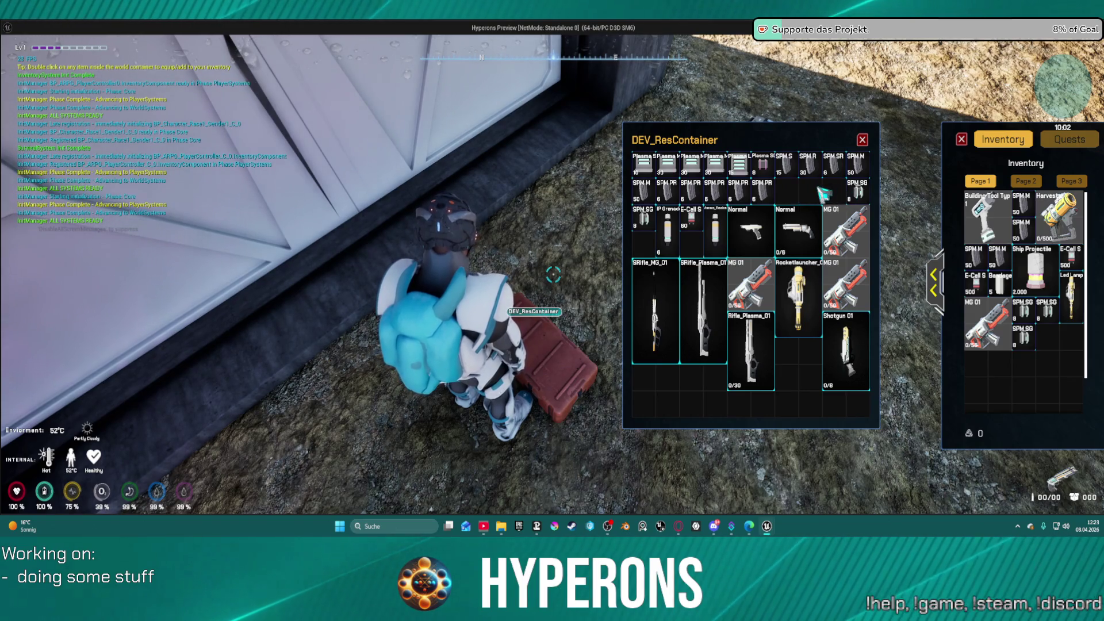
pyautogui.doubleClick(858, 190)
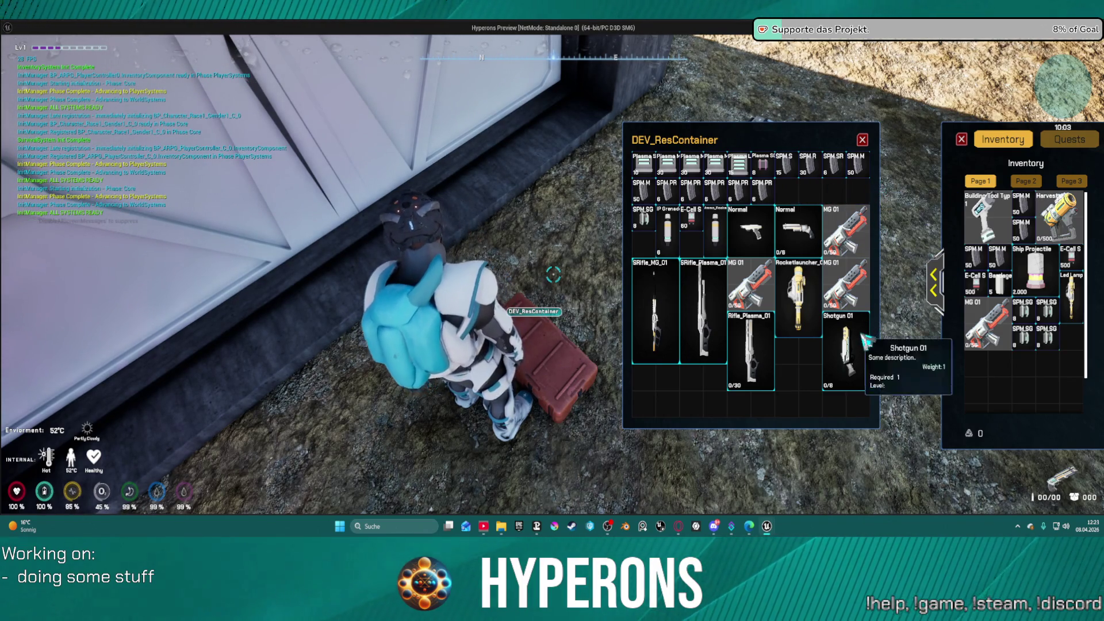
pyautogui.click(863, 140)
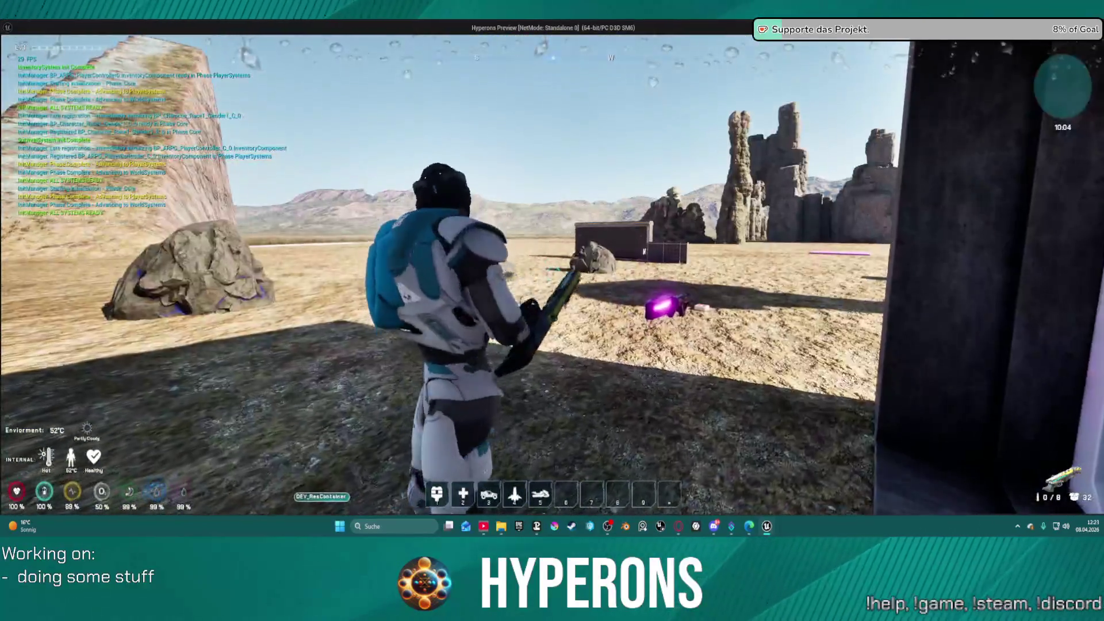
pyautogui.press('w')
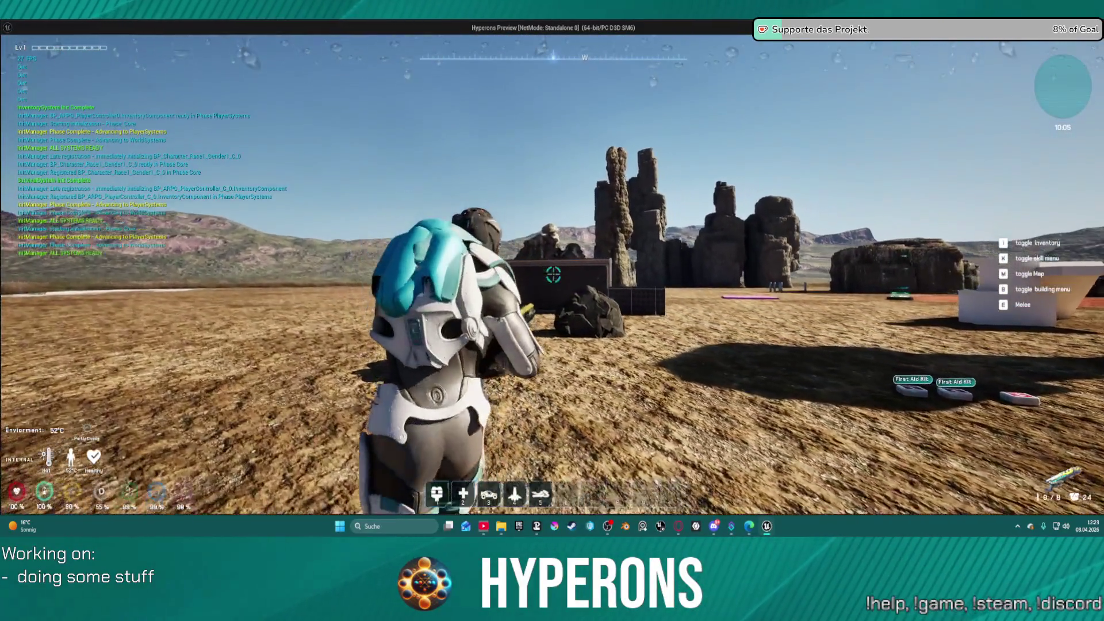
pyautogui.press('Escape')
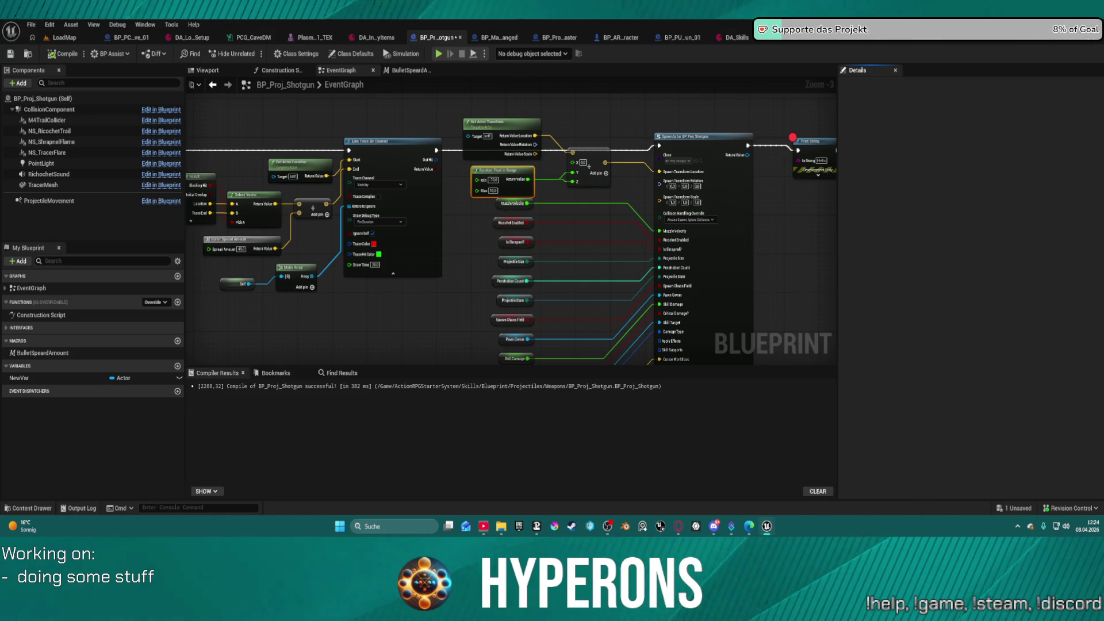
# - Close DA_Skills and reopen it from the Skills > Data folder in the content drawer
pyautogui.click(751, 42)
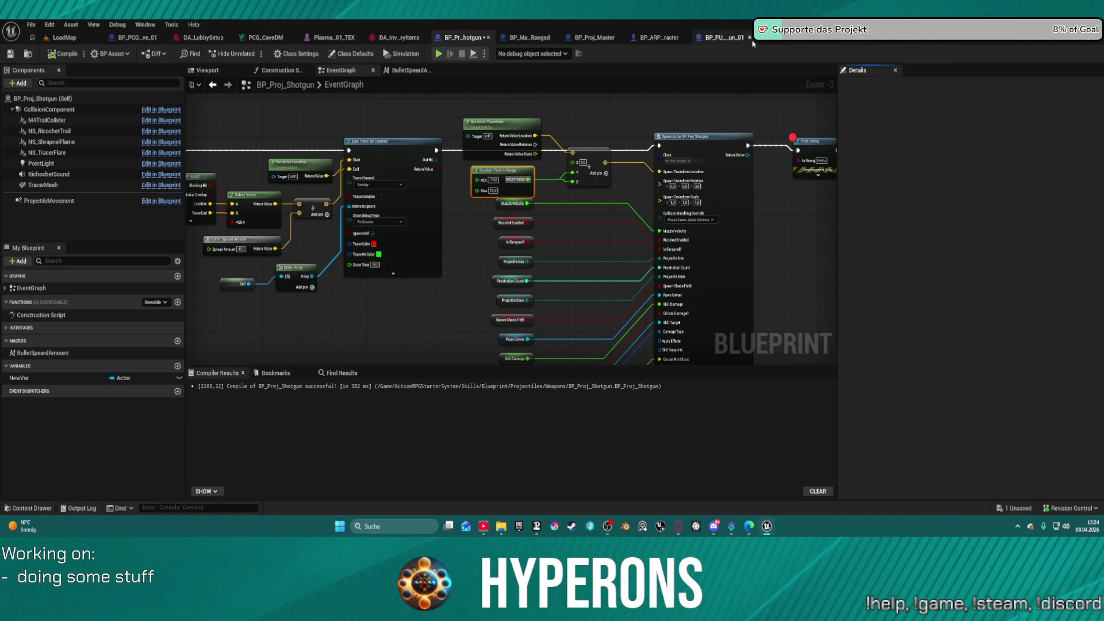
pyautogui.click(32, 27)
pyautogui.moveTo(115, 70)
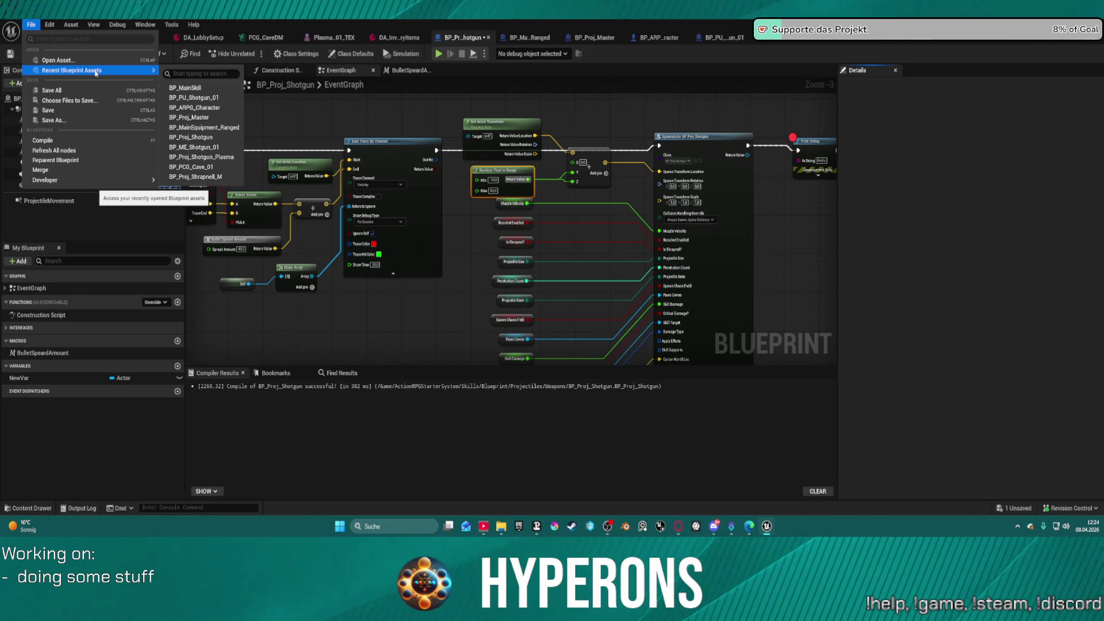
pyautogui.hotkey('ctrl', 'space')
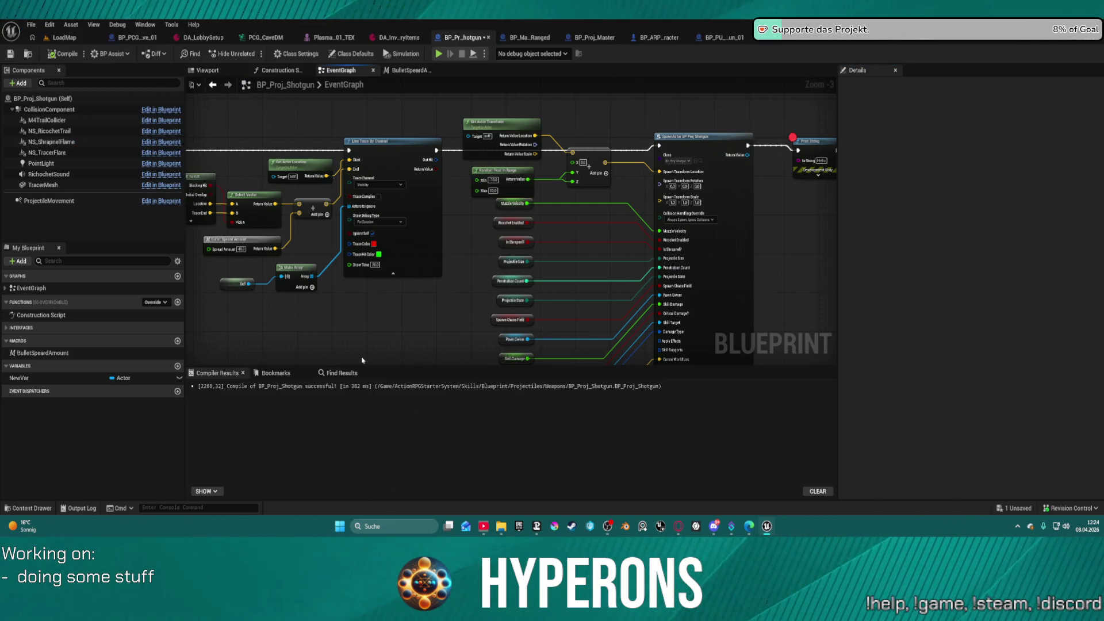
pyautogui.click(508, 351)
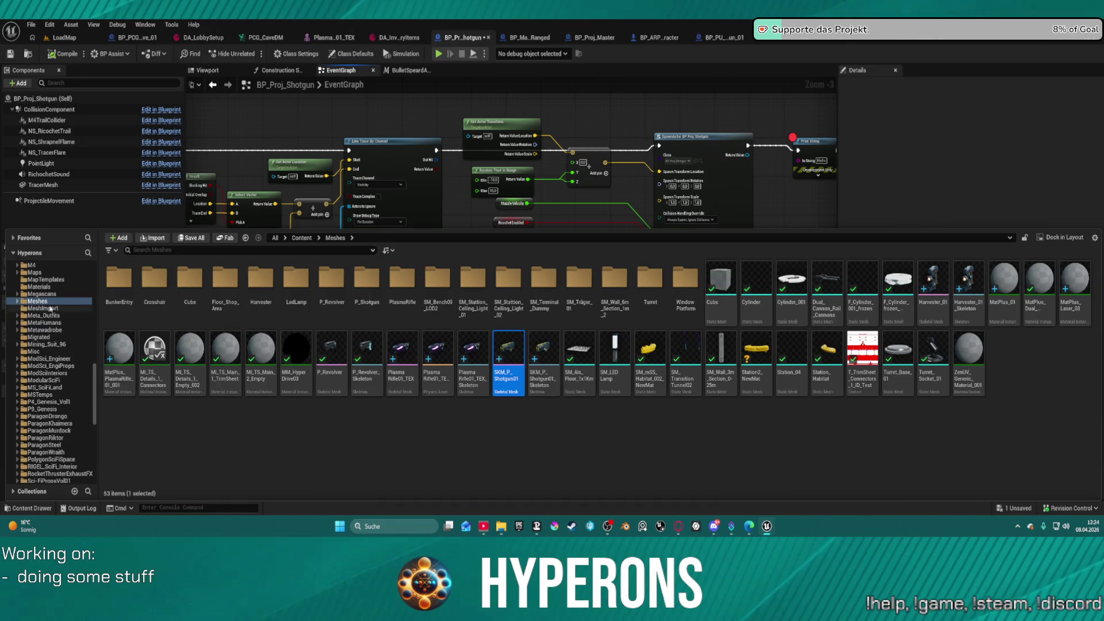
pyautogui.scroll(10, 50, 310)
pyautogui.click(45, 409)
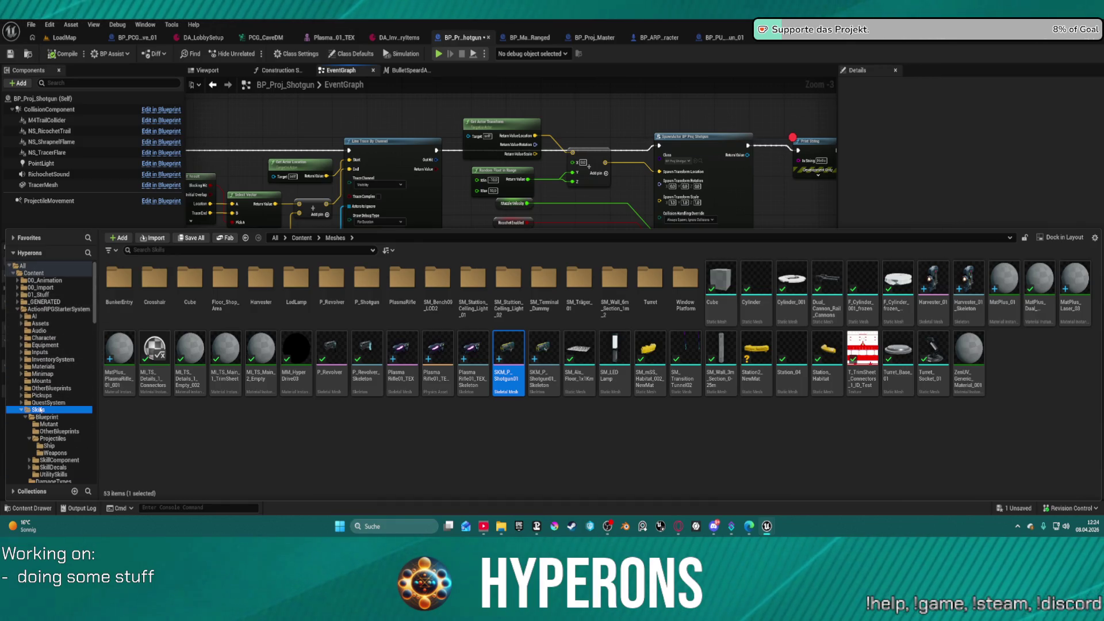
pyautogui.doubleClick(190, 282)
pyautogui.doubleClick(119, 279)
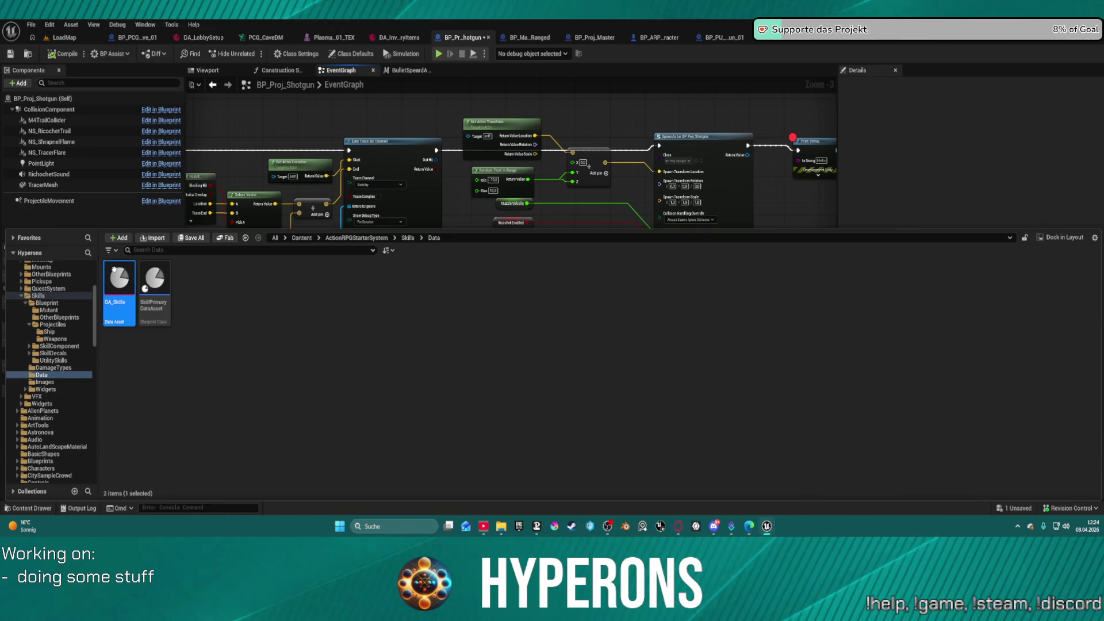
# - Collapse all Details categories, expand Default, and collapse the Skills and Utility Skills arrays
pyautogui.scroll(-15, 202, 298)
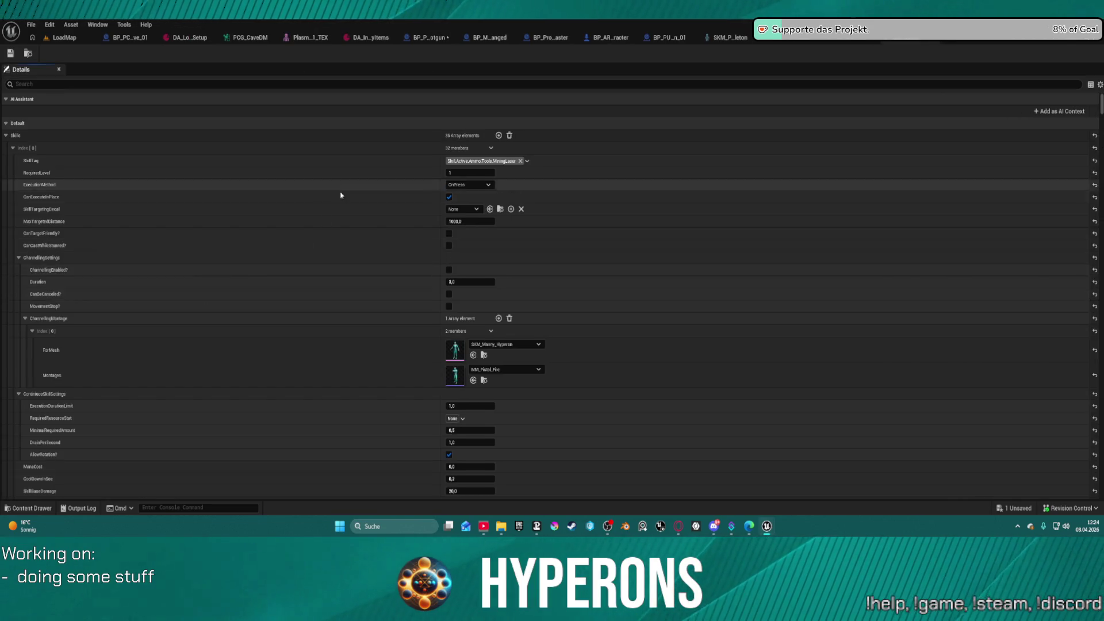
pyautogui.scroll(-5, 440, 268)
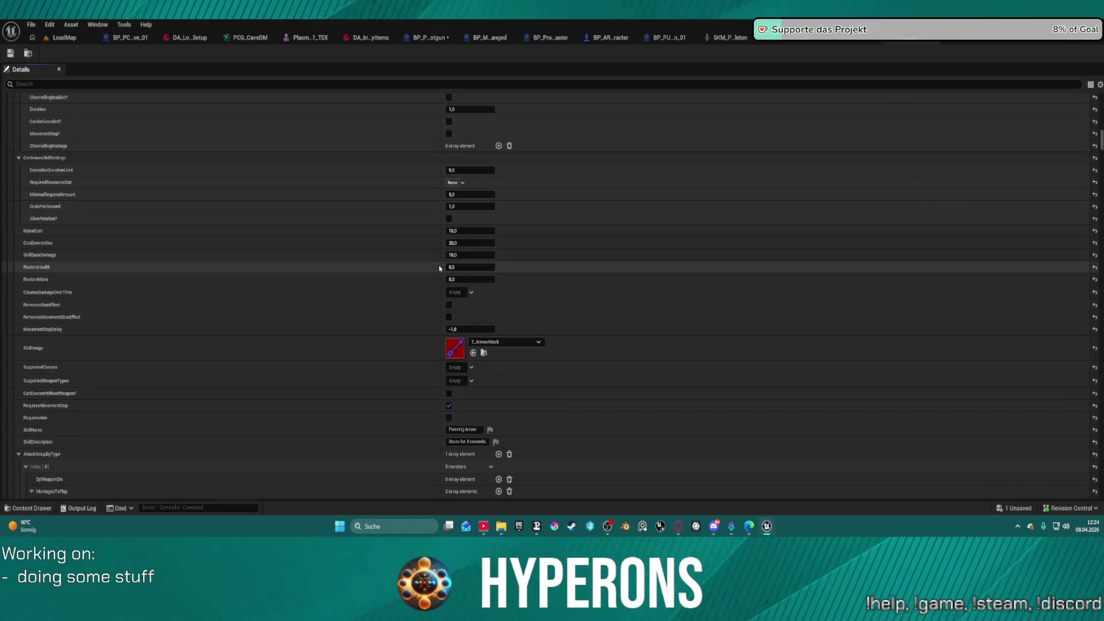
pyautogui.scroll(-15, 382, 248)
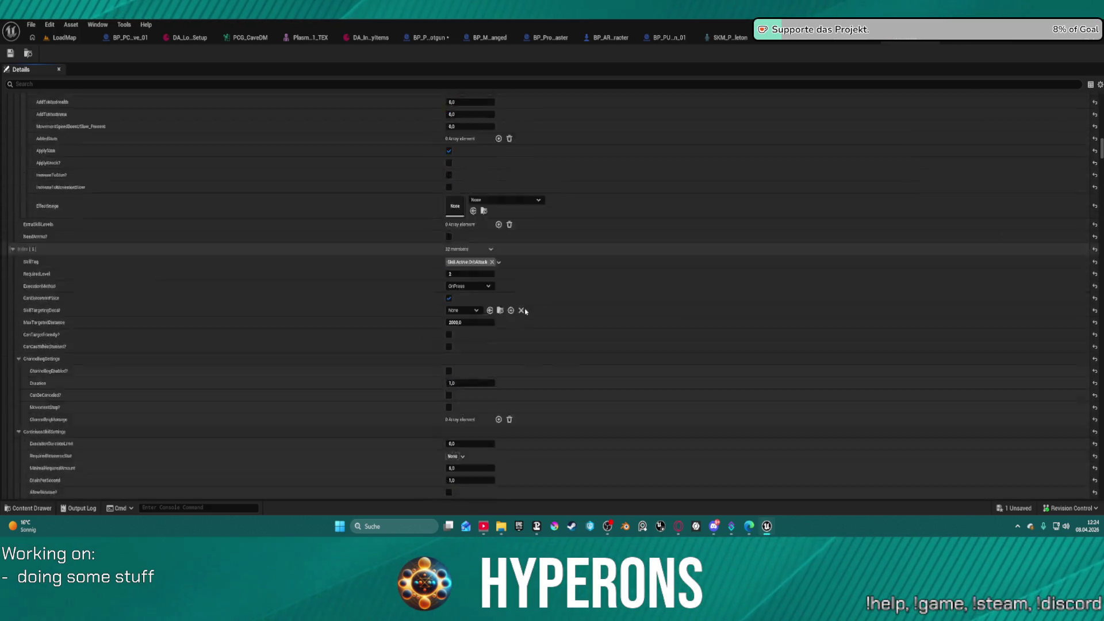
pyautogui.moveTo(1101, 161); pyautogui.dragTo(1101, 444)
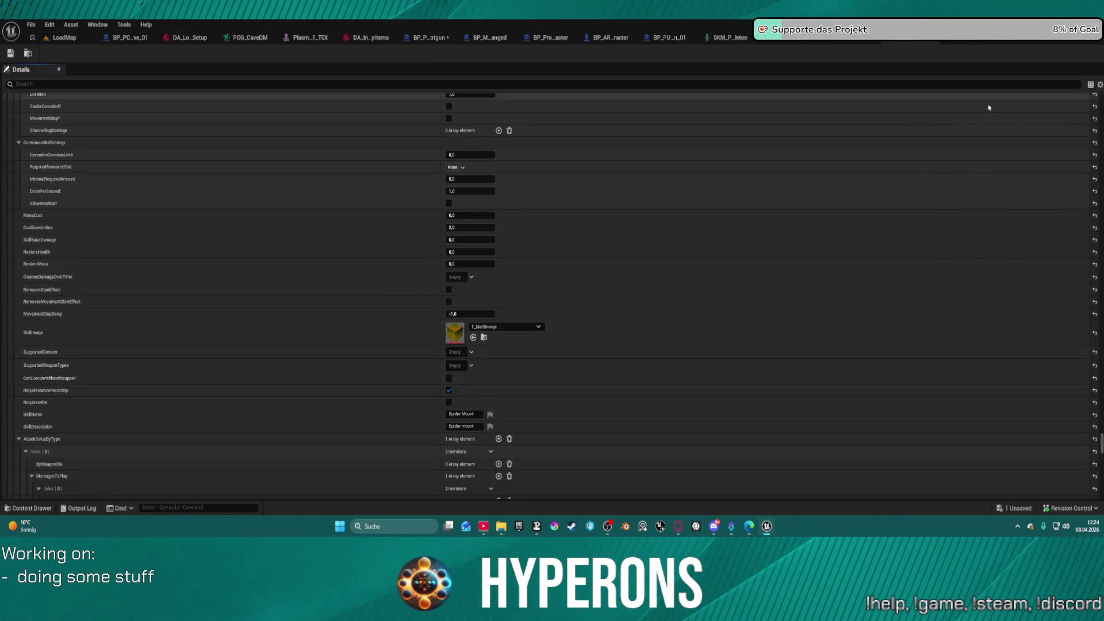
pyautogui.click(1098, 86)
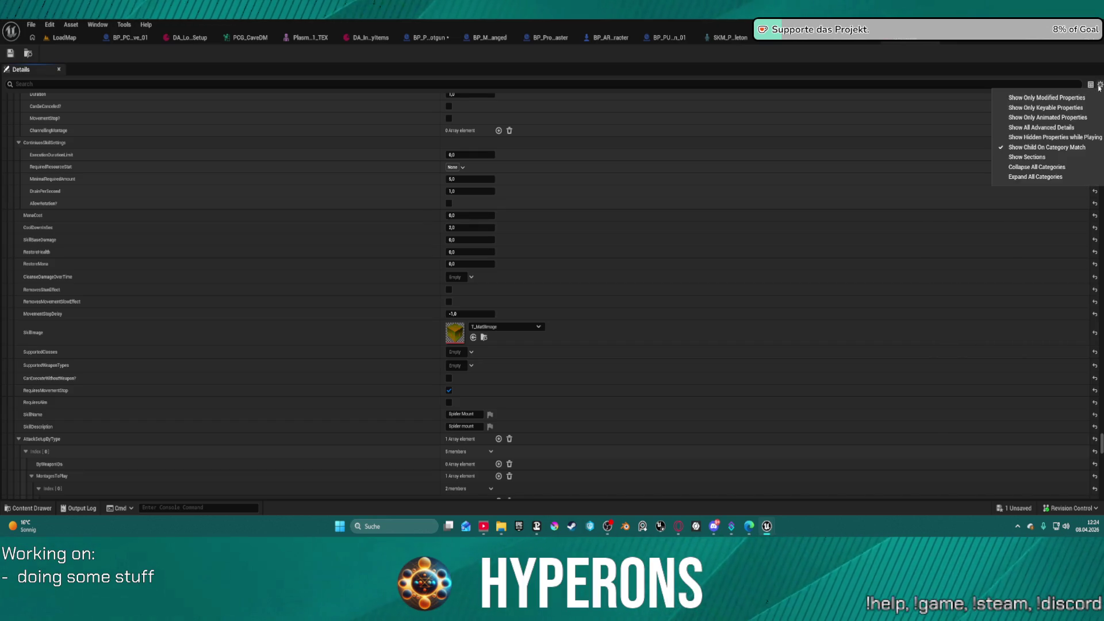
pyautogui.click(1040, 168)
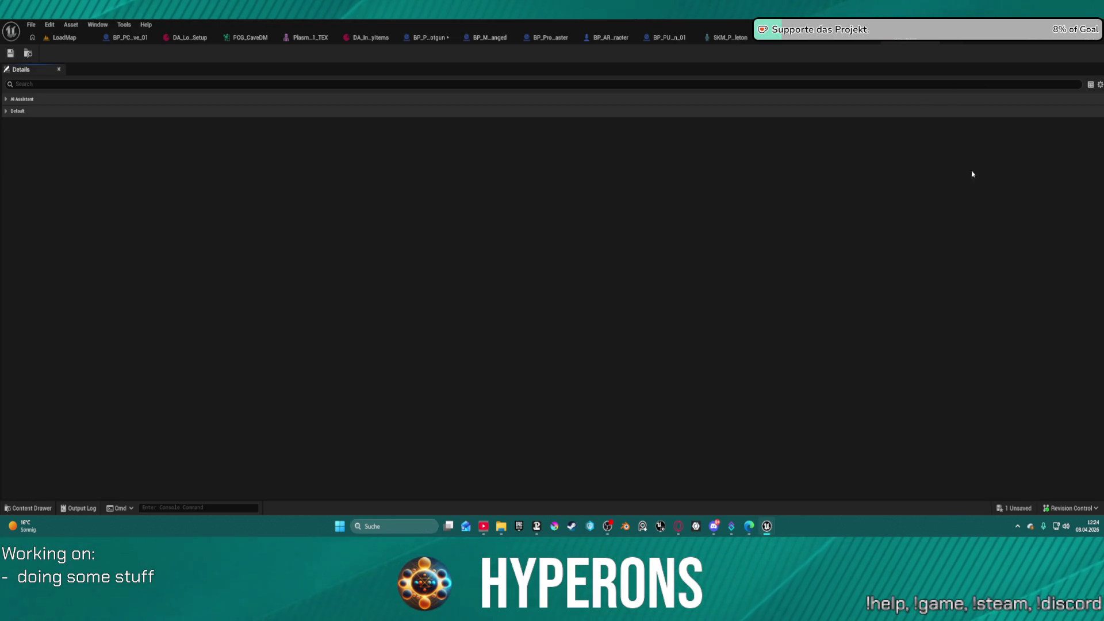
pyautogui.click(2, 112)
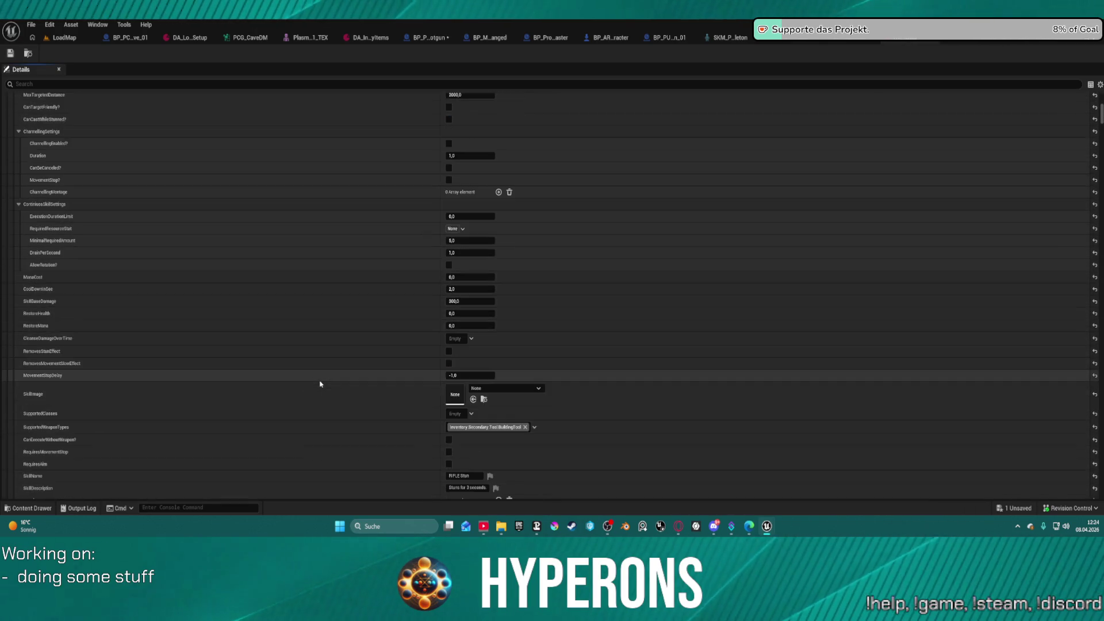
pyautogui.scroll(10, 320, 384)
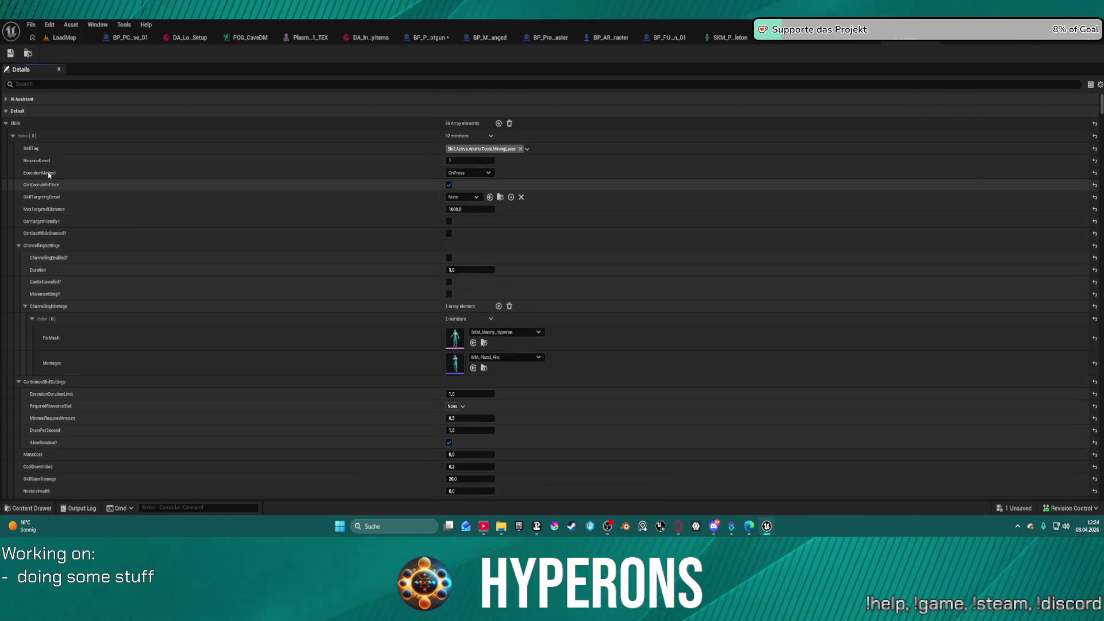
pyautogui.rightClick(14, 122)
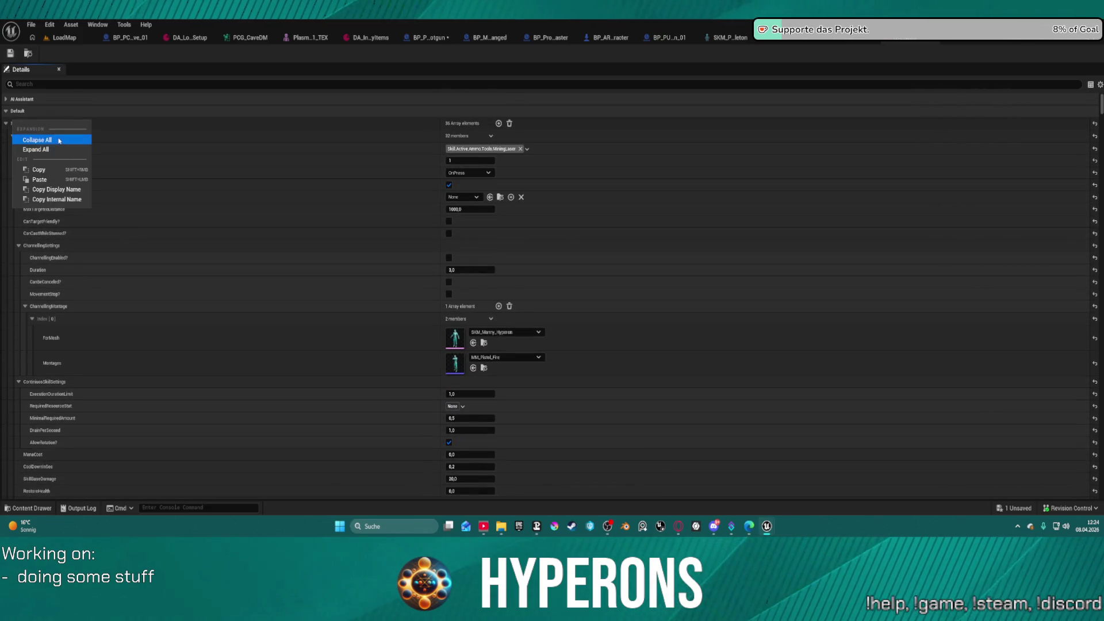
pyautogui.click(28, 135)
pyautogui.click(6, 135)
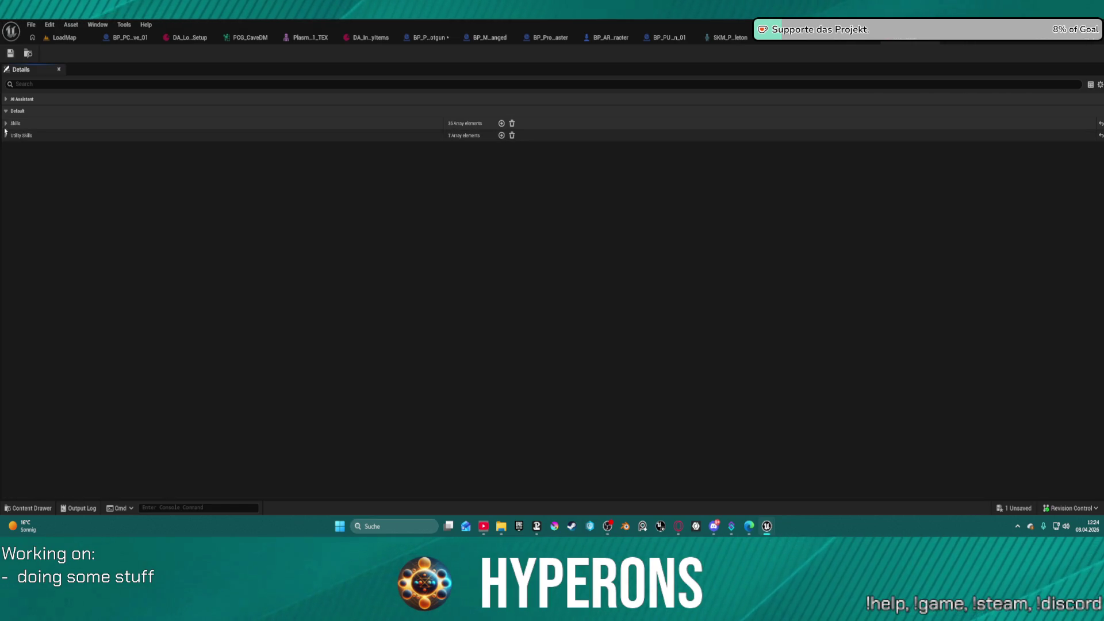
# - Expand the Skills array and entry Index [30], then select its SkillName text
pyautogui.click(6, 123)
pyautogui.scroll(-5, 32, 395)
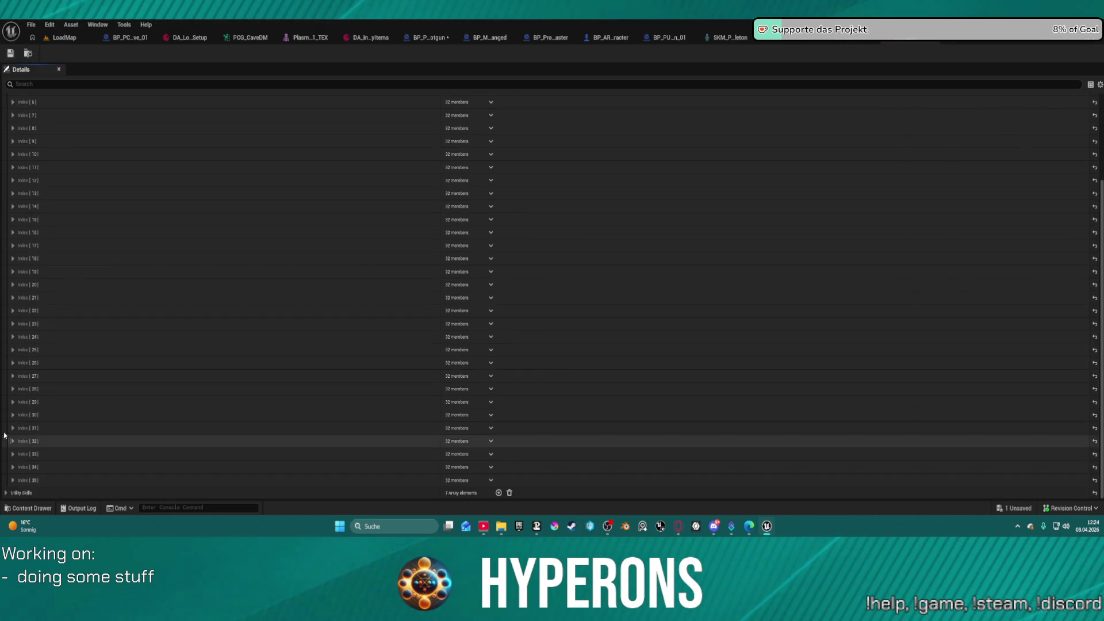
pyautogui.click(12, 415)
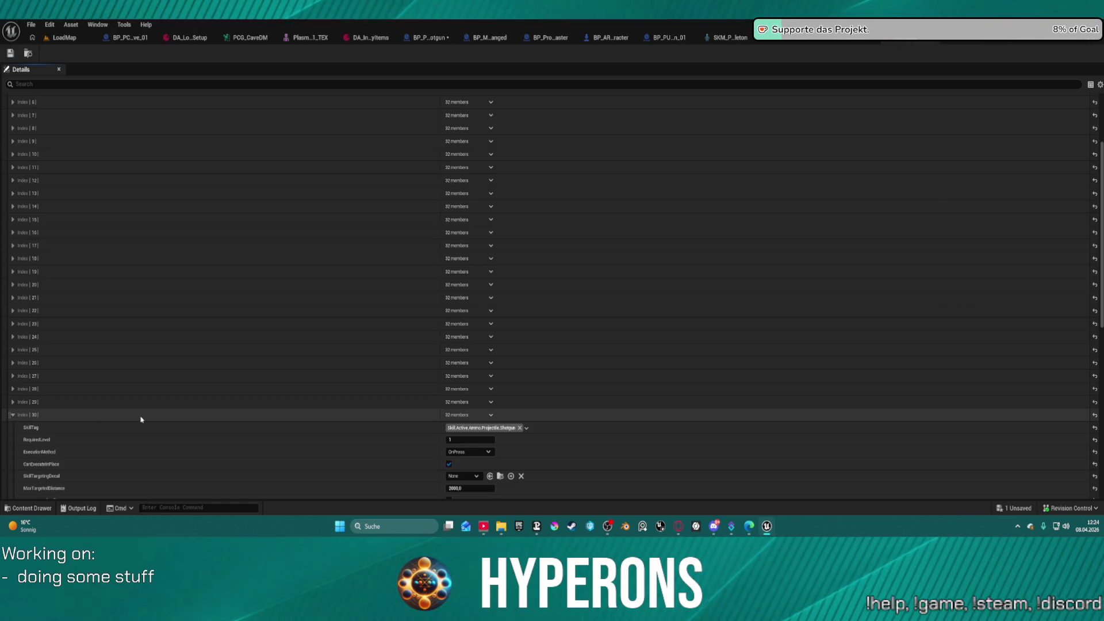
pyautogui.scroll(-12, 141, 420)
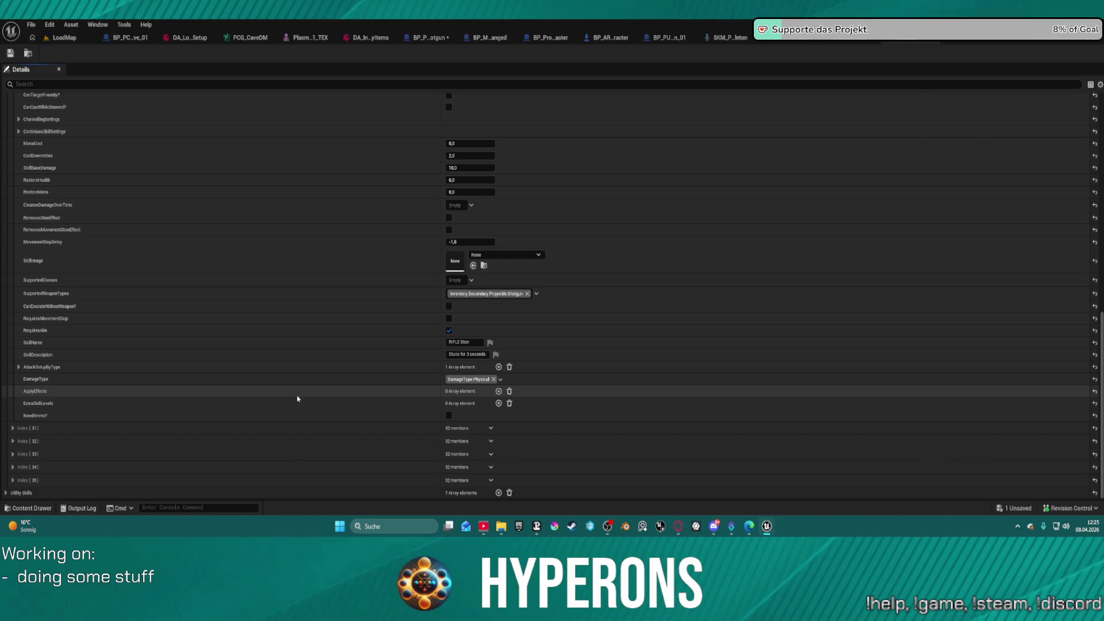
pyautogui.click(471, 343)
pyautogui.hotkey('ctrl', 'a')
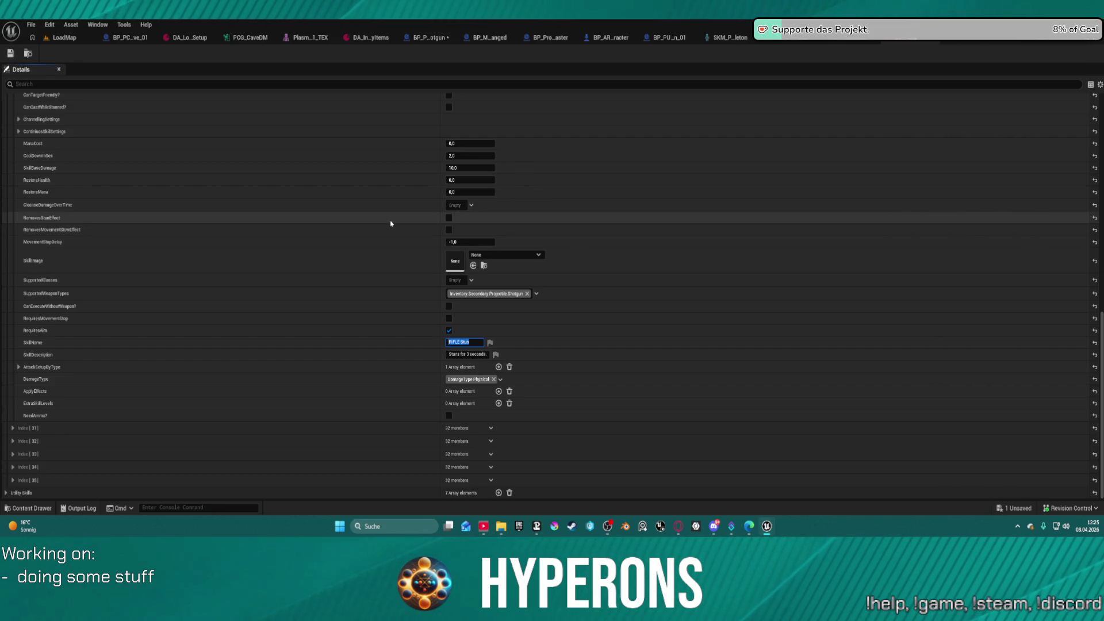
# - Scroll back up and switch to another projectile blueprint's Class Defaults
pyautogui.scroll(2, 390, 223)
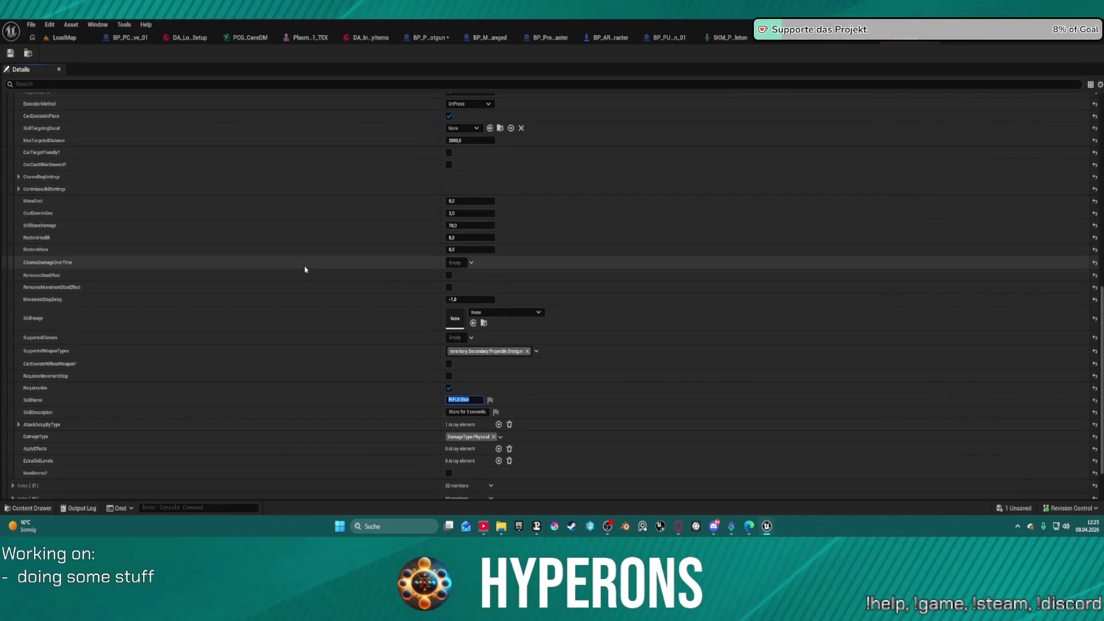
pyautogui.scroll(3, 315, 219)
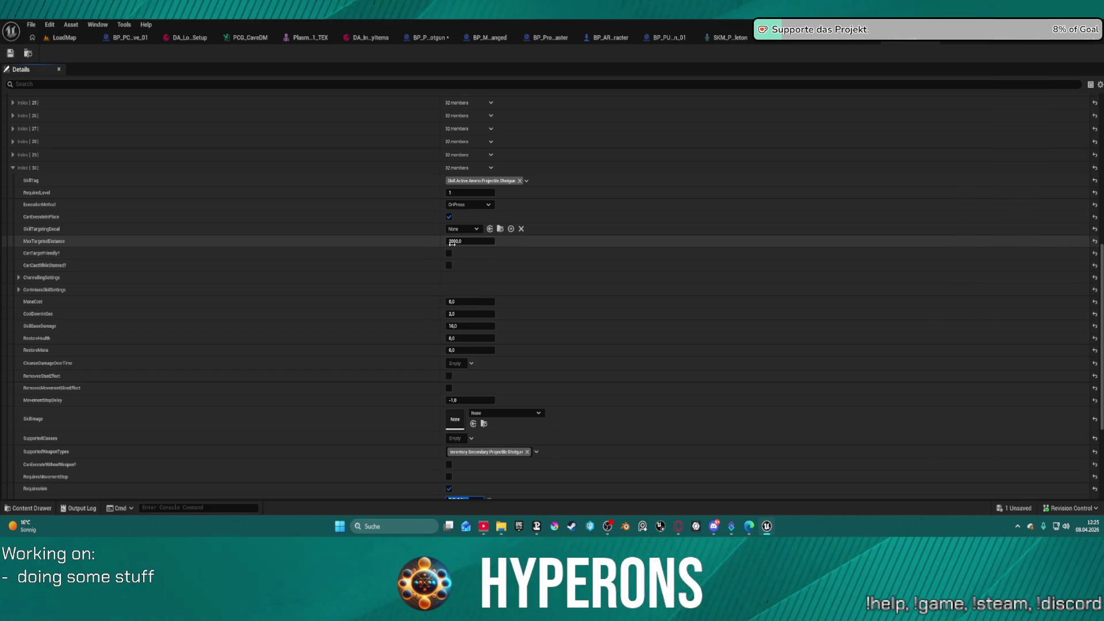
pyautogui.scroll(3, 450, 253)
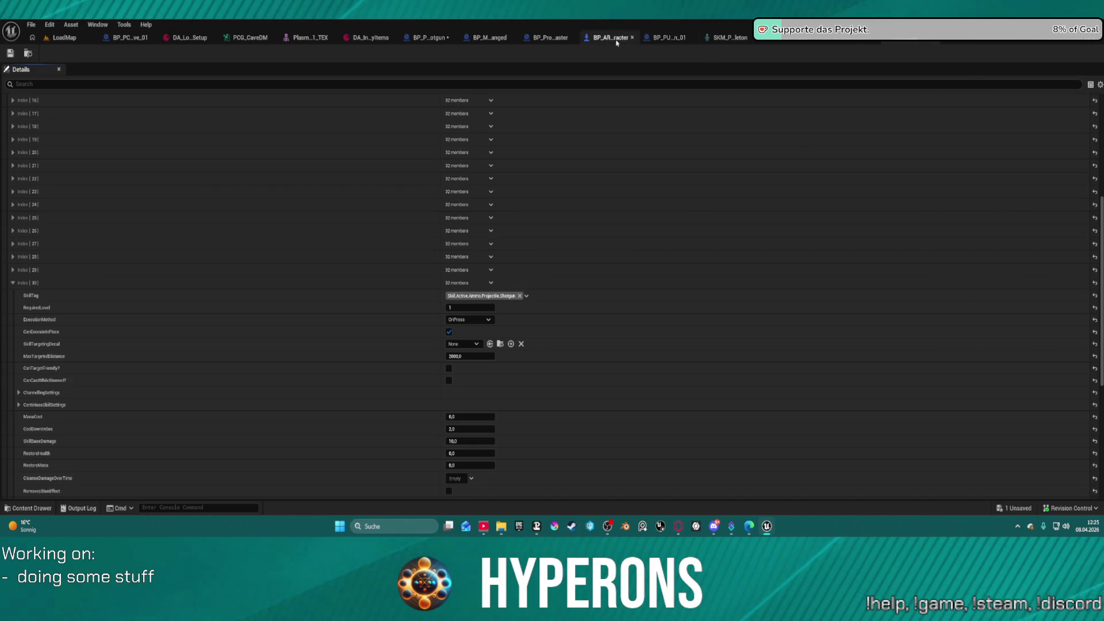
pyautogui.click(666, 38)
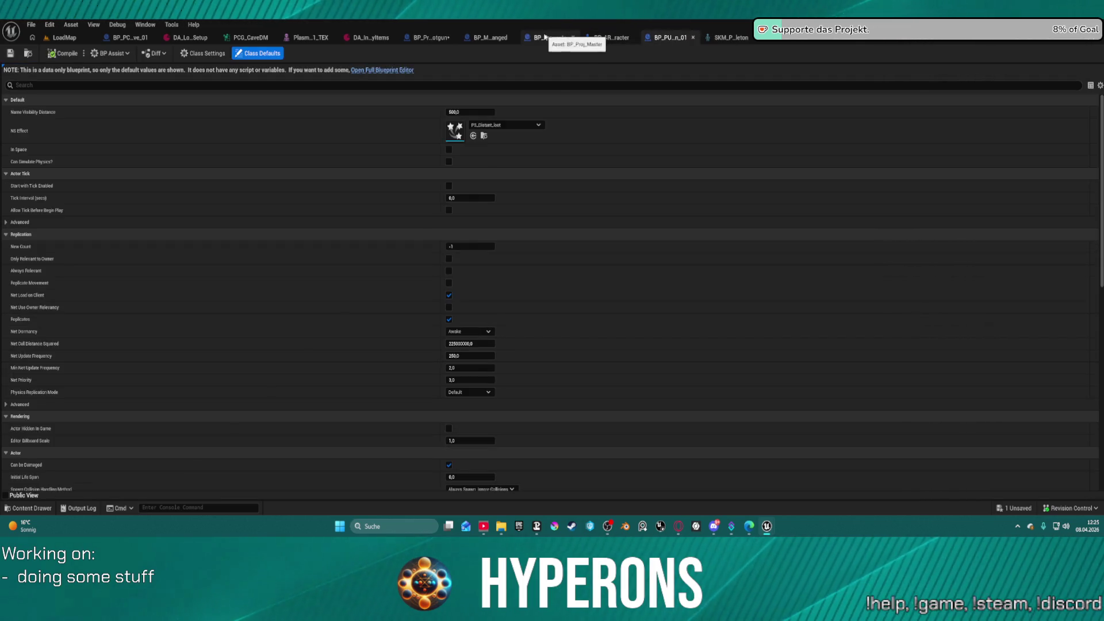
# - In BP_Proj_Shotgun's event graph, delete the Pawn Owner getter wired into the shotgun spawn node
pyautogui.click(440, 40)
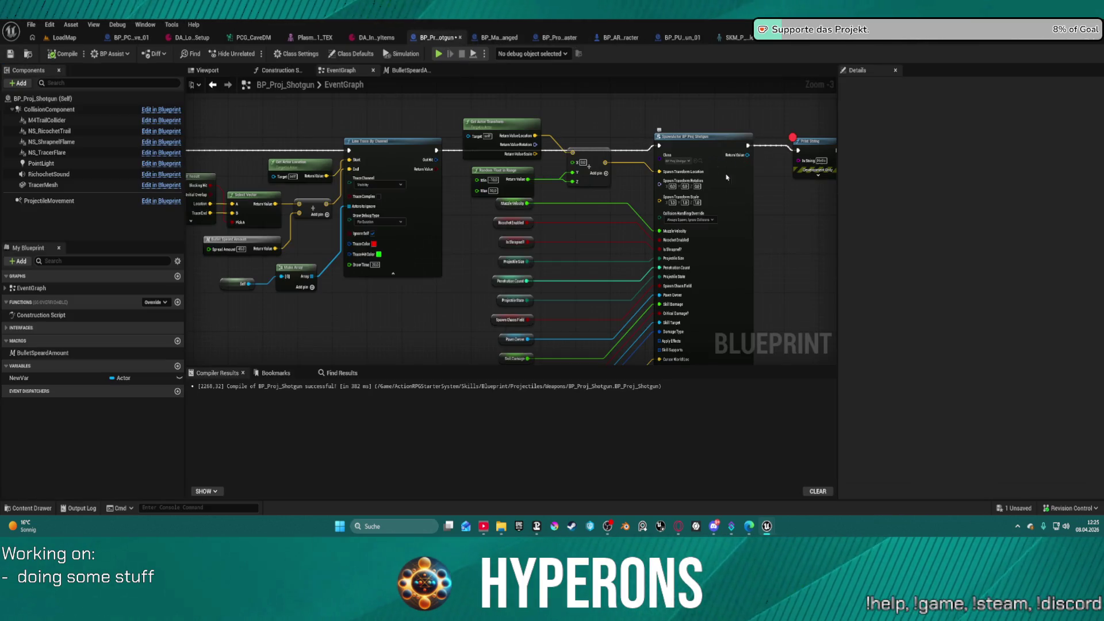
pyautogui.scroll(3, 771, 181)
pyautogui.moveTo(761, 320); pyautogui.dragTo(603, 146)
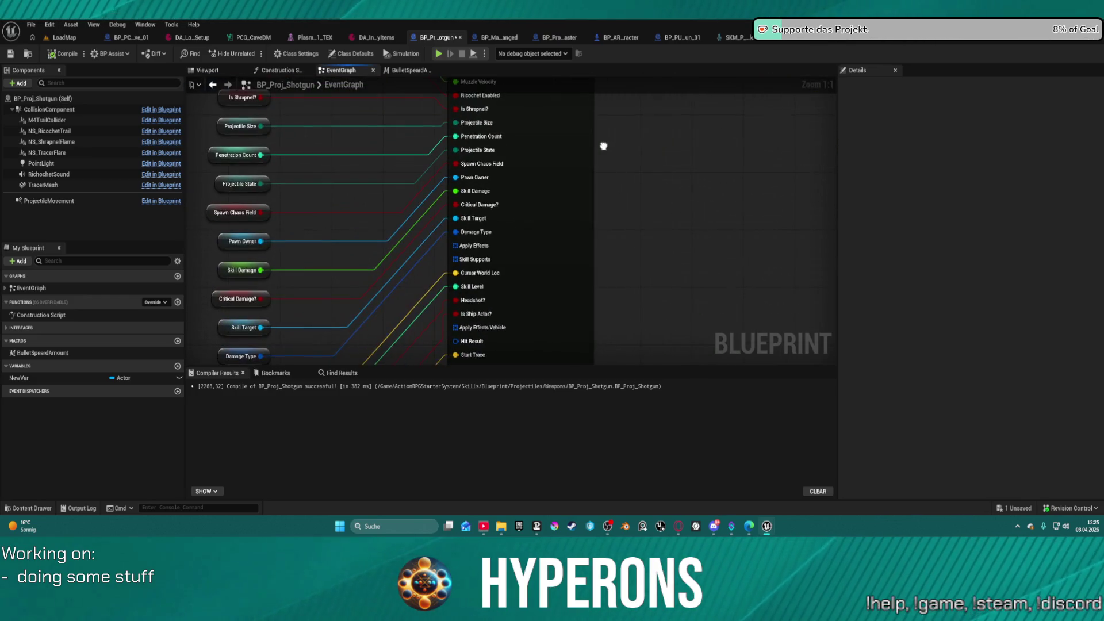
pyautogui.scroll(-1, 614, 191)
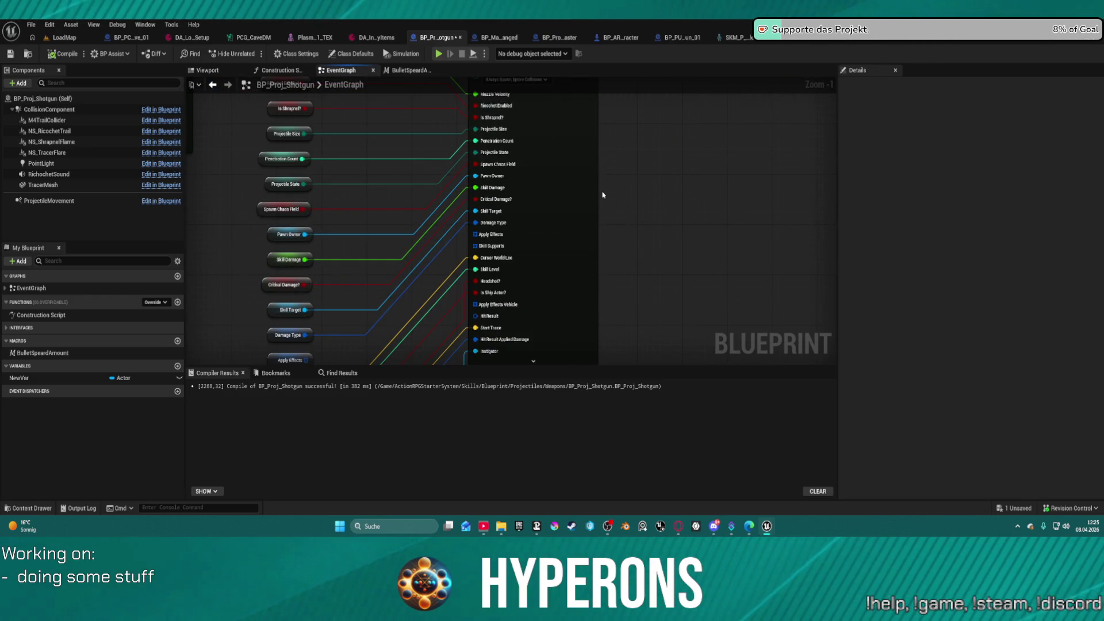
pyautogui.moveTo(662, 184)
pyautogui.mouseDown()
pyautogui.moveTo(729, 192)
pyautogui.moveTo(791, 272)
pyautogui.mouseUp()
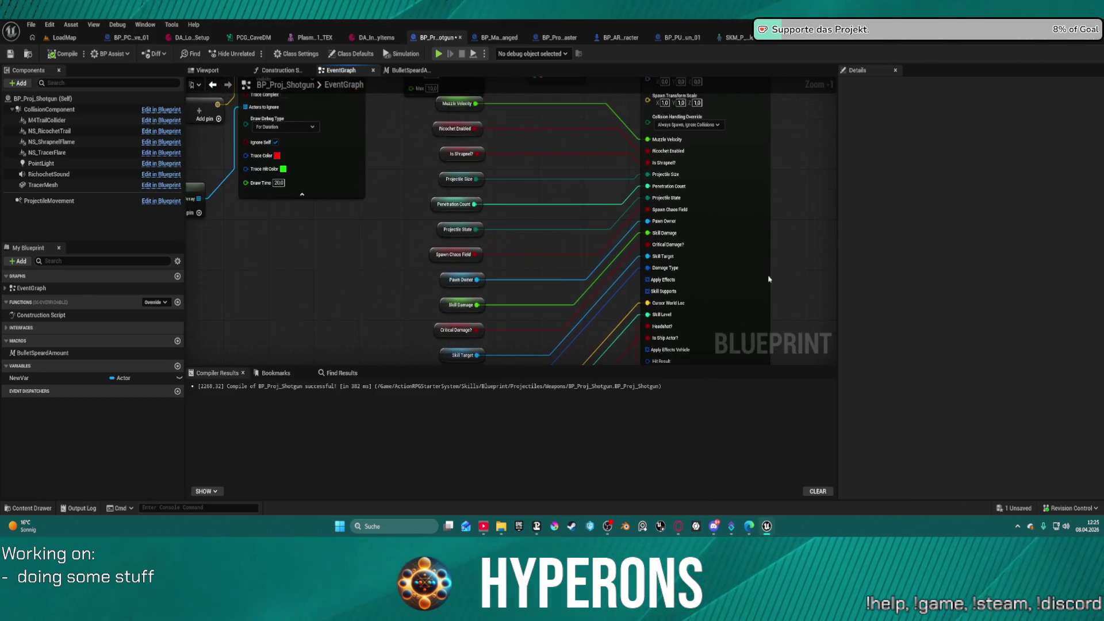
pyautogui.press('Delete')
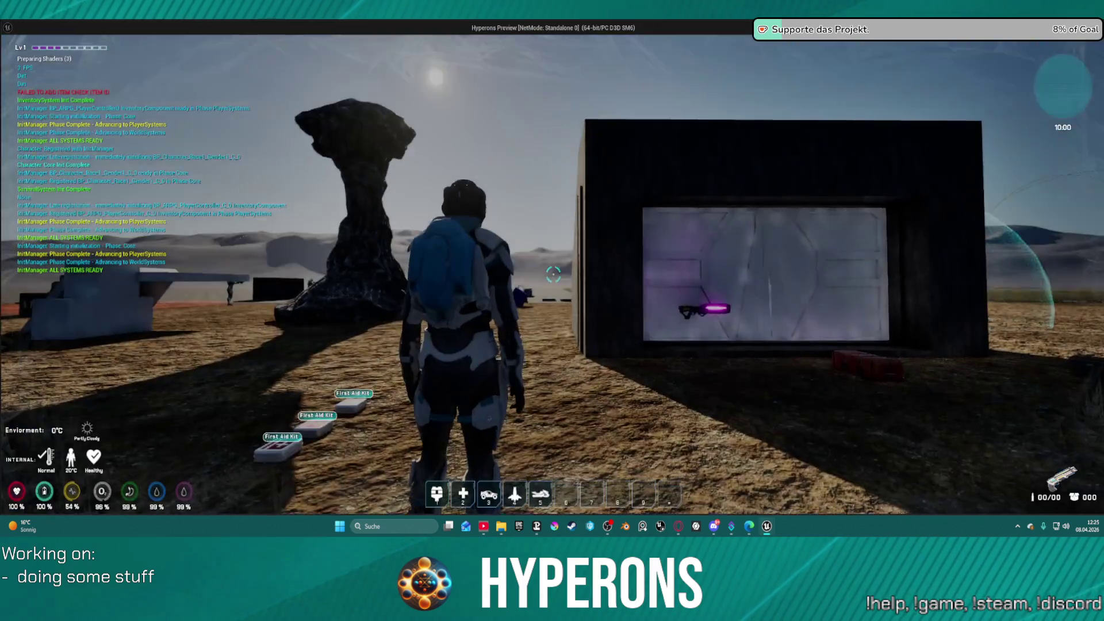
# - Play-test: take Shotgun 01 and SPM SG ammo from the DEV_ResContainer, run forward, then stop
pyautogui.press('w')
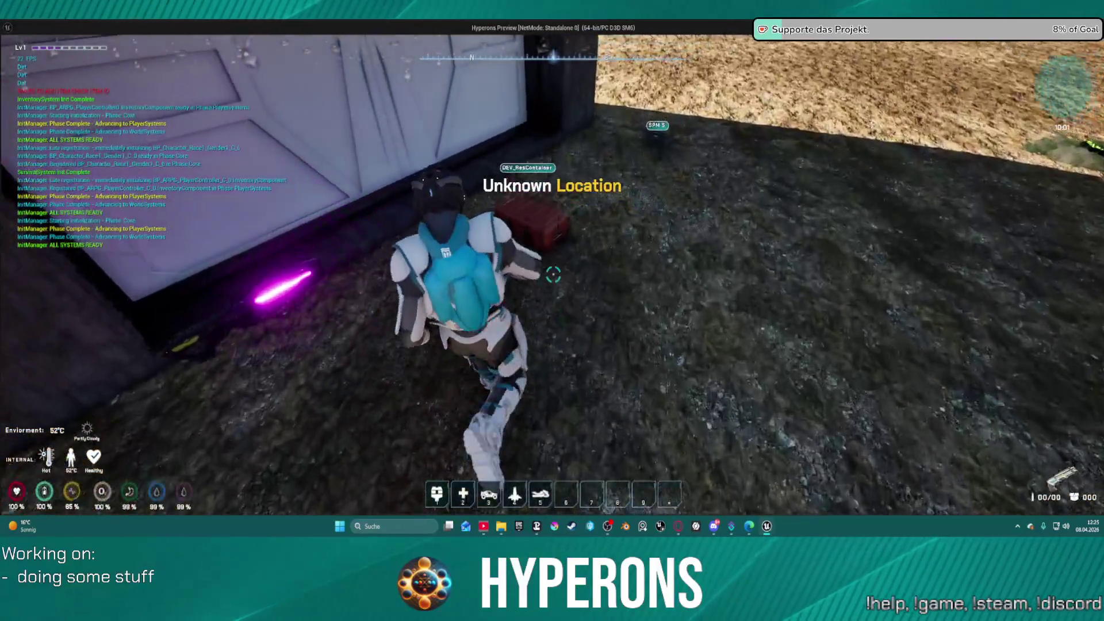
pyautogui.press('e')
pyautogui.doubleClick(856, 345)
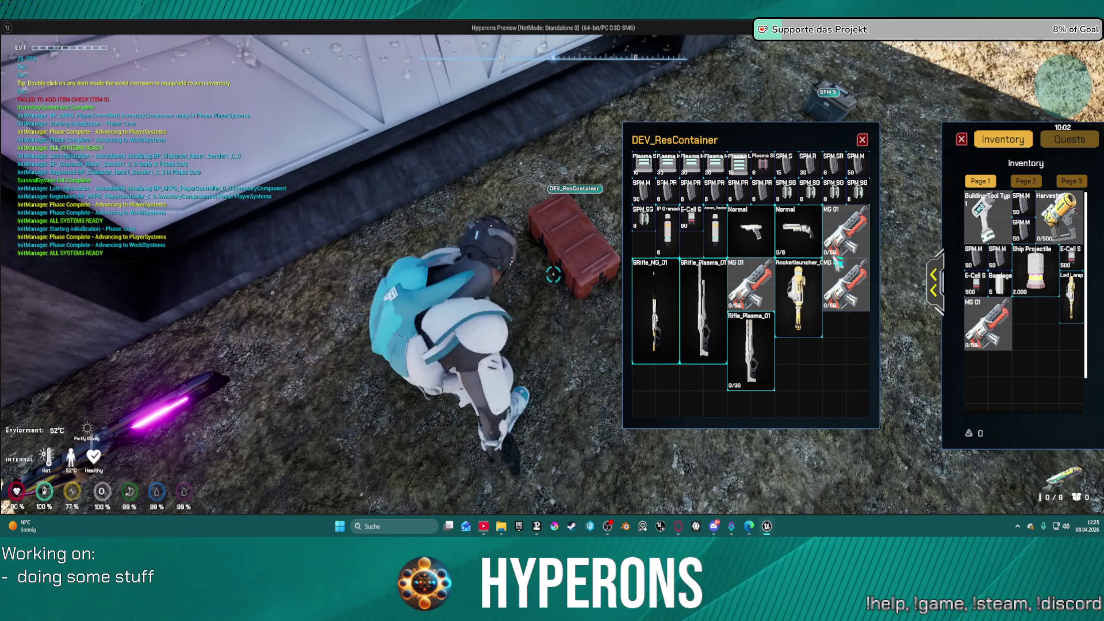
pyautogui.doubleClick(783, 192)
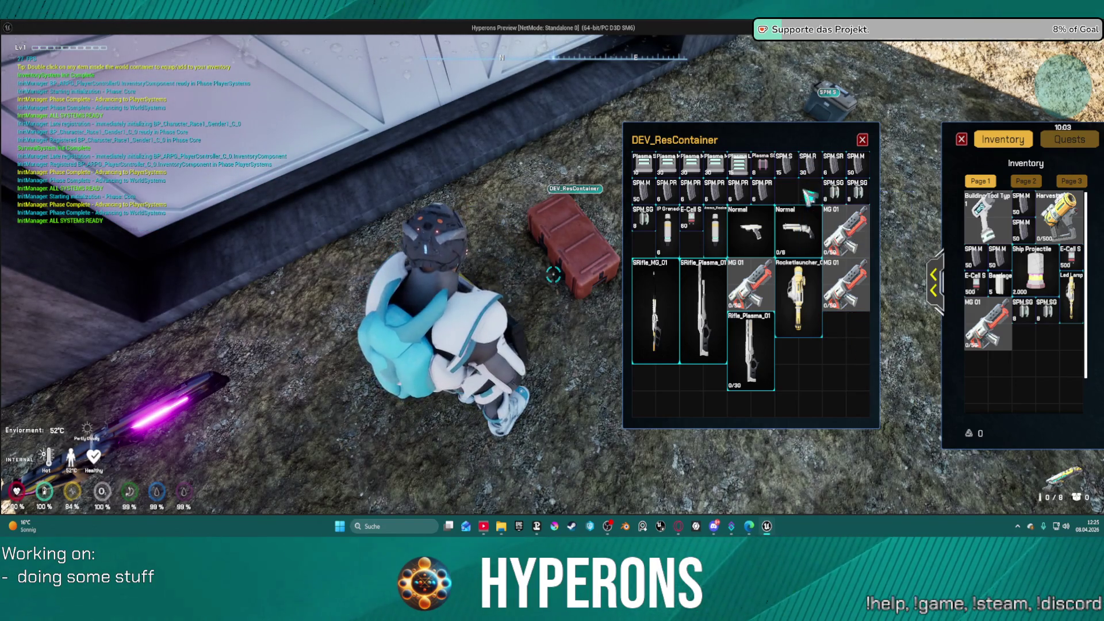
pyautogui.click(863, 140)
pyautogui.press('w')
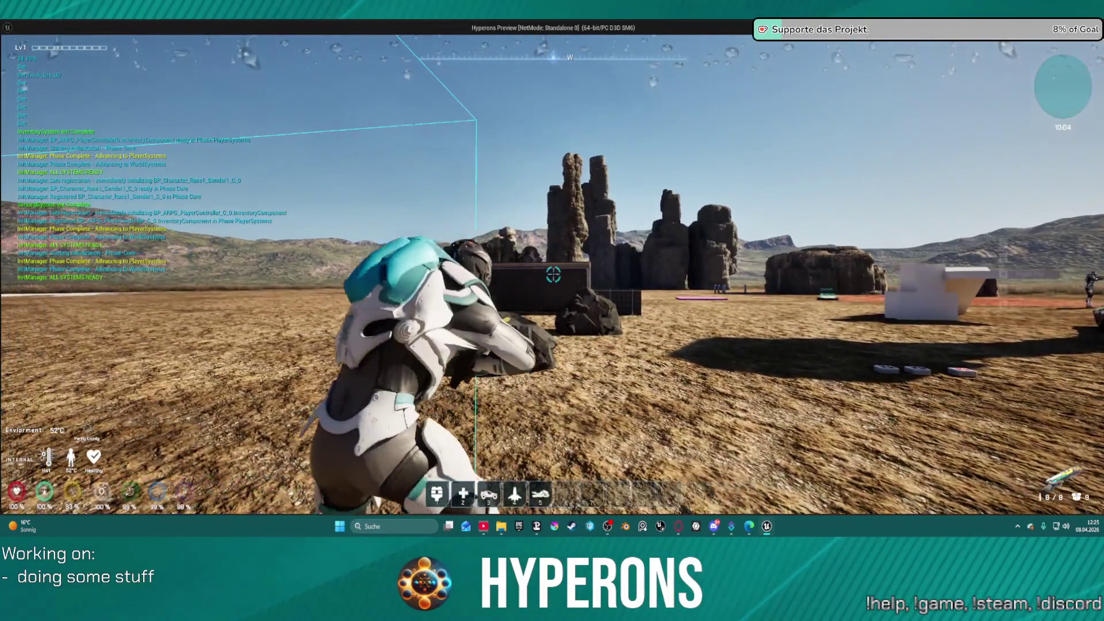
pyautogui.press('Escape')
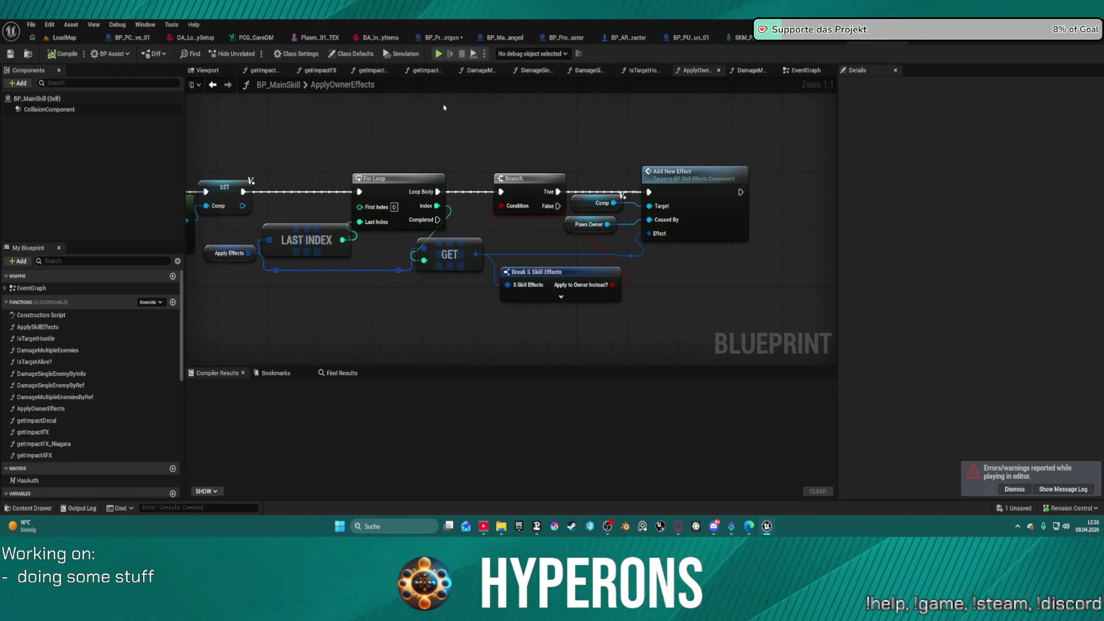
# - Pan the ApplyOwnerEffects graph, dismiss the play-session errors notice, and open the Window menu
pyautogui.moveTo(426, 149)
pyautogui.mouseDown()
pyautogui.moveTo(746, 141)
pyautogui.moveTo(751, 128)
pyautogui.moveTo(768, 153)
pyautogui.moveTo(529, 157)
pyautogui.mouseUp()
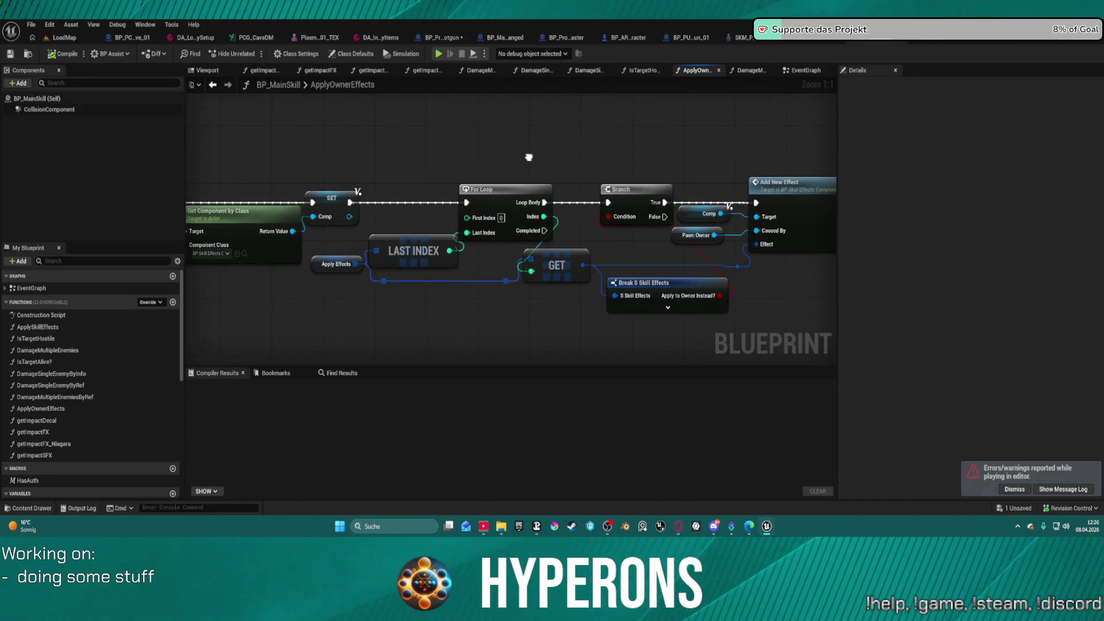
pyautogui.click(1014, 489)
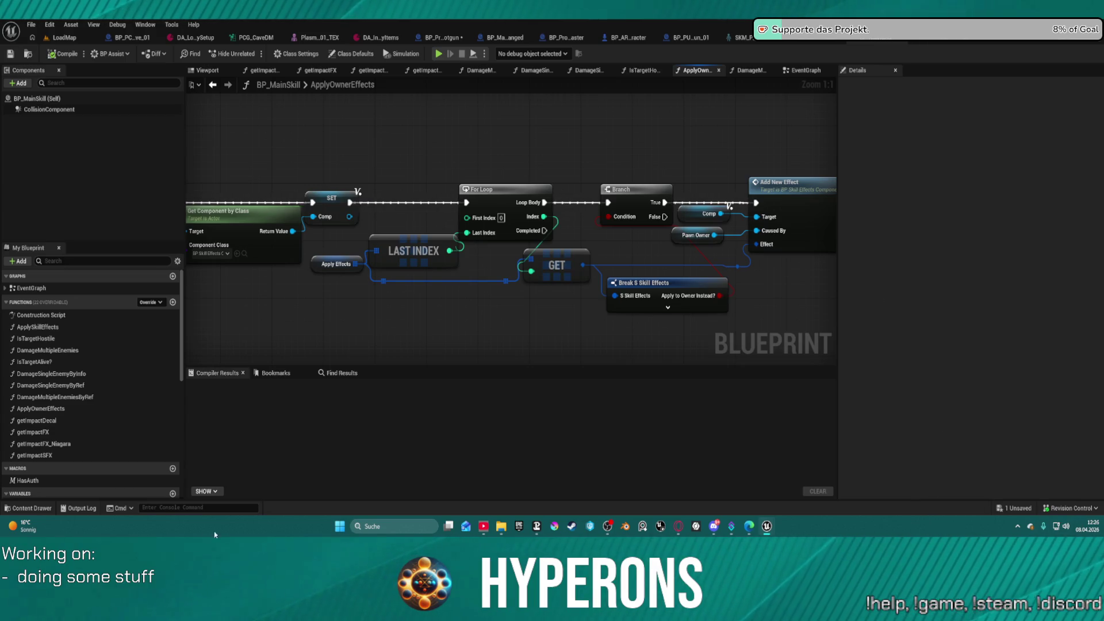
pyautogui.click(143, 26)
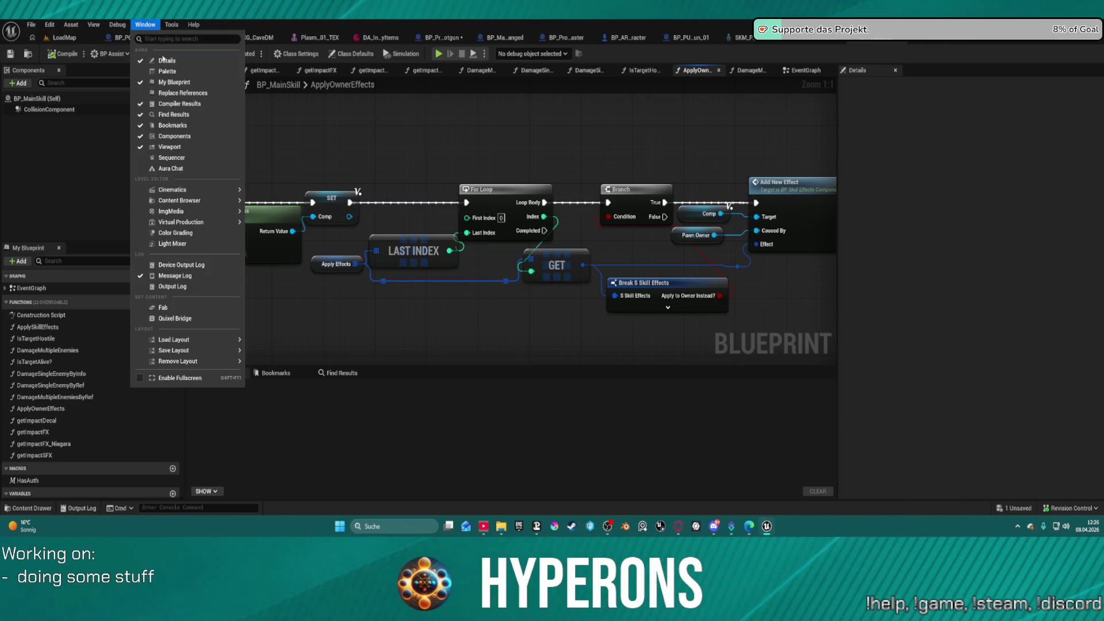
# - Show the Output Log to review the session warnings, then close the floating log window
pyautogui.click(188, 290)
pyautogui.moveTo(767, 526)
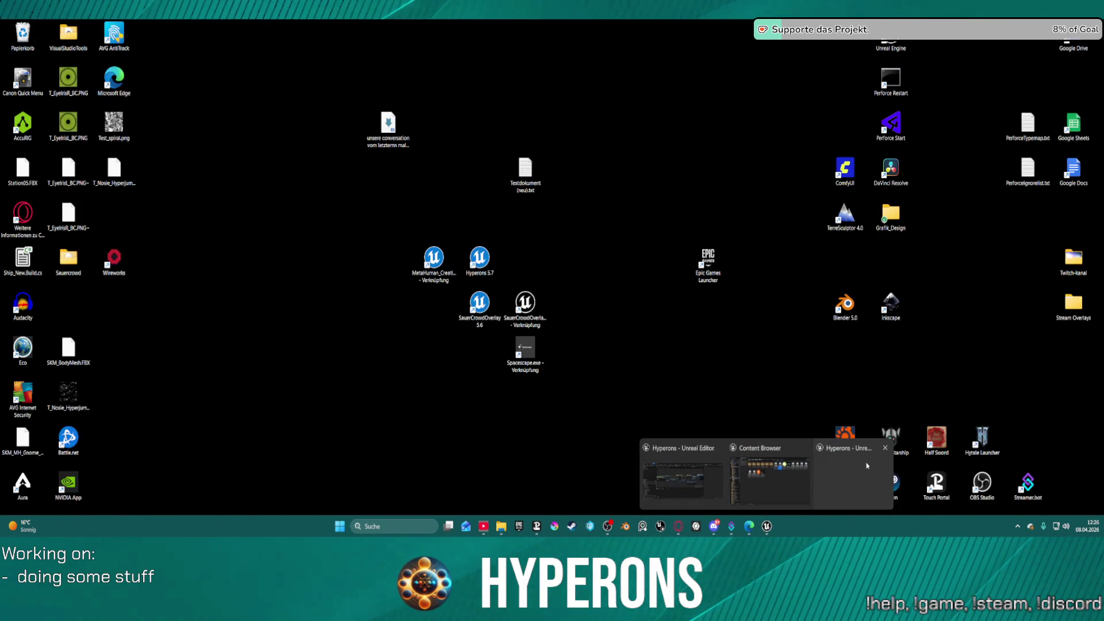
pyautogui.click(867, 466)
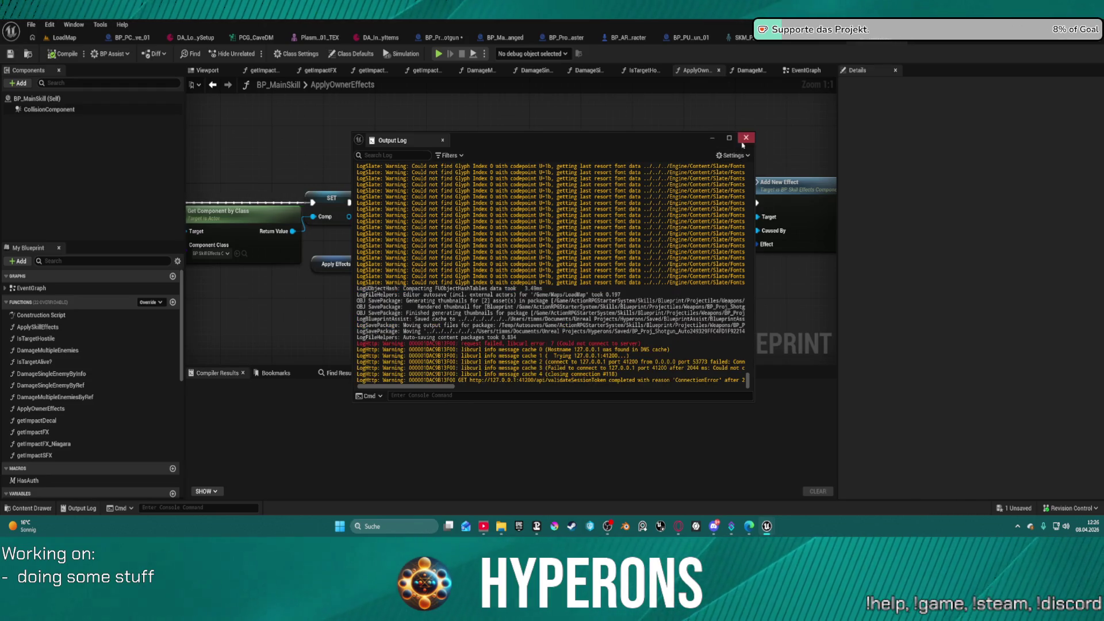
pyautogui.click(744, 141)
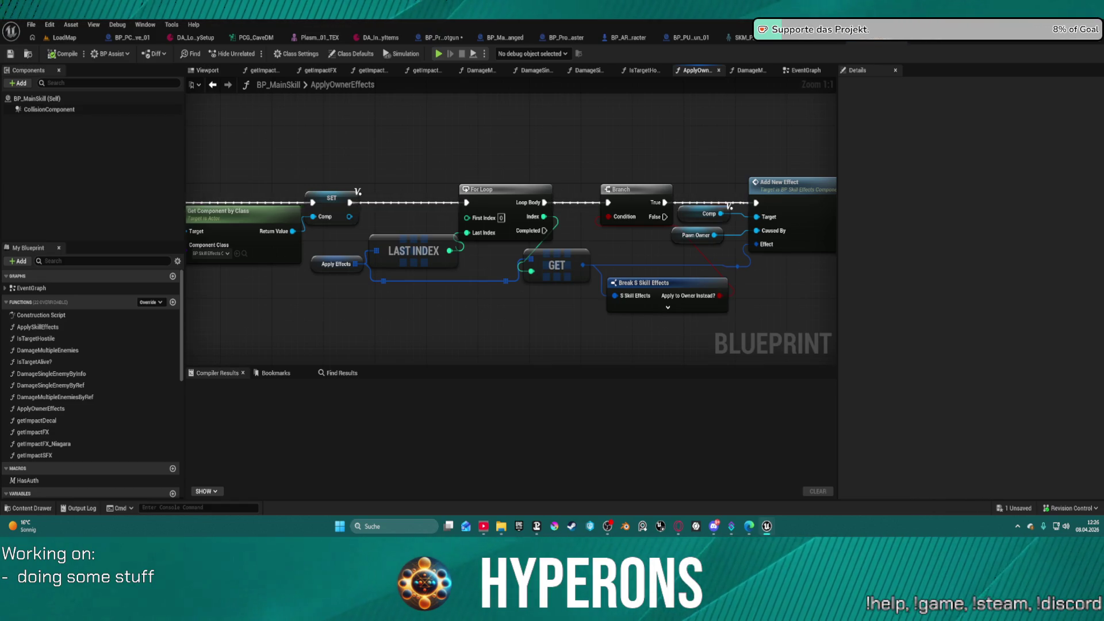
# - Add a breakpoint on the GET Pawn Owner node in ApplyOwnerEffects, then go to LoadMap
pyautogui.moveTo(390, 168)
pyautogui.mouseDown()
pyautogui.moveTo(529, 153)
pyautogui.moveTo(567, 178)
pyautogui.moveTo(552, 201)
pyautogui.moveTo(567, 189)
pyautogui.moveTo(850, 192)
pyautogui.moveTo(761, 236)
pyautogui.moveTo(776, 219)
pyautogui.moveTo(765, 216)
pyautogui.moveTo(747, 313)
pyautogui.moveTo(587, 125)
pyautogui.mouseUp()
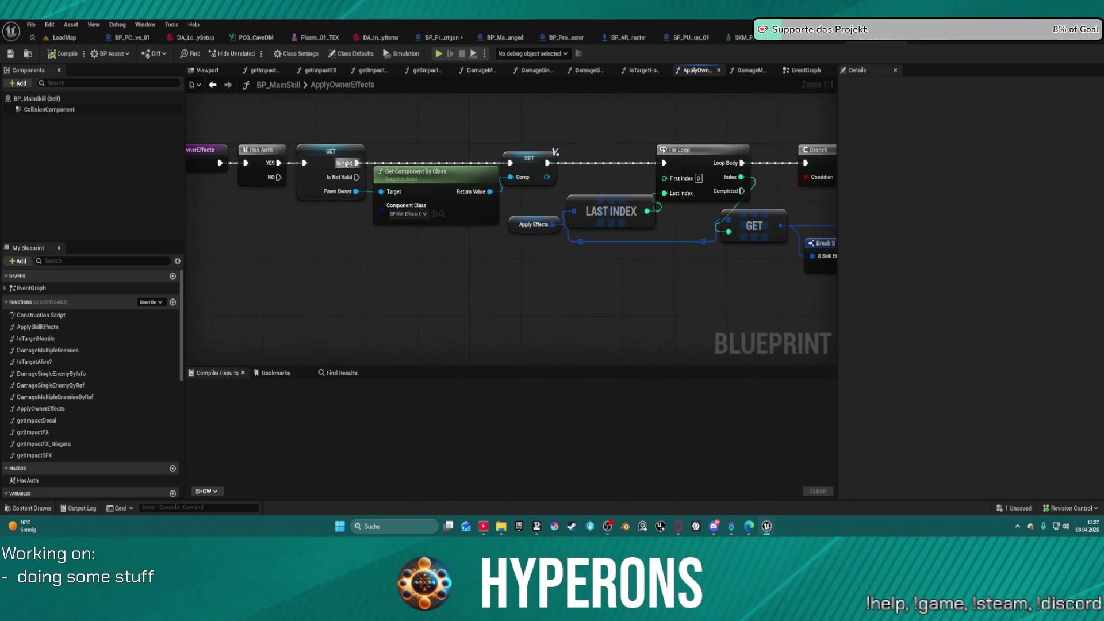
pyautogui.rightClick(317, 150)
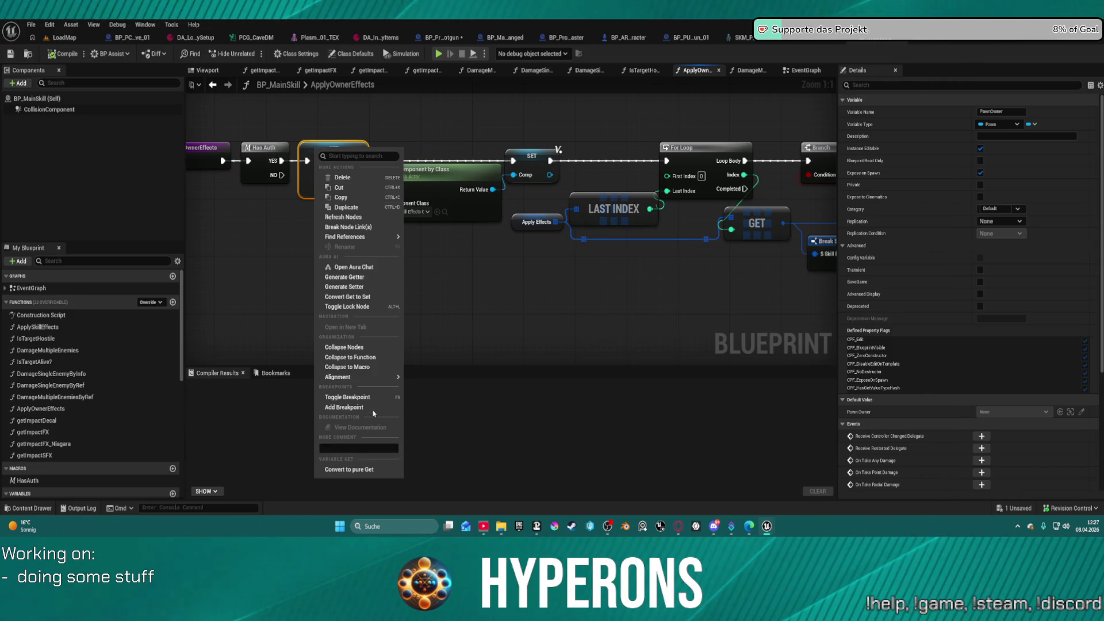
pyautogui.click(345, 407)
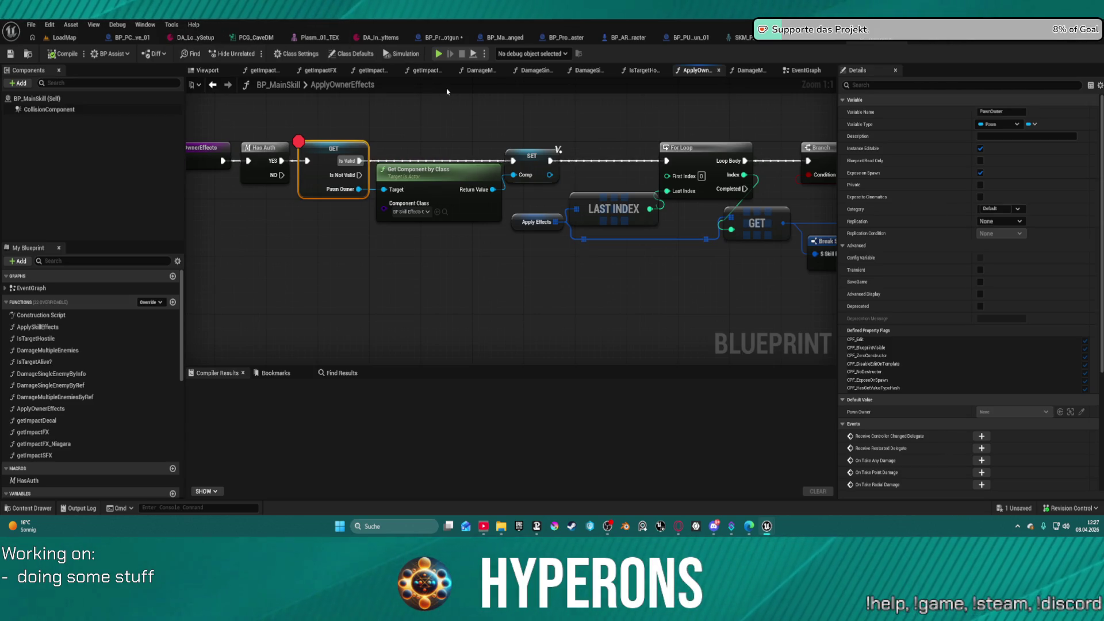
pyautogui.click(64, 37)
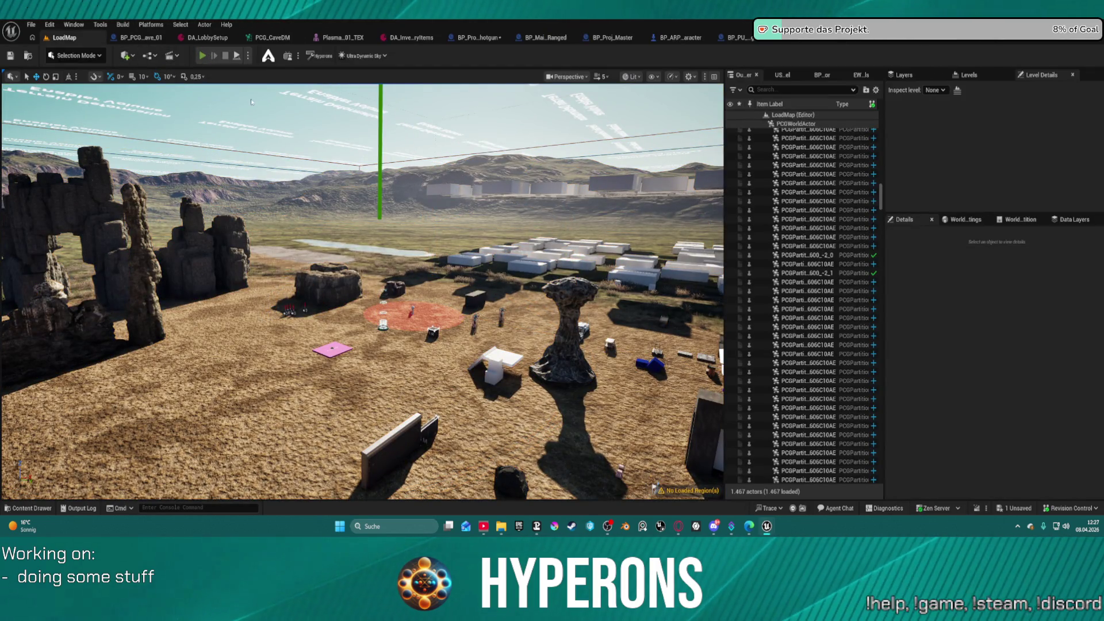
# - Start play with Alt+P, equip Shotgun 01 and SPM SG ammo from the container, and walk forward
pyautogui.hotkey('alt', 'p')
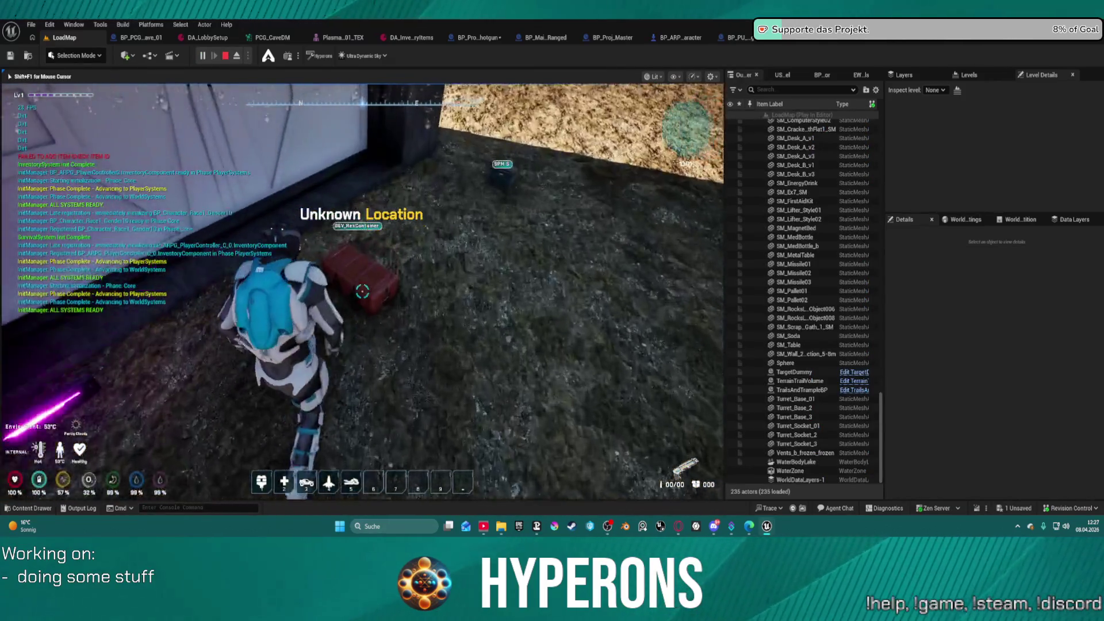
pyautogui.press('e')
pyautogui.doubleClick(498, 356)
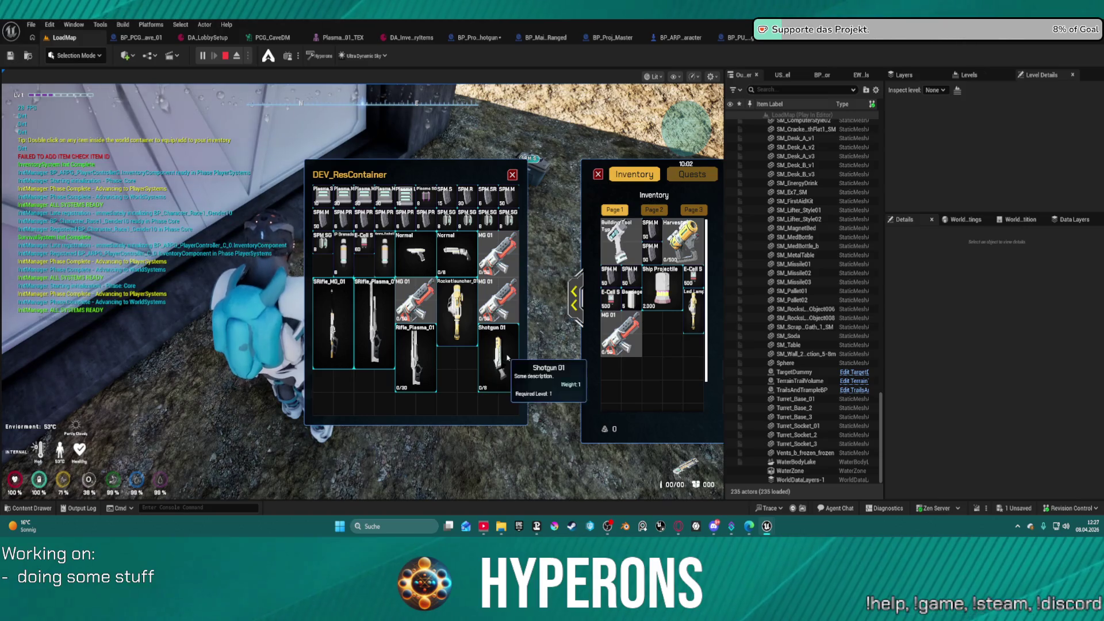
pyautogui.doubleClick(489, 218)
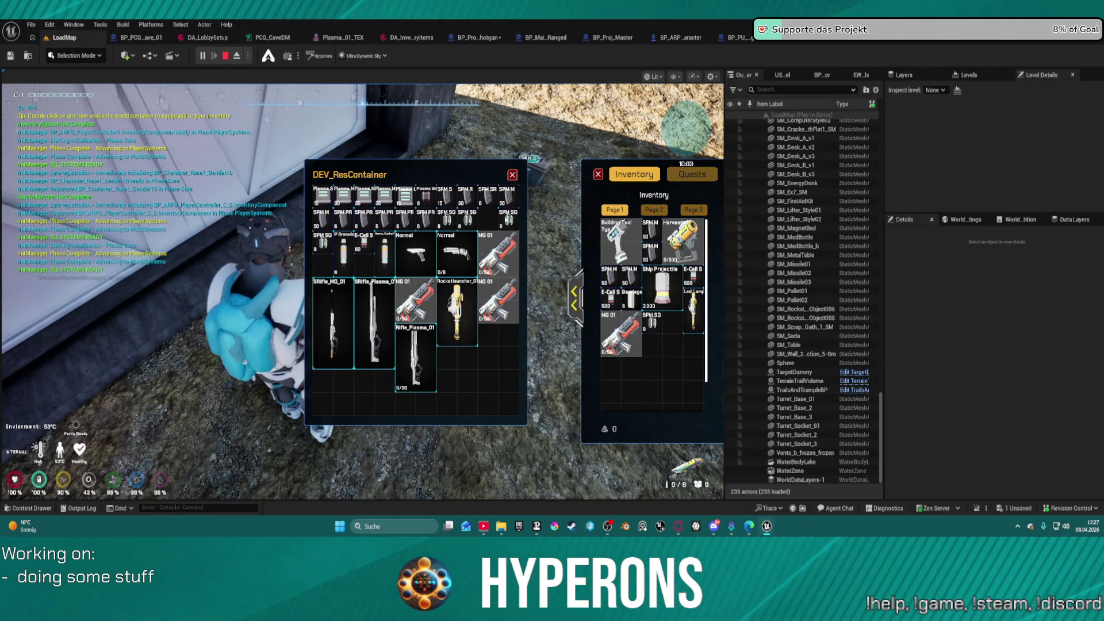
pyautogui.press('e')
pyautogui.press('w')
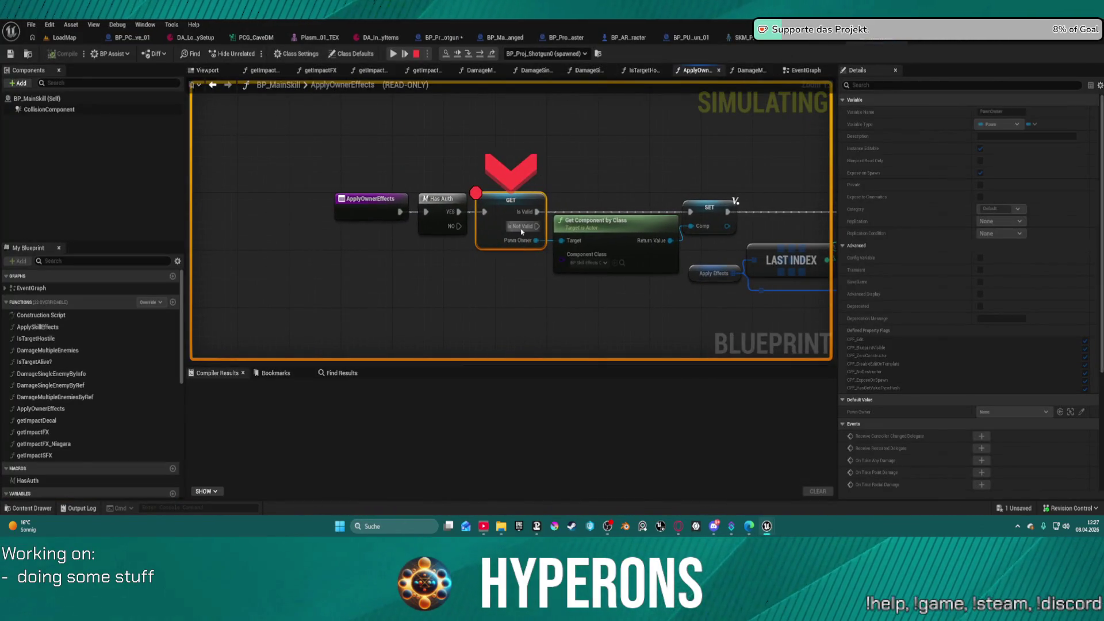
# - From the Pawn Owner breakpoint, step over once, check the debug-instance list, and resume
pyautogui.moveTo(523, 245)
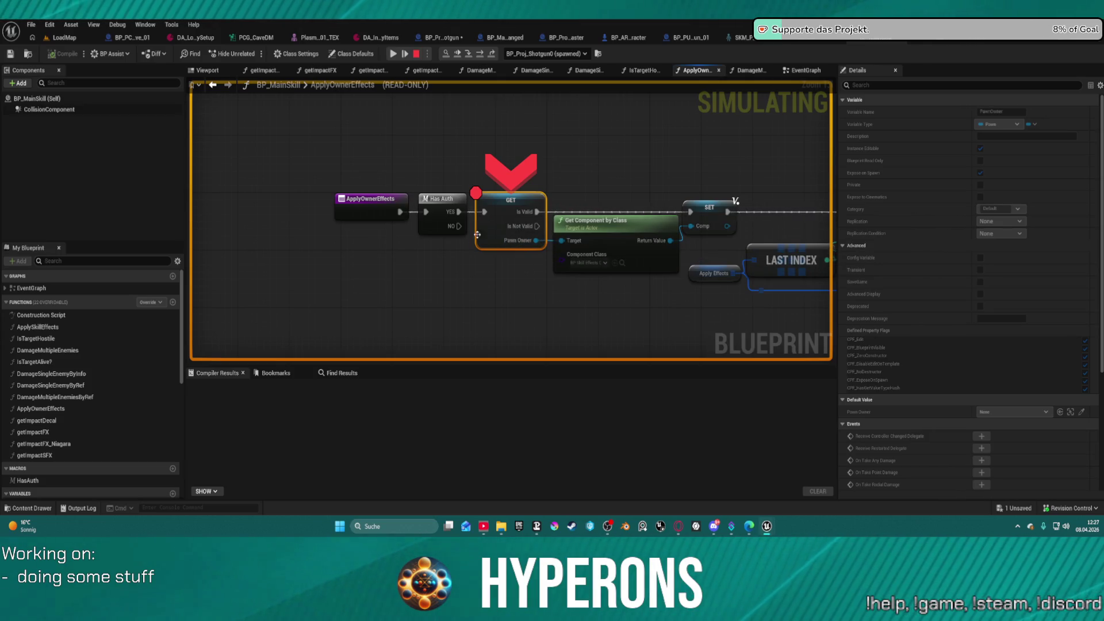
pyautogui.click(485, 53)
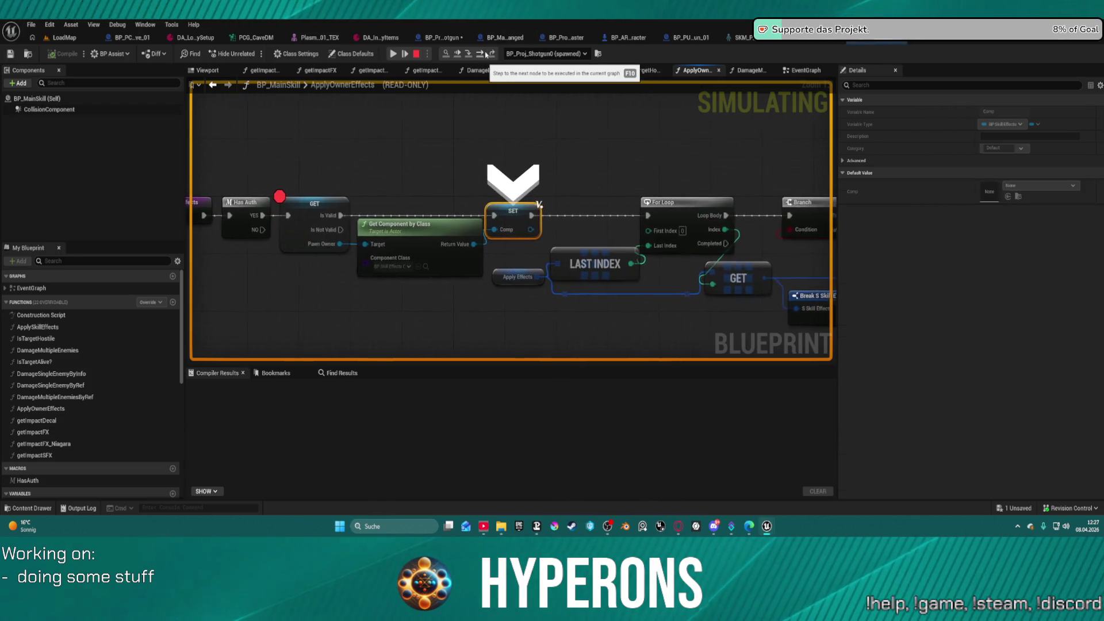
pyautogui.moveTo(337, 245)
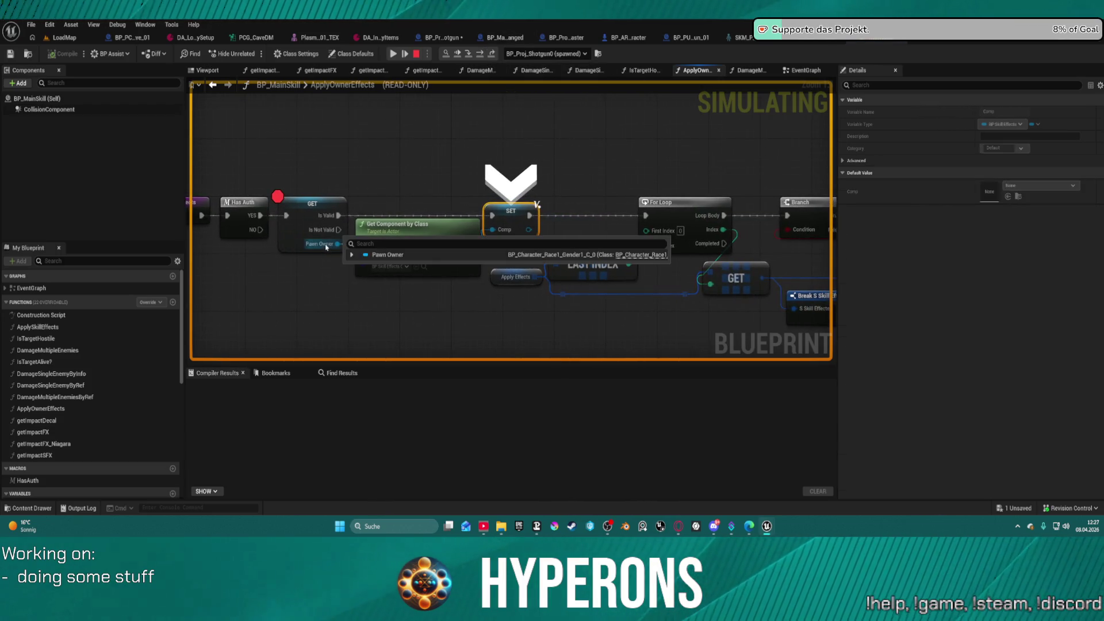
pyautogui.click(549, 53)
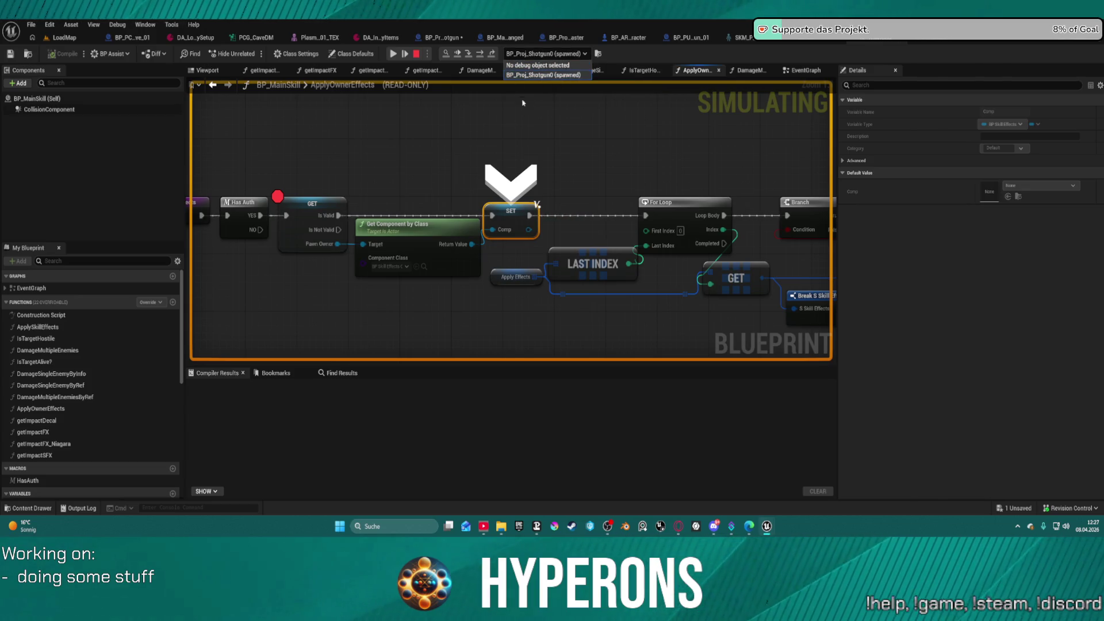
pyautogui.click(416, 104)
pyautogui.click(395, 56)
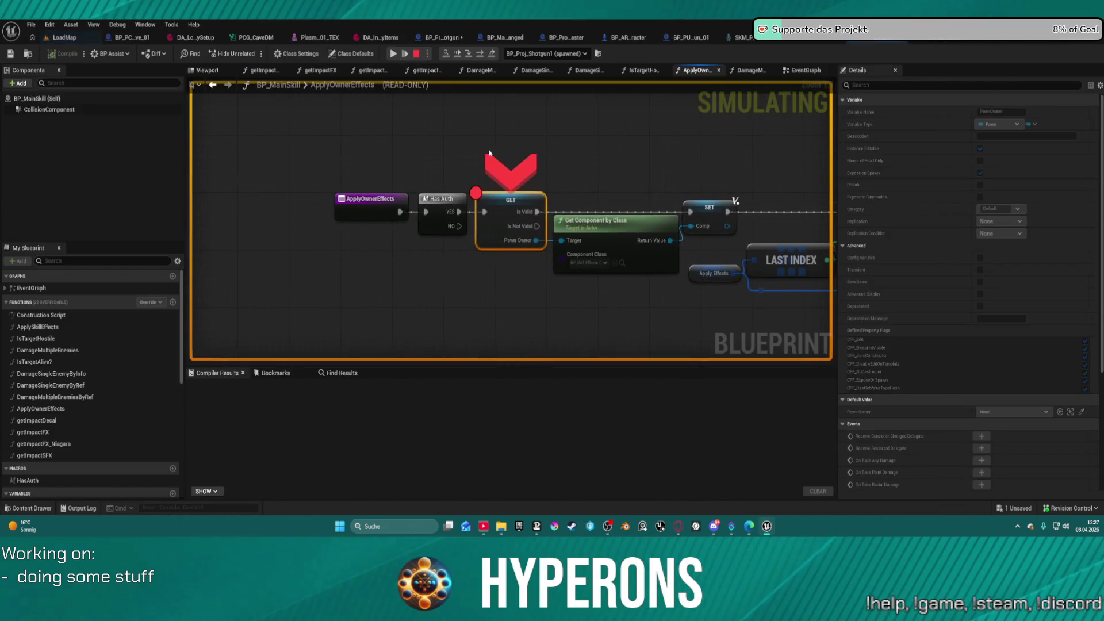
# - Step node by node into the IsValid check, then stop play and view BP_PU's class defaults
pyautogui.moveTo(511, 246)
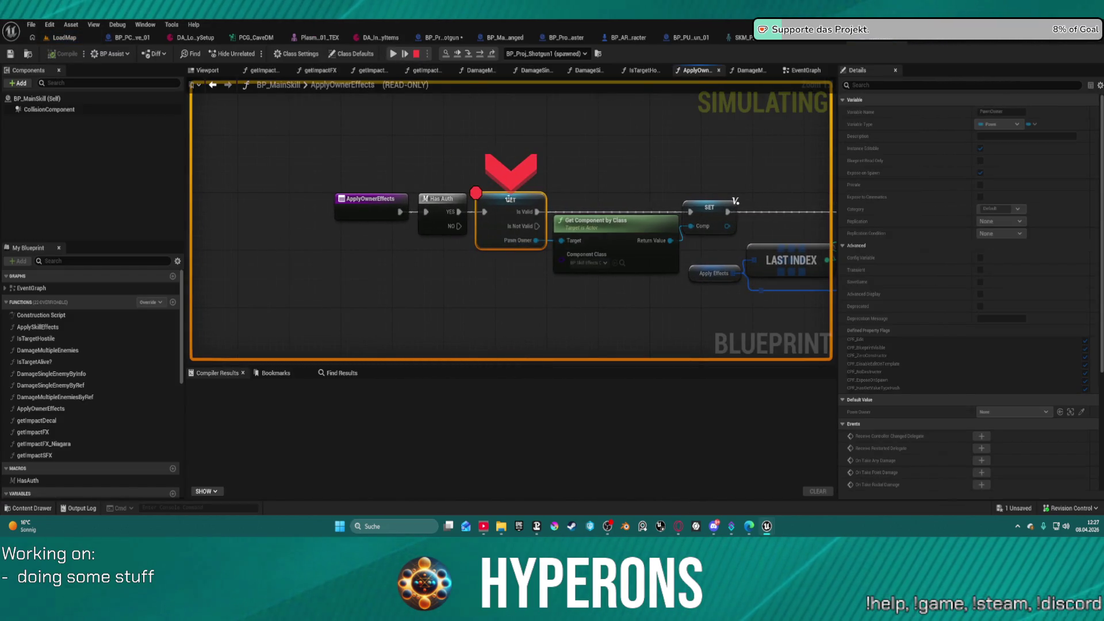
pyautogui.click(483, 54)
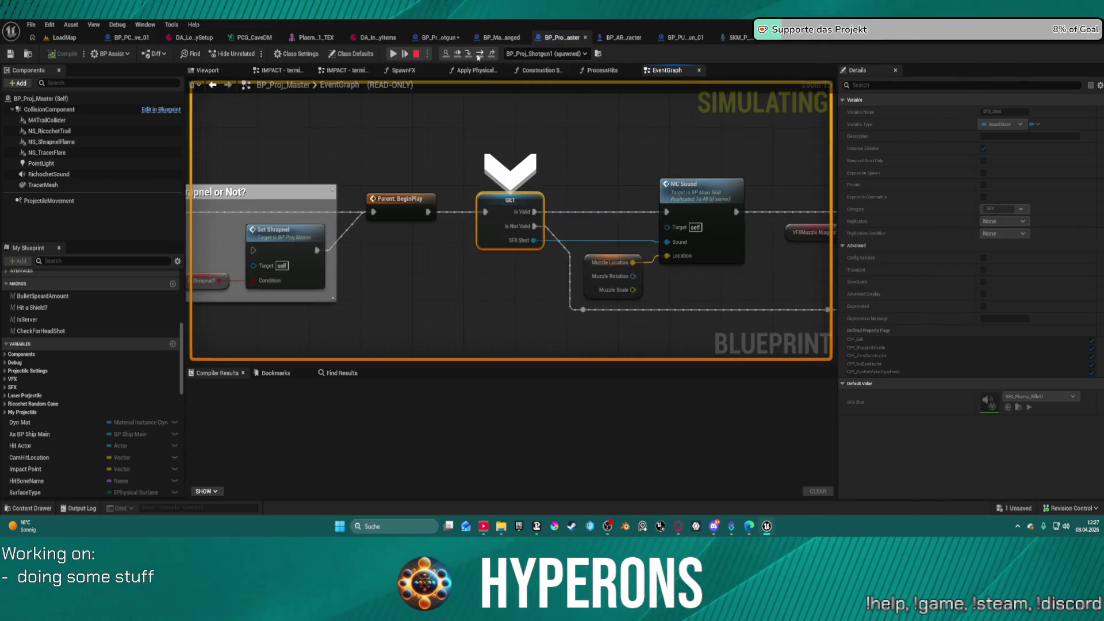
pyautogui.click(481, 54)
pyautogui.click(480, 54)
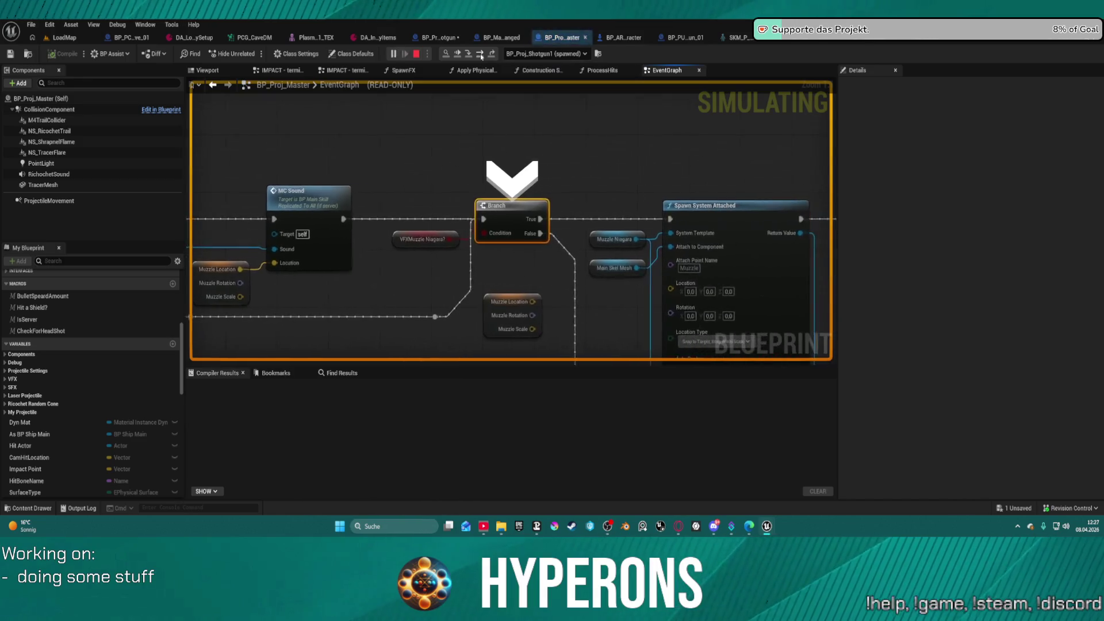
pyautogui.click(480, 54)
pyautogui.click(480, 55)
pyautogui.click(480, 54)
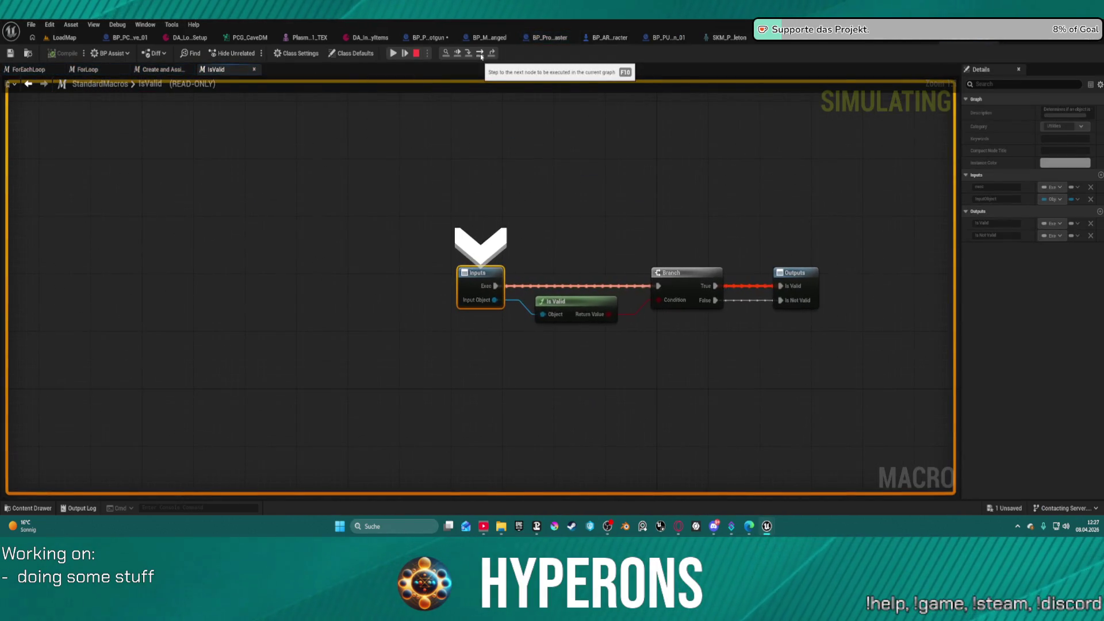
pyautogui.press('Escape')
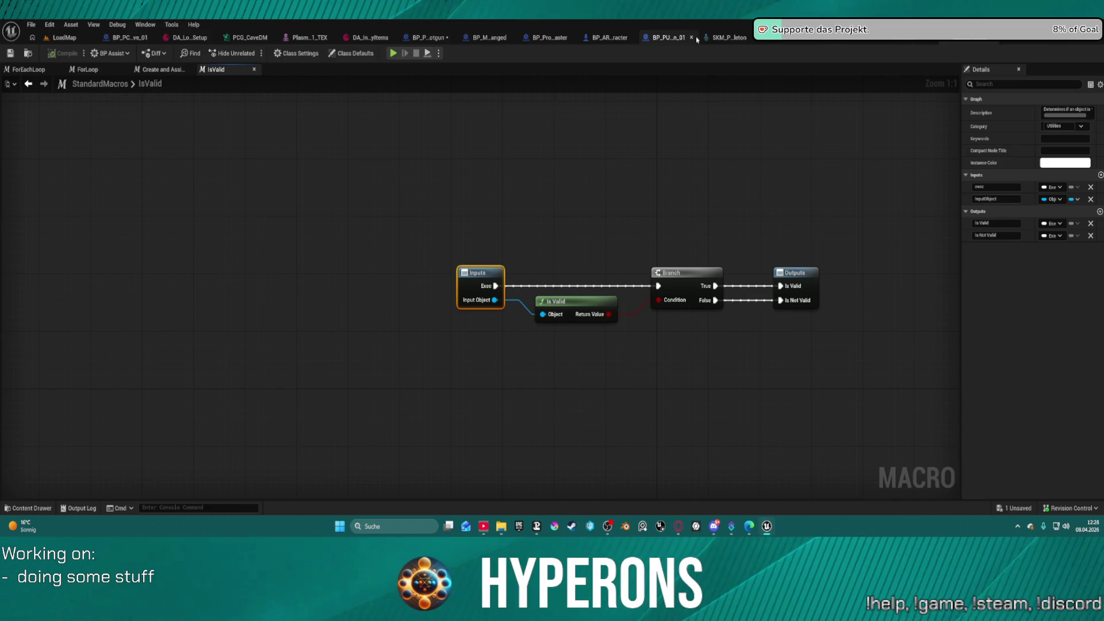
pyautogui.click(651, 43)
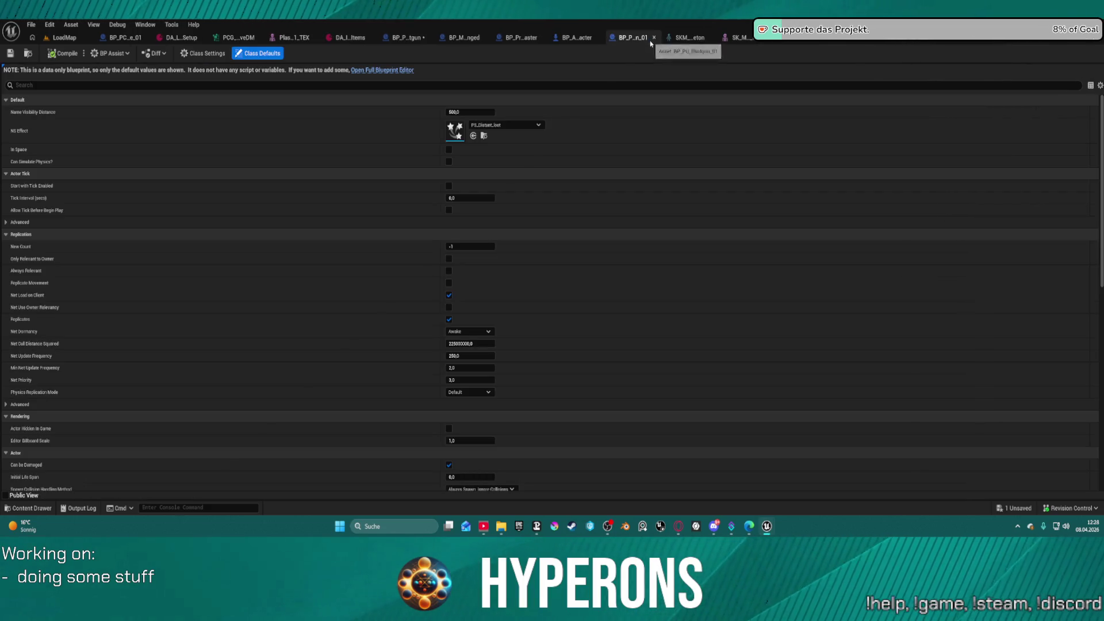
# - Return to BP_Proj_Shotgun's event graph and reposition the Get Actor Transform node near SpawnActor
pyautogui.click(462, 40)
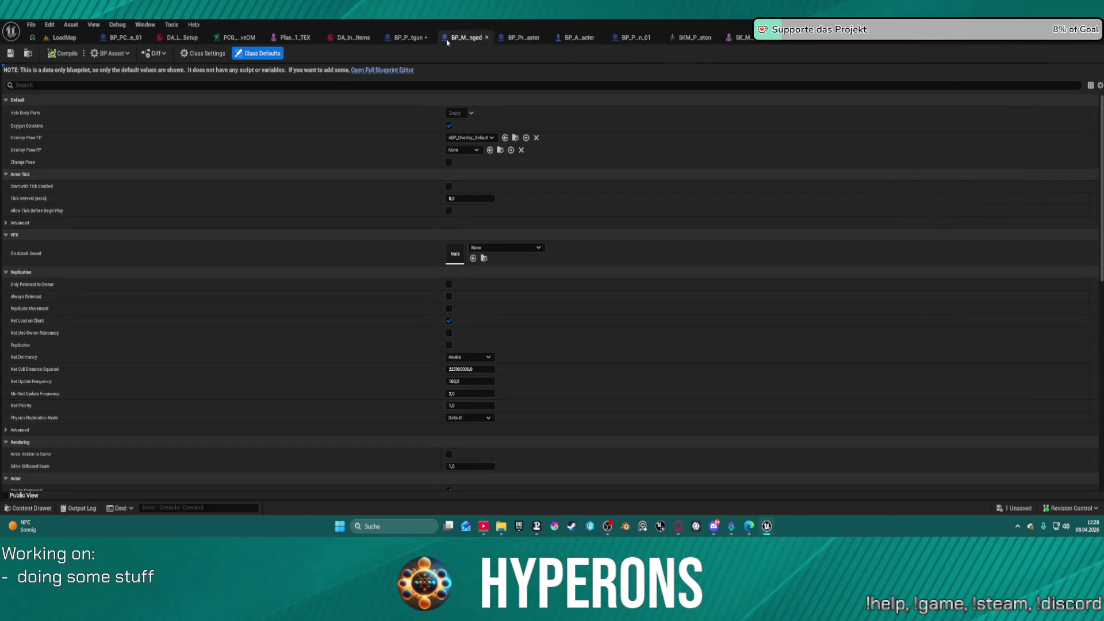
pyautogui.click(417, 36)
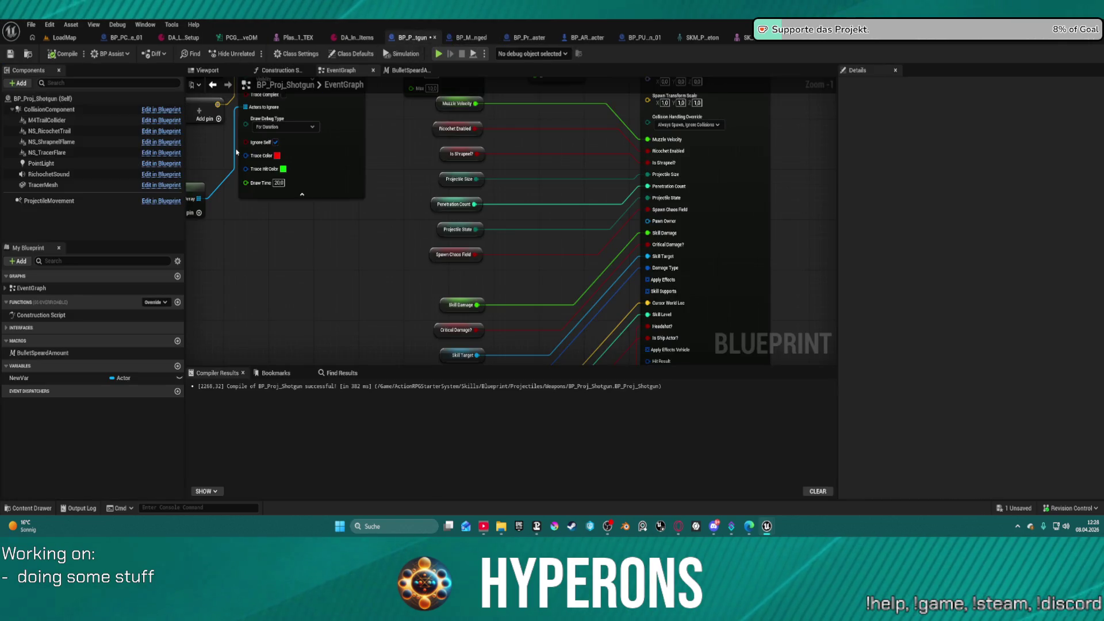
pyautogui.moveTo(390, 190); pyautogui.dragTo(390, 193)
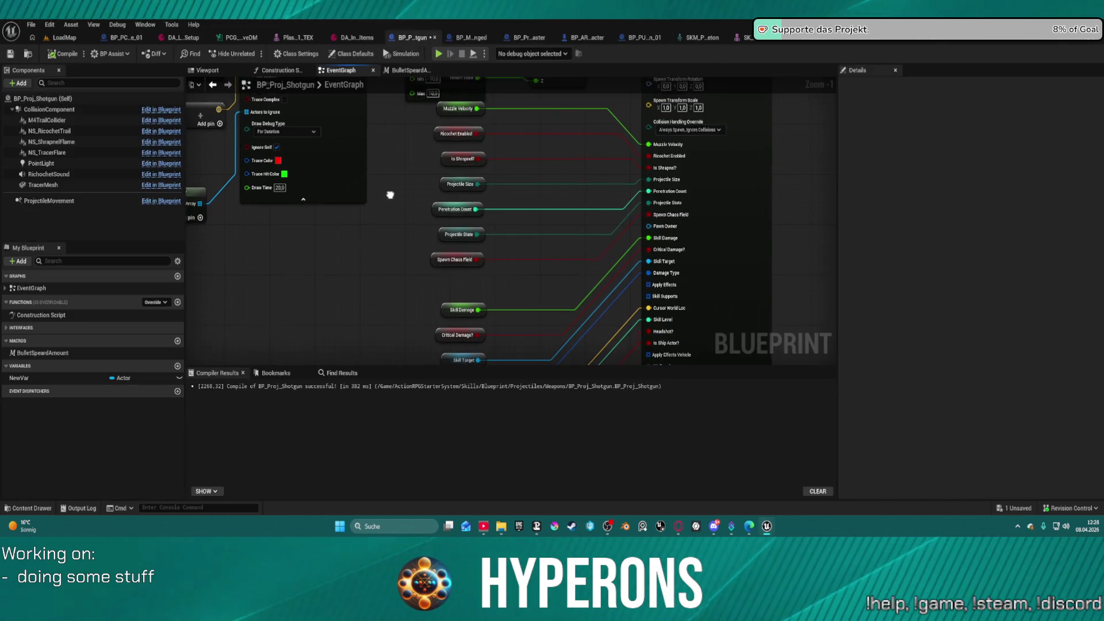
pyautogui.scroll(-4, 390, 193)
pyautogui.scroll(5, 485, 155)
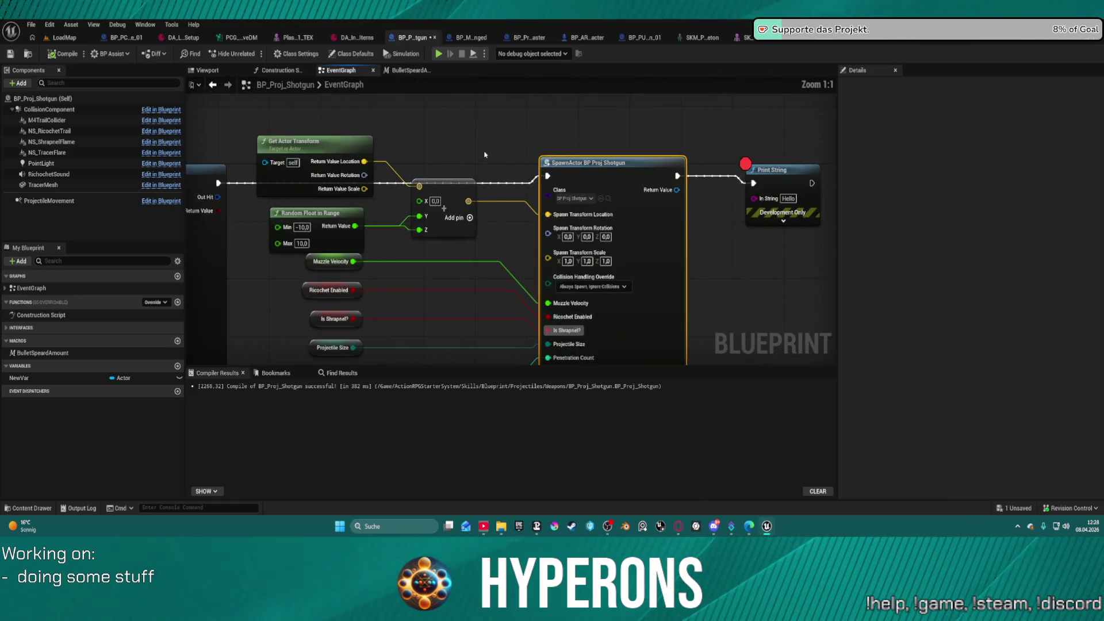
pyautogui.moveTo(302, 138)
pyautogui.mouseDown()
pyautogui.moveTo(316, 94)
pyautogui.moveTo(253, 63)
pyautogui.moveTo(288, 181)
pyautogui.moveTo(322, 156)
pyautogui.mouseUp()
pyautogui.moveTo(668, 317)
pyautogui.mouseDown()
pyautogui.moveTo(545, 172)
pyautogui.moveTo(418, 187)
pyautogui.mouseUp()
# - Remove the breakpoint from the Print String node after SpawnActor and delete that node
pyautogui.click(544, 171)
pyautogui.moveTo(517, 133); pyautogui.dragTo(495, 127)
pyautogui.moveTo(553, 192)
pyautogui.mouseDown()
pyautogui.moveTo(496, 202)
pyautogui.moveTo(506, 209)
pyautogui.moveTo(688, 156)
pyautogui.mouseUp()
pyautogui.rightClick(688, 157)
pyautogui.rightClick(717, 150)
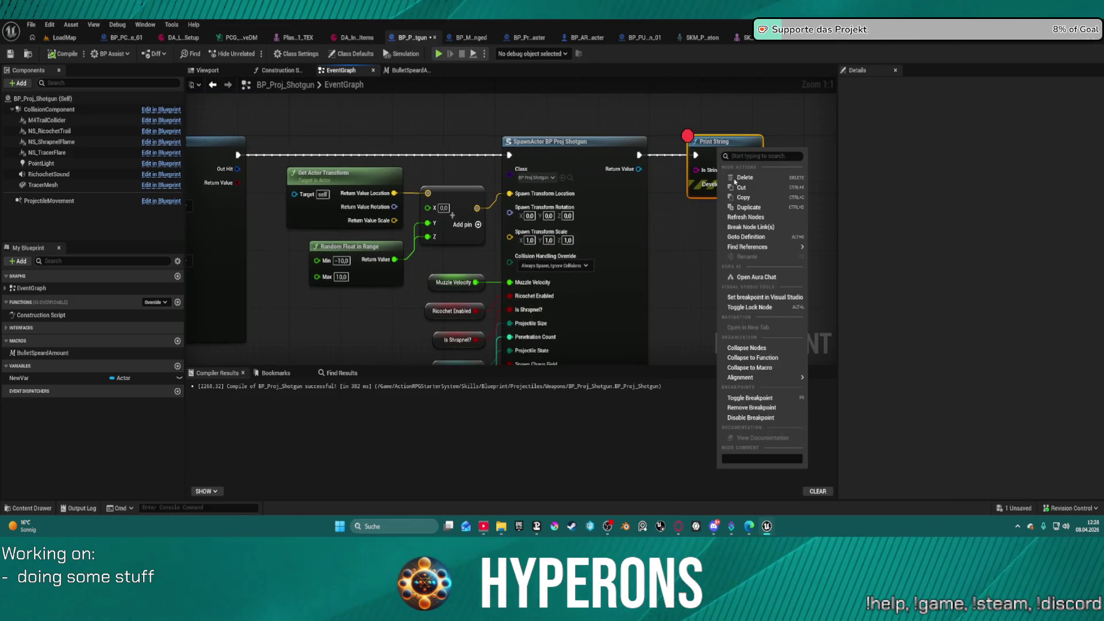
pyautogui.click(761, 410)
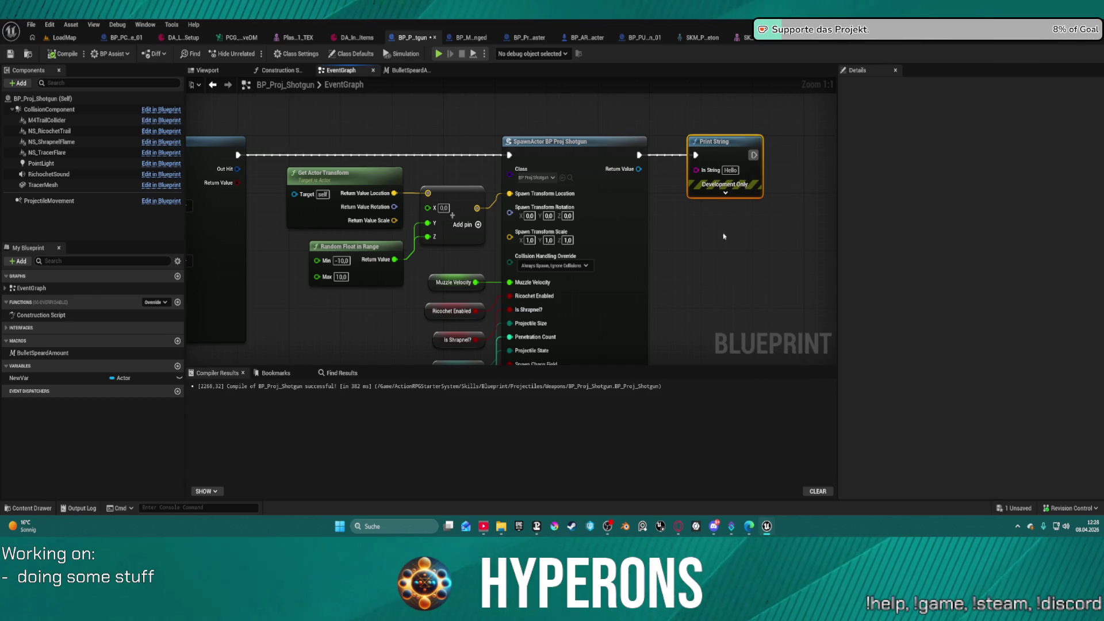
pyautogui.press('Delete')
# - Pan the graph over to the Line Trace By Channel and Make Array nodes
pyautogui.moveTo(677, 225); pyautogui.dragTo(649, 182)
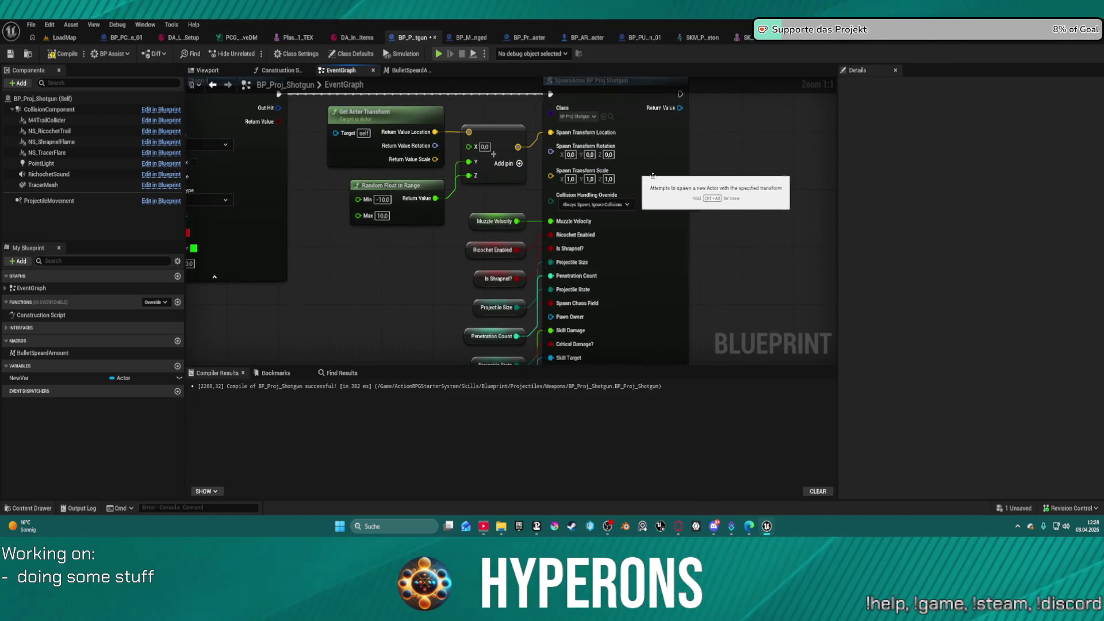
pyautogui.scroll(-5, 617, 178)
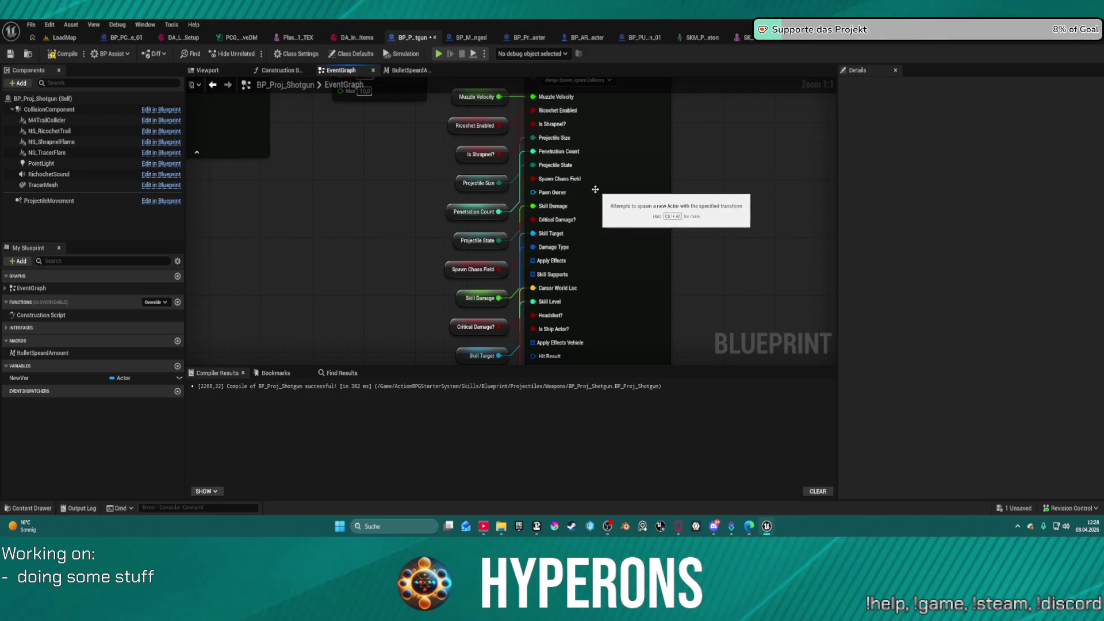
pyautogui.moveTo(557, 195)
pyautogui.mouseDown()
pyautogui.moveTo(557, 316)
pyautogui.moveTo(804, 404)
pyautogui.mouseUp()
pyautogui.moveTo(593, 178); pyautogui.dragTo(589, 196)
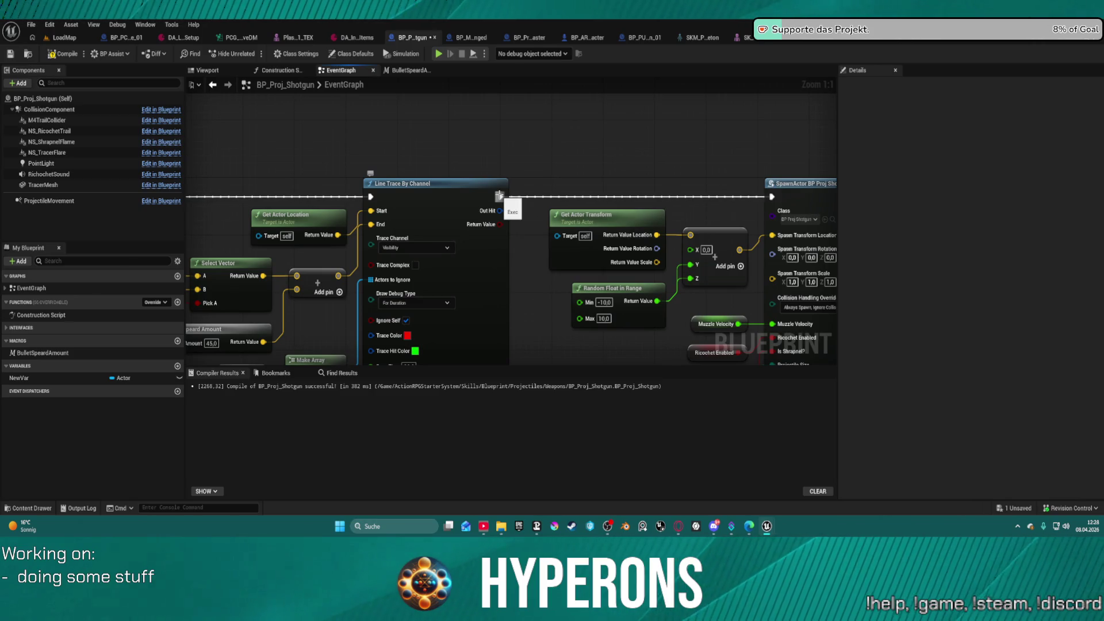
pyautogui.scroll(-1, 499, 196)
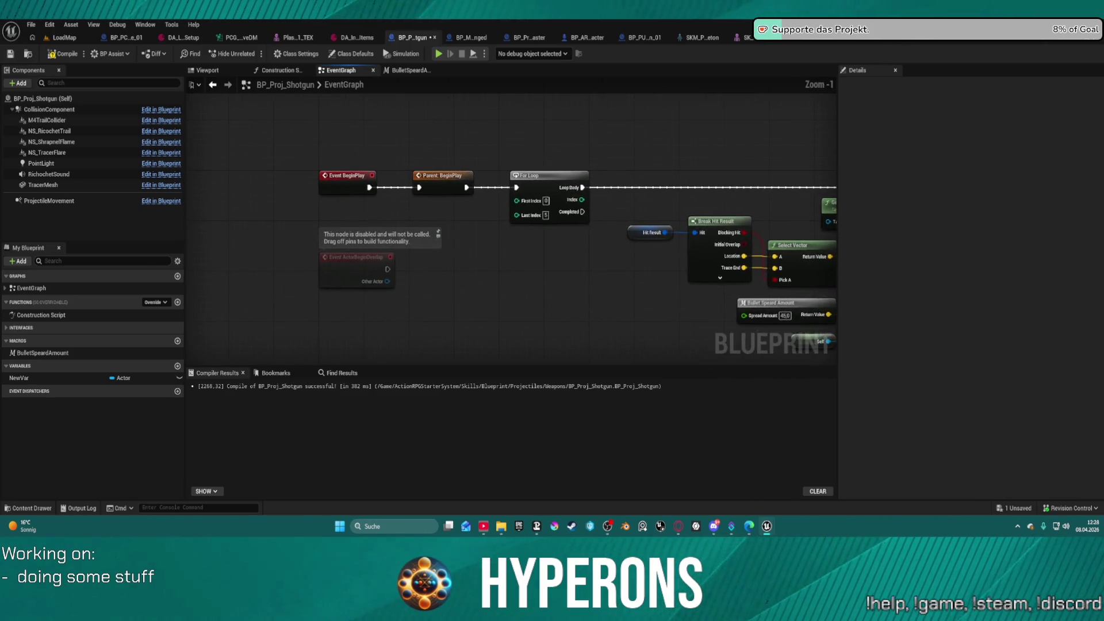
pyautogui.moveTo(834, 160); pyautogui.dragTo(732, 143)
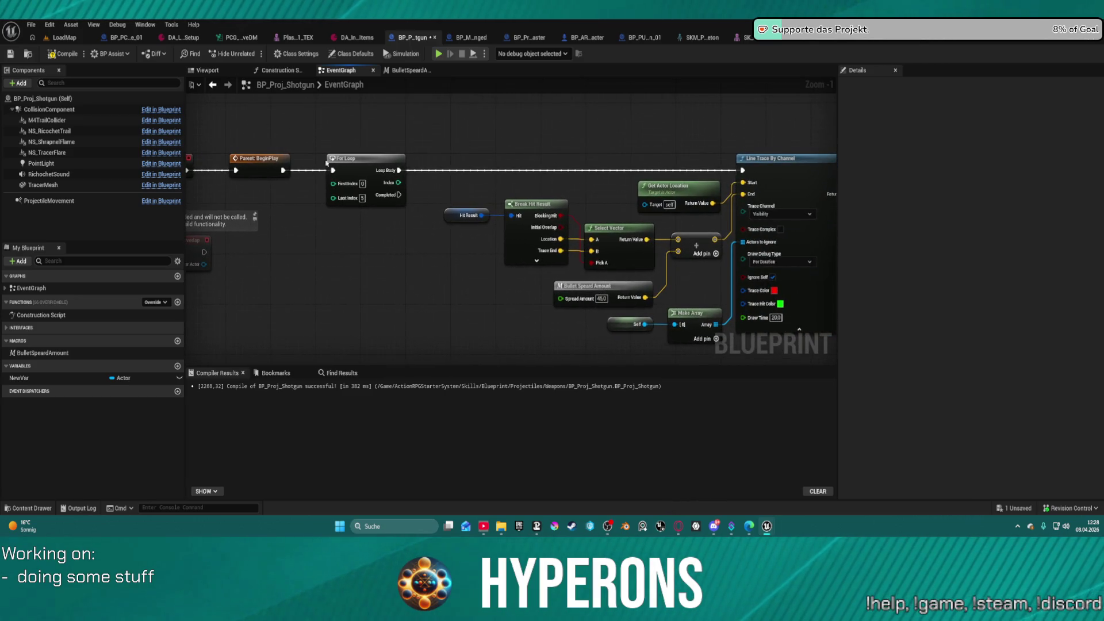
pyautogui.rightClick(392, 126)
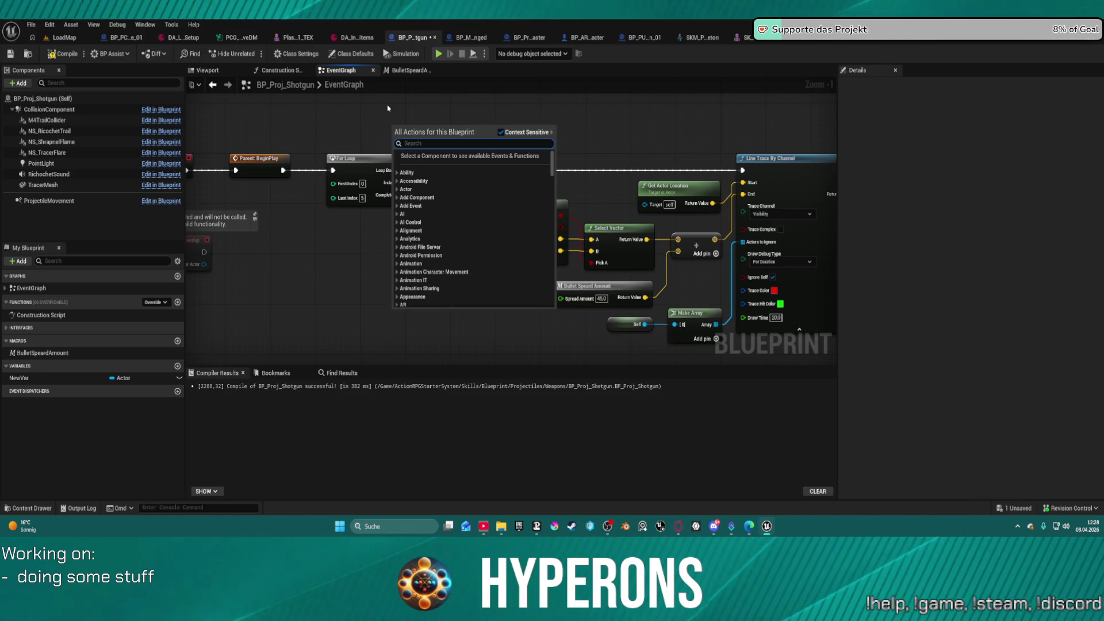
# - Add a For Loop with Break node by searching 'for loop b'
pyautogui.write('for')
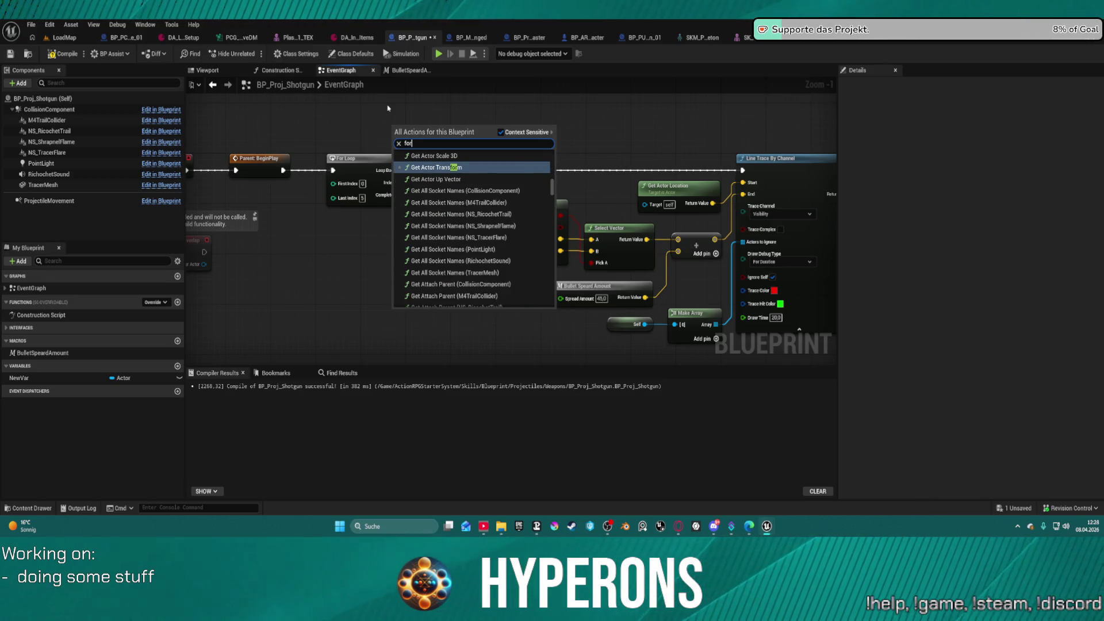
pyautogui.write(' lo')
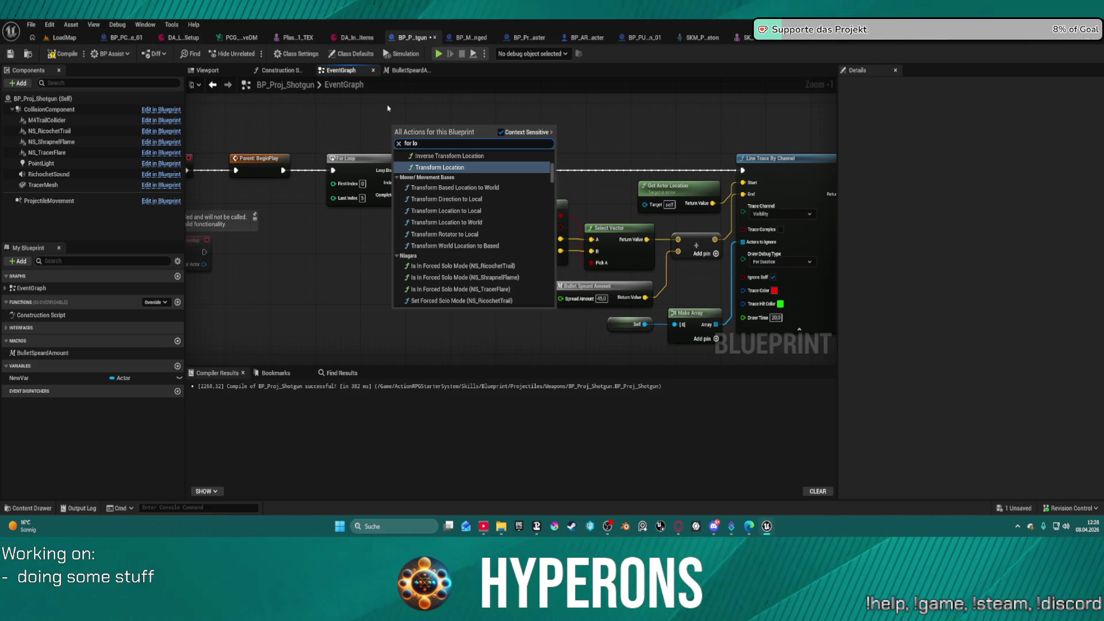
pyautogui.write('op br')
pyautogui.press('Up')
pyautogui.press('Up')
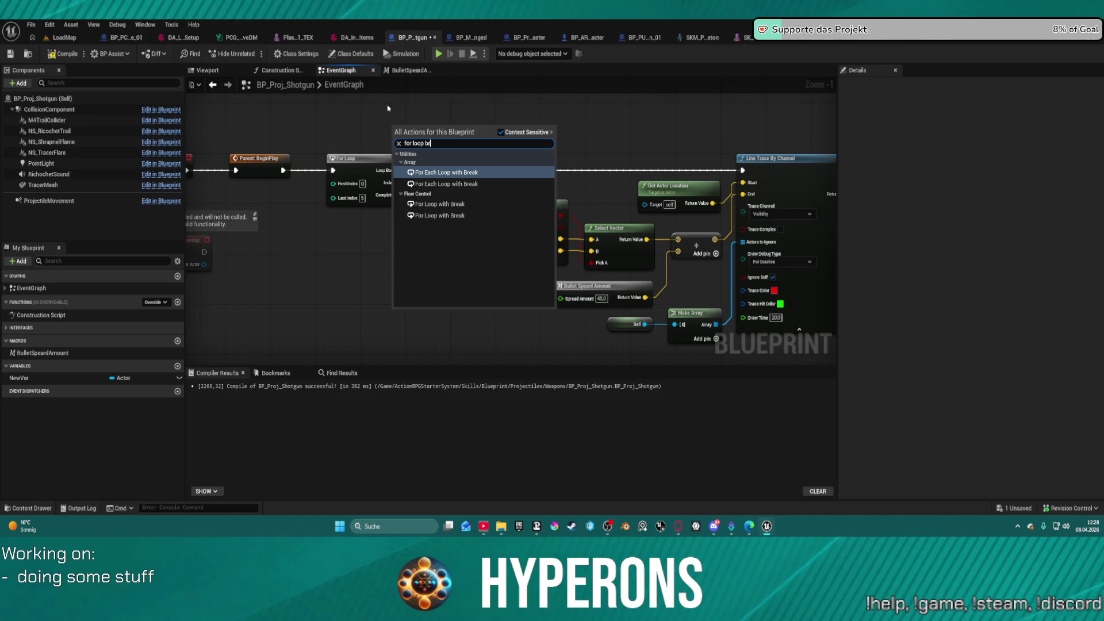
pyautogui.press('Down')
pyautogui.press('Down')
pyautogui.press('Return')
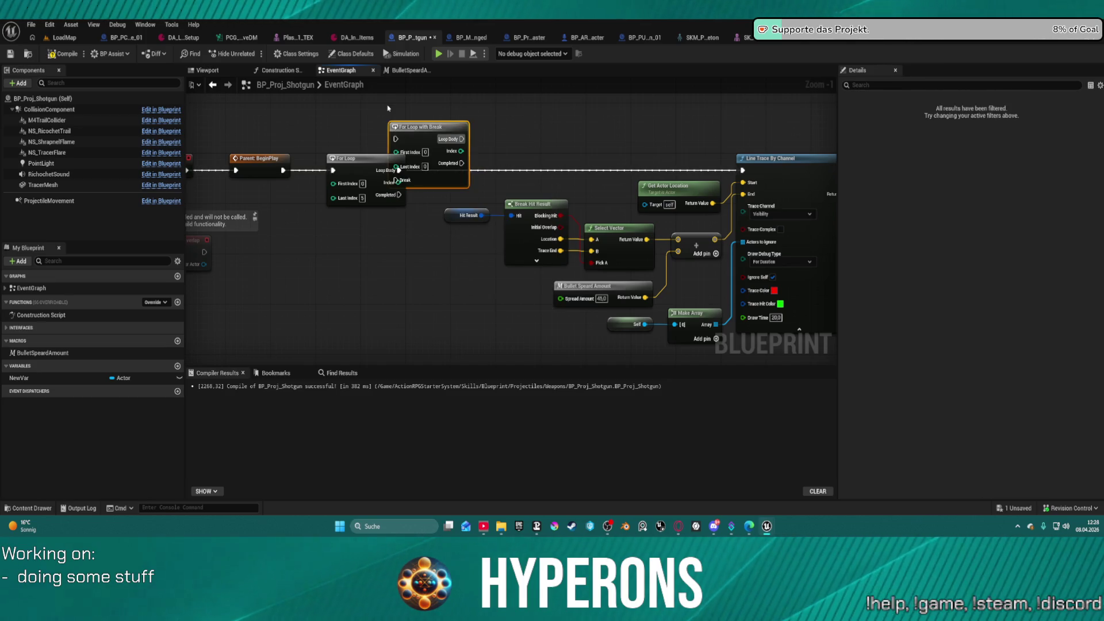
pyautogui.moveTo(415, 125)
pyautogui.mouseDown()
pyautogui.moveTo(444, 126)
pyautogui.moveTo(434, 114)
pyautogui.mouseUp()
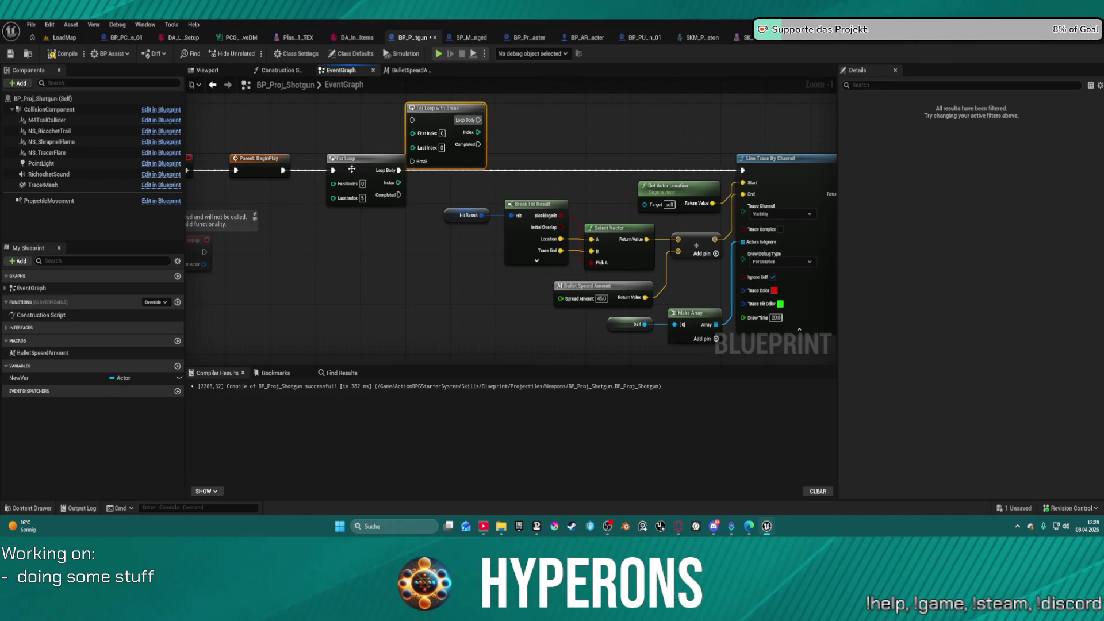
# - Delete the old For Loop and wire Parent: BeginPlay and Loop Body through the new loop
pyautogui.click(355, 168)
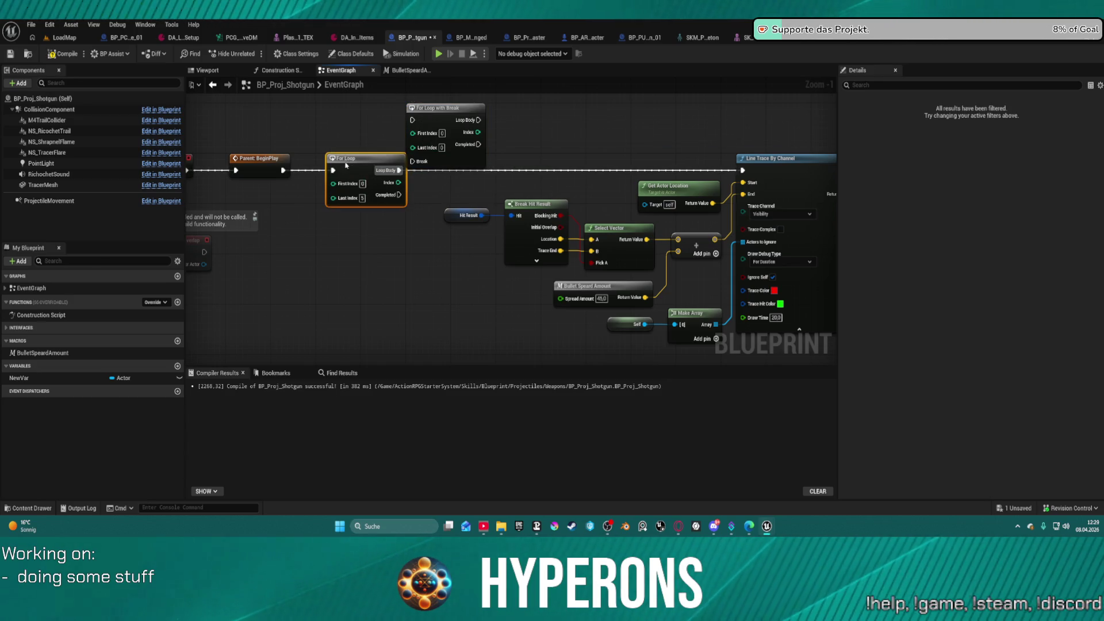
pyautogui.press('Delete')
pyautogui.moveTo(283, 170); pyautogui.dragTo(412, 122)
pyautogui.moveTo(422, 108)
pyautogui.mouseDown()
pyautogui.moveTo(364, 158)
pyautogui.moveTo(442, 173)
pyautogui.moveTo(761, 172)
pyautogui.moveTo(741, 172)
pyautogui.mouseUp()
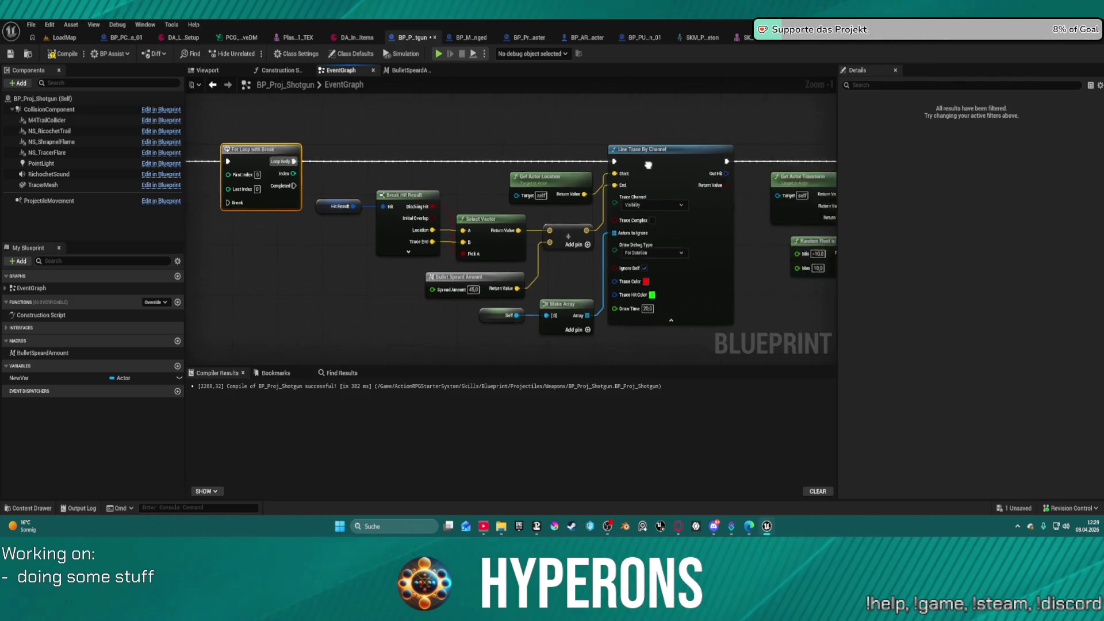
pyautogui.moveTo(364, 168)
pyautogui.mouseDown()
pyautogui.moveTo(443, 168)
pyautogui.moveTo(197, 98)
pyautogui.moveTo(234, 140)
pyautogui.moveTo(197, 129)
pyautogui.moveTo(465, 172)
pyautogui.moveTo(523, 168)
pyautogui.mouseUp()
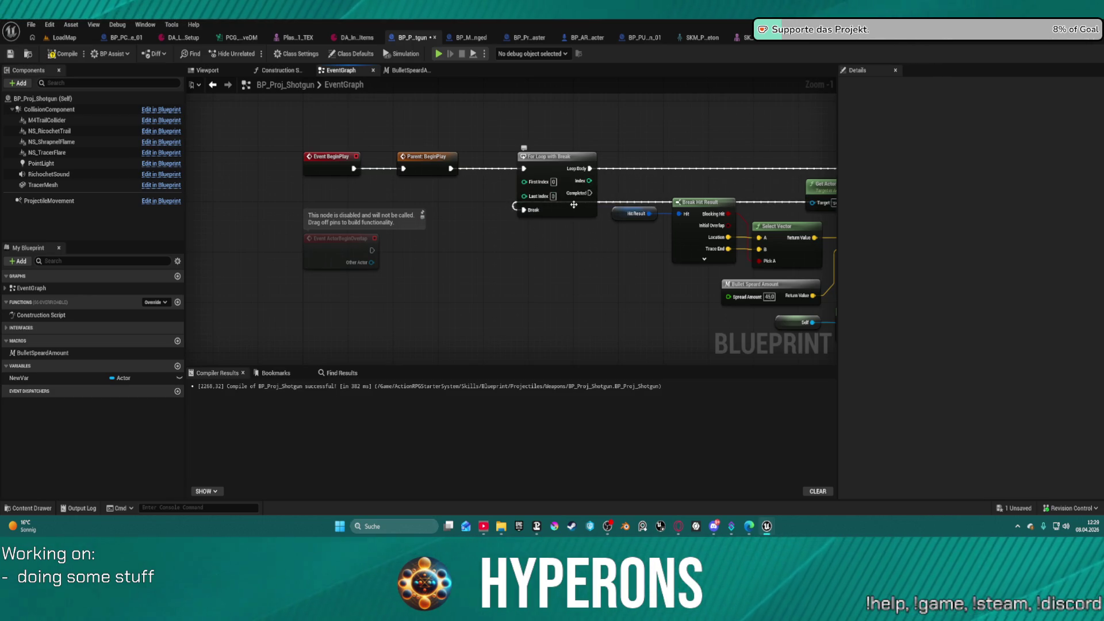
# - Undo four edits with Ctrl+Z, restoring the original For Loop wired from Parent: BeginPlay
pyautogui.click(554, 196)
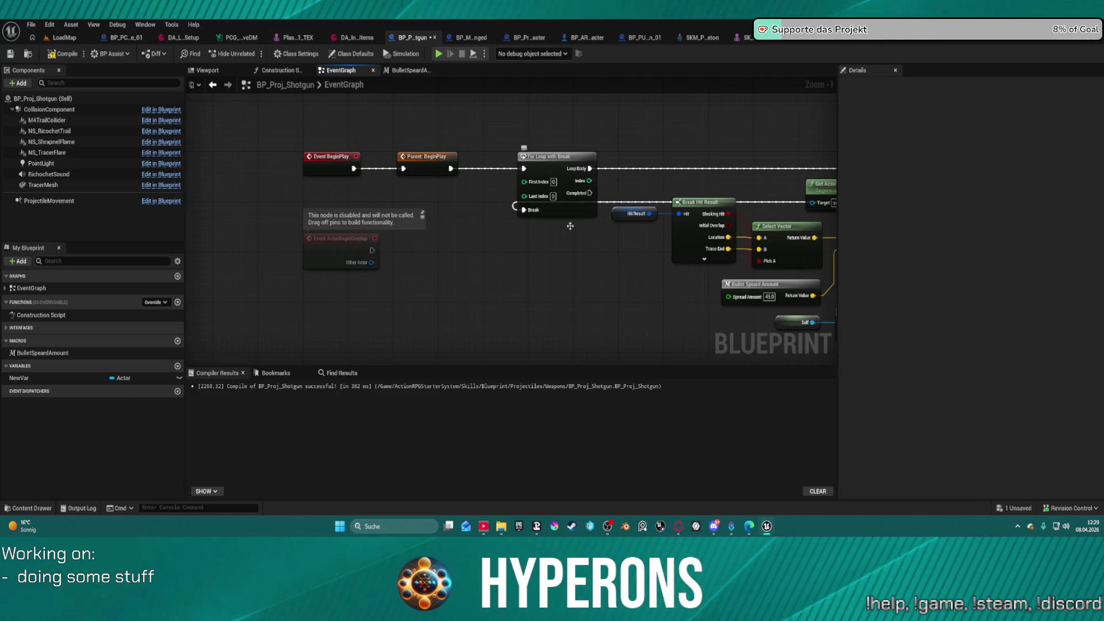
pyautogui.hotkey('ctrl', 'z')
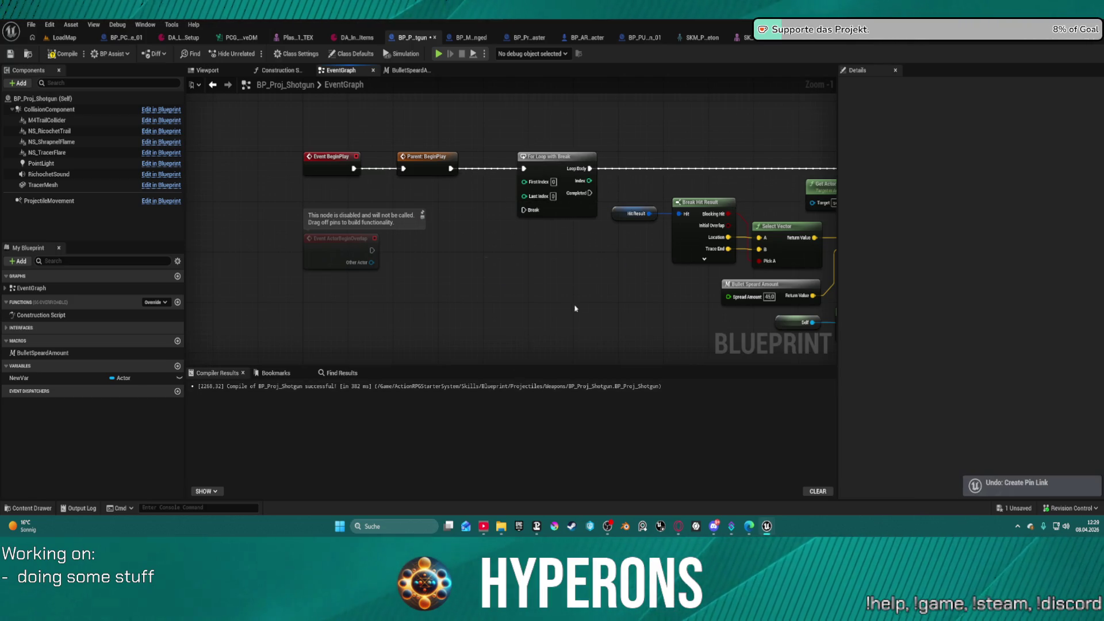
pyautogui.hotkey('ctrl', 'z')
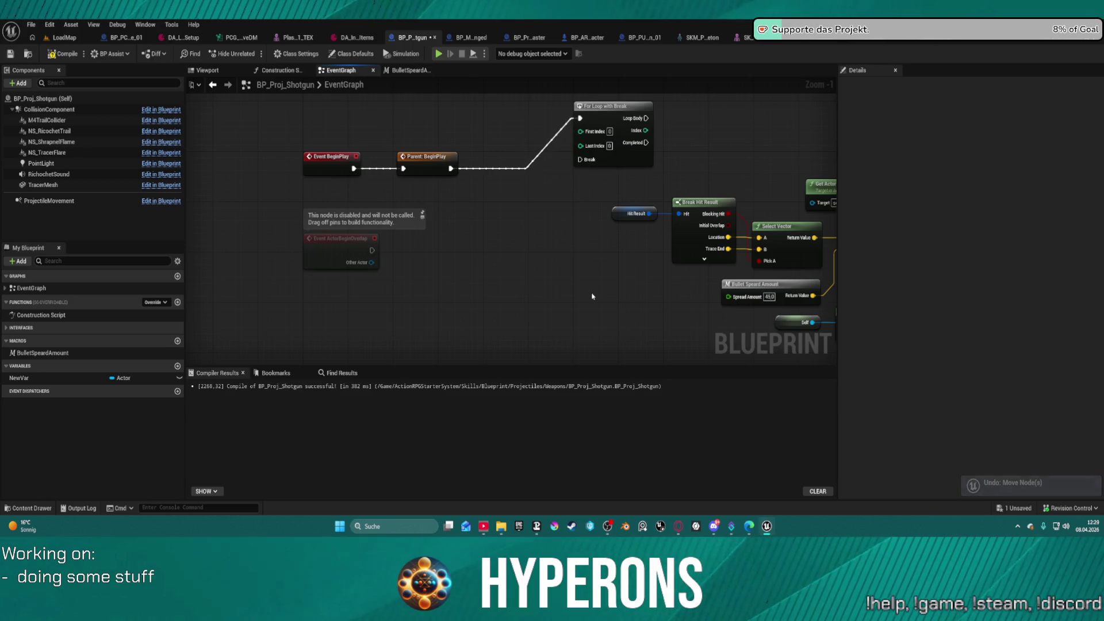
pyautogui.hotkey('ctrl', 'z')
pyautogui.hotkey('ctrl', 'z')
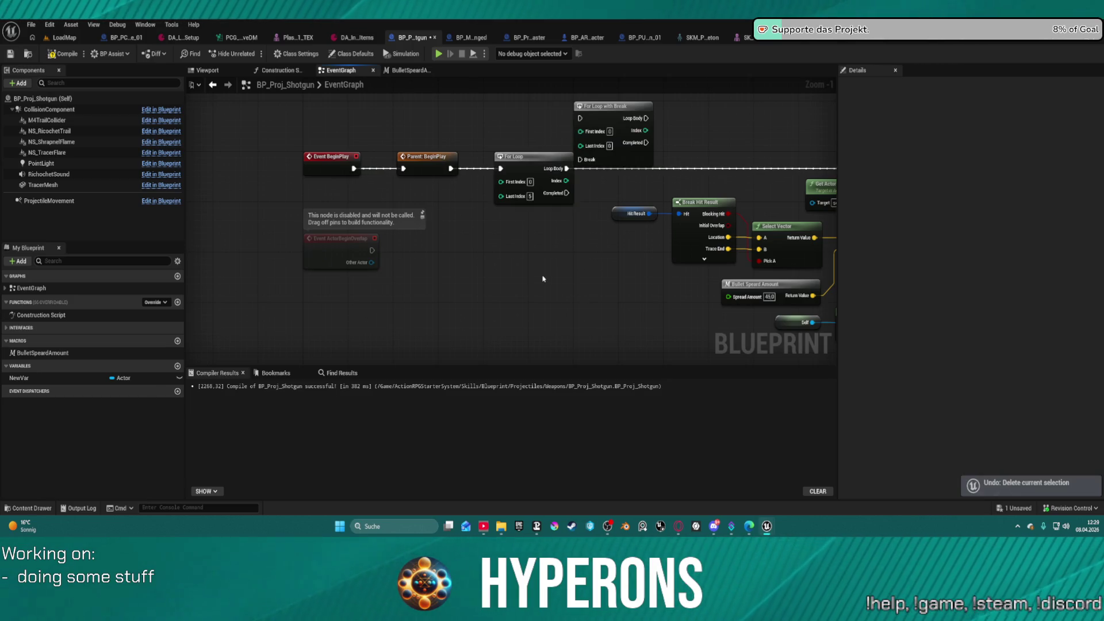
pyautogui.hotkey('ctrl', 'z')
pyautogui.moveTo(609, 153); pyautogui.dragTo(194, 183)
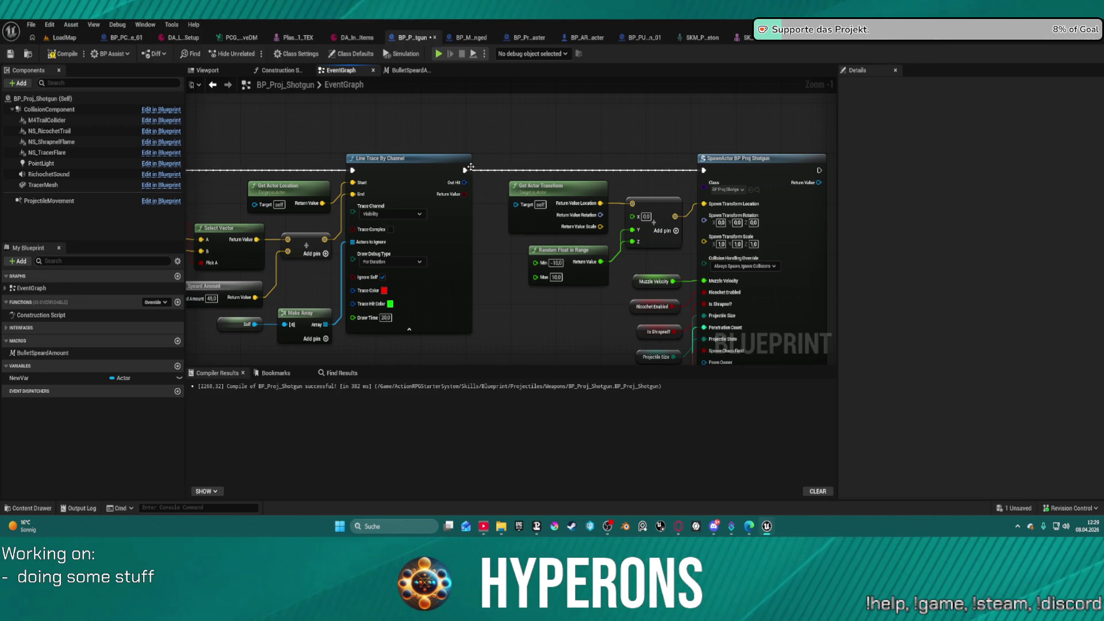
# - Add a Delay node after the Line Trace execution output
pyautogui.moveTo(470, 168); pyautogui.dragTo(599, 152)
pyautogui.write('delay')
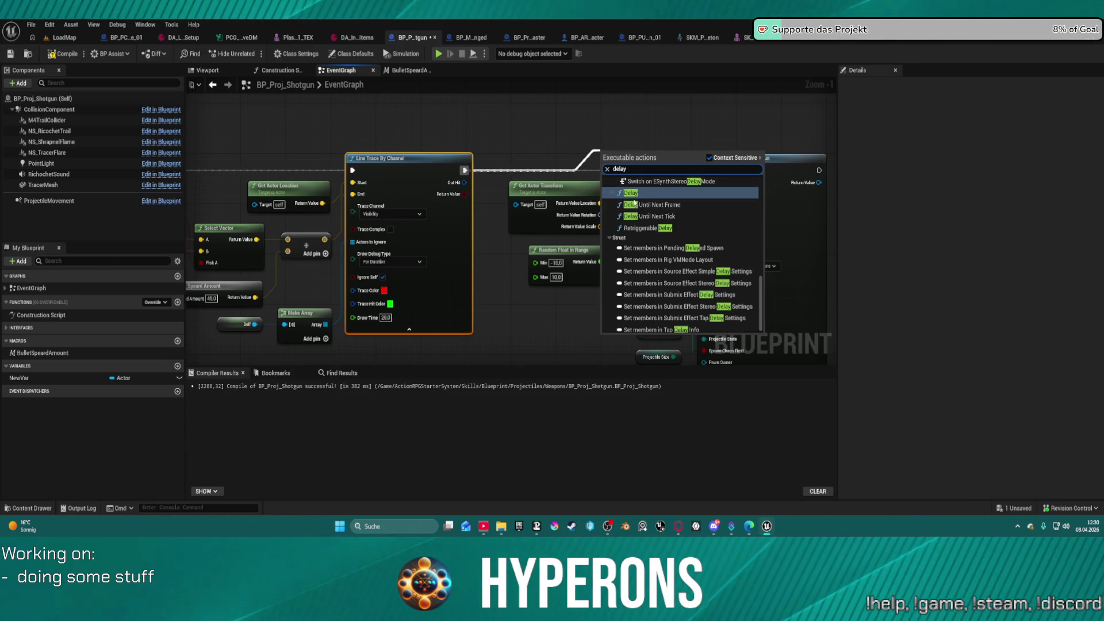
pyautogui.click(630, 194)
pyautogui.moveTo(629, 161)
pyautogui.mouseDown()
pyautogui.moveTo(574, 147)
pyautogui.moveTo(477, 155)
pyautogui.moveTo(480, 137)
pyautogui.mouseUp()
# - Drive the Delay's Duration with Random Float in Range from 0,1 to 0,5, then straighten the Delay
pyautogui.write('r')
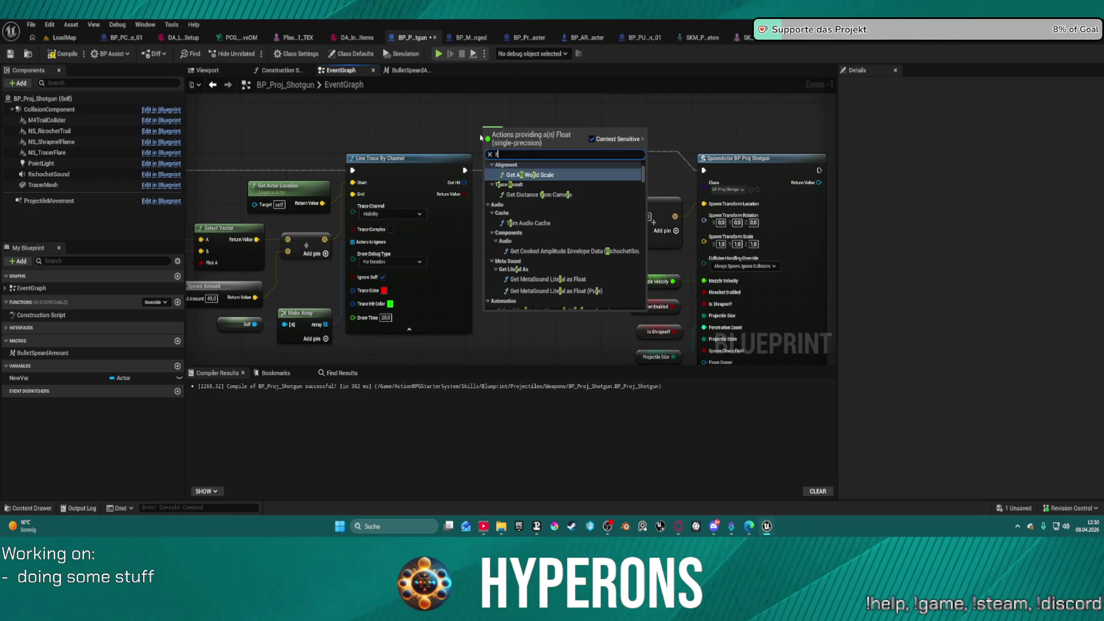
pyautogui.write('andom')
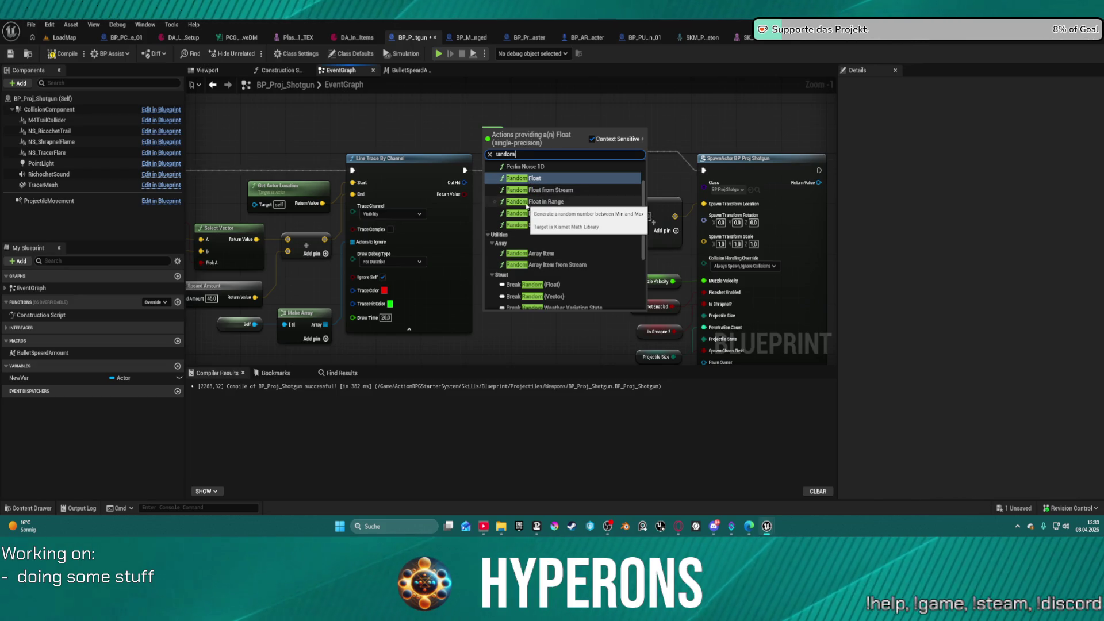
pyautogui.click(525, 202)
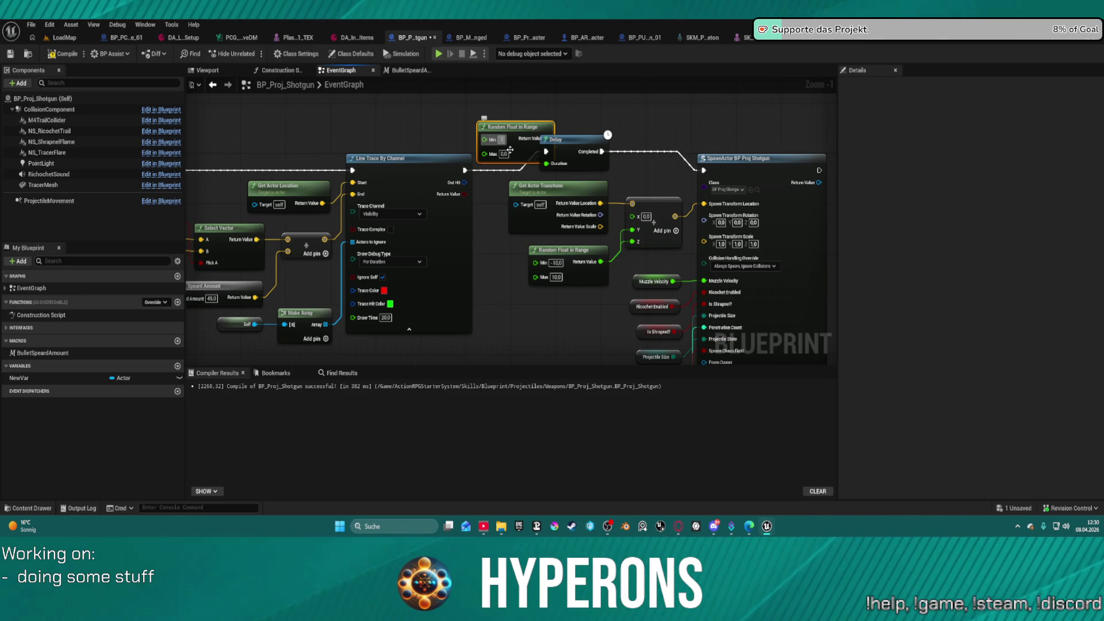
pyautogui.press('BackSpace')
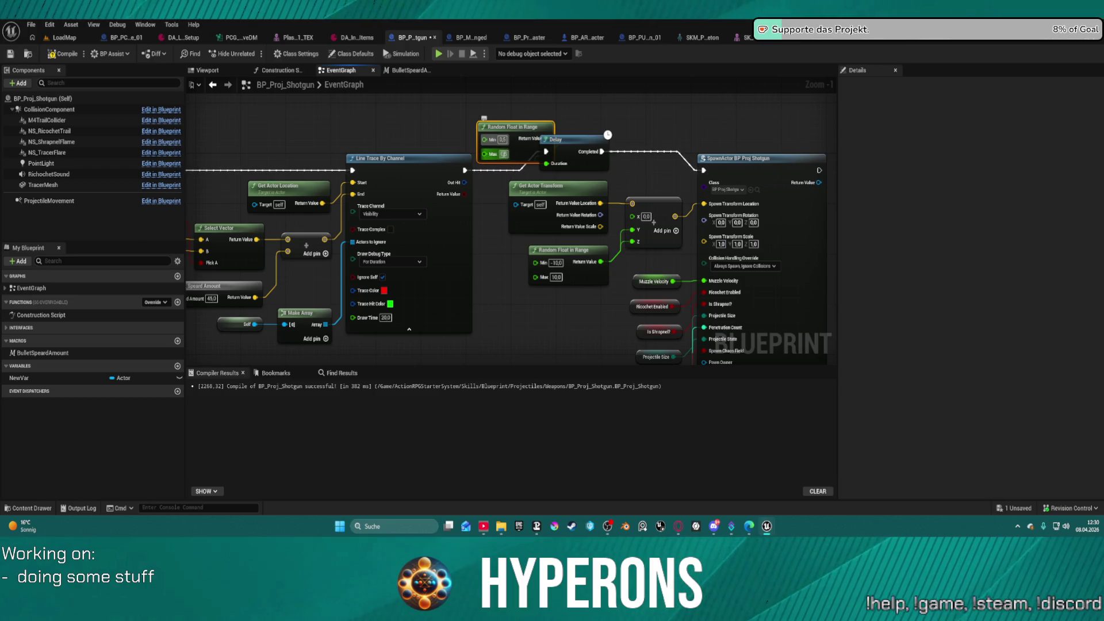
pyautogui.write('0,5')
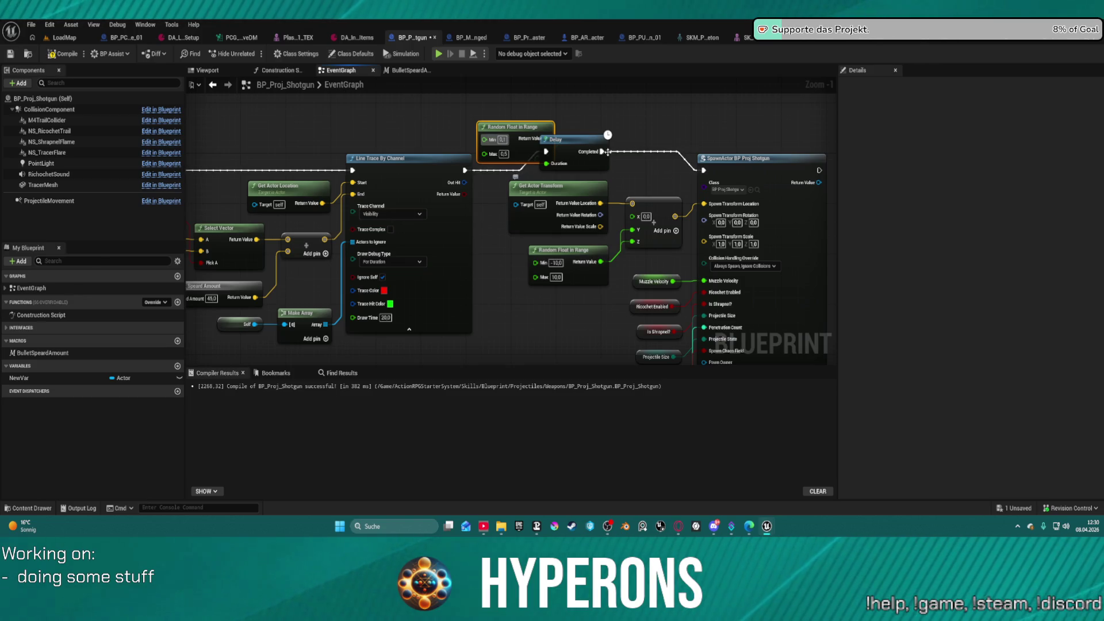
pyautogui.click(587, 143)
pyautogui.press('f')
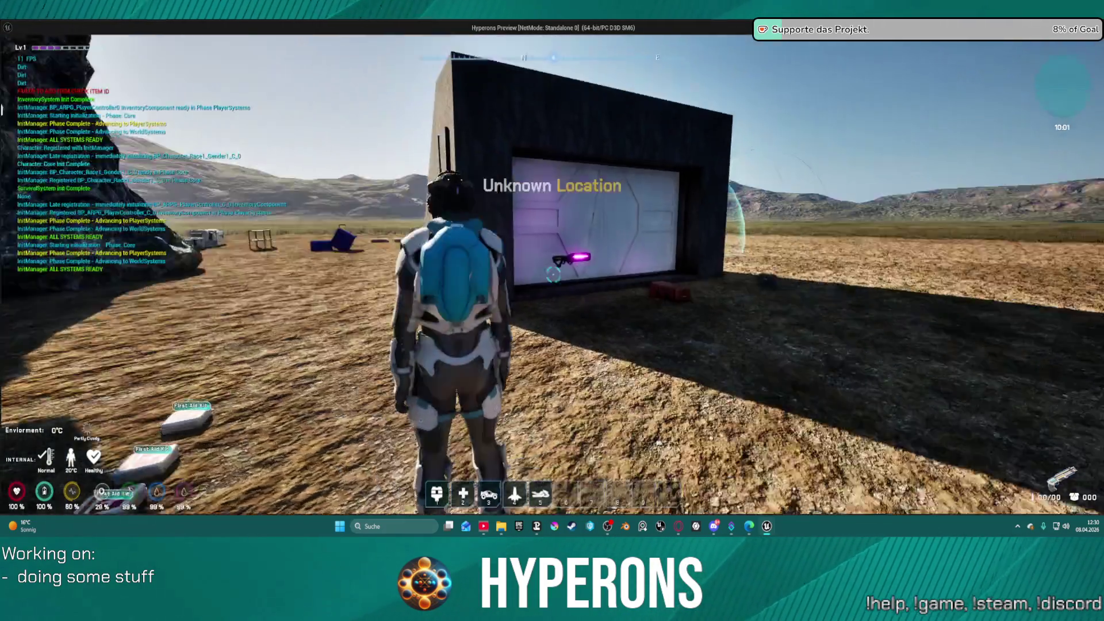
# - Take three SPM SG items from the DEV_ResContainer crate, close the windows and run off
pyautogui.press('w')
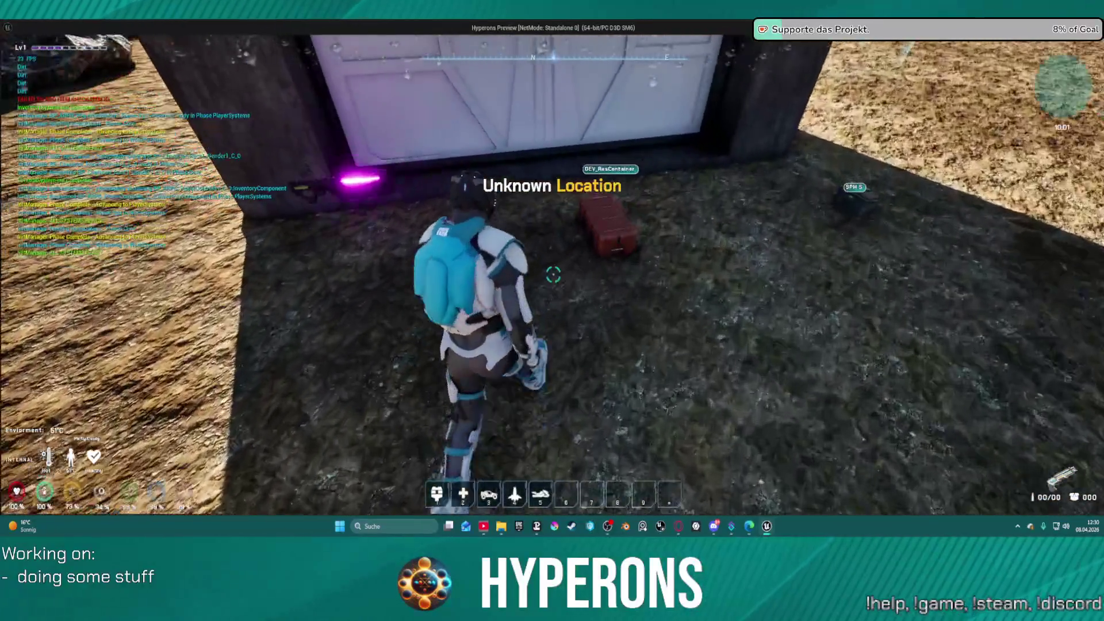
pyautogui.press('f')
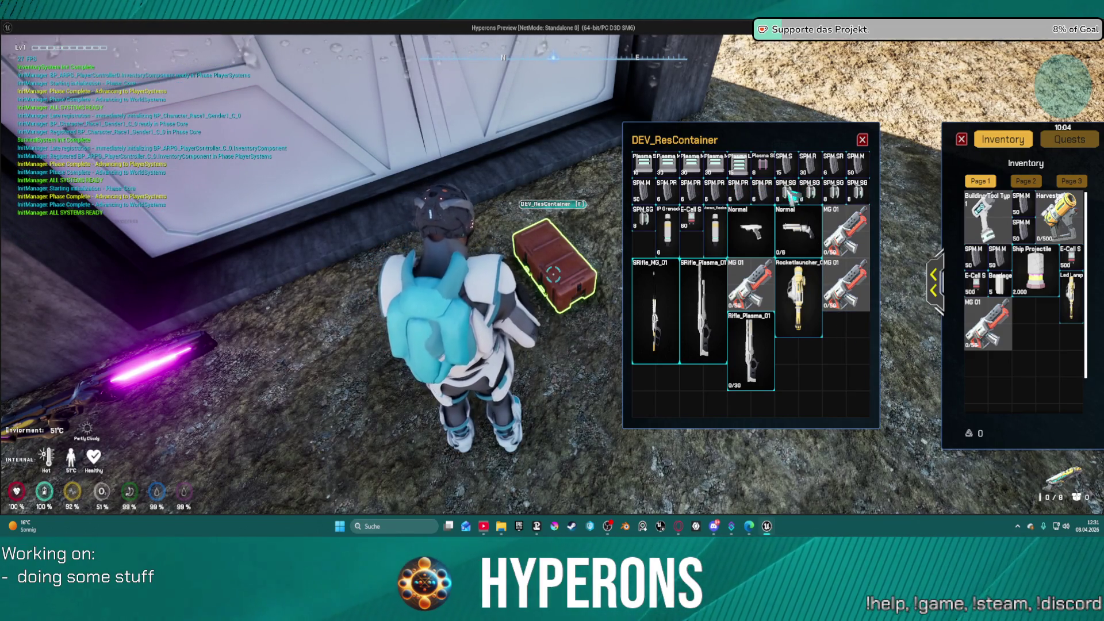
pyautogui.doubleClick(785, 193)
pyautogui.doubleClick(809, 192)
pyautogui.doubleClick(834, 193)
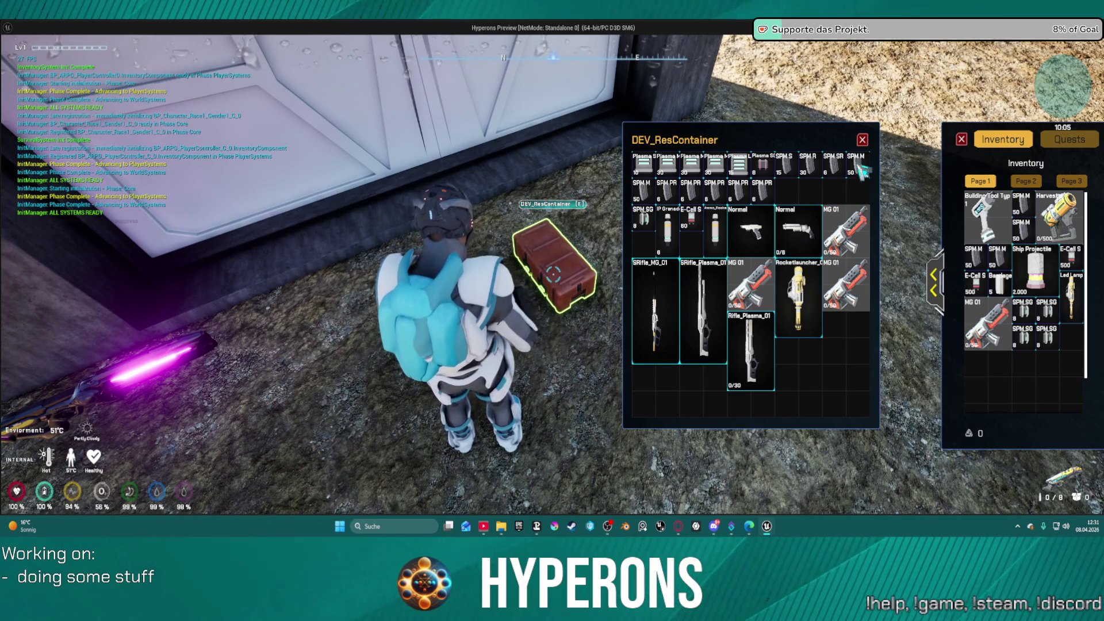
pyautogui.click(862, 140)
pyautogui.press('w')
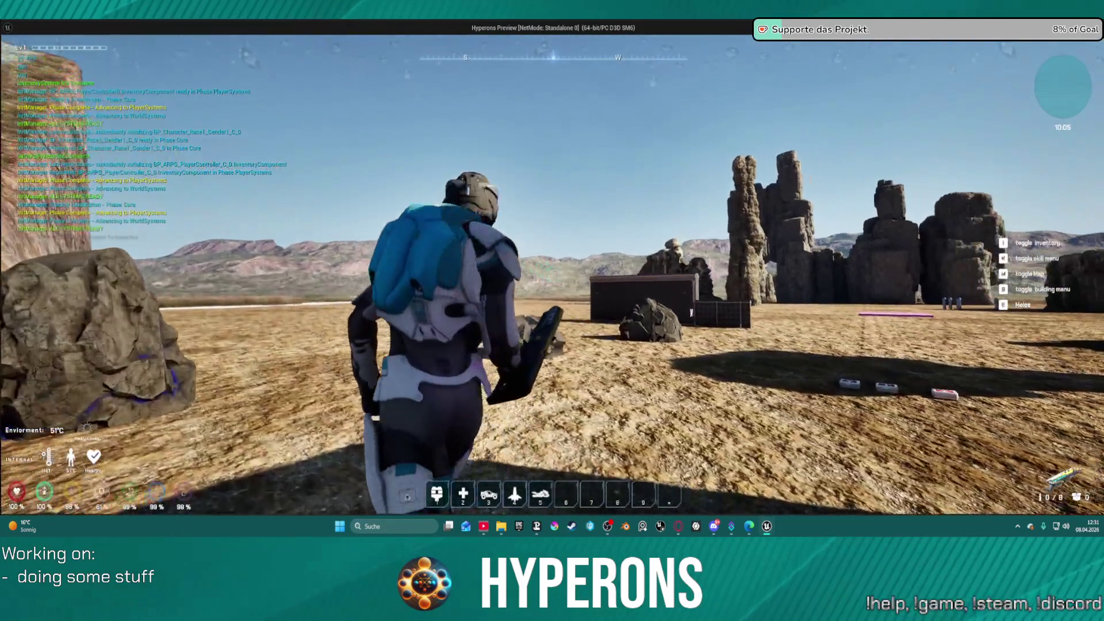
pyautogui.press('a')
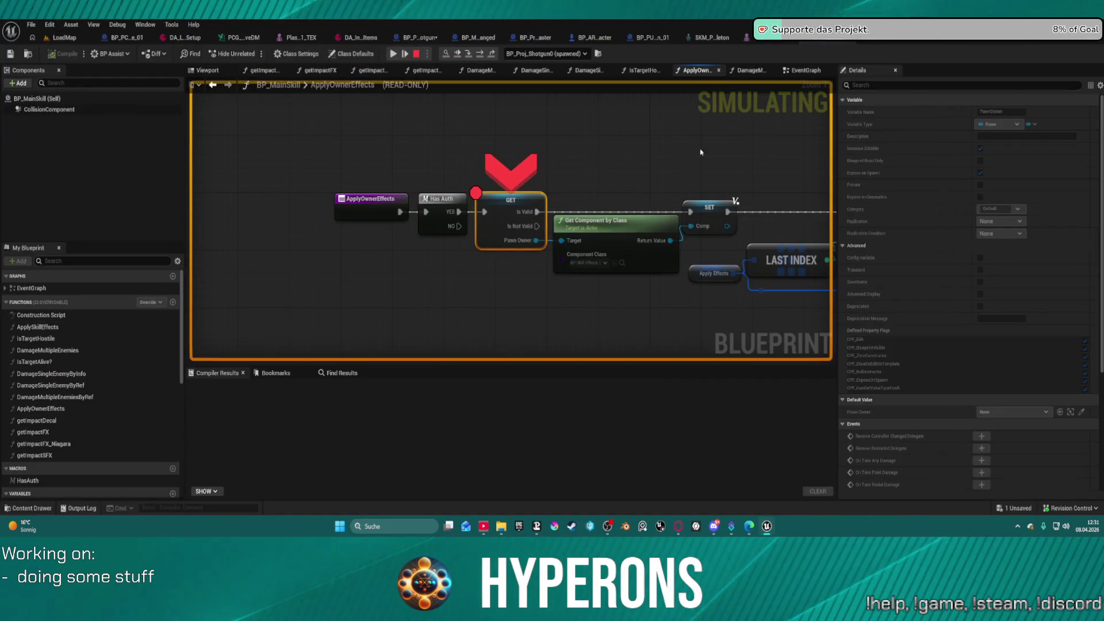
# - Resume from the breakpoint and fire the shotgun twice at the black container
pyautogui.moveTo(516, 244)
pyautogui.click(396, 54)
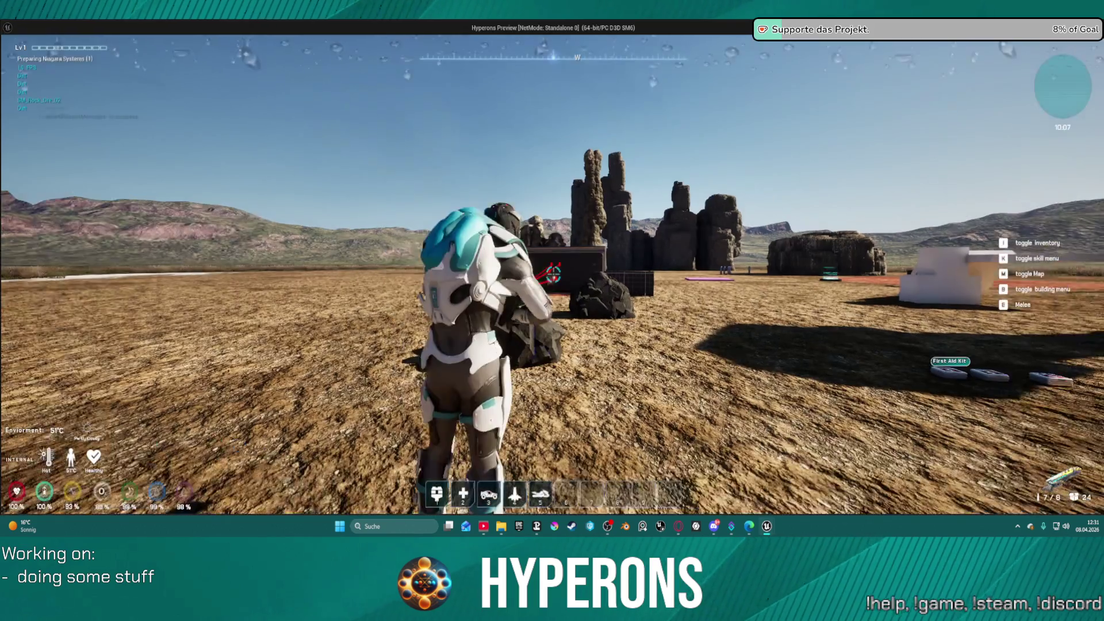
pyautogui.press('w')
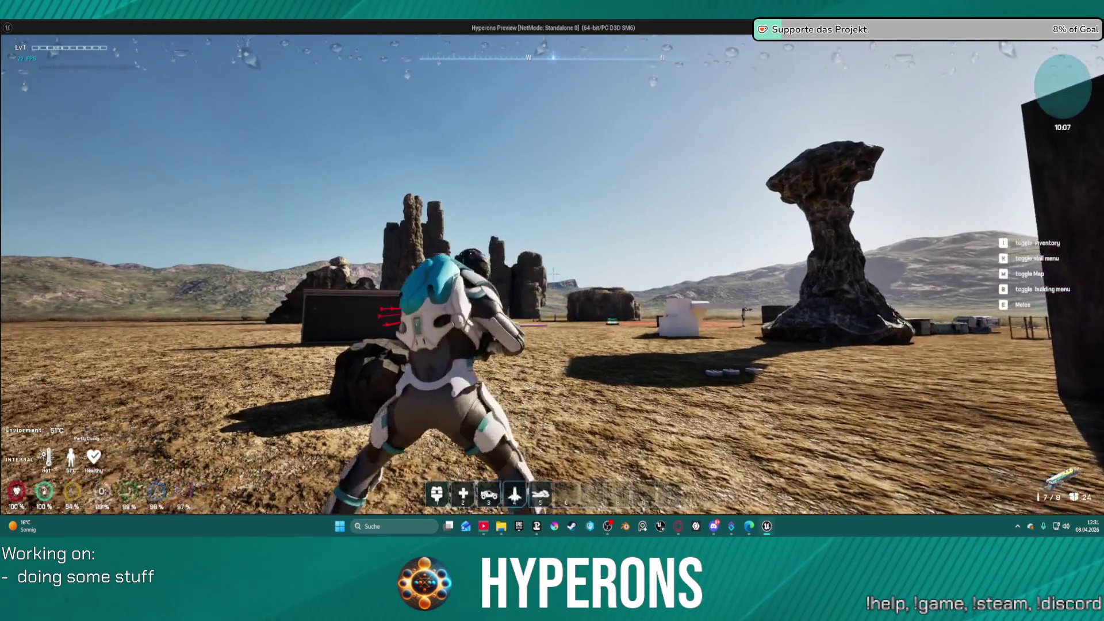
pyautogui.press('a')
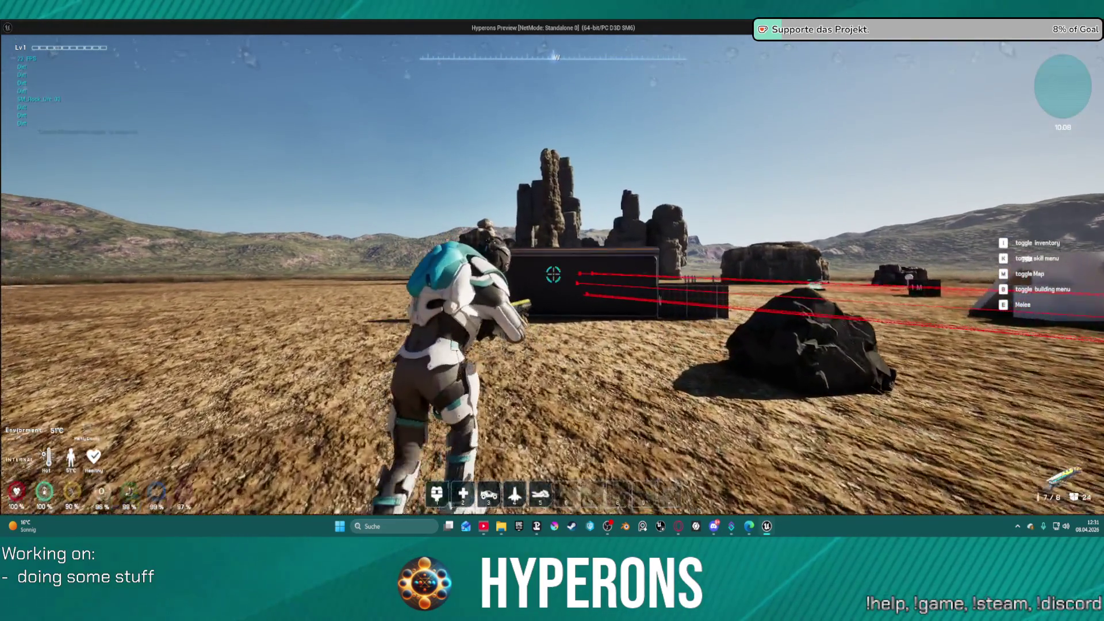
pyautogui.press('w')
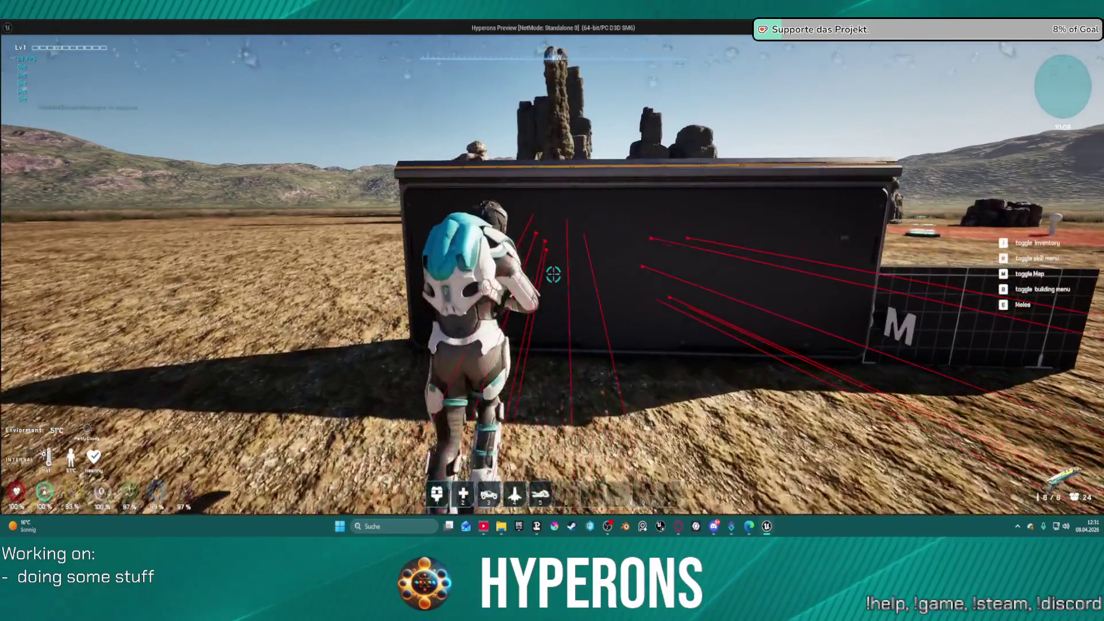
pyautogui.press('s')
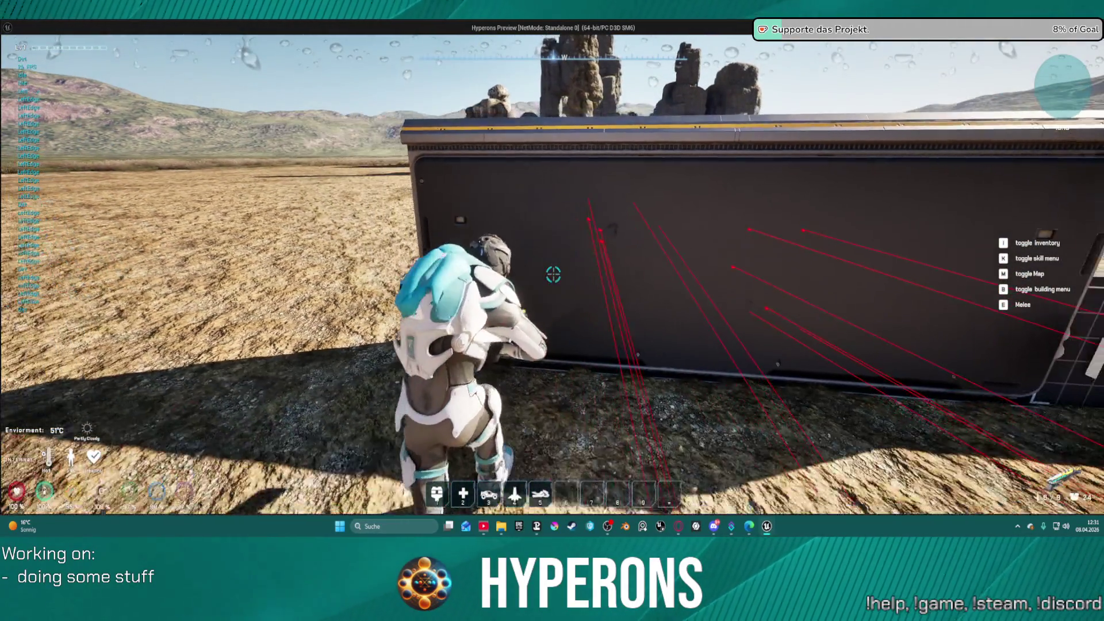
pyautogui.press('s')
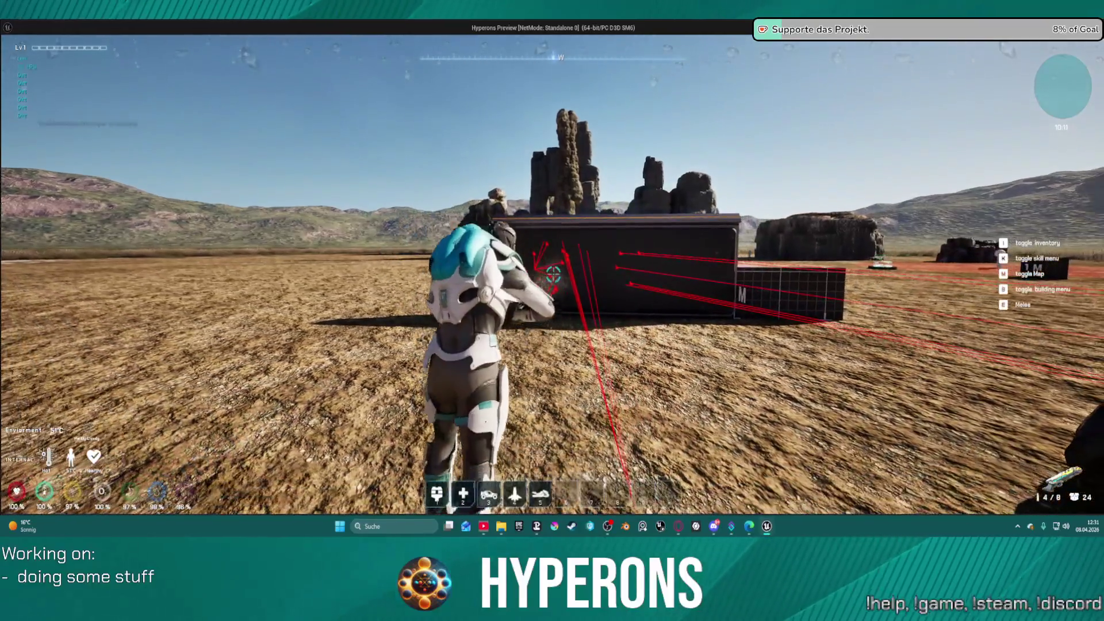
pyautogui.click(553, 274)
pyautogui.click(553, 275)
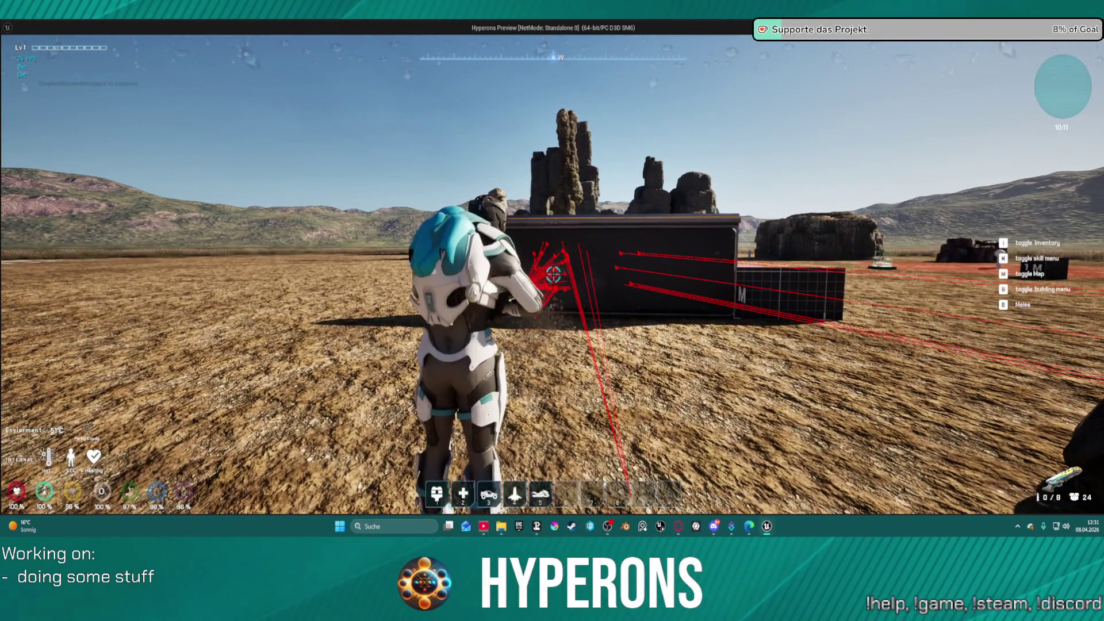
# - Return to the editor and pan ApplyOwnerEffects to the For Loop and Add New Effect nodes
pyautogui.press('w')
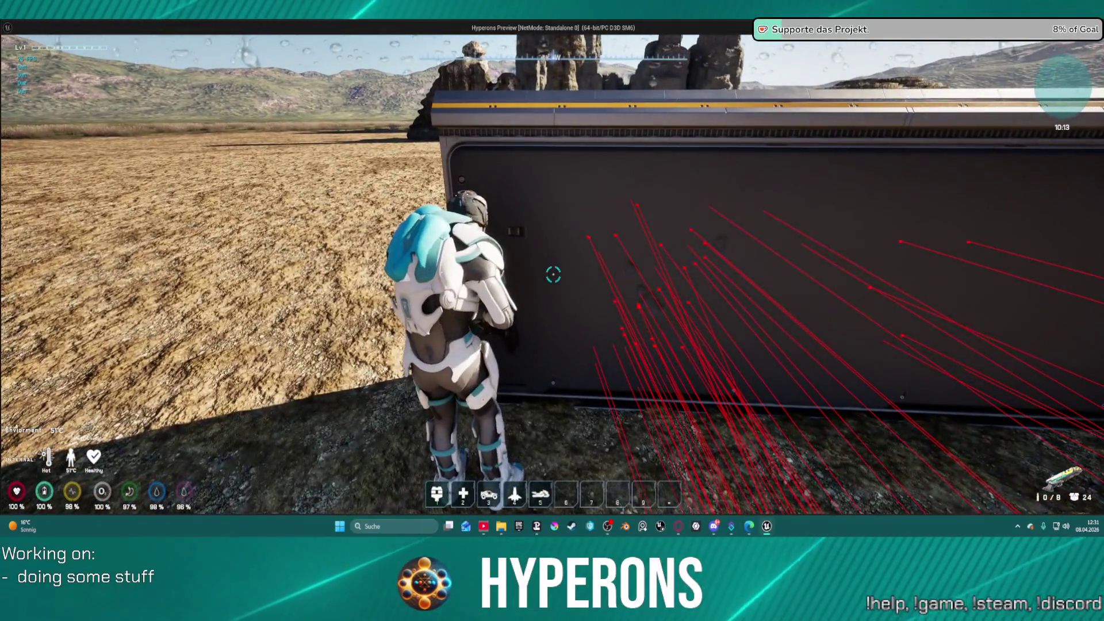
pyautogui.hotkey('alt', 'Tab')
pyautogui.moveTo(676, 118); pyautogui.dragTo(101, 87)
pyautogui.moveTo(549, 43); pyautogui.dragTo(560, 43)
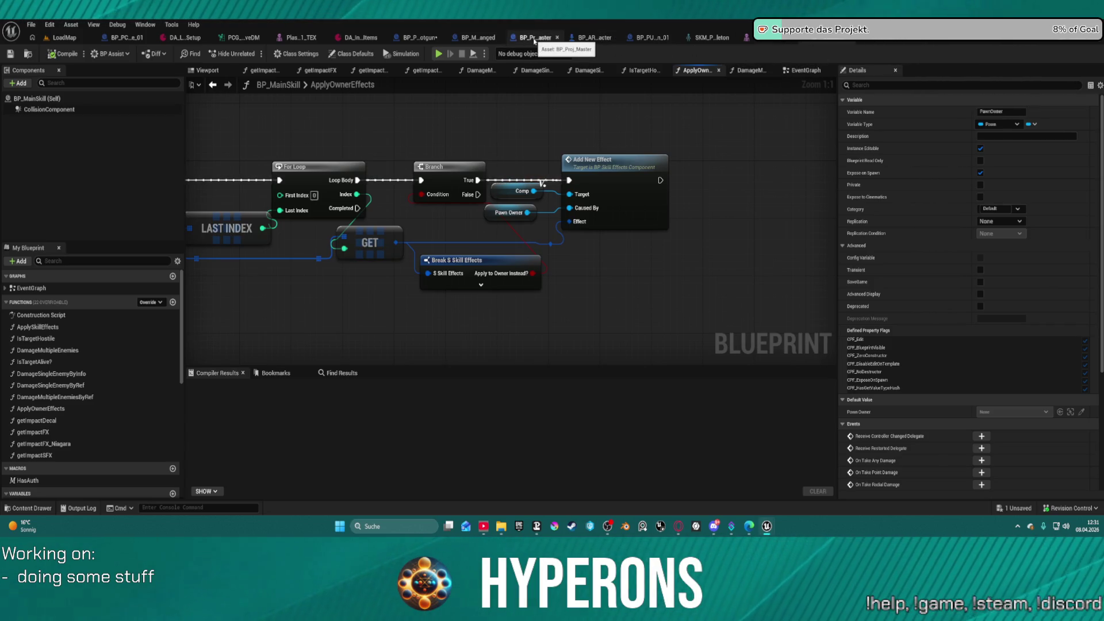
# - Inspect the SpawnActor node in BP_Proj_Shotgun's event graph, probing its Hit Result output
pyautogui.click(417, 38)
pyautogui.moveTo(700, 219)
pyautogui.mouseDown()
pyautogui.moveTo(438, 239)
pyautogui.moveTo(287, 236)
pyautogui.moveTo(330, 176)
pyautogui.moveTo(470, 300)
pyautogui.mouseUp()
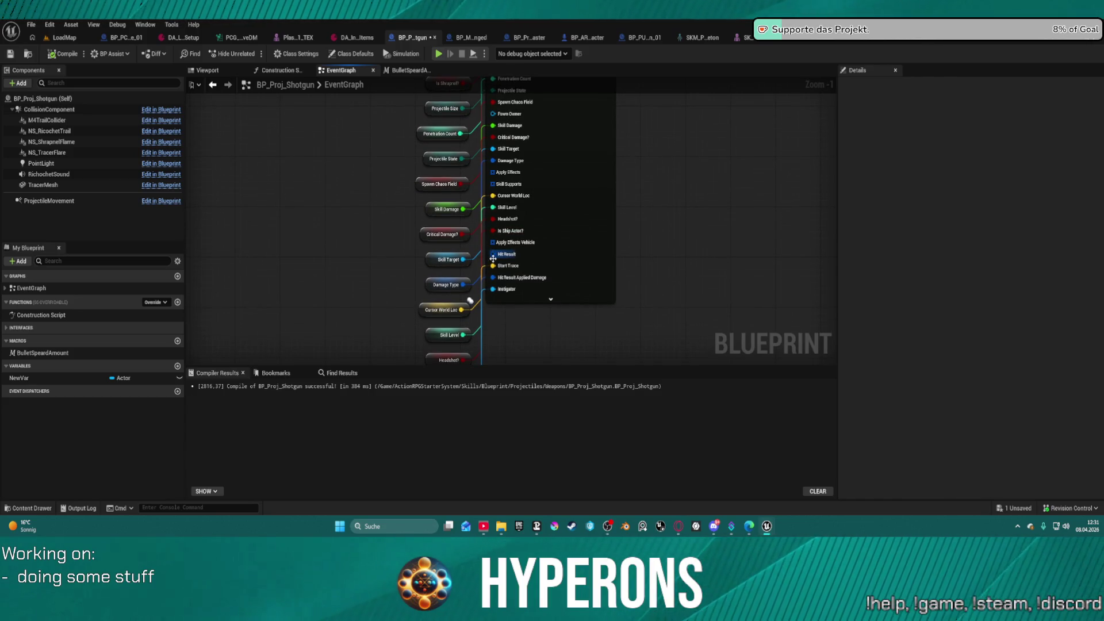
pyautogui.moveTo(493, 255)
pyautogui.mouseDown()
pyautogui.moveTo(321, 104)
pyautogui.moveTo(303, 105)
pyautogui.moveTo(388, 298)
pyautogui.moveTo(380, 290)
pyautogui.mouseUp()
pyautogui.moveTo(574, 259)
pyautogui.mouseDown()
pyautogui.moveTo(288, 190)
pyautogui.moveTo(189, 143)
pyautogui.mouseUp()
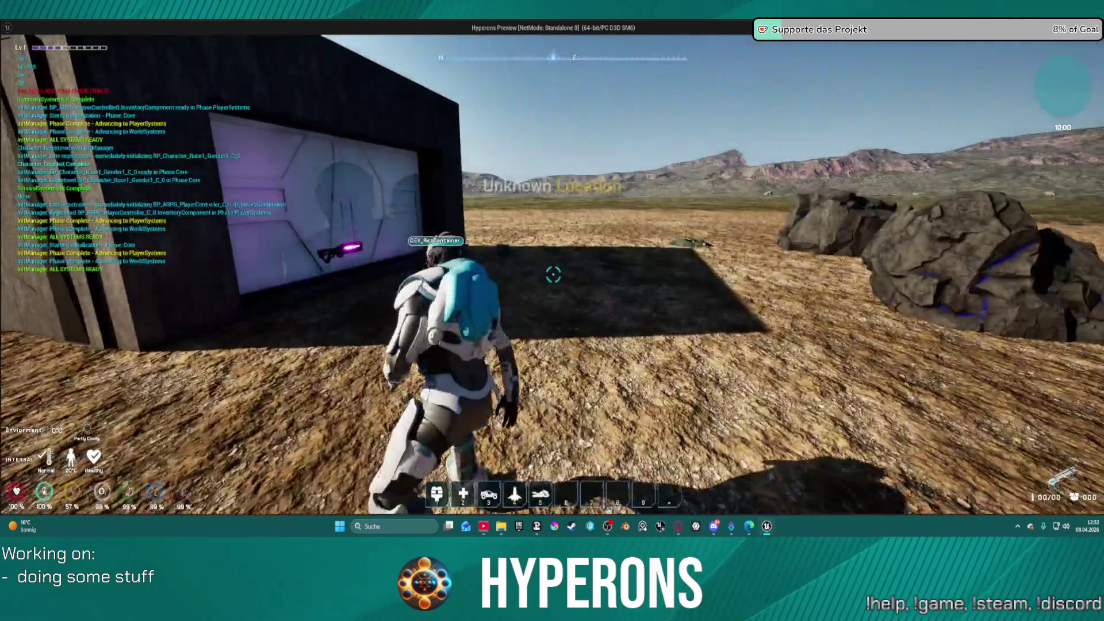
# - Equip Shotgun 01 with SPM SG ammo from the dev container and reload it
pyautogui.press('w')
pyautogui.press('e')
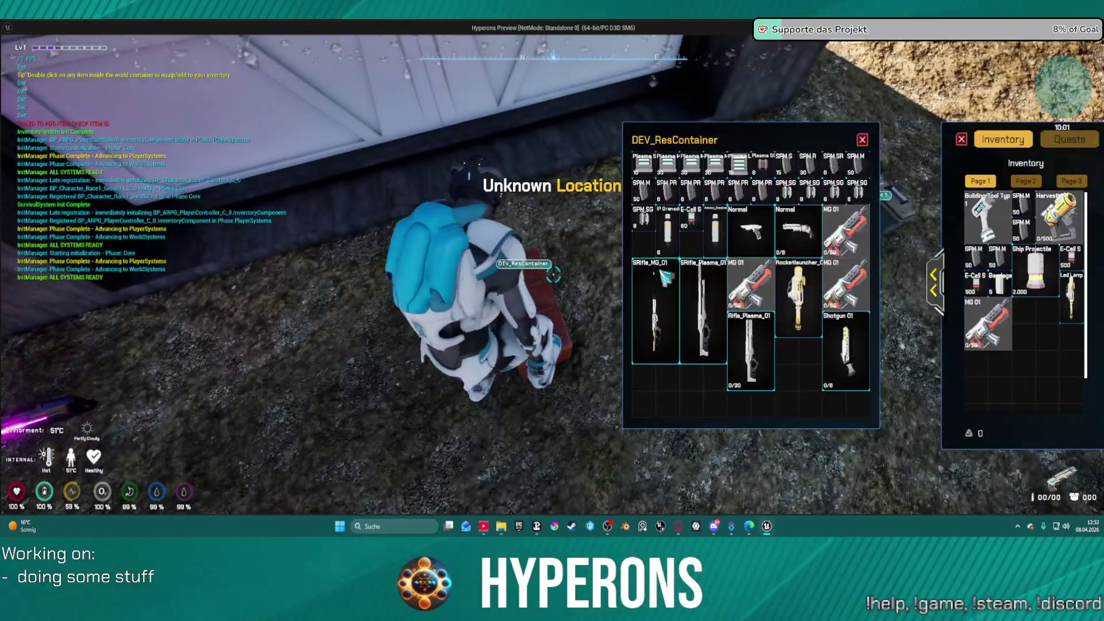
pyautogui.doubleClick(849, 352)
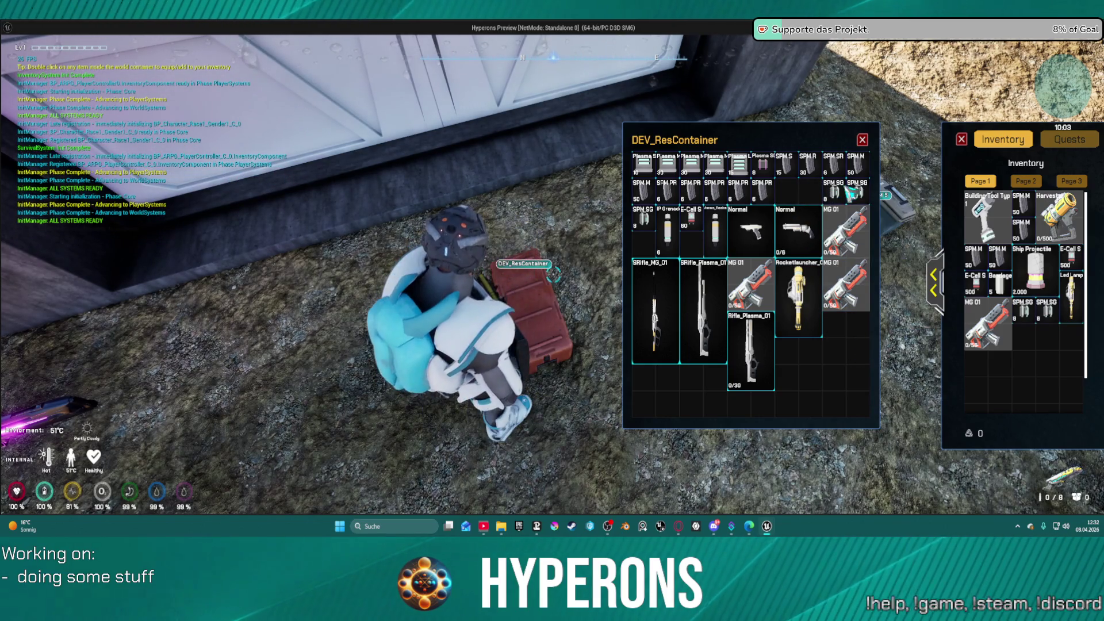
pyautogui.doubleClick(856, 192)
pyautogui.press('Escape')
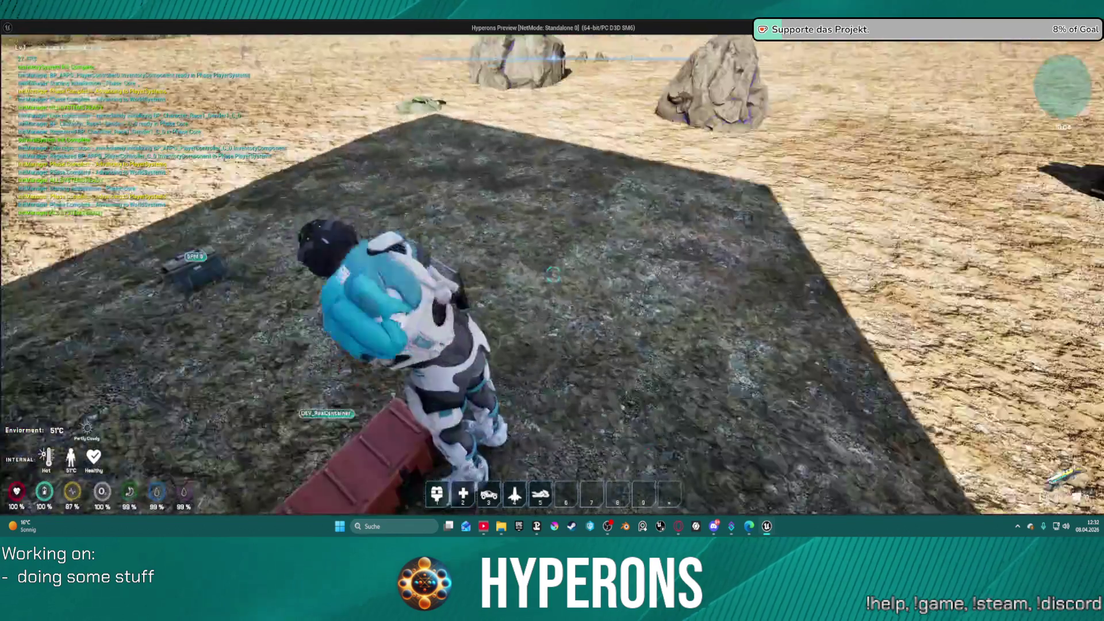
pyautogui.press('w')
pyautogui.press('r')
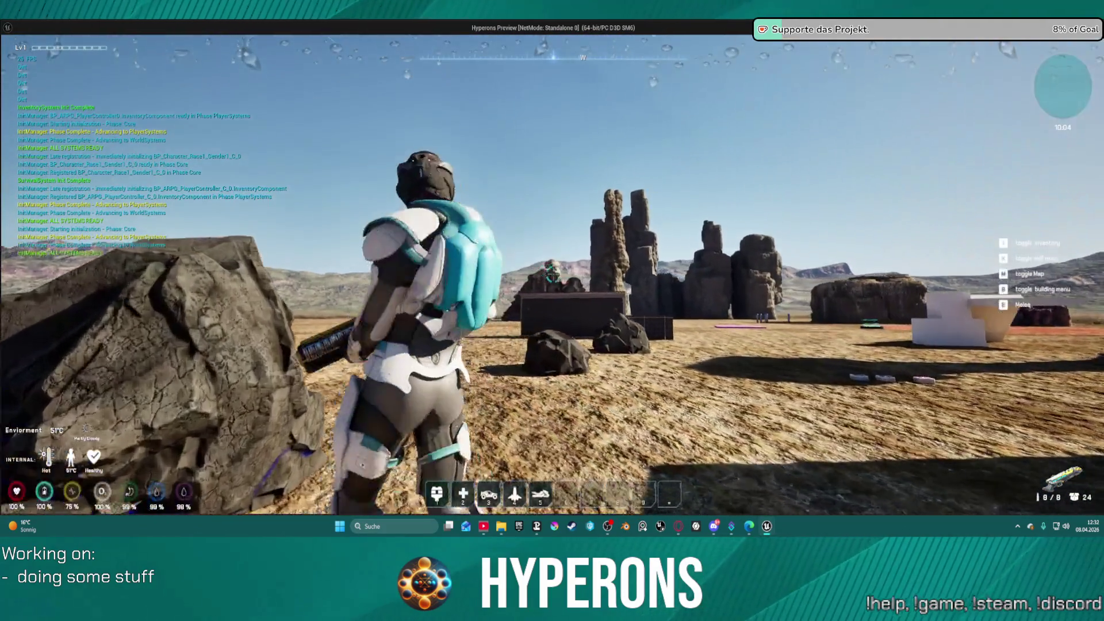
# - Fire pellets at the container, rock and rock pillar, then end the play session
pyautogui.press('w')
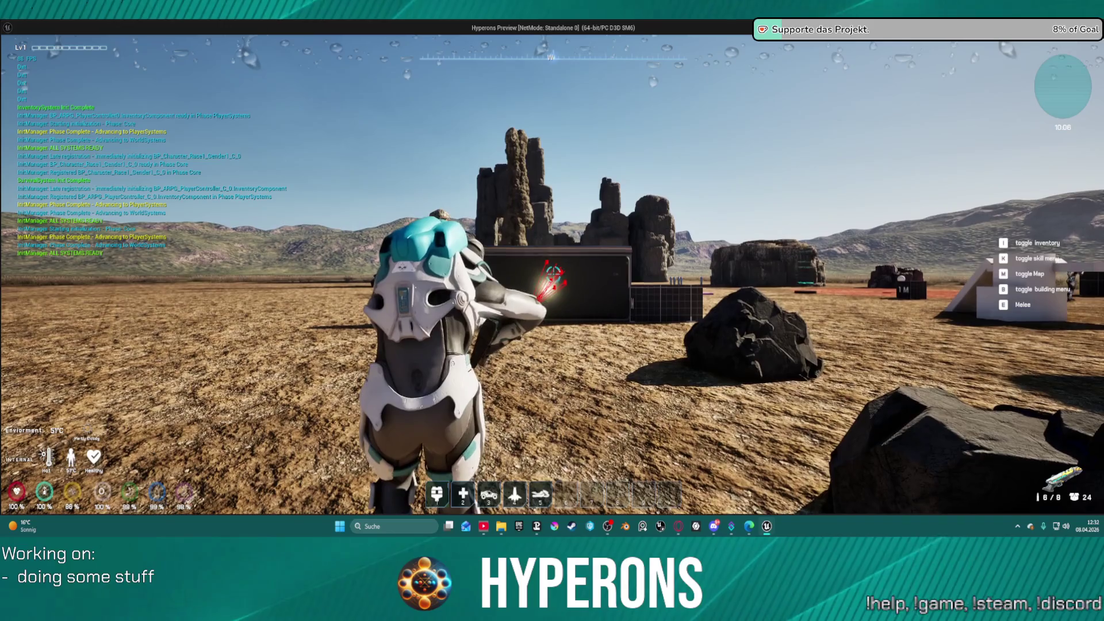
pyautogui.click(553, 276)
pyautogui.click(553, 270)
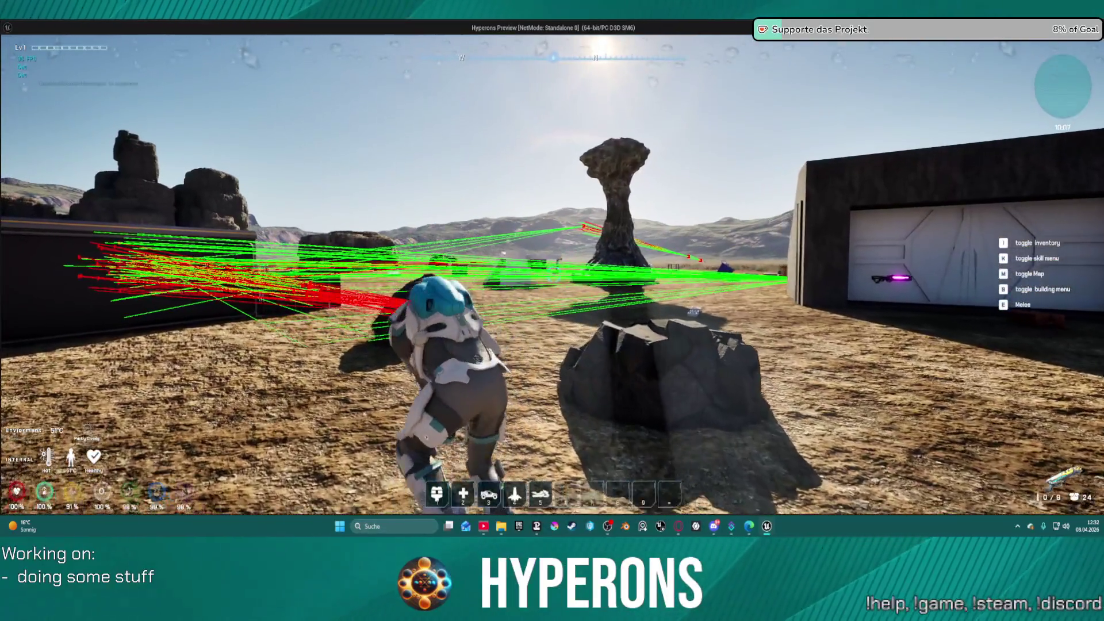
pyautogui.click(553, 271)
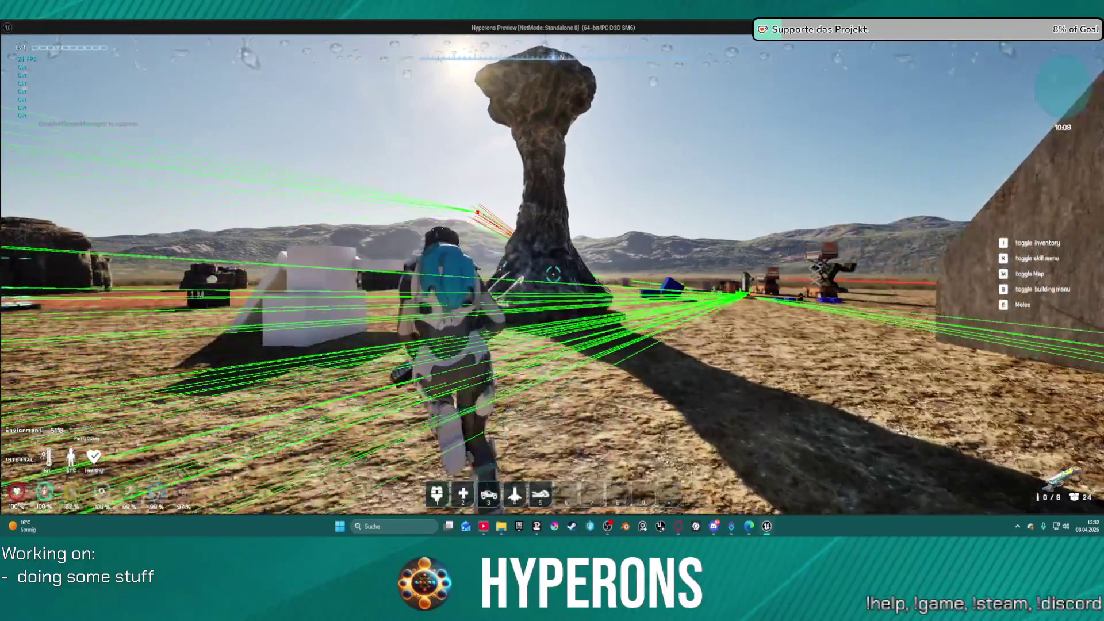
pyautogui.click(553, 275)
pyautogui.press('space')
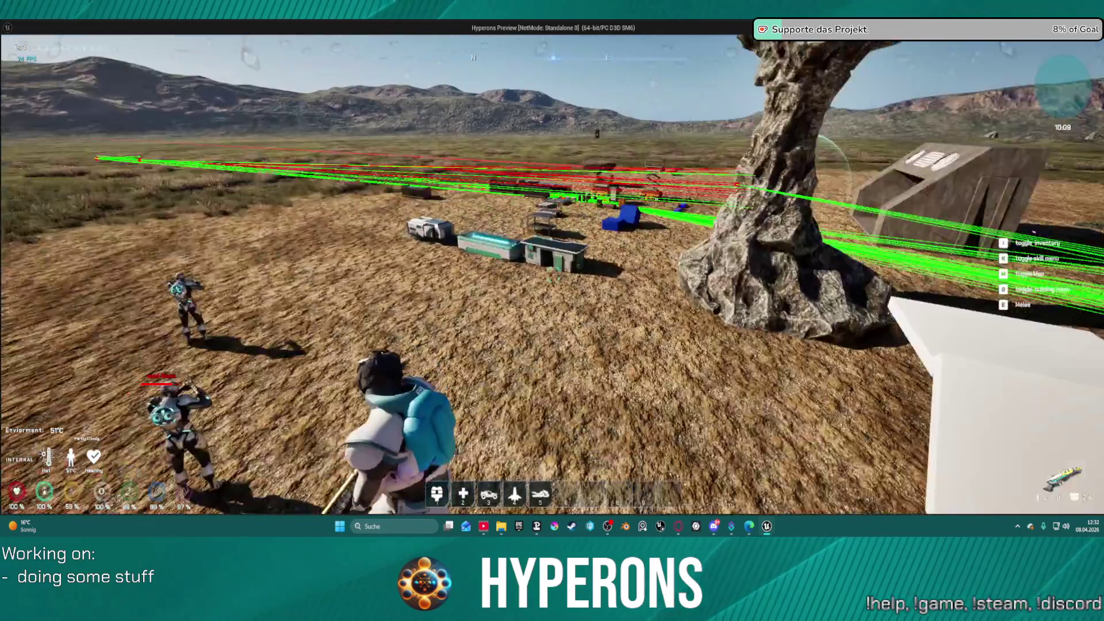
pyautogui.click(553, 274)
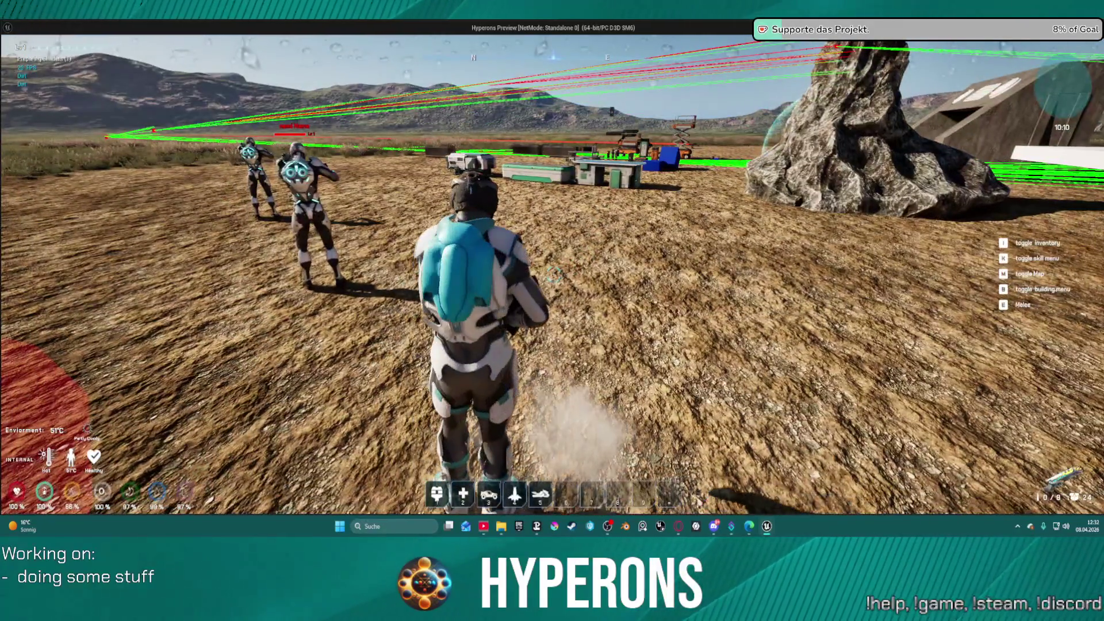
pyautogui.press('b')
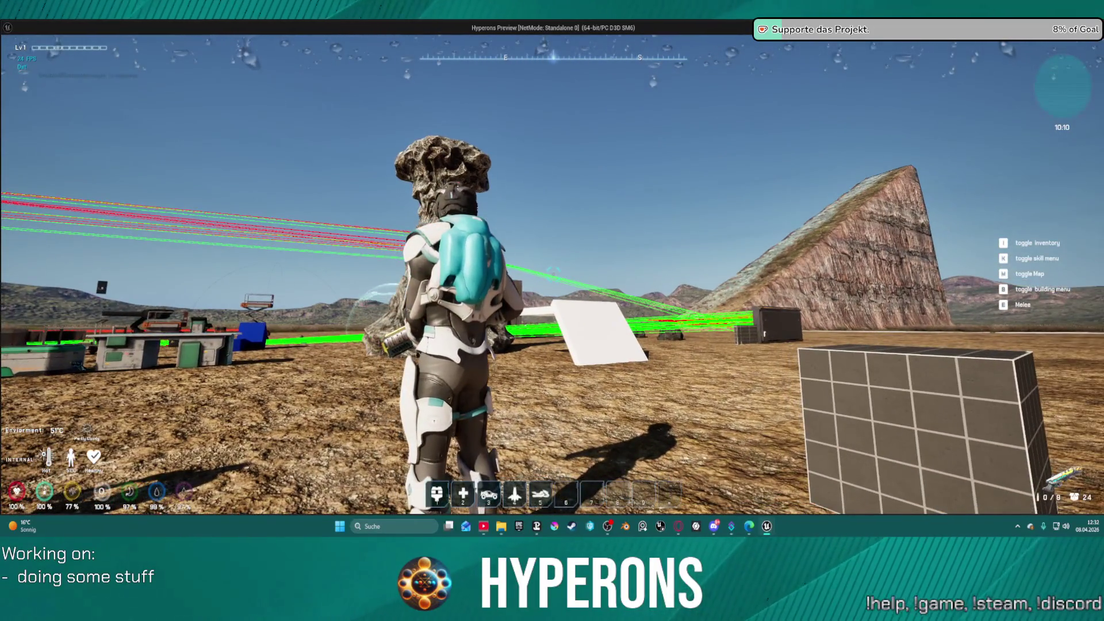
pyautogui.press('b')
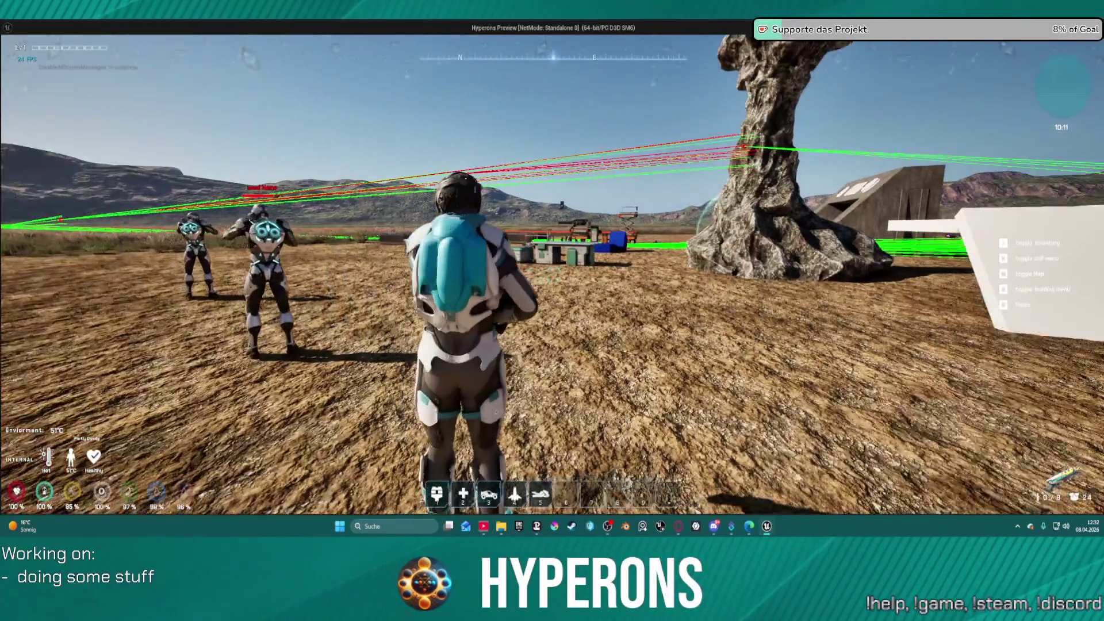
pyautogui.press('Escape')
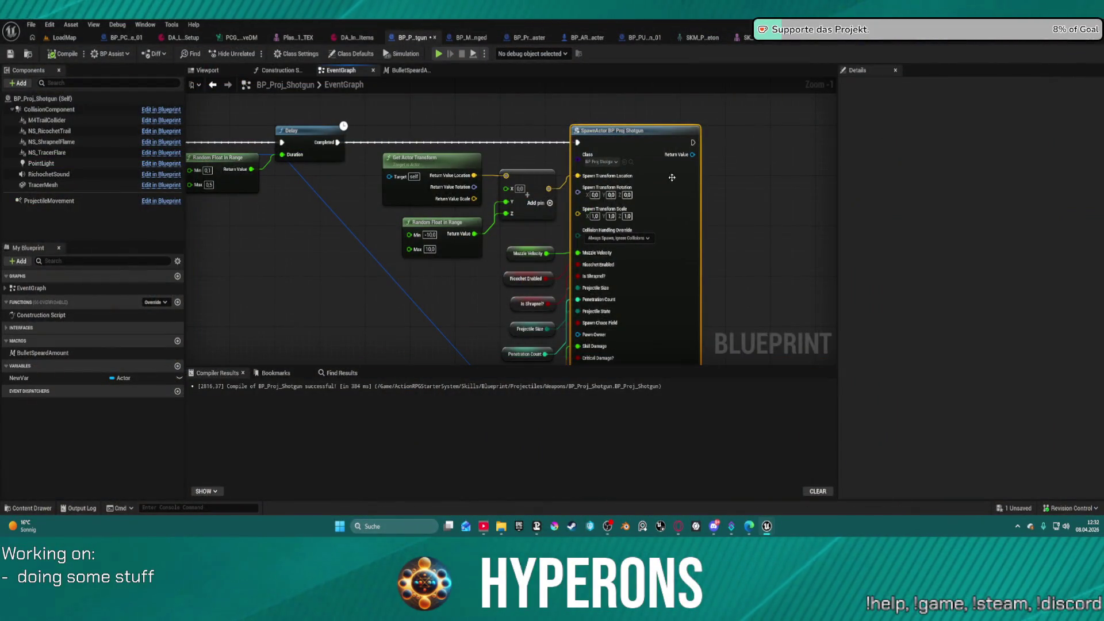
# - Set the SpawnActor node's class to BP_Proj_Shrapnell_M
pyautogui.scroll(-4, 451, 226)
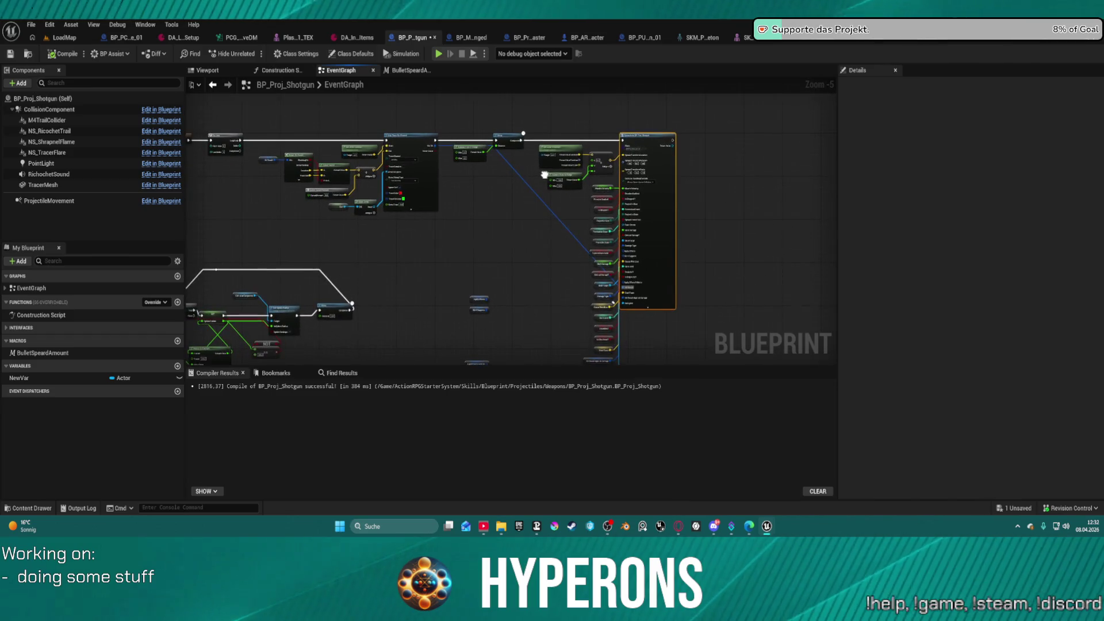
pyautogui.moveTo(545, 173)
pyautogui.mouseDown()
pyautogui.moveTo(569, 160)
pyautogui.moveTo(557, 154)
pyautogui.mouseUp()
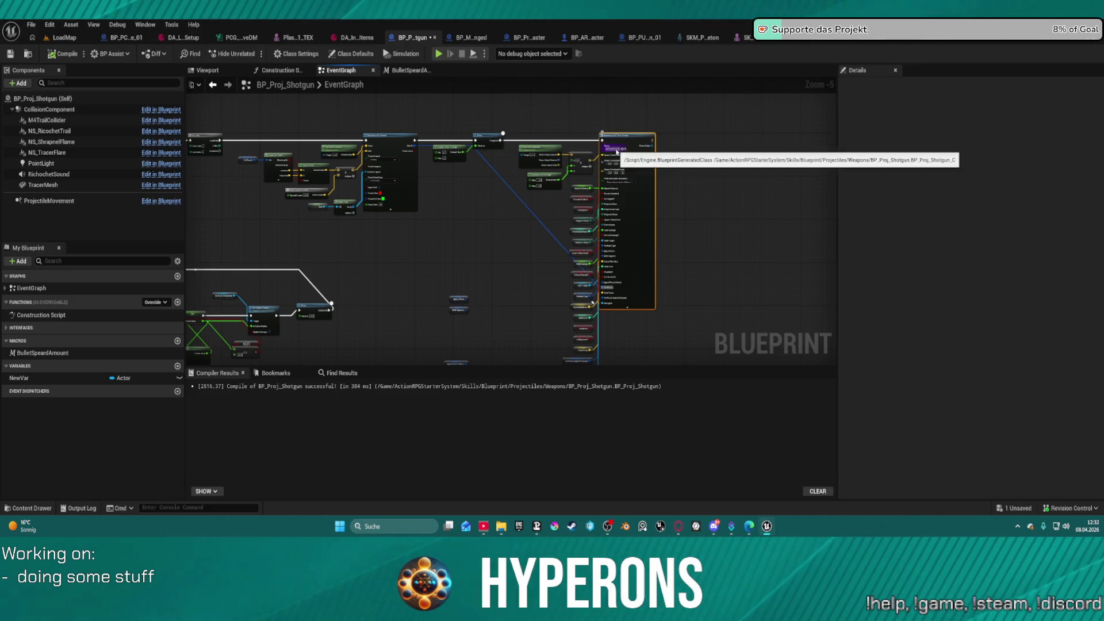
pyautogui.scroll(5, 609, 151)
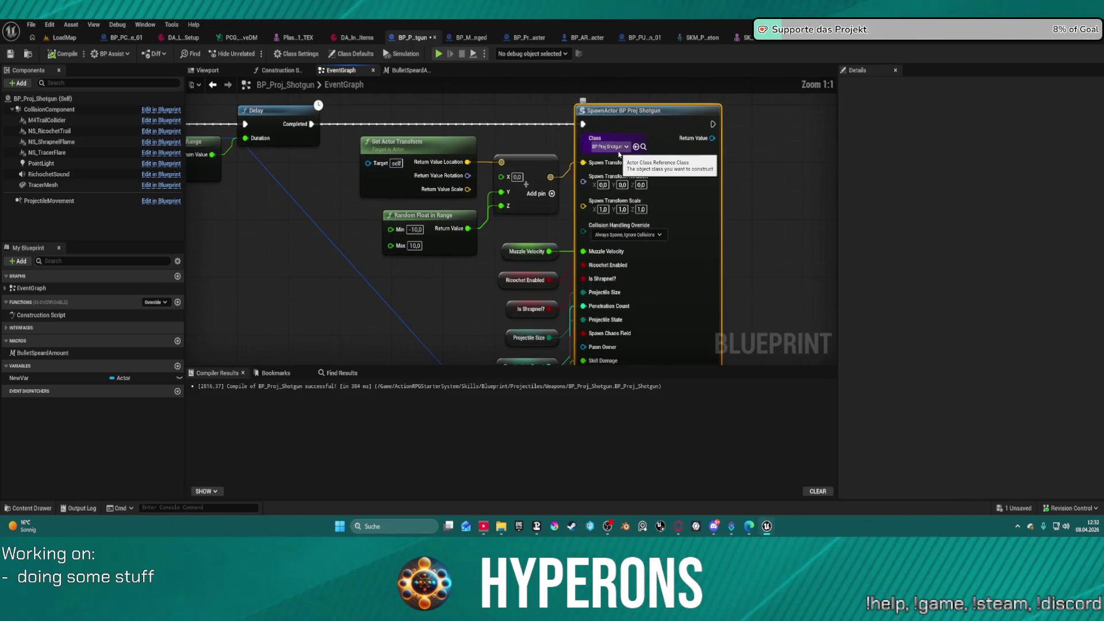
pyautogui.click(618, 147)
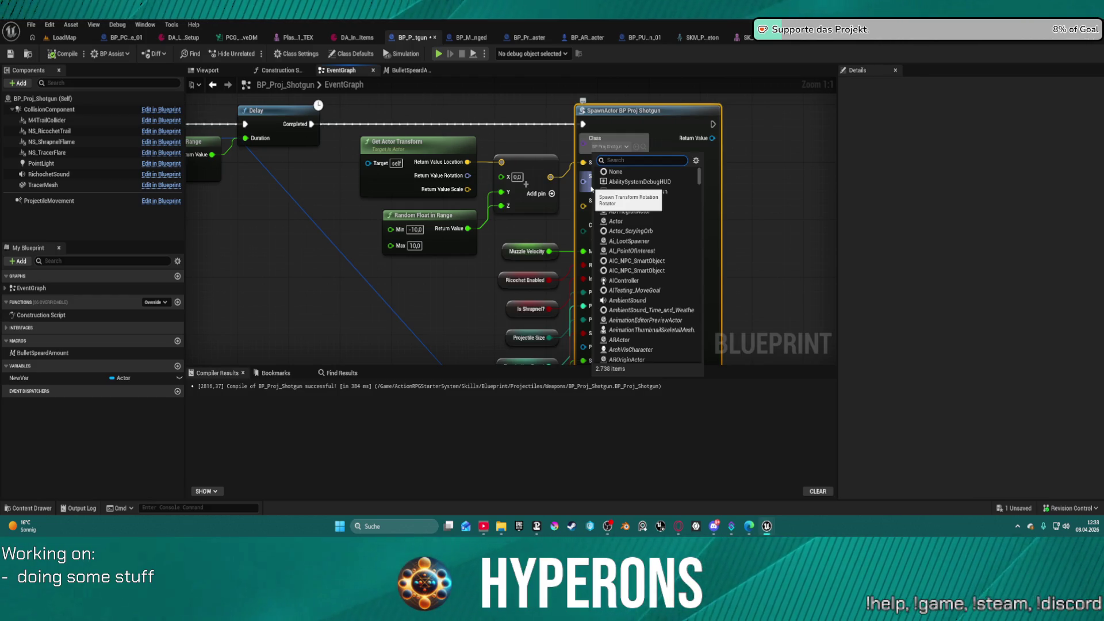
pyautogui.write('shr')
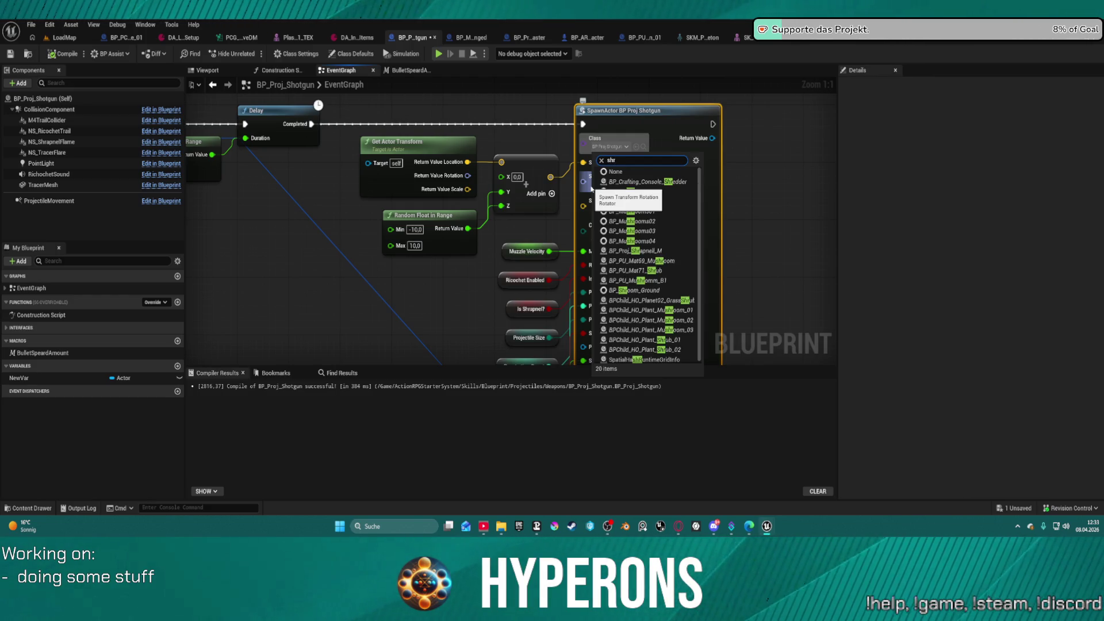
pyautogui.write('ap')
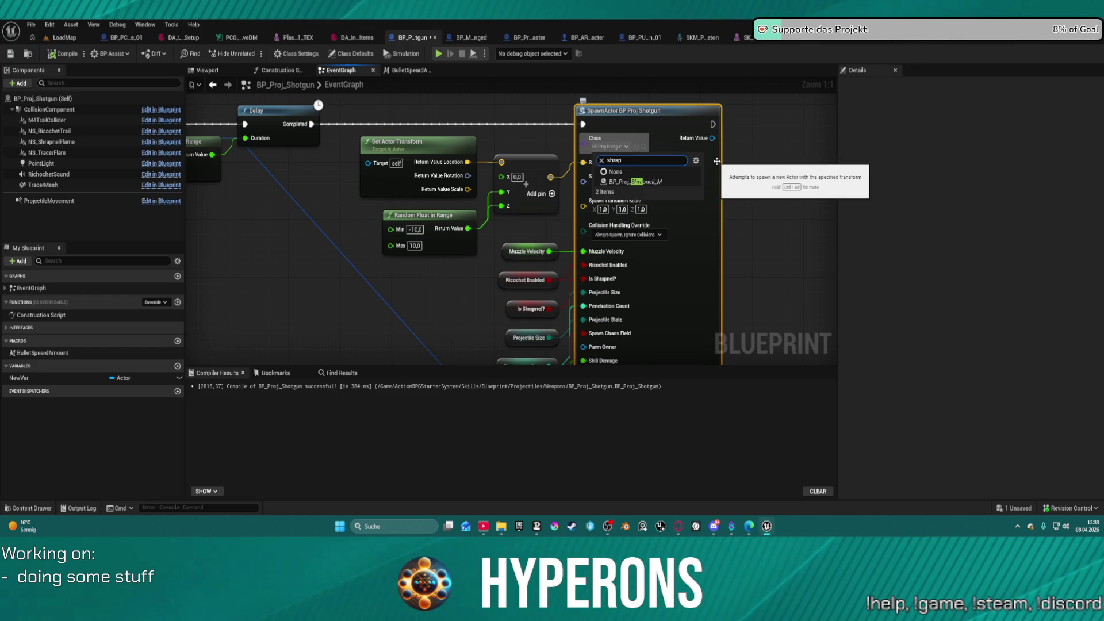
pyautogui.click(661, 183)
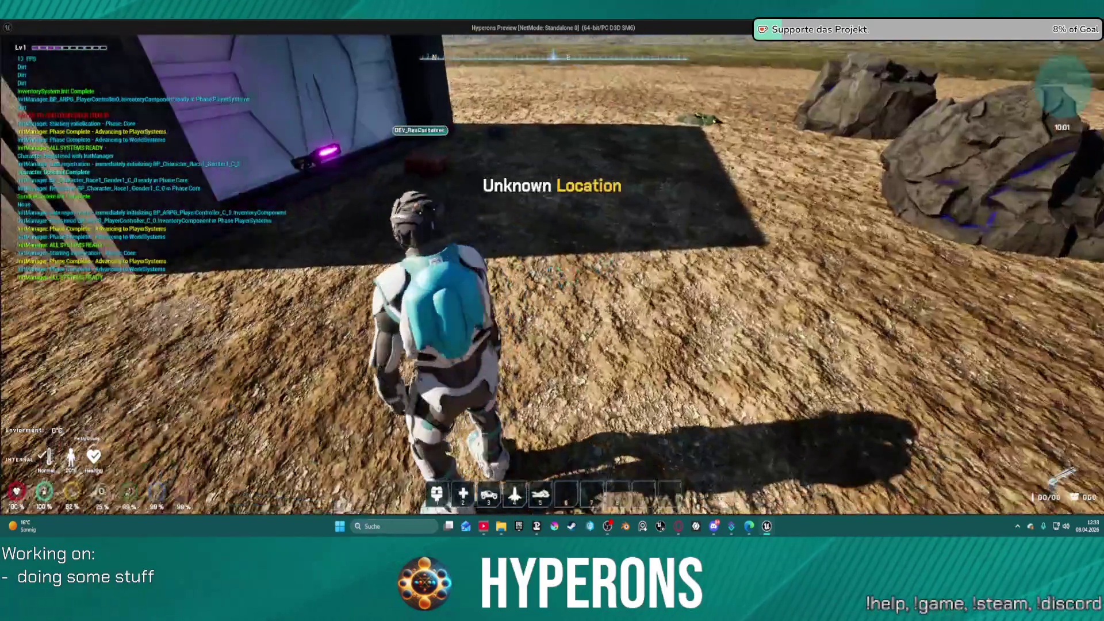
# - Equip Shotgun 01 and take two SPM SG ammo from the dev container
pyautogui.press('f')
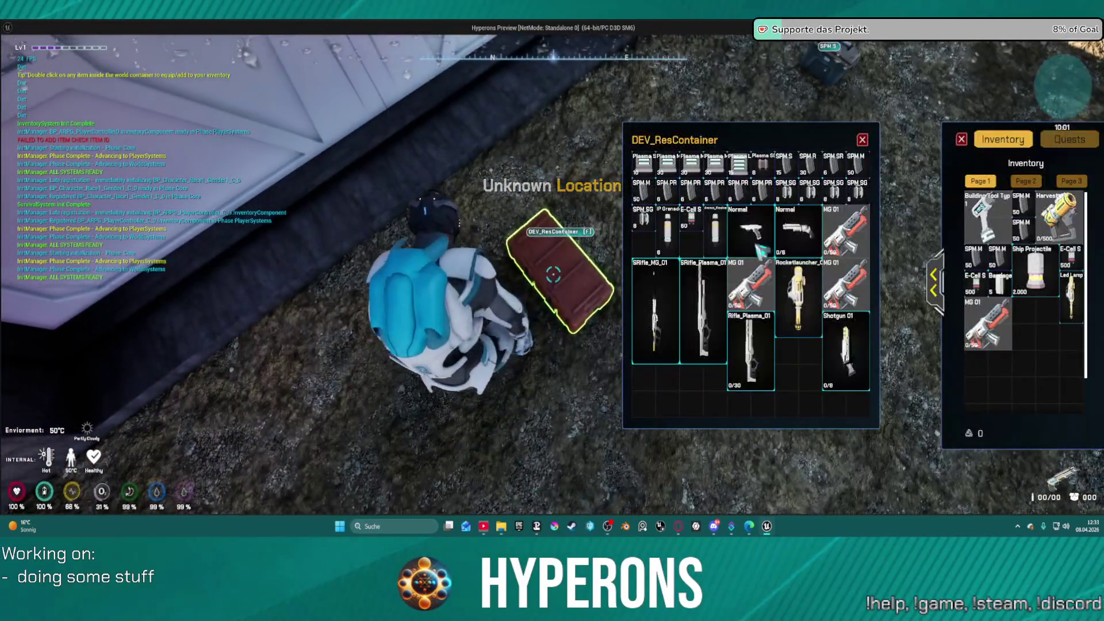
pyautogui.doubleClick(856, 348)
pyautogui.doubleClick(785, 190)
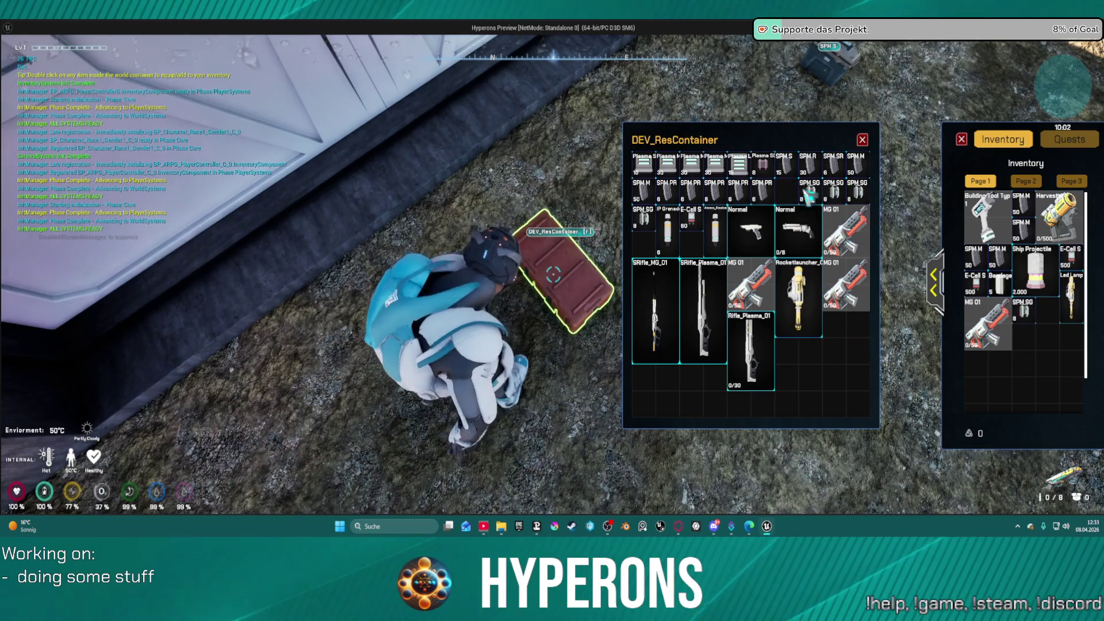
pyautogui.doubleClick(819, 193)
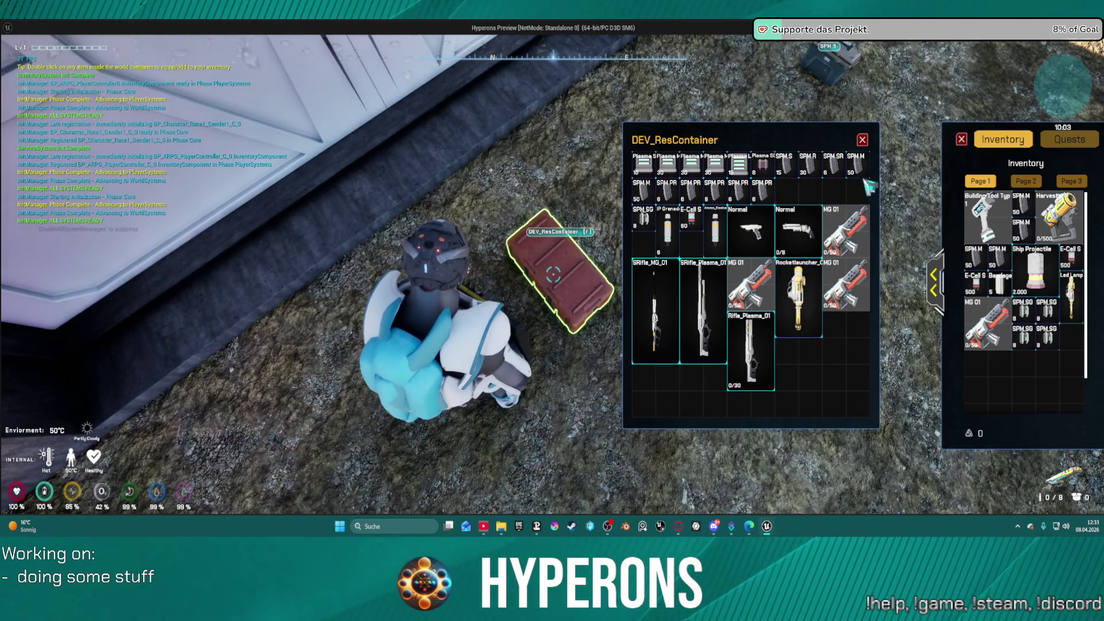
pyautogui.press('Escape')
# - Run toward the rock pillars and aim the shotgun at the dark container wall
pyautogui.press('w')
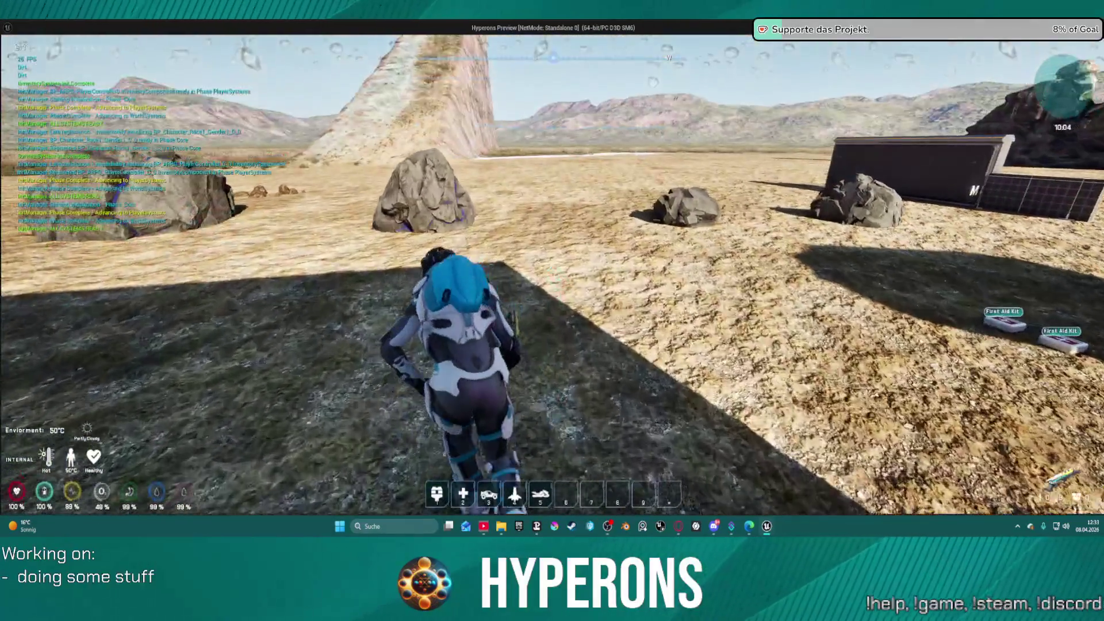
pyautogui.press('w')
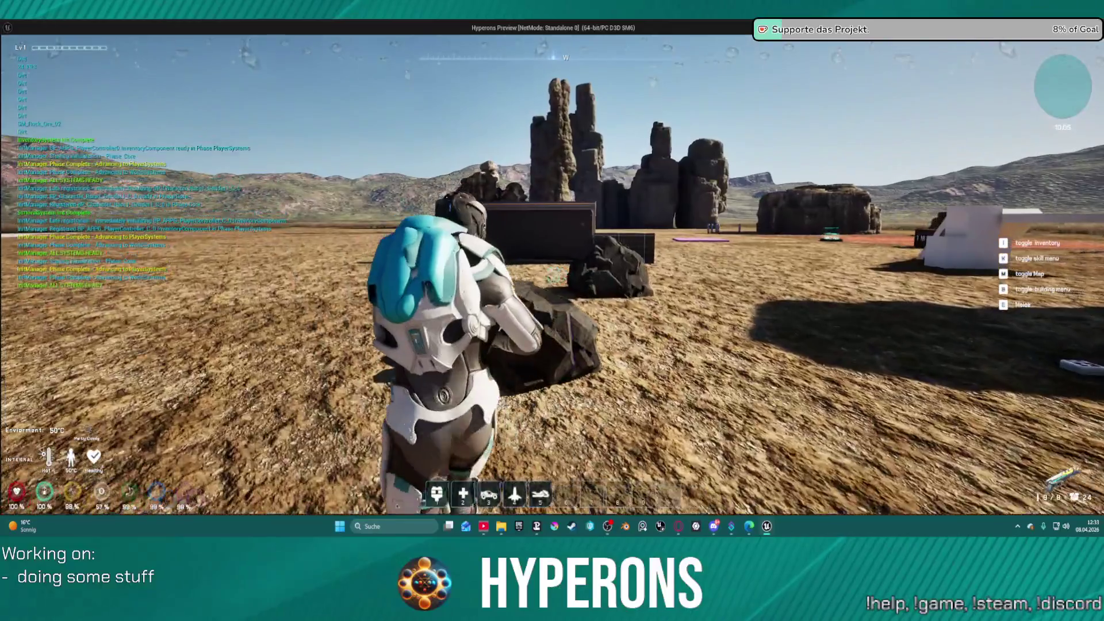
pyautogui.rightClick(552, 274)
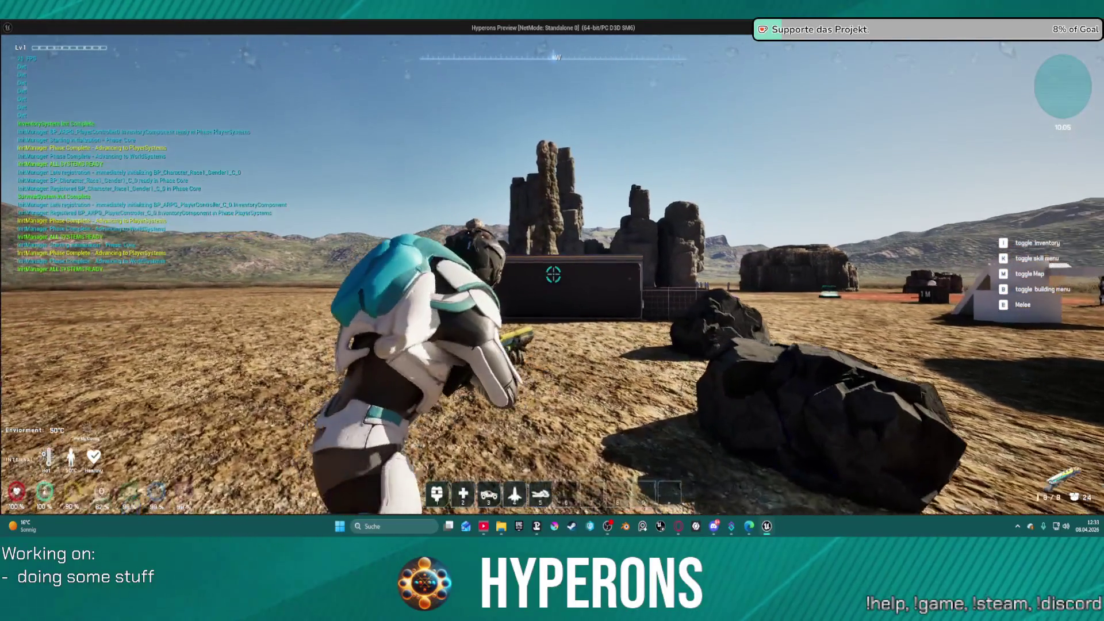
pyautogui.press('w')
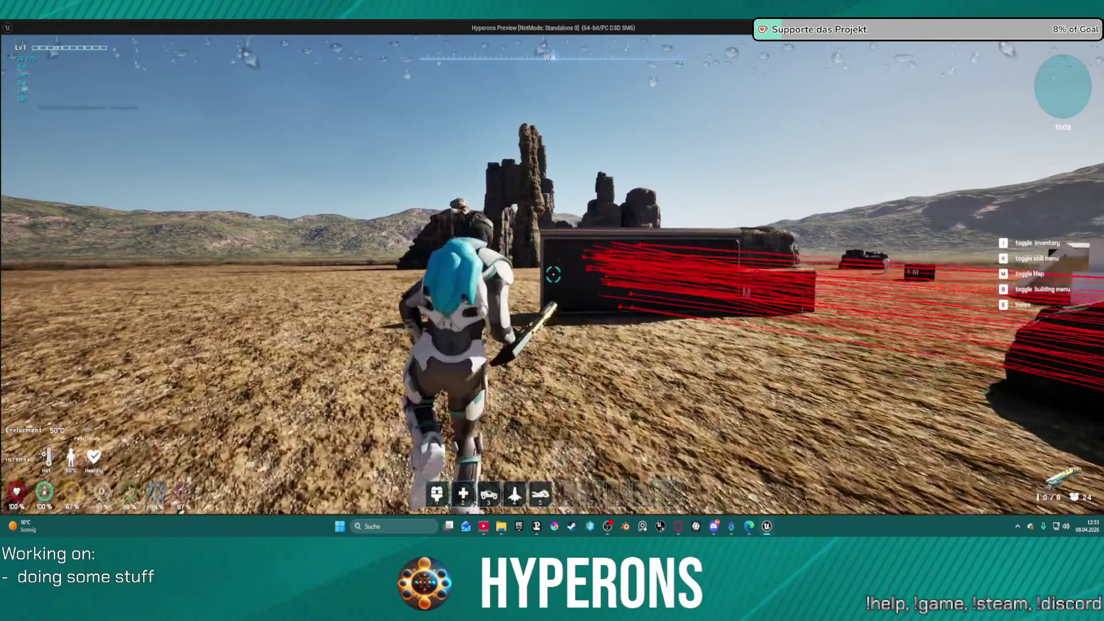
# - Roam the level past the rocks, bunker, lifts, blue boxes and vehicle
pyautogui.press('w')
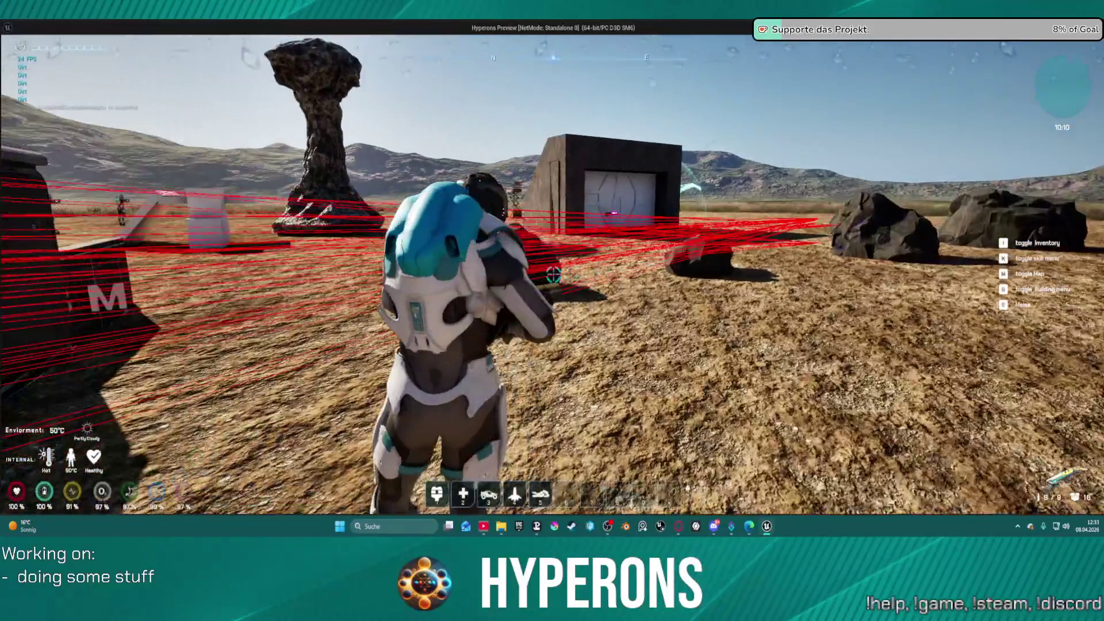
pyautogui.press('w')
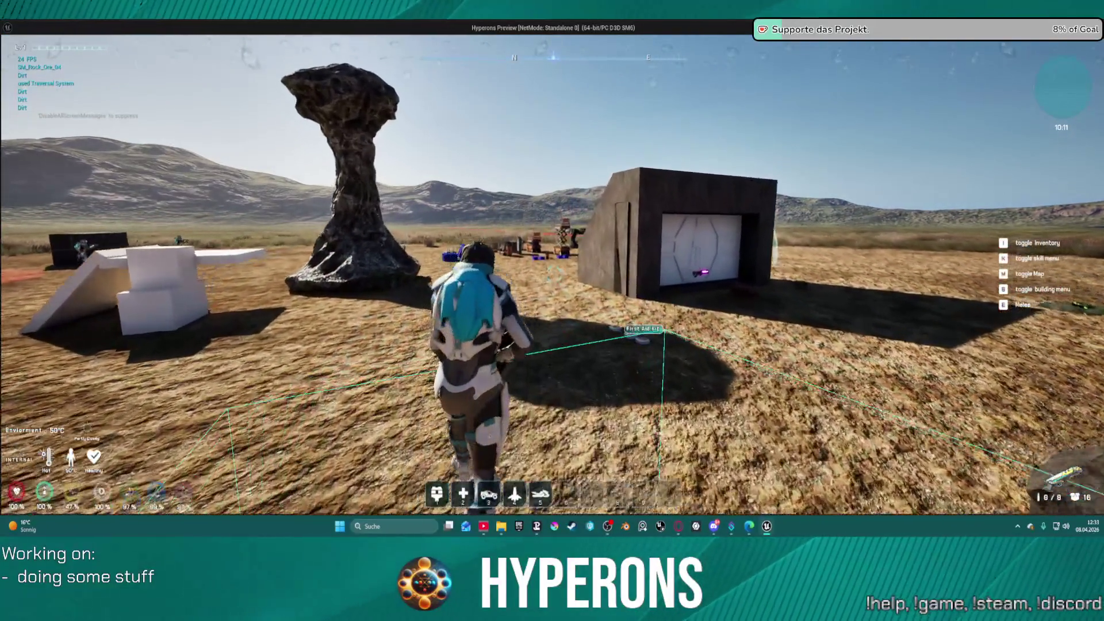
pyautogui.press('w')
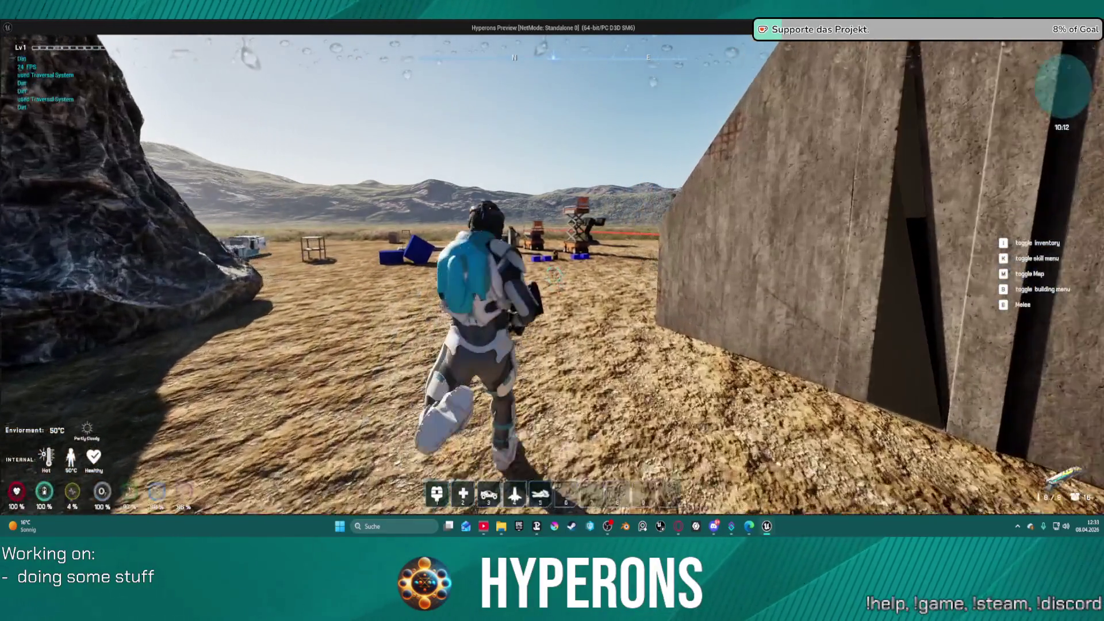
pyautogui.press('w')
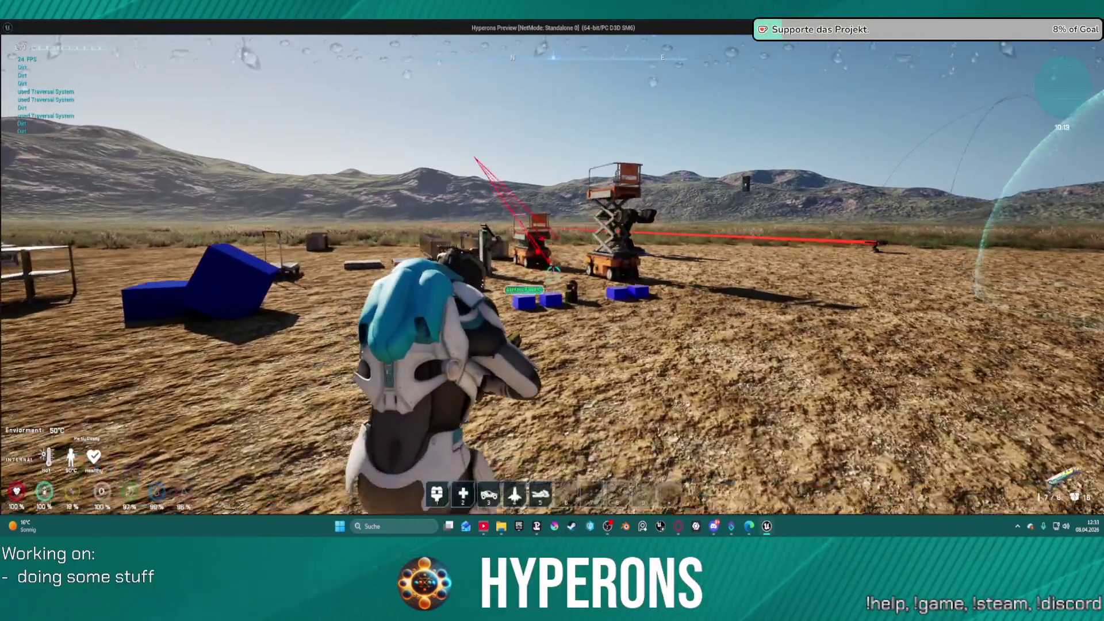
pyautogui.press('w')
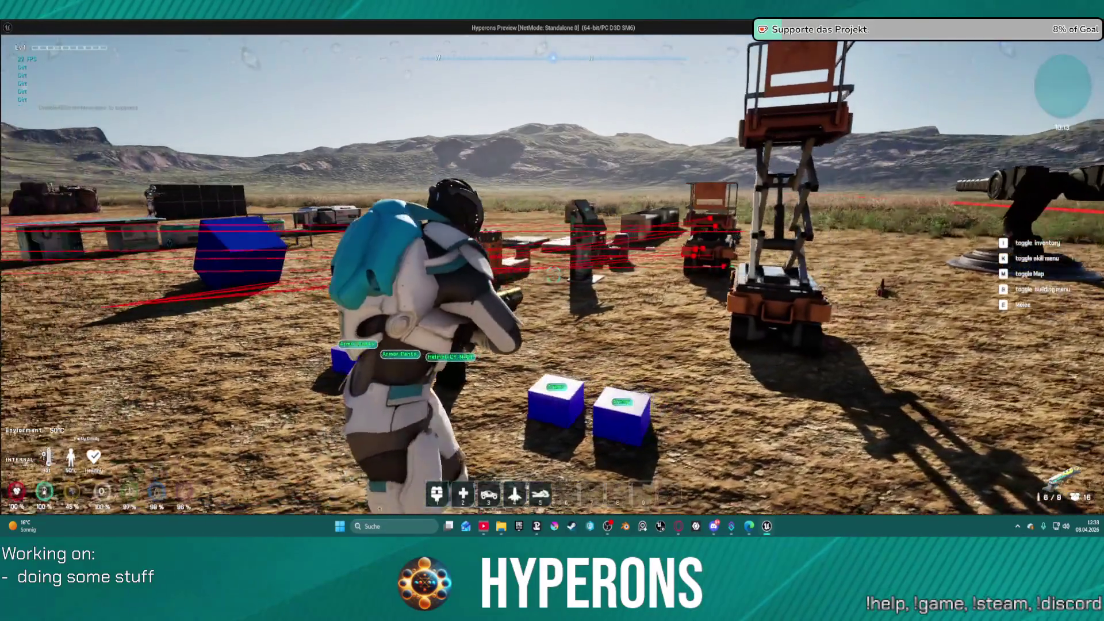
pyautogui.press('w')
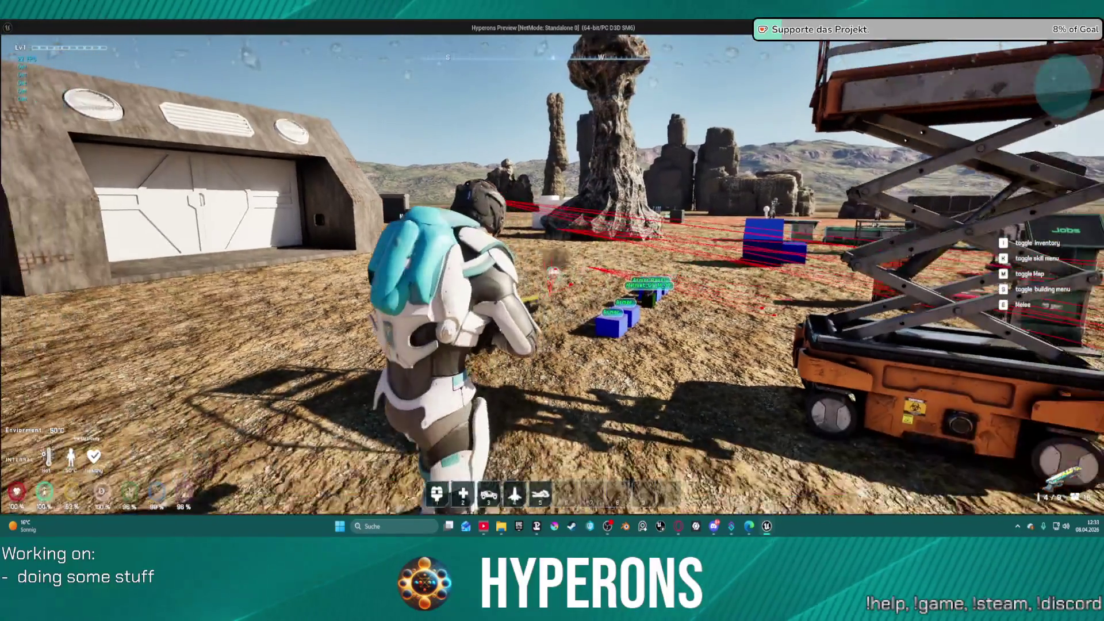
pyautogui.press('w')
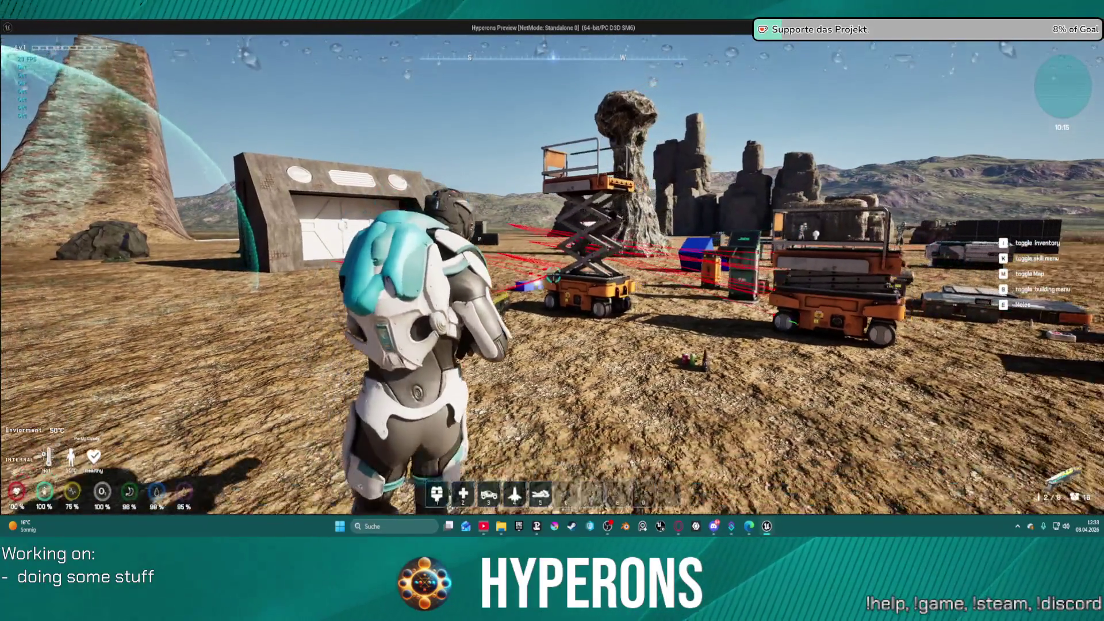
pyautogui.press('s')
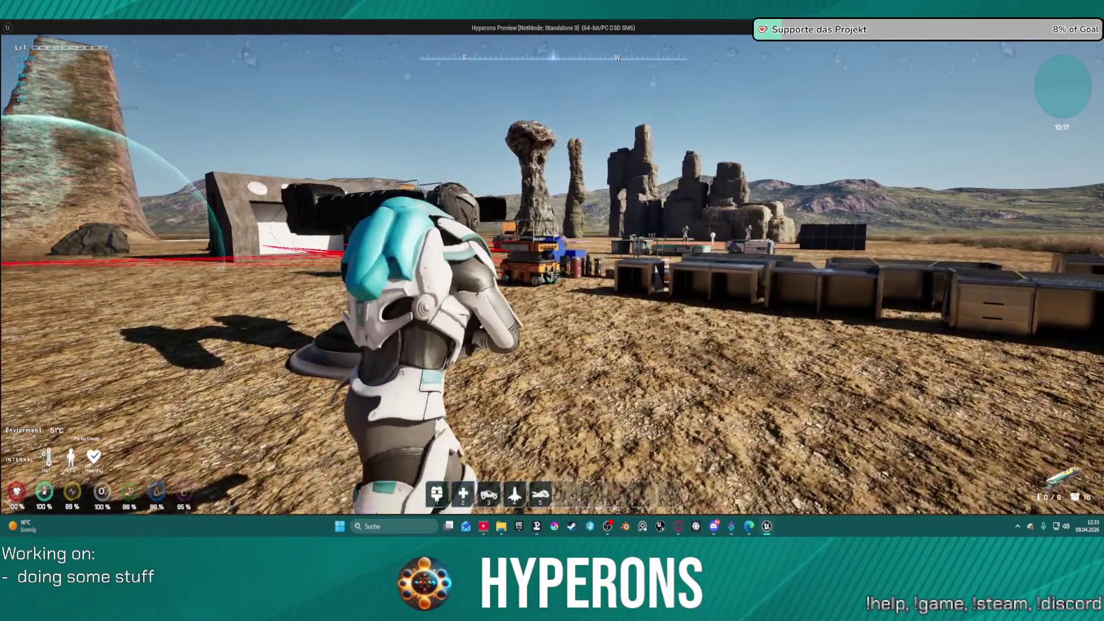
pyautogui.press('w')
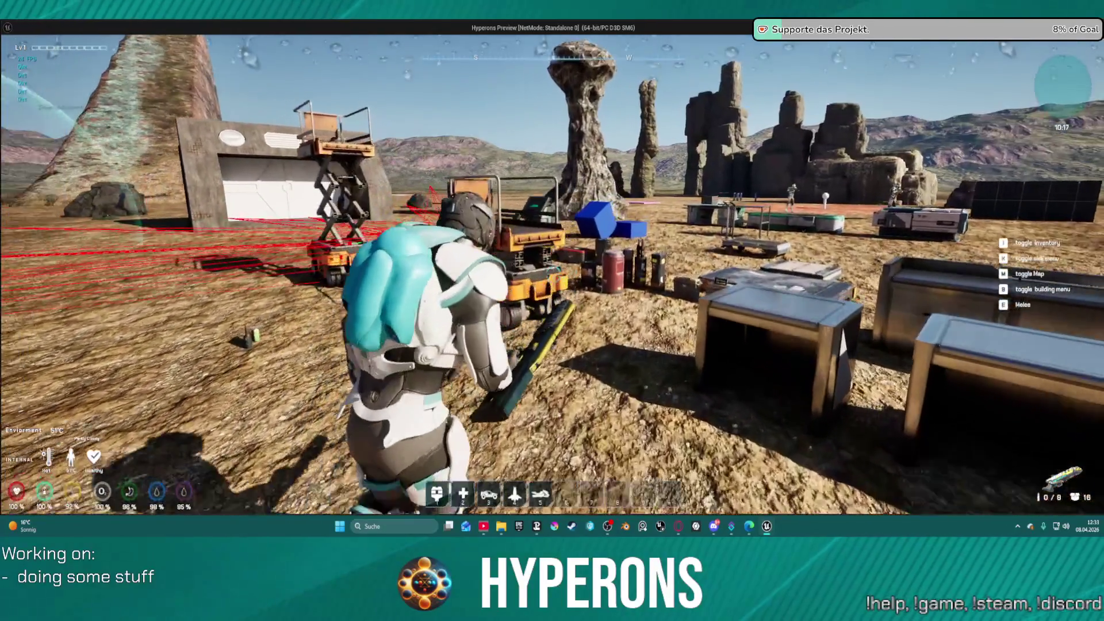
pyautogui.press('w')
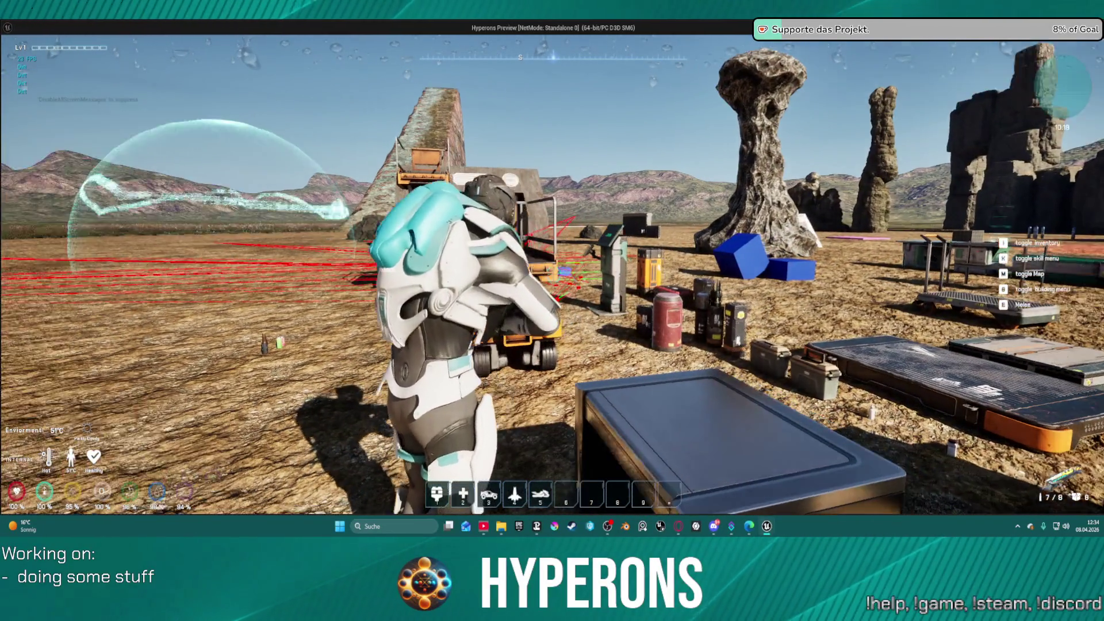
pyautogui.press('w')
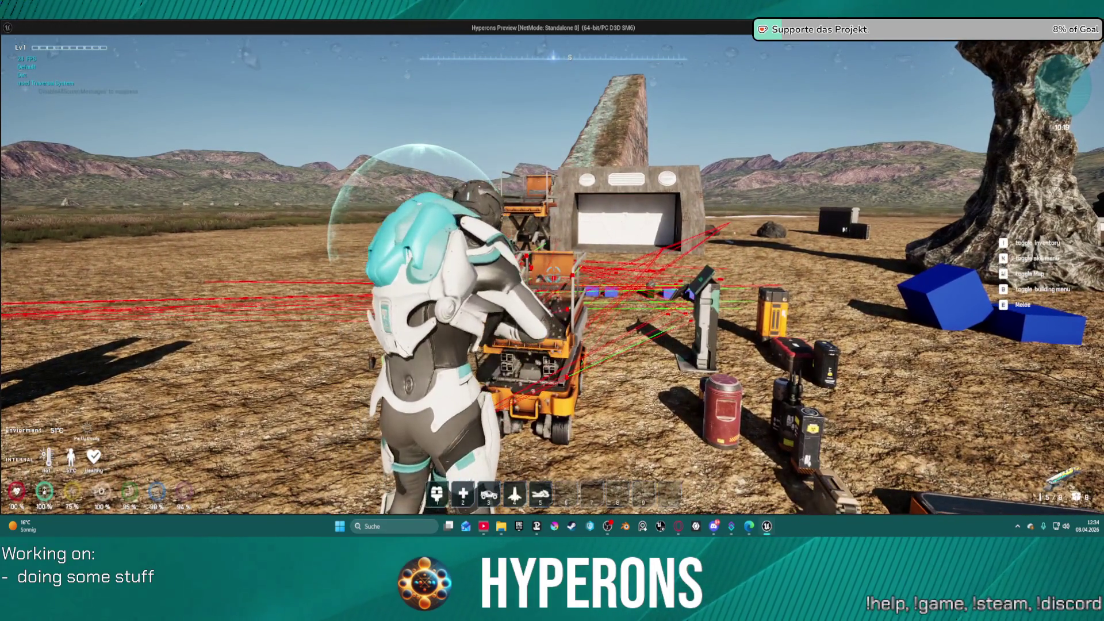
pyautogui.press('w')
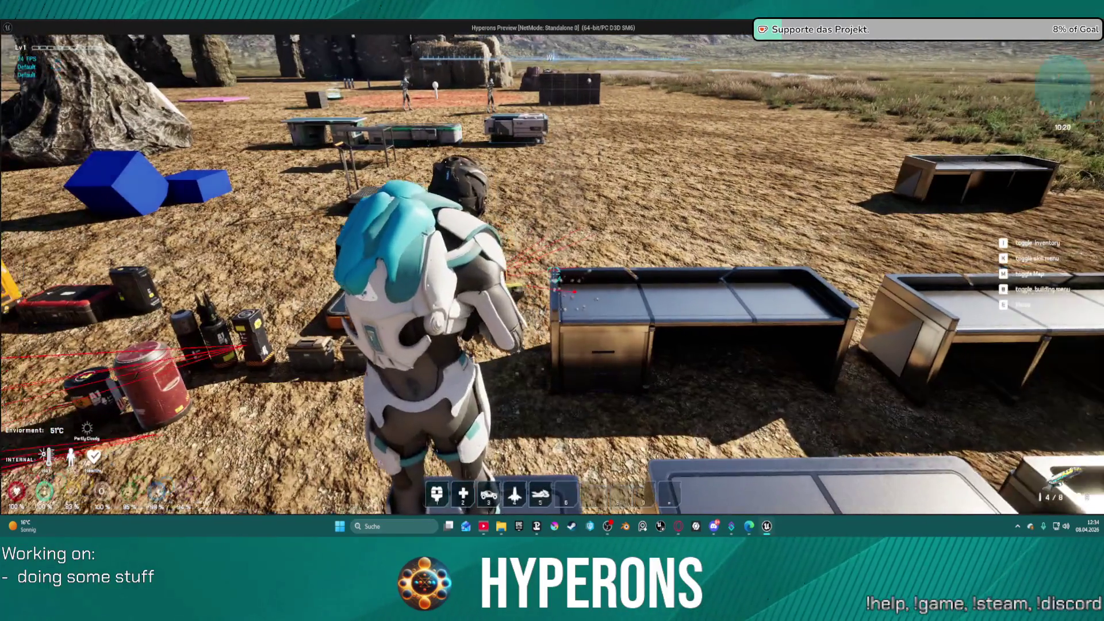
pyautogui.press('w')
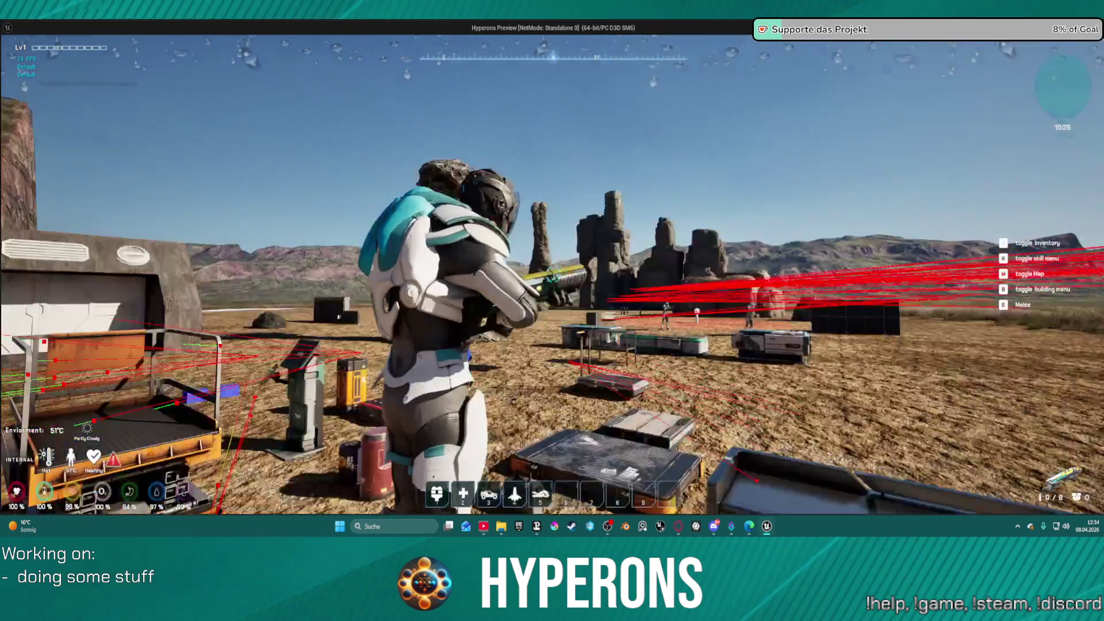
# - Jump onto the hangar roof, then return to the editor and stop the simulation
pyautogui.press('w')
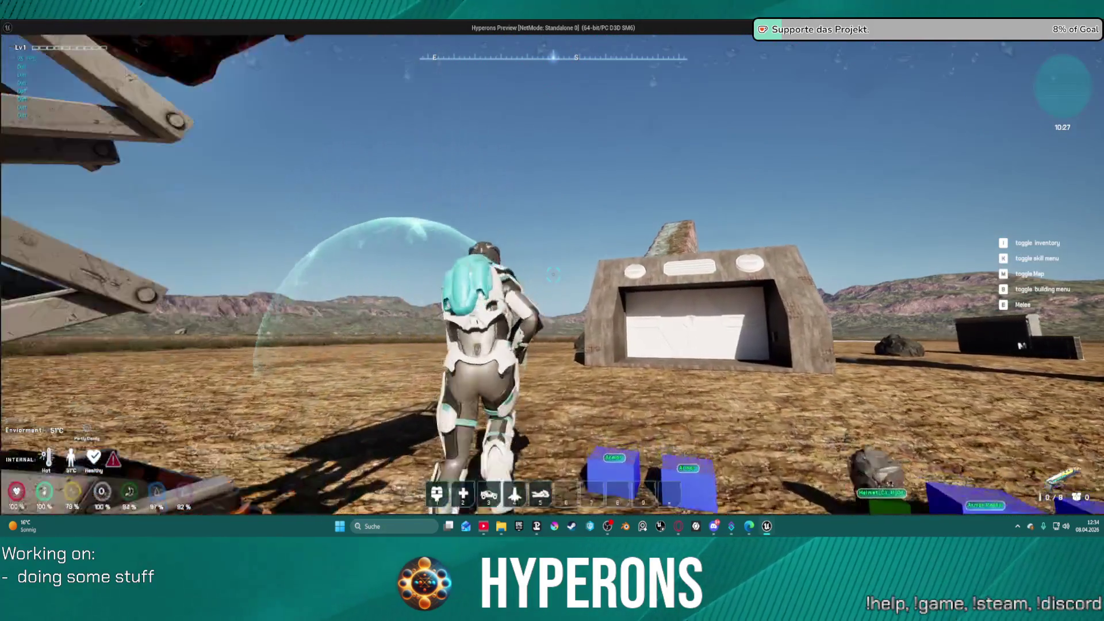
pyautogui.press('space')
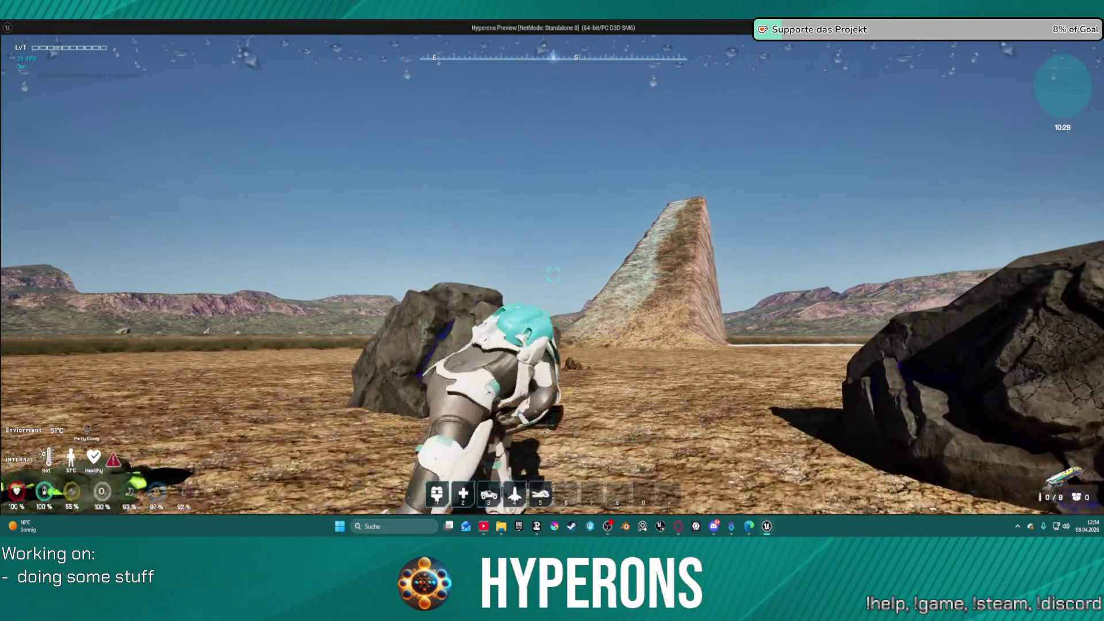
pyautogui.press('w')
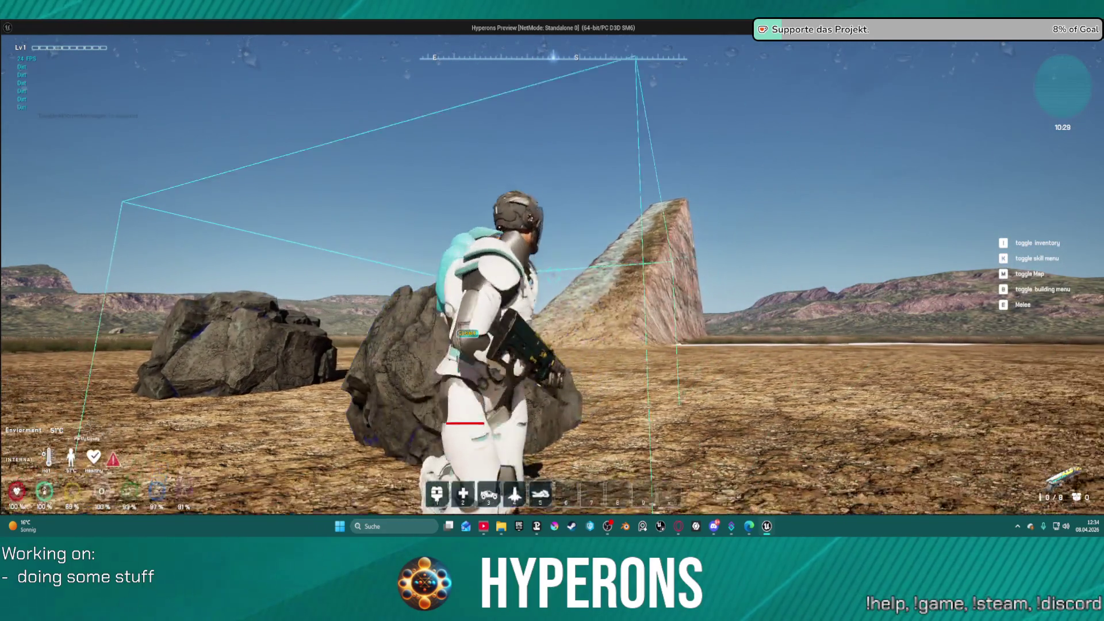
pyautogui.press('w')
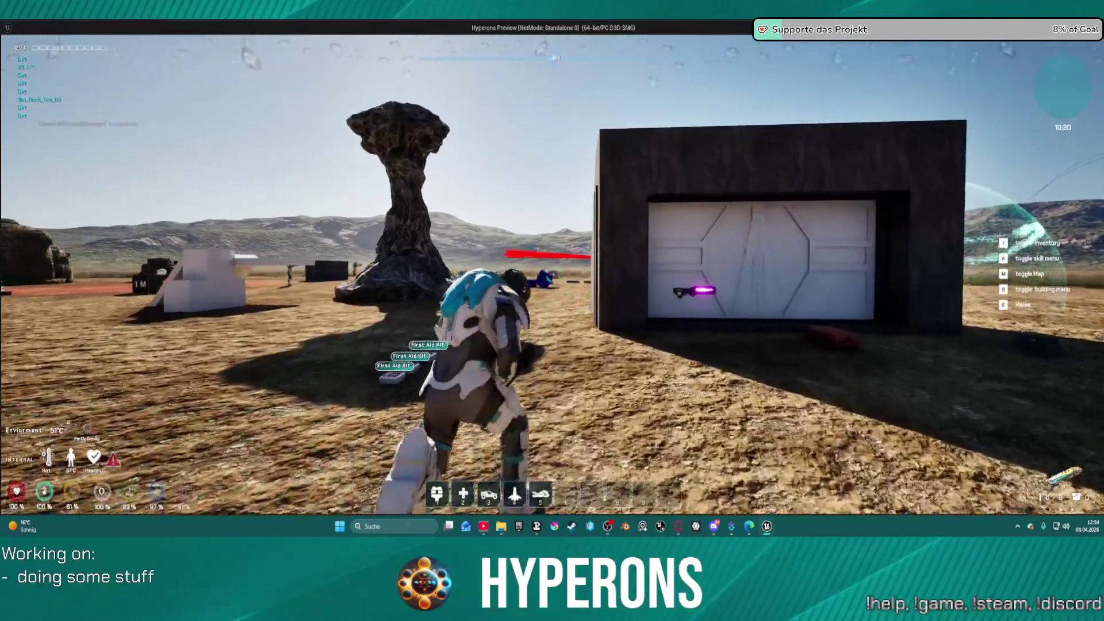
pyautogui.press('w')
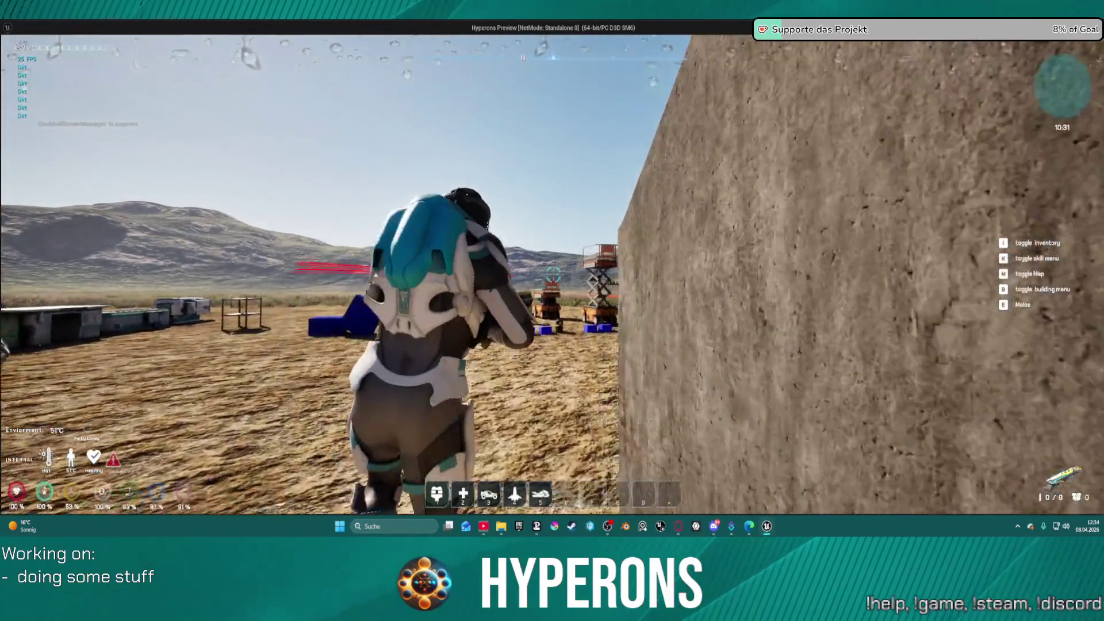
pyautogui.press('w')
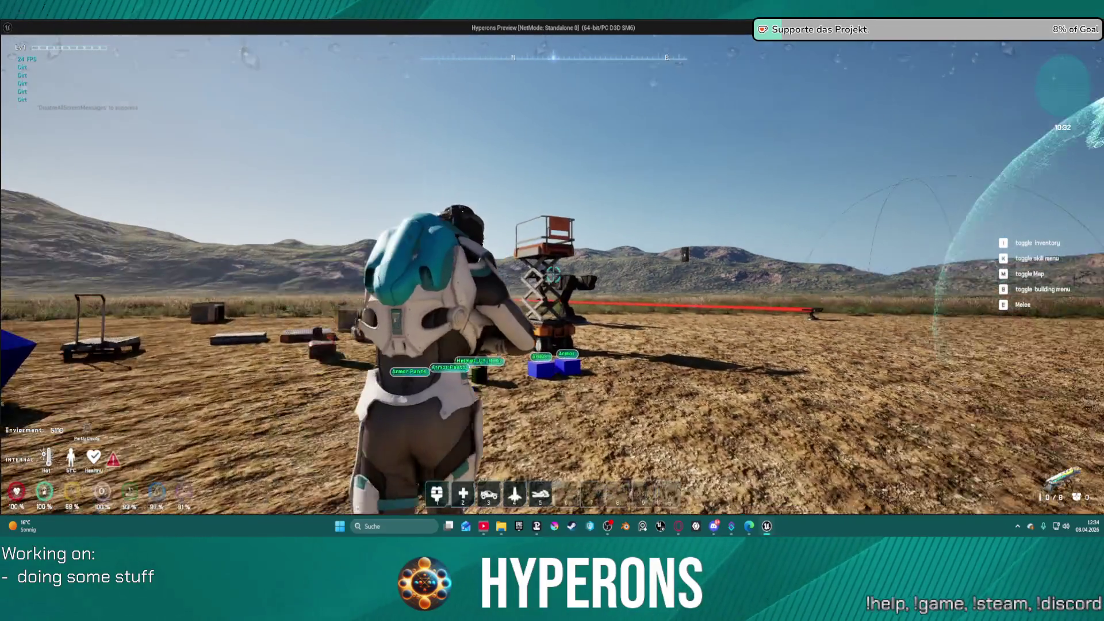
pyautogui.hotkey('alt', 'Tab')
pyautogui.click(462, 54)
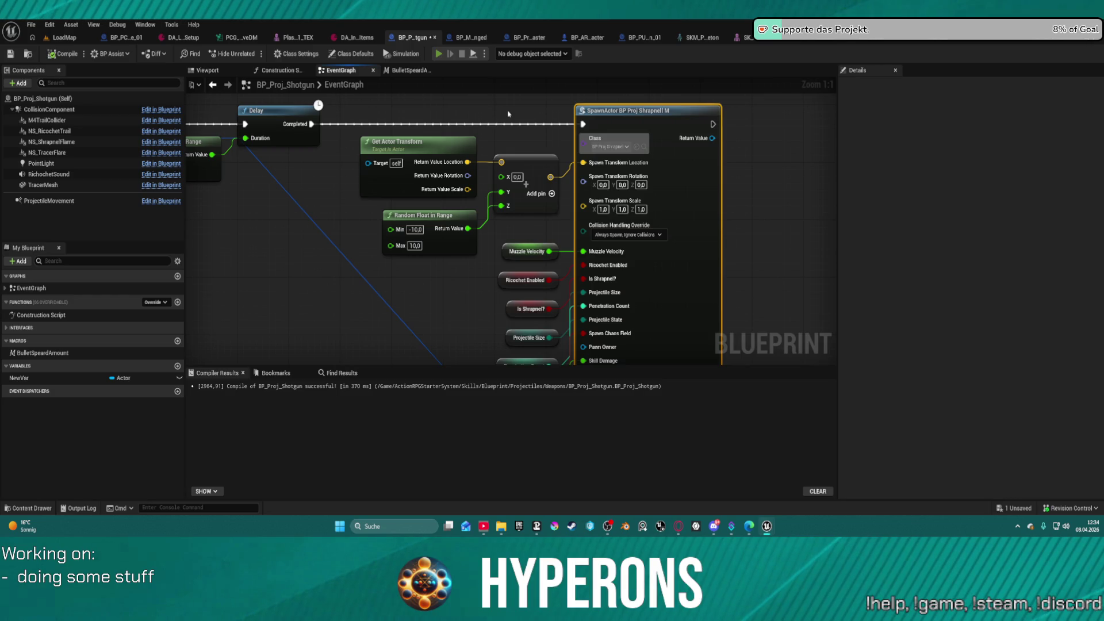
# - Launch a fresh preview and take Shotgun 01 from the DEV_ResContainer
pyautogui.hotkey('alt', 'p')
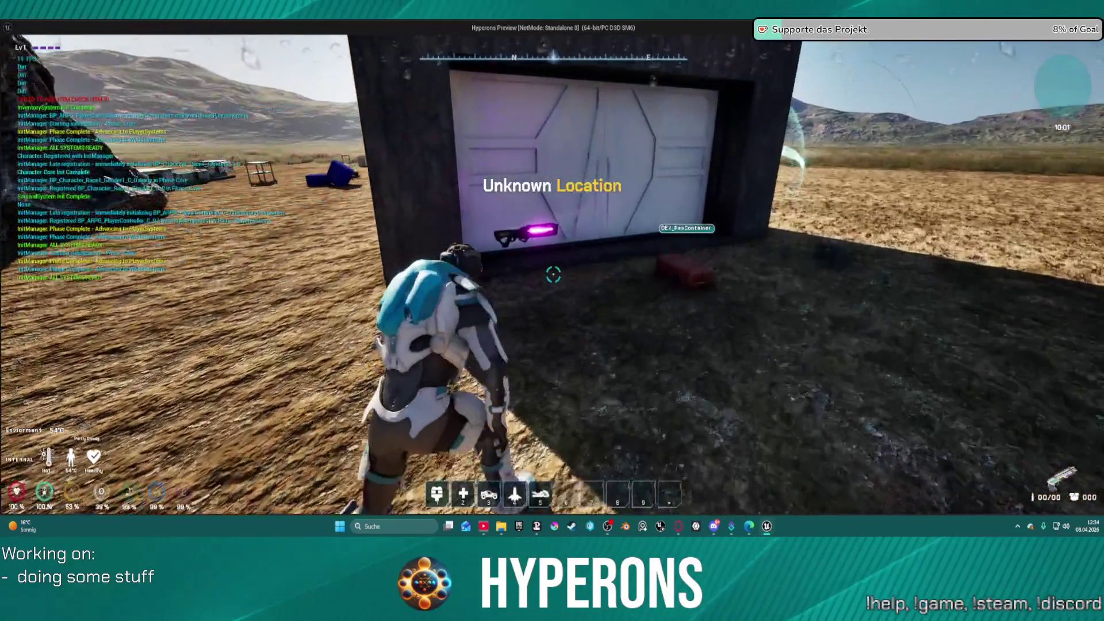
pyautogui.press('w')
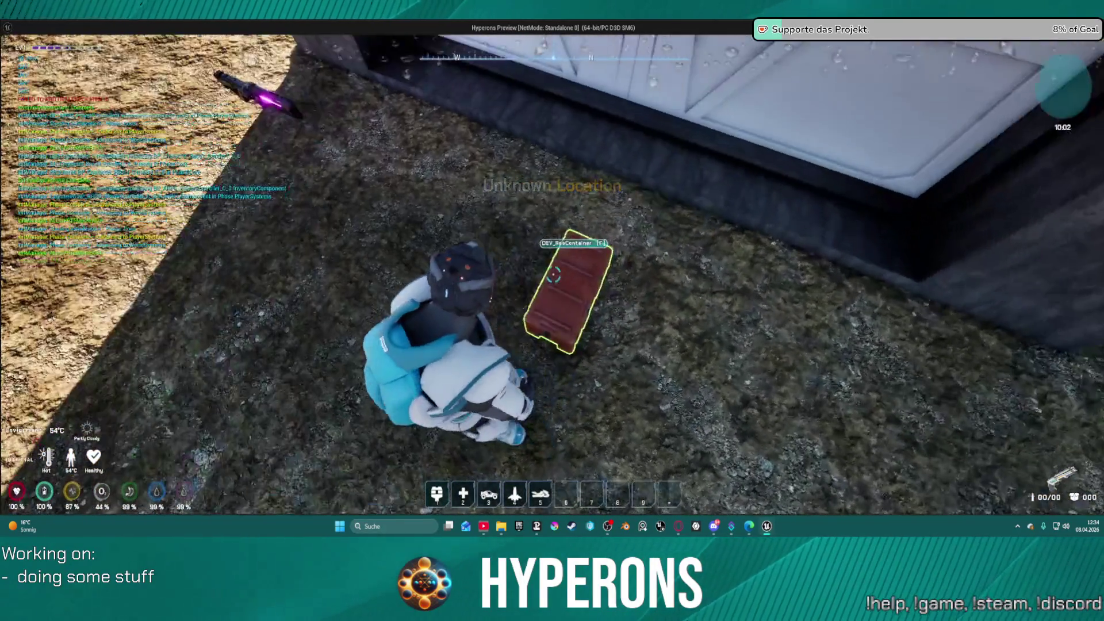
pyautogui.press('f')
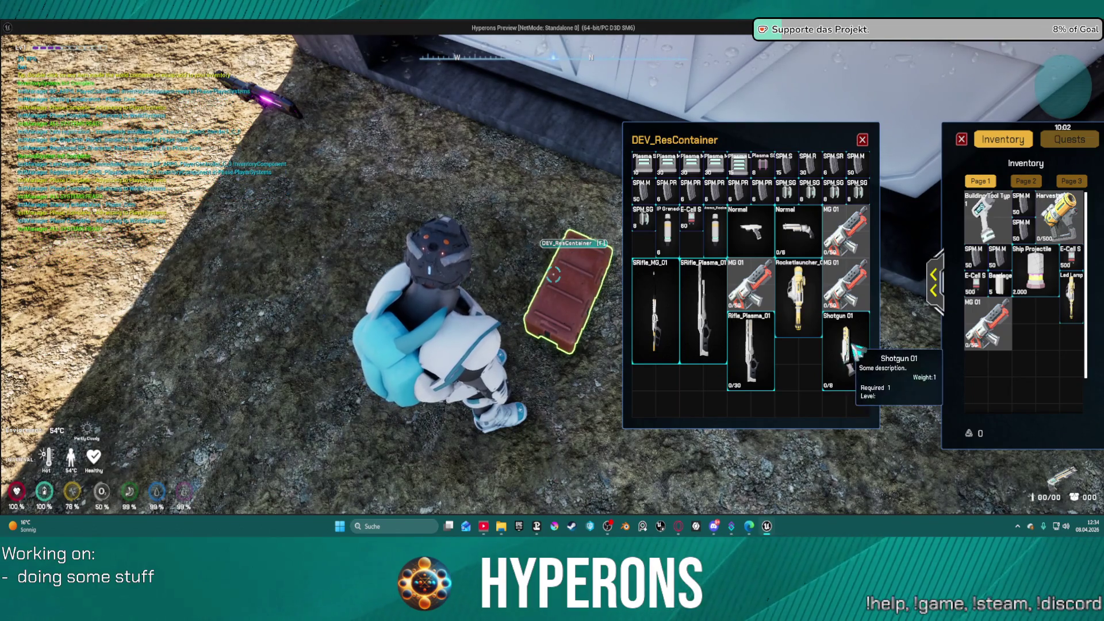
pyautogui.doubleClick(856, 349)
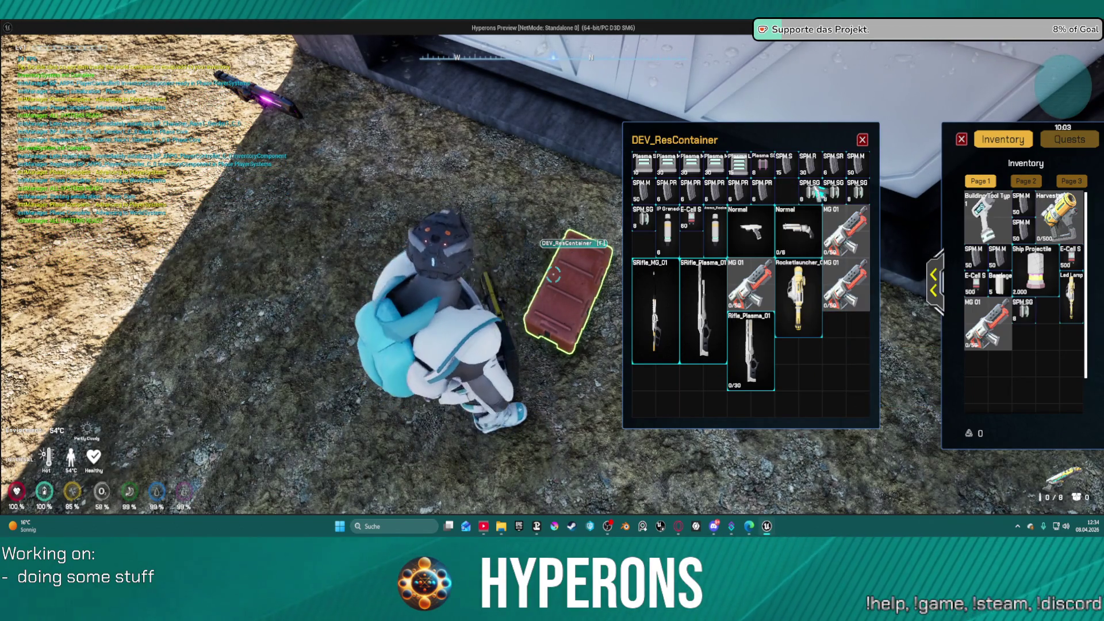
pyautogui.click(862, 140)
# - Fire shrapnel blasts at the blue cubes, hangar and lifts until the magazine is empty
pyautogui.press('w')
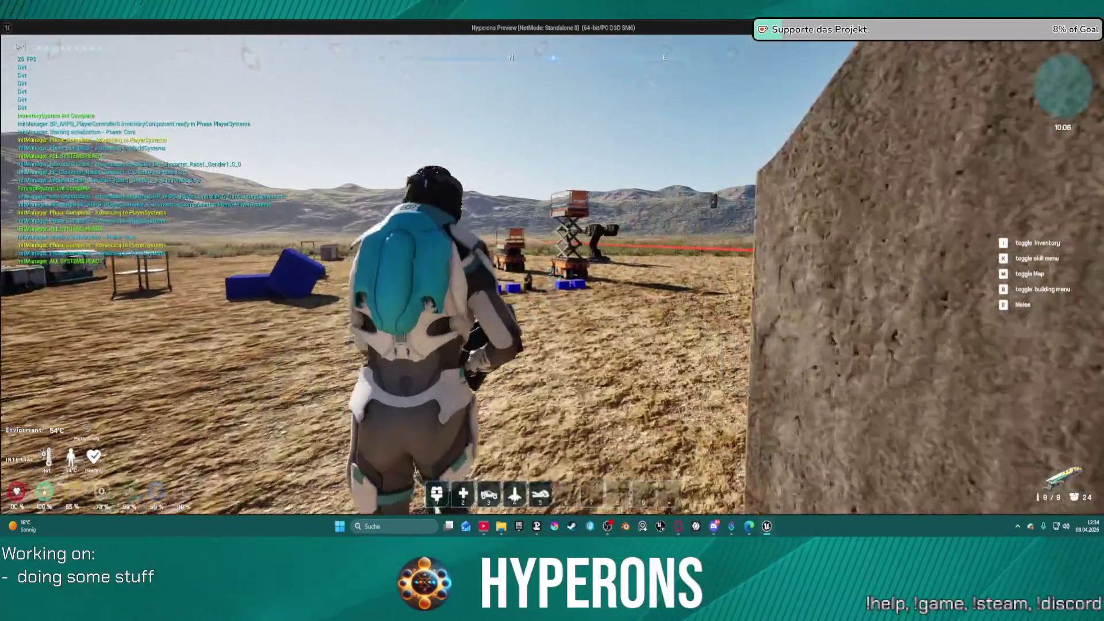
pyautogui.press('w')
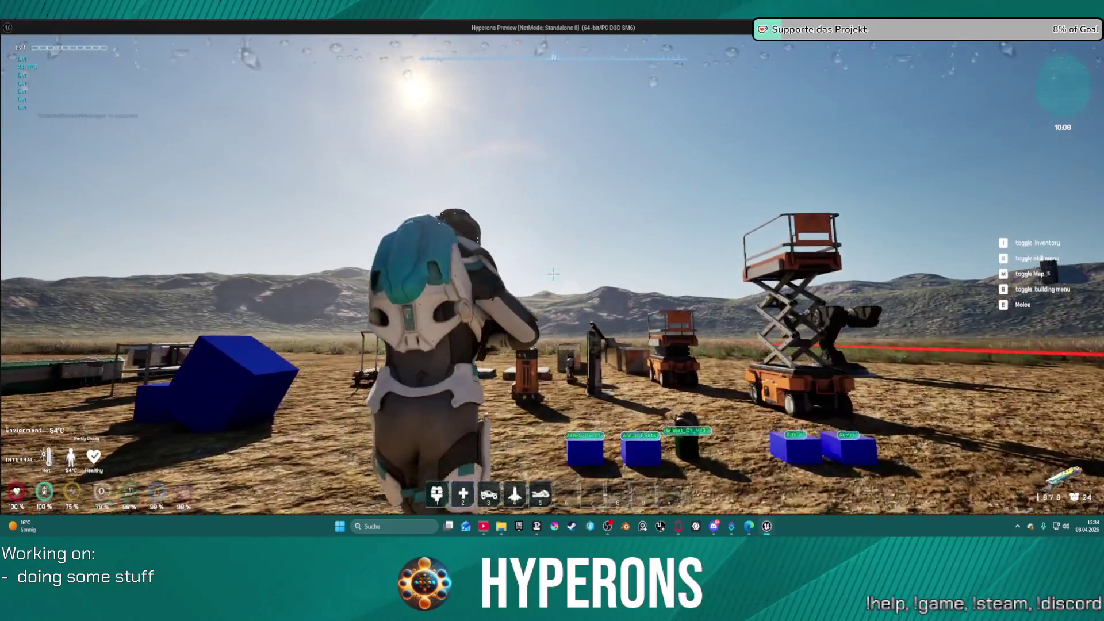
pyautogui.press('w')
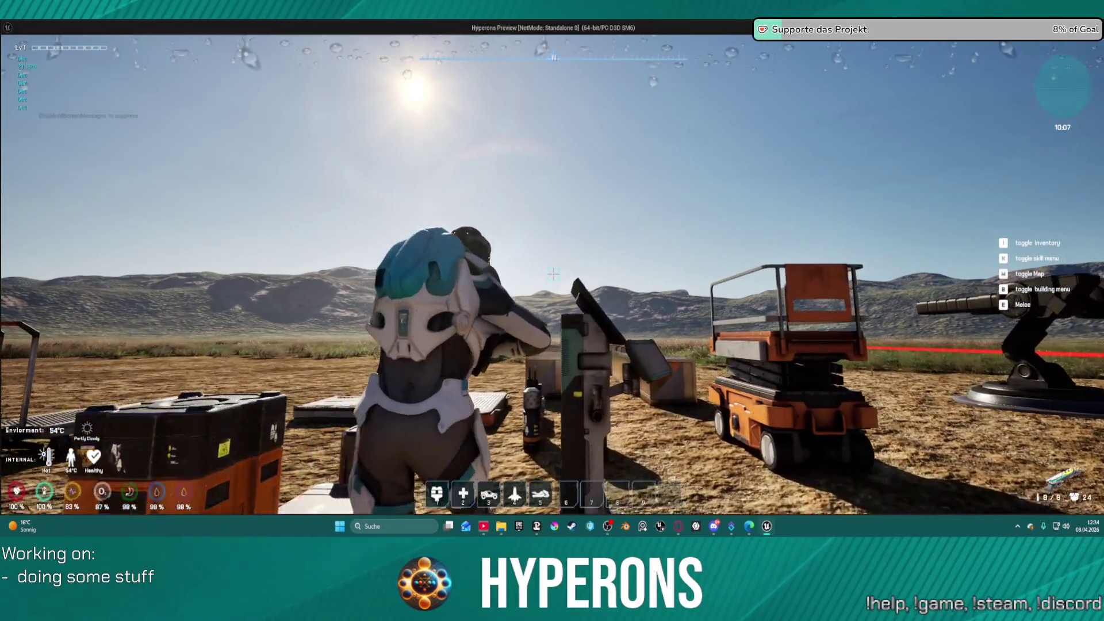
pyautogui.press('w')
pyautogui.click(552, 274)
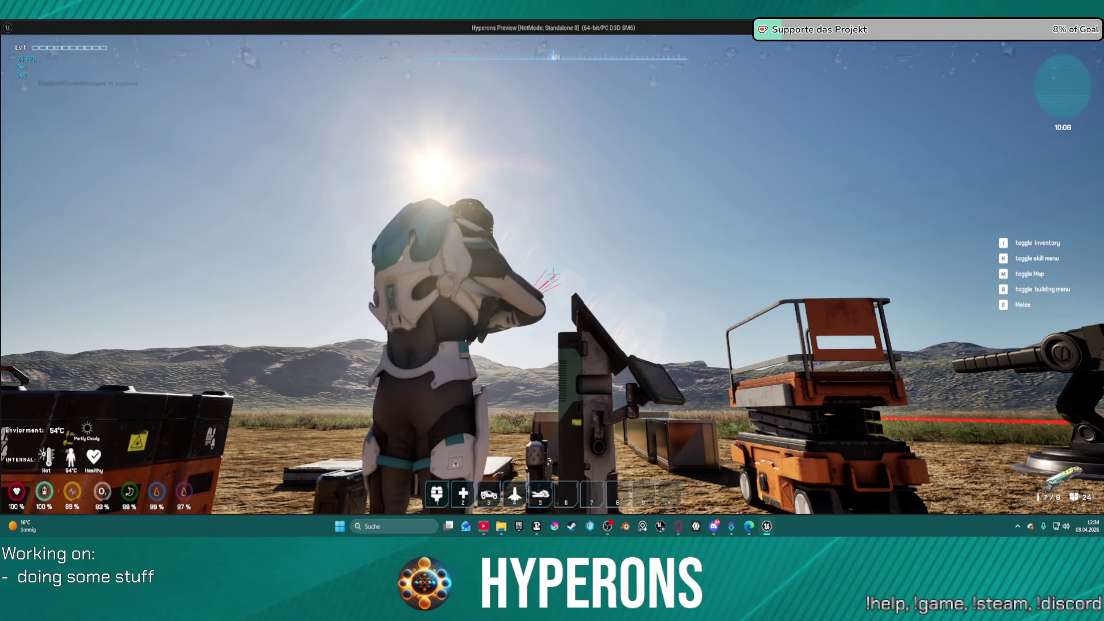
pyautogui.press('w')
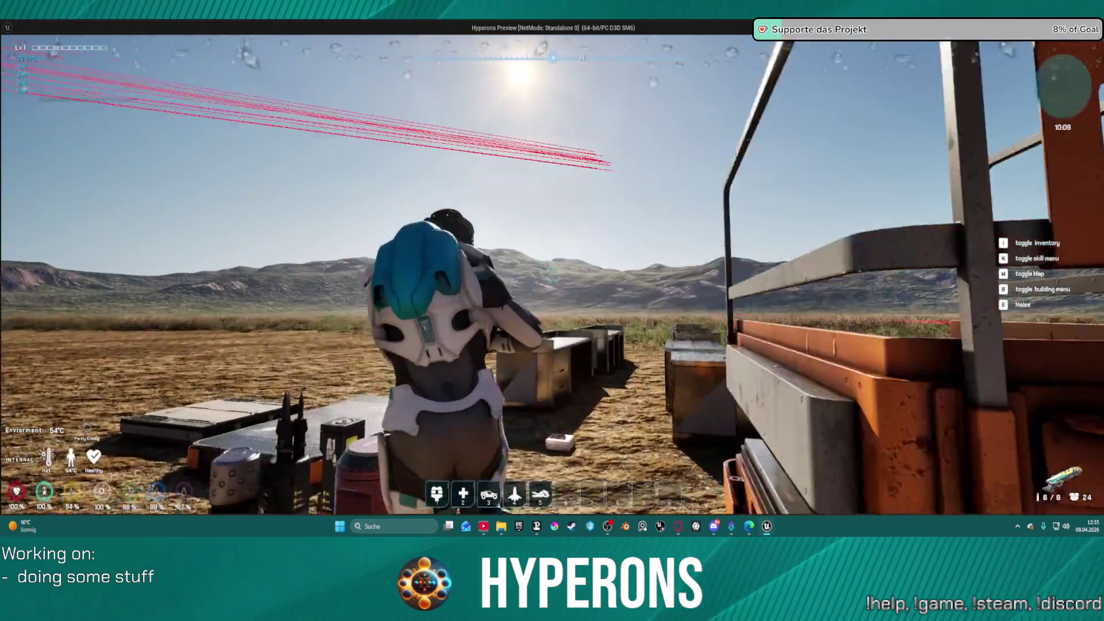
pyautogui.click(553, 274)
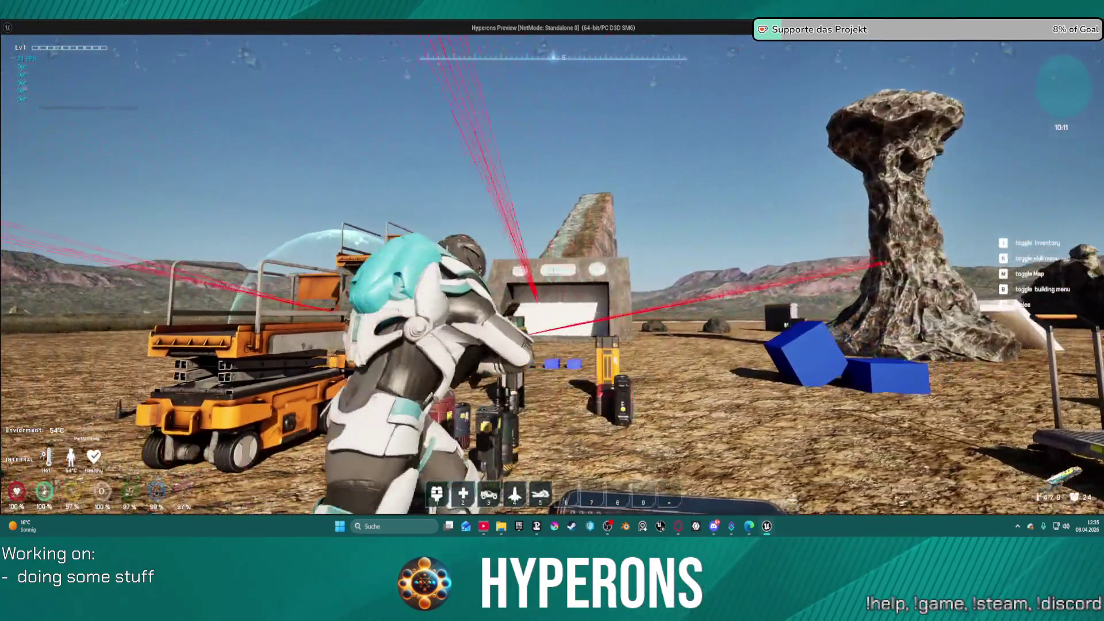
pyautogui.click(553, 274)
pyautogui.click(553, 274)
pyautogui.click(553, 274)
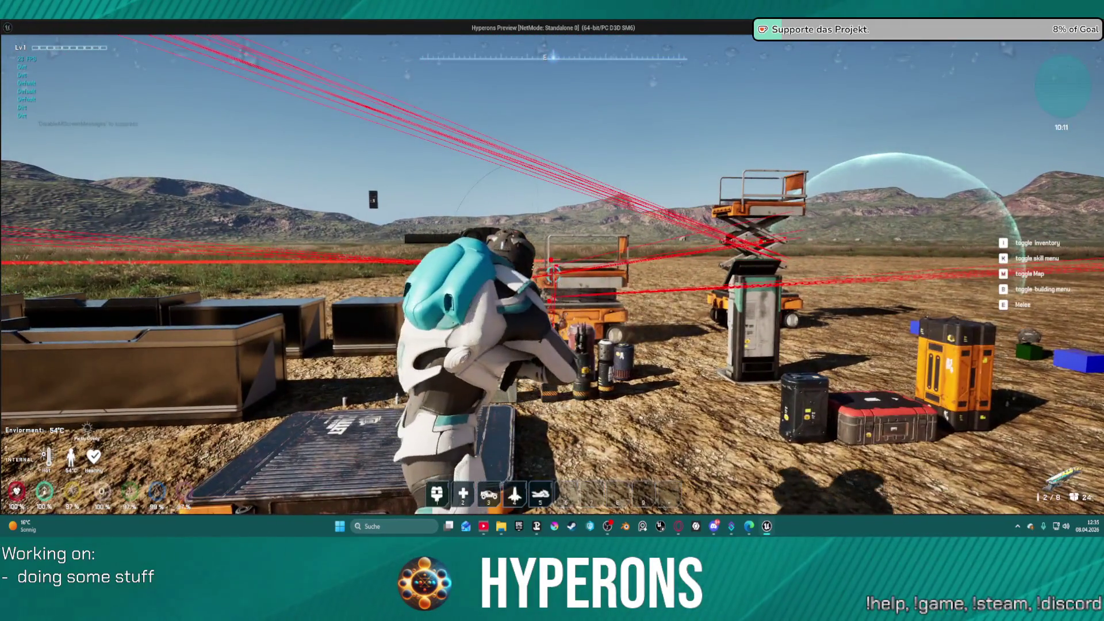
pyautogui.click(553, 274)
pyautogui.click(553, 274)
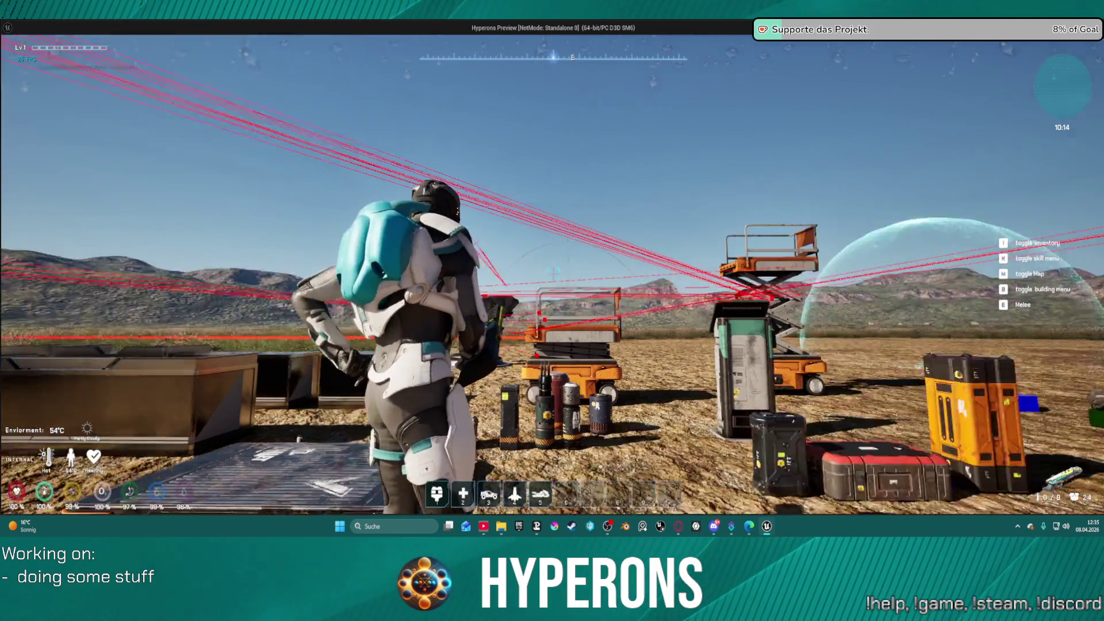
# - Launch into the air, fire the final shells at the rocks, and return to the editor
pyautogui.press('space')
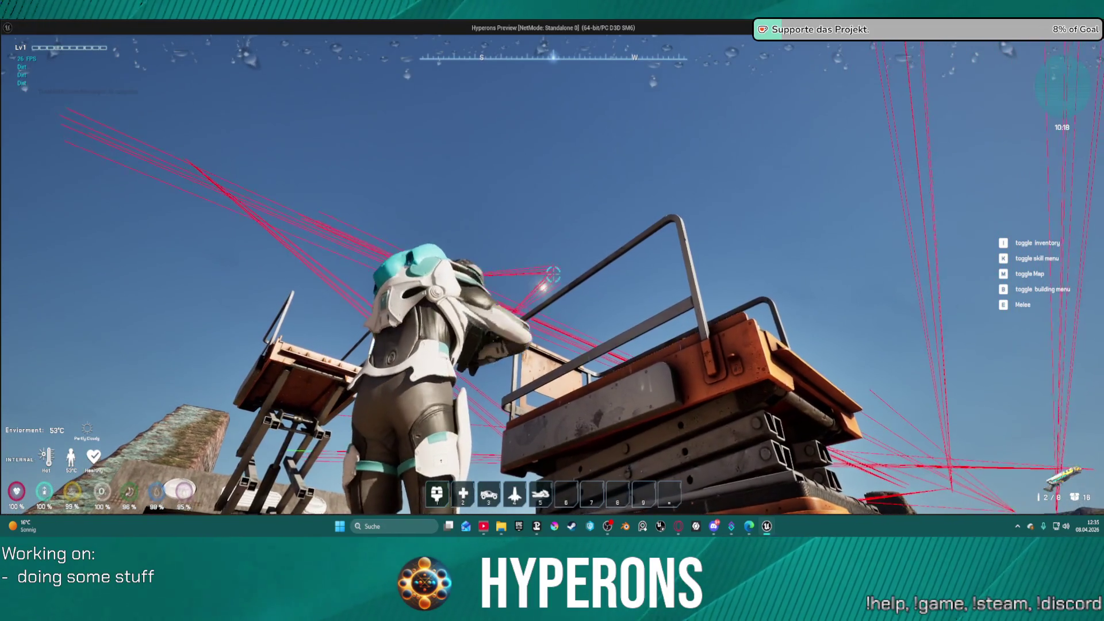
pyautogui.click(553, 274)
pyautogui.click(553, 274)
pyautogui.click(553, 275)
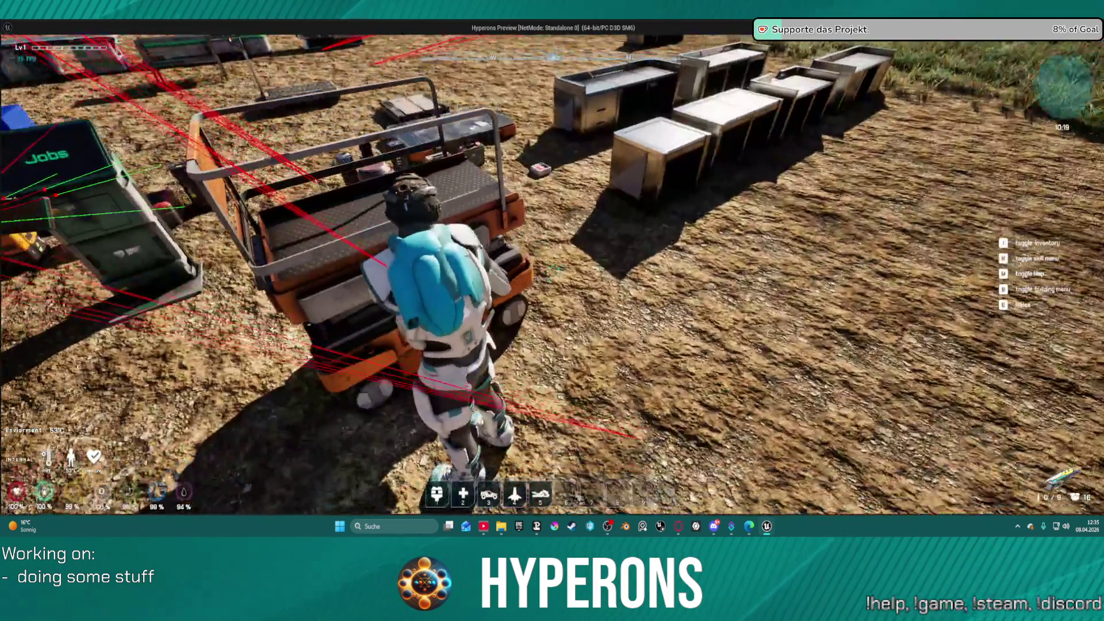
pyautogui.hotkey('alt', 'Tab')
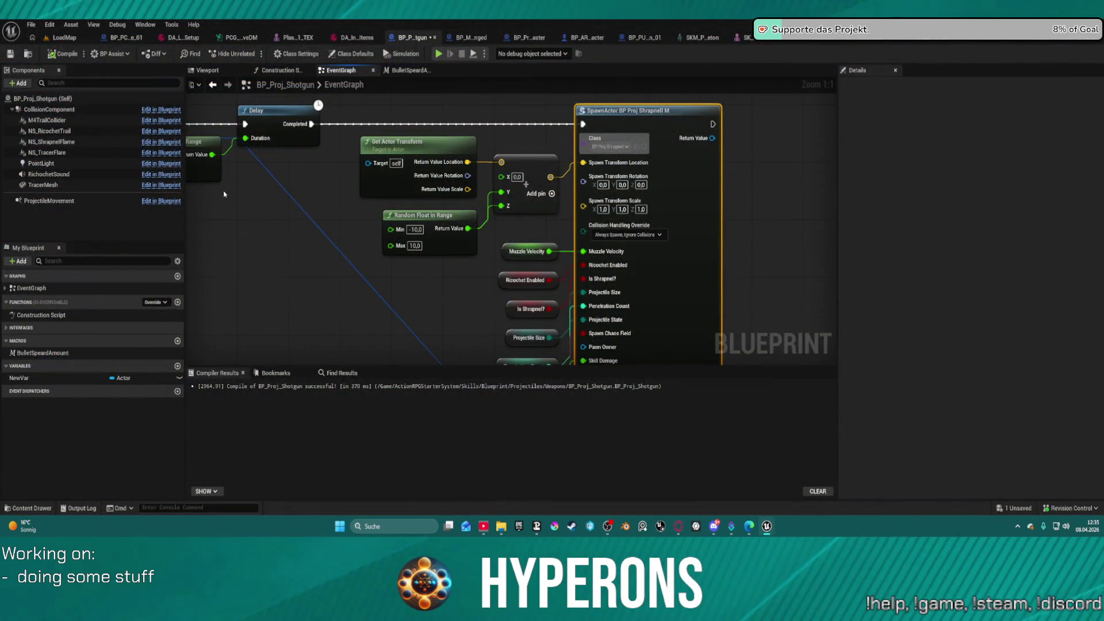
# - Review BP_Proj_Master's EventGraph around the Branch and Spawn System Attached nodes
pyautogui.click(527, 37)
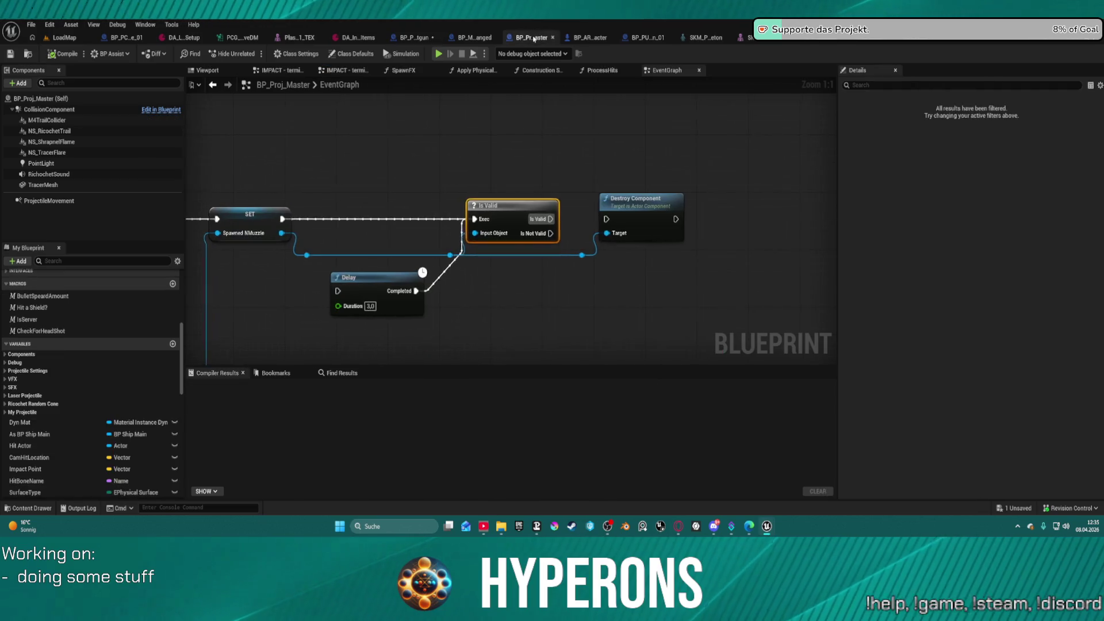
pyautogui.moveTo(441, 192); pyautogui.dragTo(648, 213)
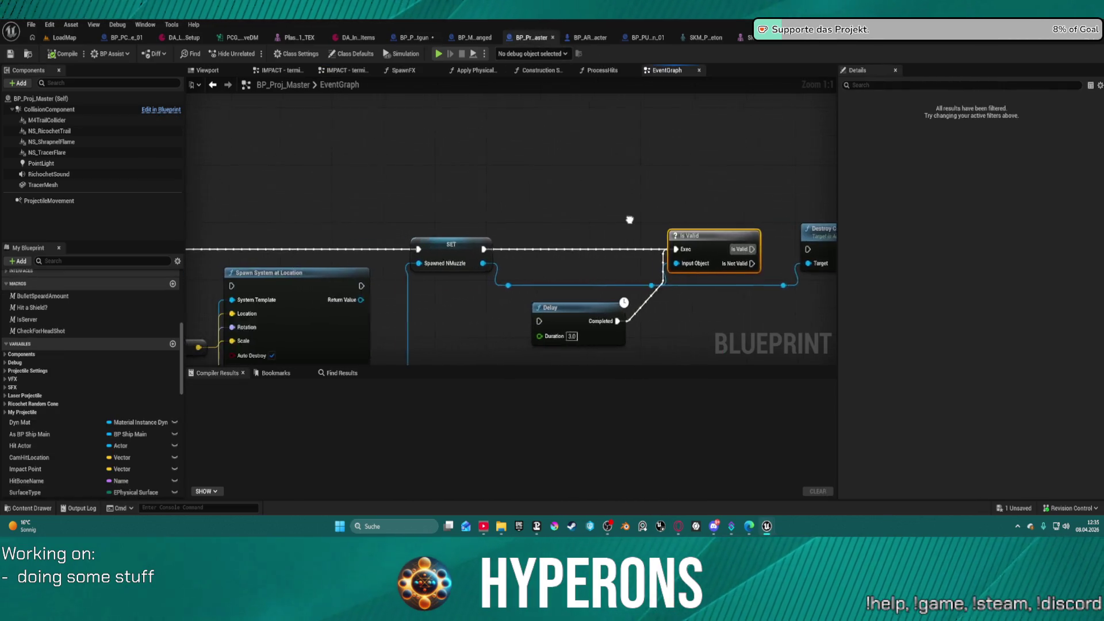
pyautogui.scroll(-3, 679, 215)
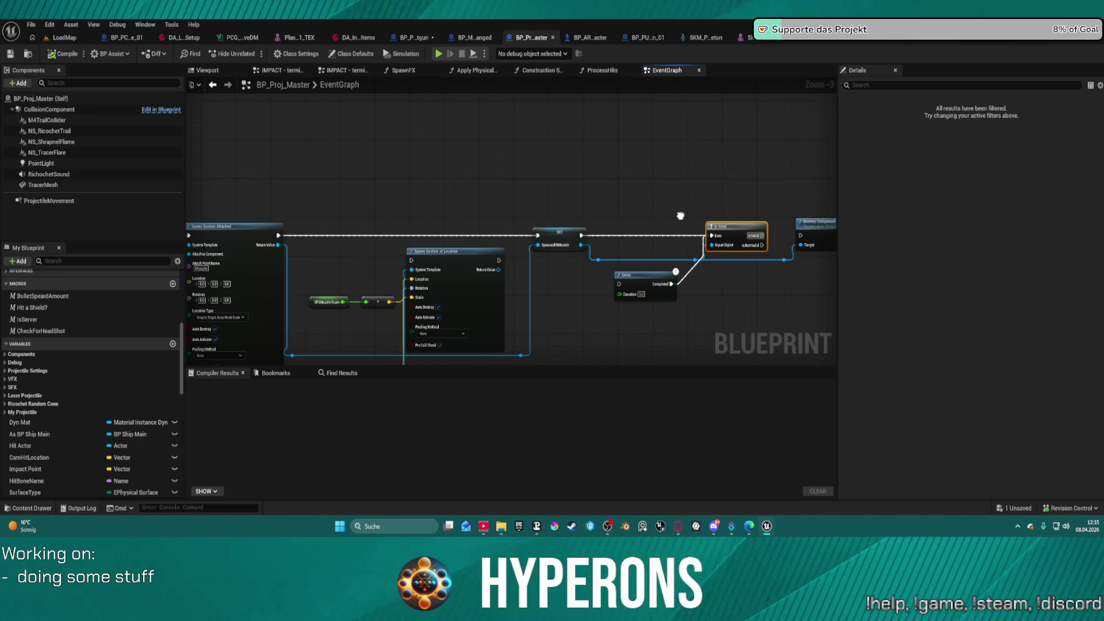
pyautogui.moveTo(680, 216)
pyautogui.mouseDown()
pyautogui.moveTo(994, 228)
pyautogui.moveTo(1054, 190)
pyautogui.mouseUp()
pyautogui.moveTo(510, 241)
pyautogui.mouseDown()
pyautogui.moveTo(583, 173)
pyautogui.moveTo(584, 185)
pyautogui.moveTo(761, 217)
pyautogui.moveTo(609, 239)
pyautogui.mouseUp()
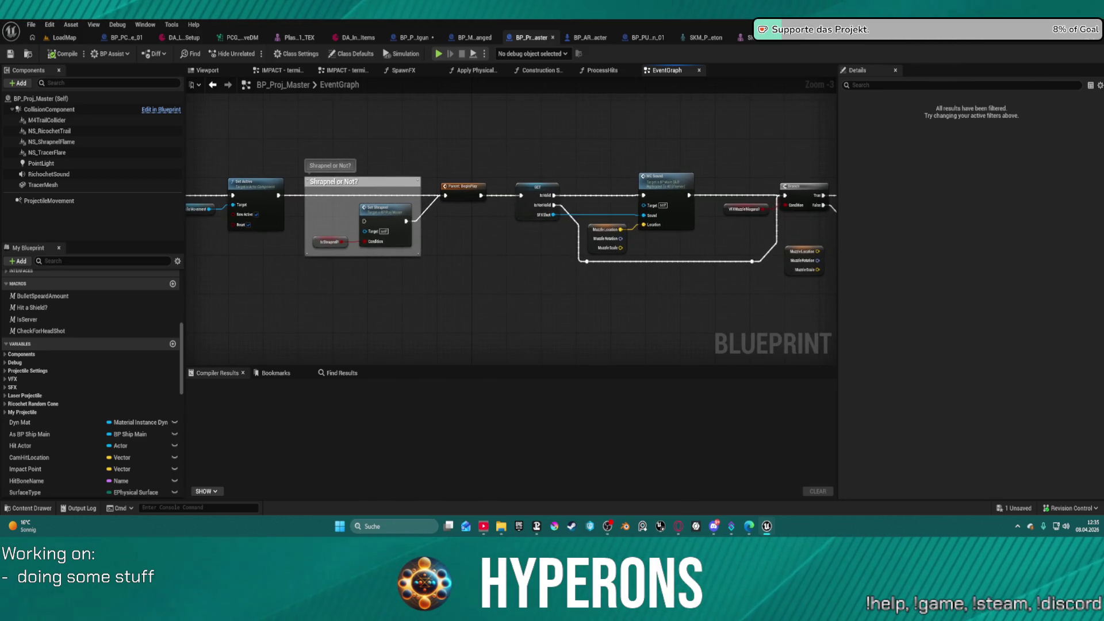
pyautogui.moveTo(608, 240); pyautogui.dragTo(588, 229)
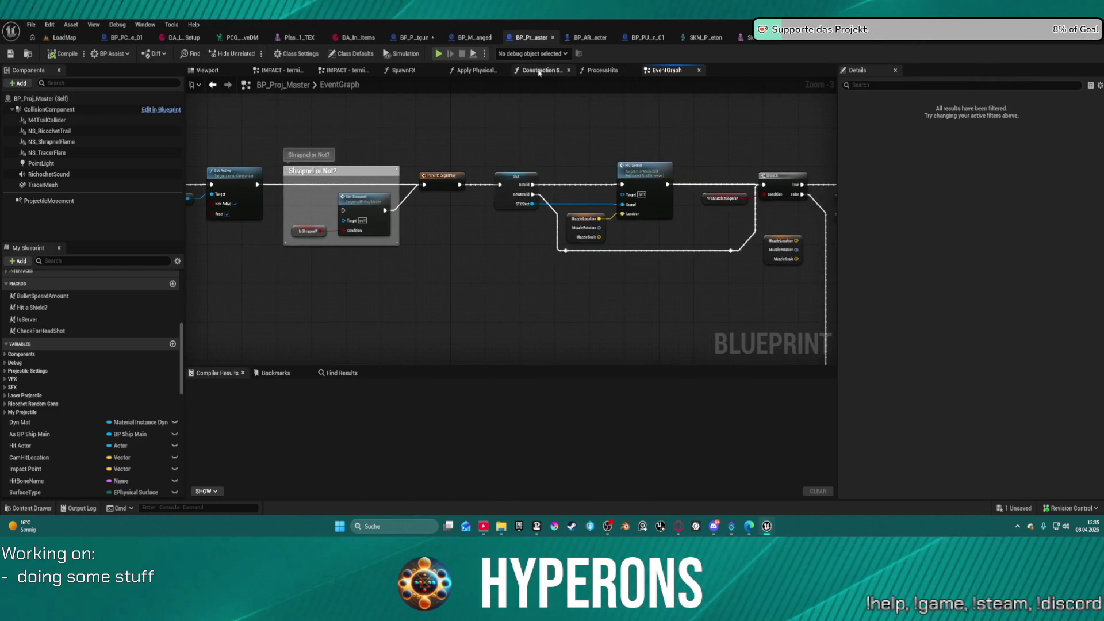
# - Switch to BP_Proj_Master's Construction Script graph
pyautogui.click(529, 72)
pyautogui.scroll(-4, 498, 157)
pyautogui.scroll(2, 529, 189)
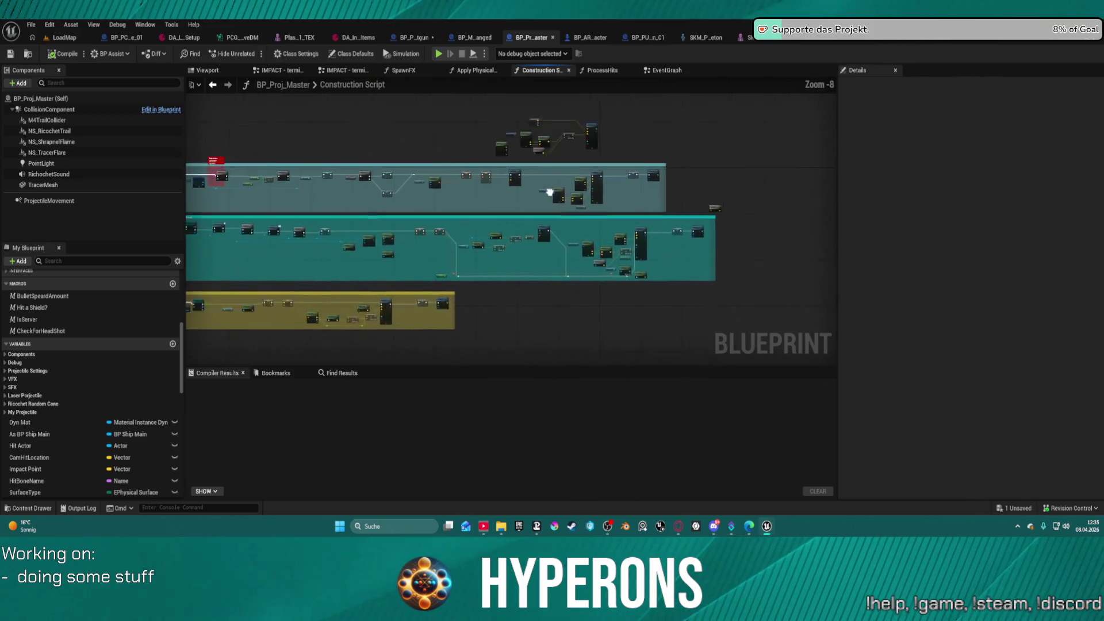
# - Add a breakpoint on the Branch node after the Muzzle Velocity comparison in BP_Proj_Master's Construction Script
pyautogui.scroll(1, 471, 169)
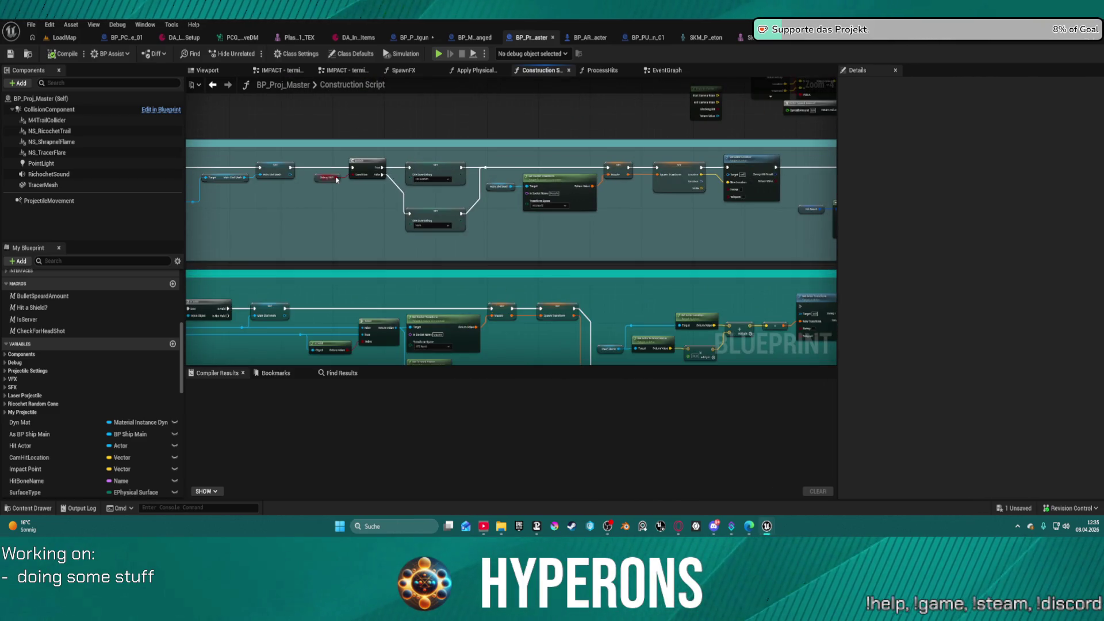
pyautogui.click(572, 177)
pyautogui.moveTo(572, 177); pyautogui.dragTo(590, 184)
pyautogui.scroll(2, 375, 173)
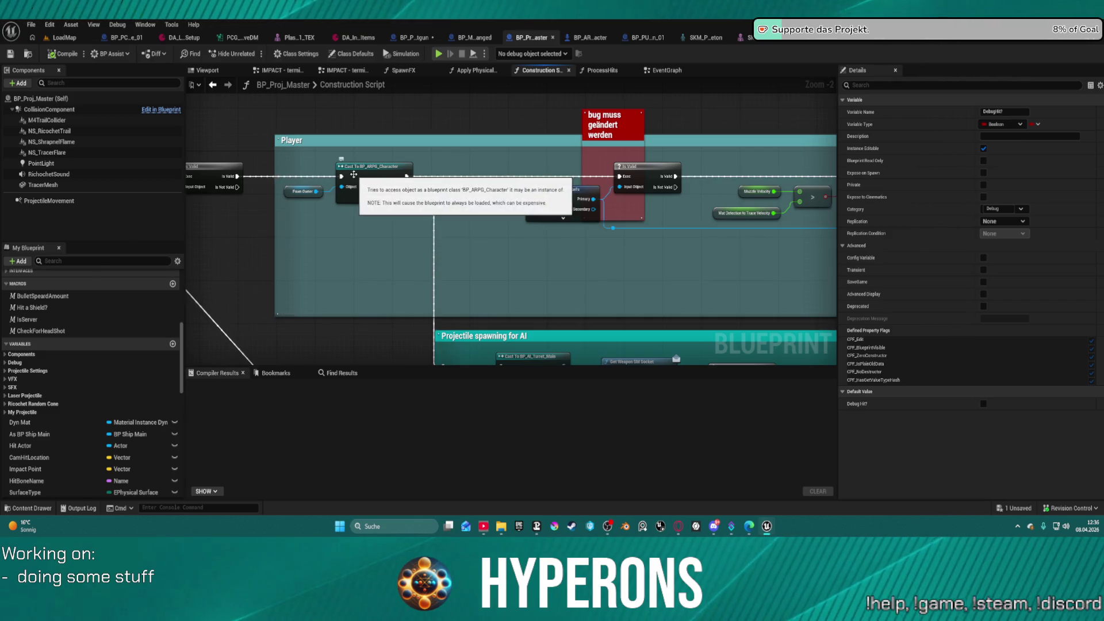
pyautogui.moveTo(594, 179)
pyautogui.mouseDown()
pyautogui.moveTo(583, 178)
pyautogui.moveTo(788, 181)
pyautogui.moveTo(351, 175)
pyautogui.moveTo(346, 193)
pyautogui.moveTo(133, 200)
pyautogui.moveTo(242, 201)
pyautogui.mouseUp()
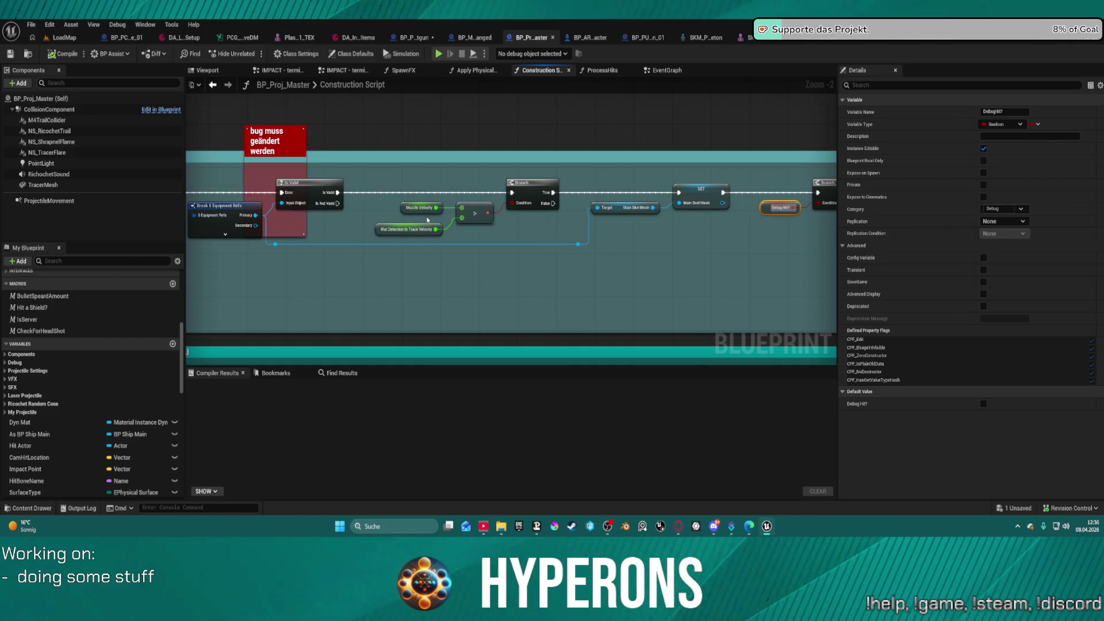
pyautogui.rightClick(523, 183)
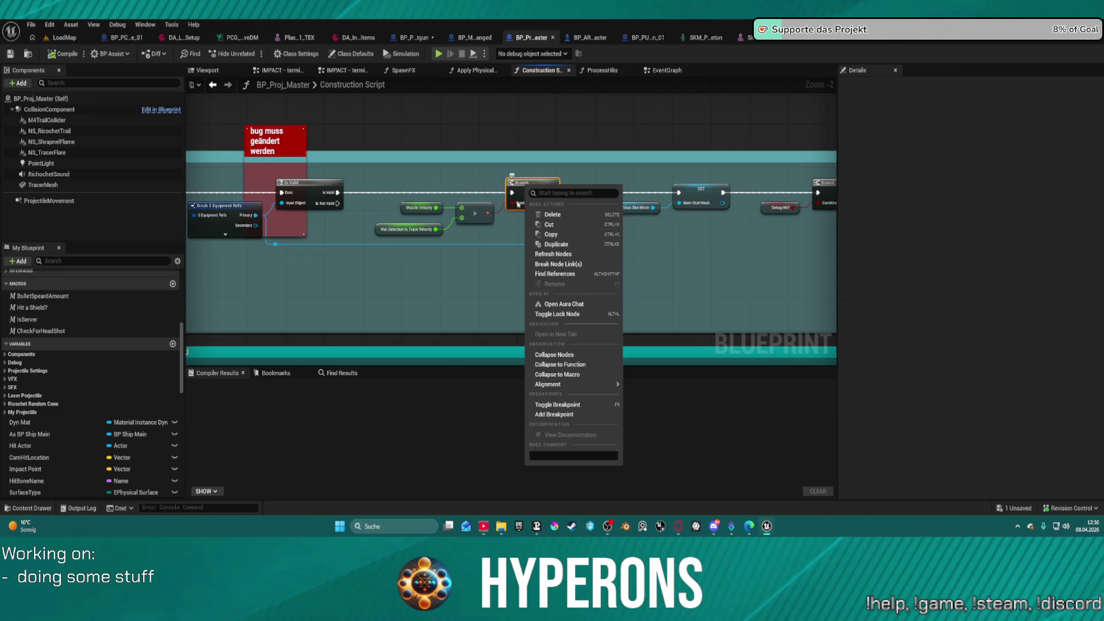
pyautogui.click(566, 416)
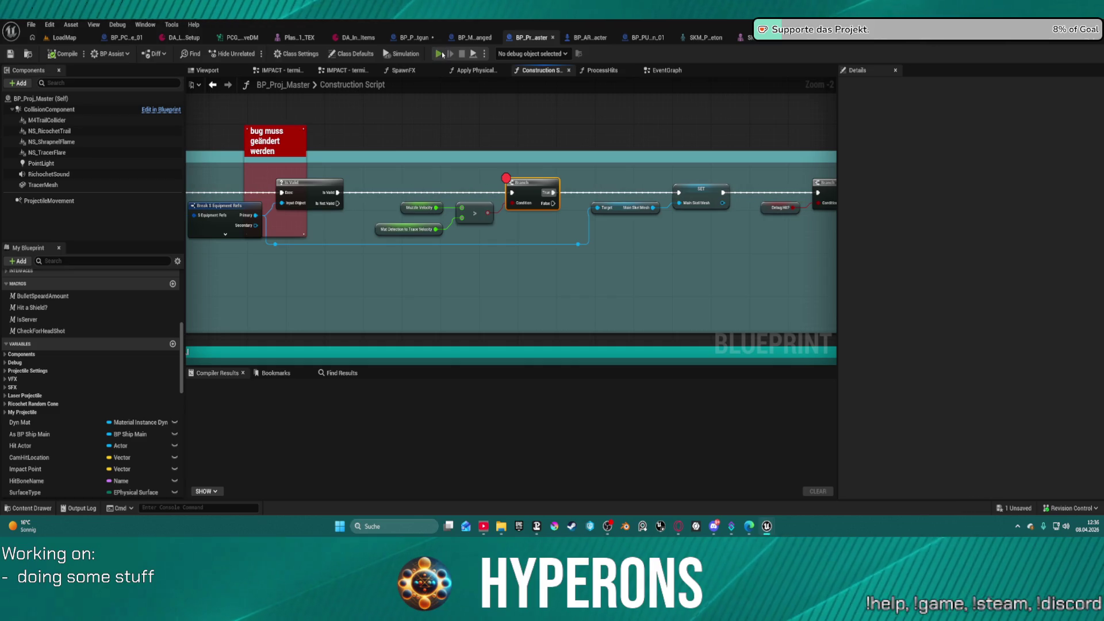
# - Start Play and take two SPM SG ammo items and the shotgun from the red container
pyautogui.click(464, 52)
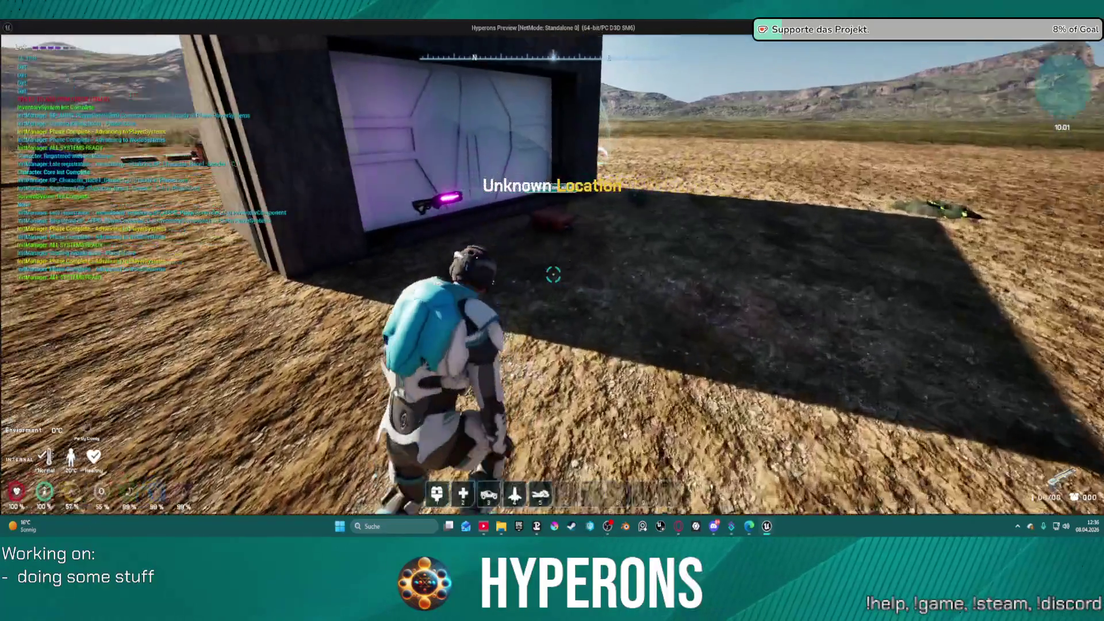
pyautogui.press('w')
pyautogui.press('e')
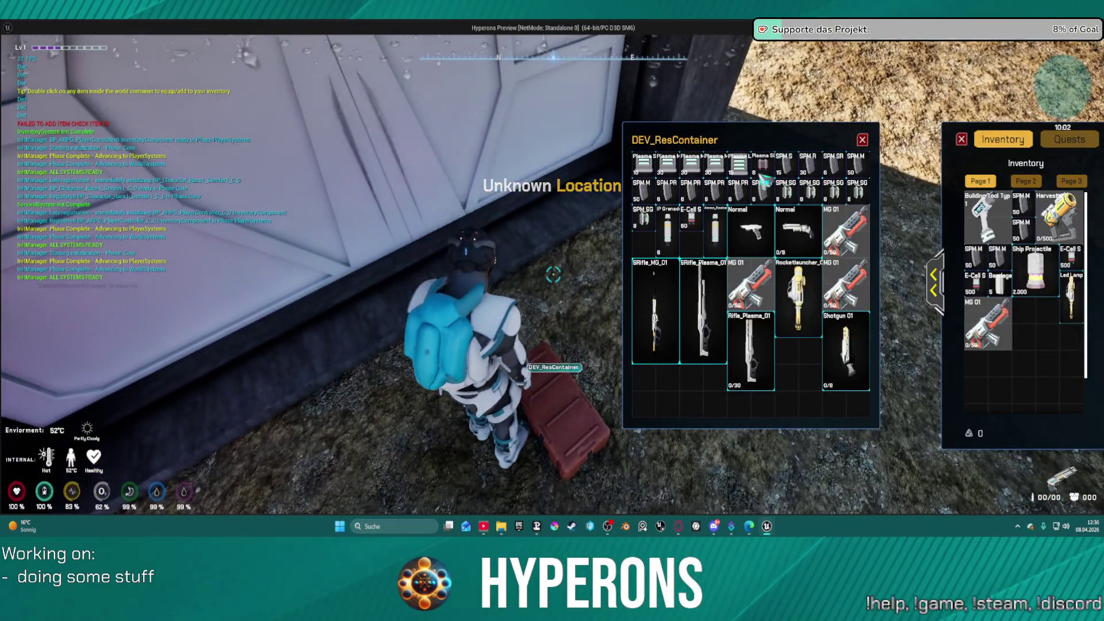
pyautogui.doubleClick(786, 190)
pyautogui.doubleClick(809, 190)
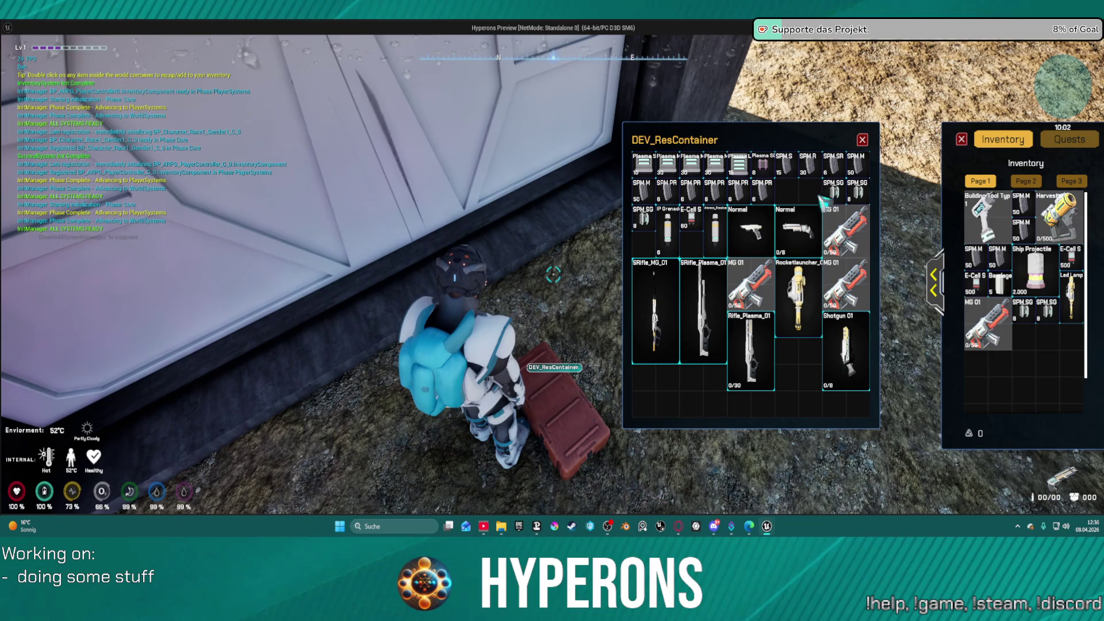
pyautogui.doubleClick(852, 384)
pyautogui.click(861, 140)
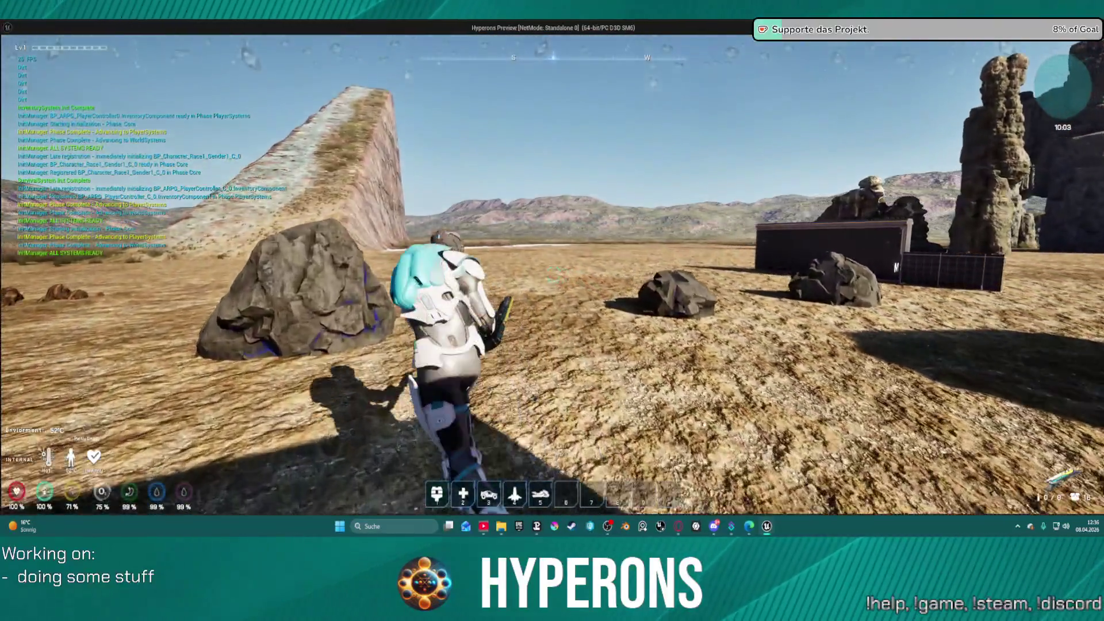
# - Aim and fire the shotgun to hit the breakpoint, step on, stop play, and return to BP_Proj_Shotgun
pyautogui.rightClick(553, 274)
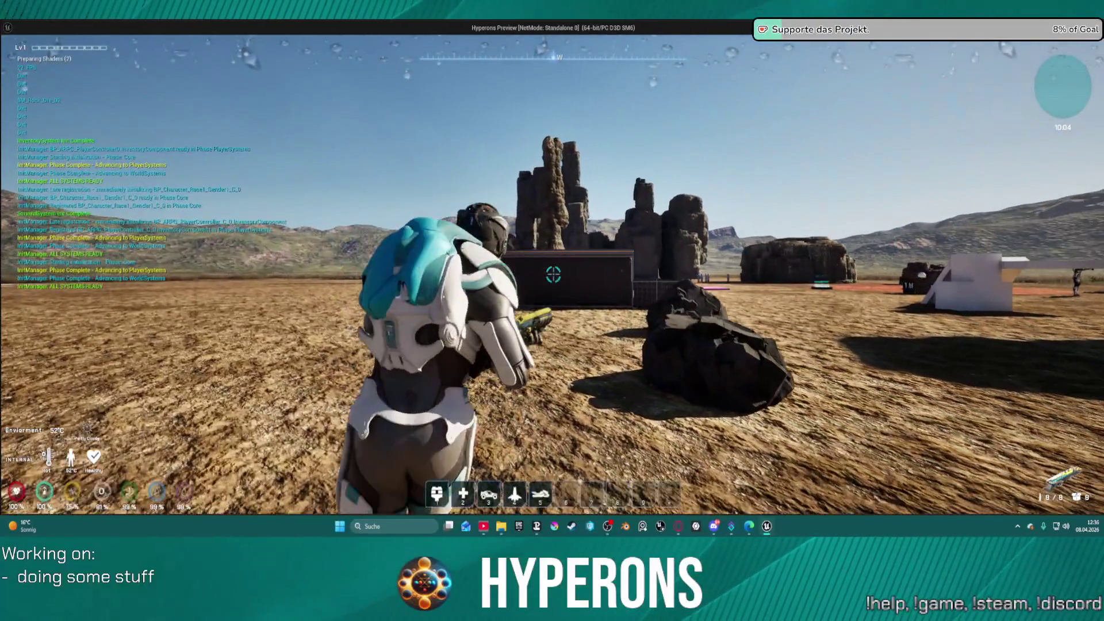
pyautogui.click(553, 275)
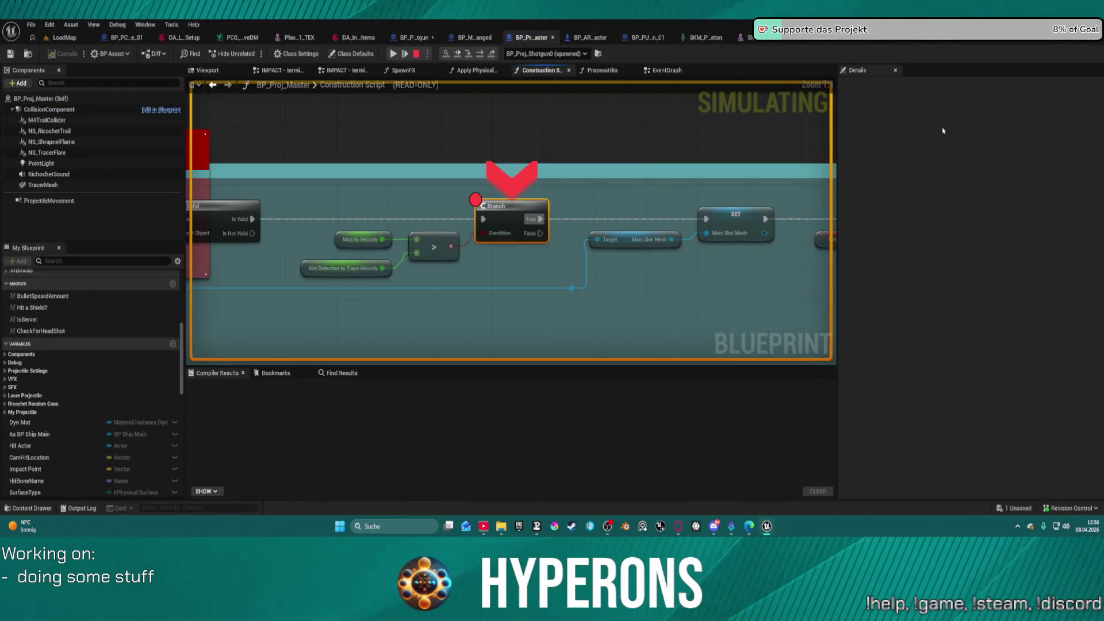
pyautogui.click(480, 54)
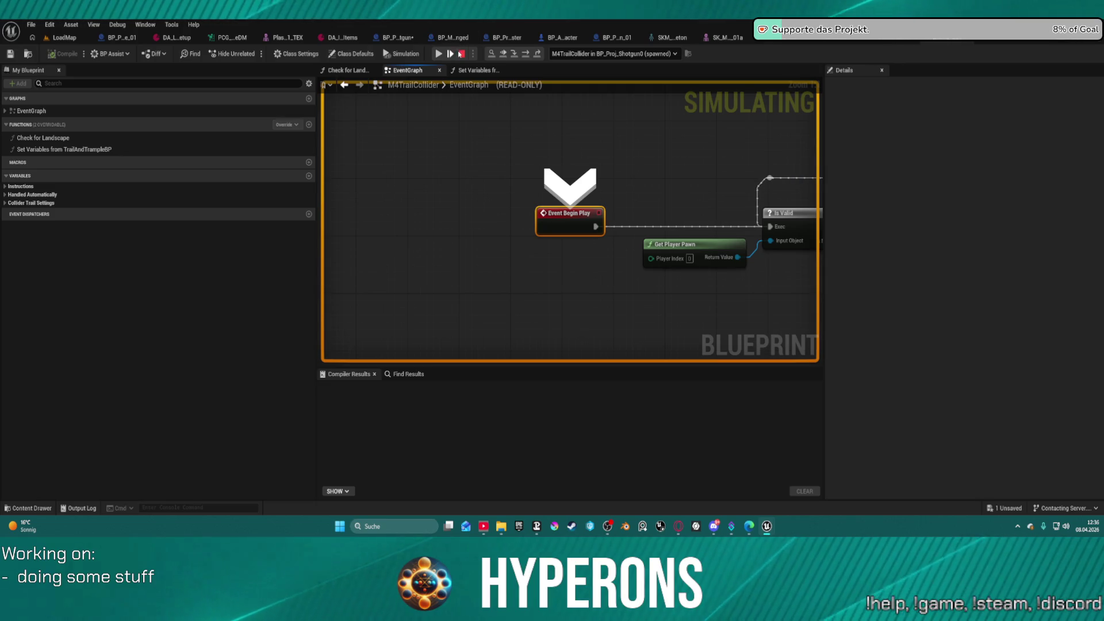
pyautogui.click(461, 54)
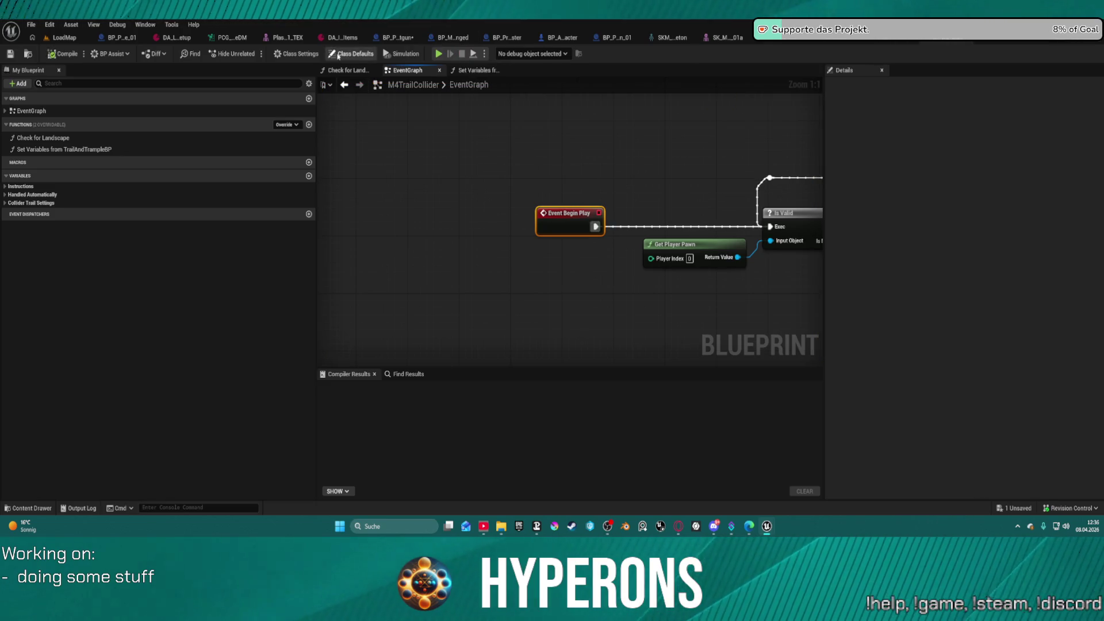
pyautogui.click(335, 55)
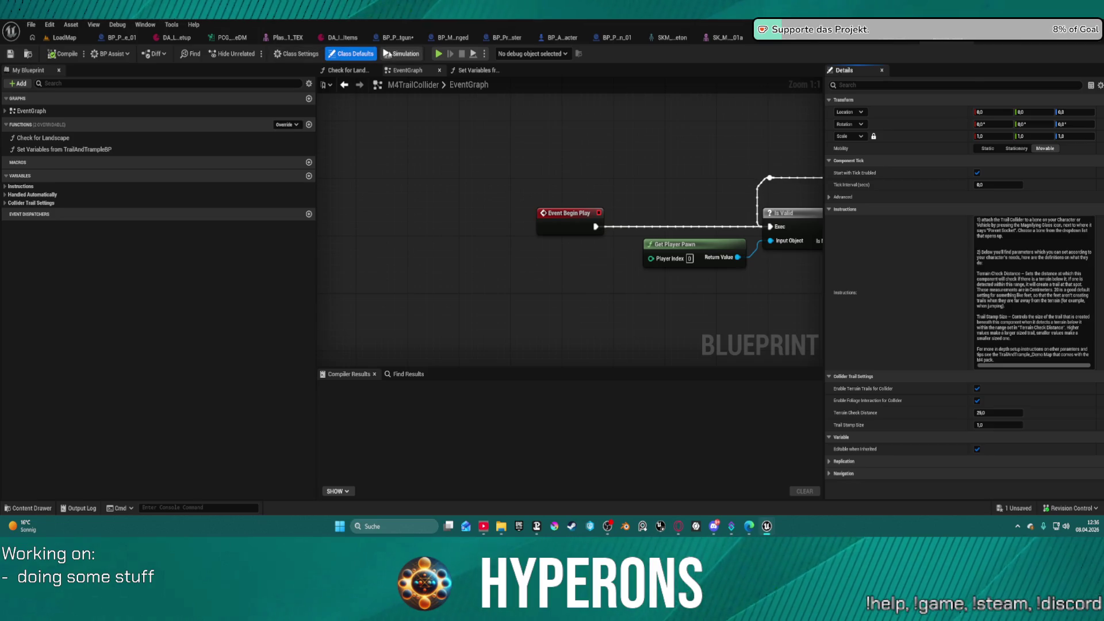
pyautogui.click(510, 37)
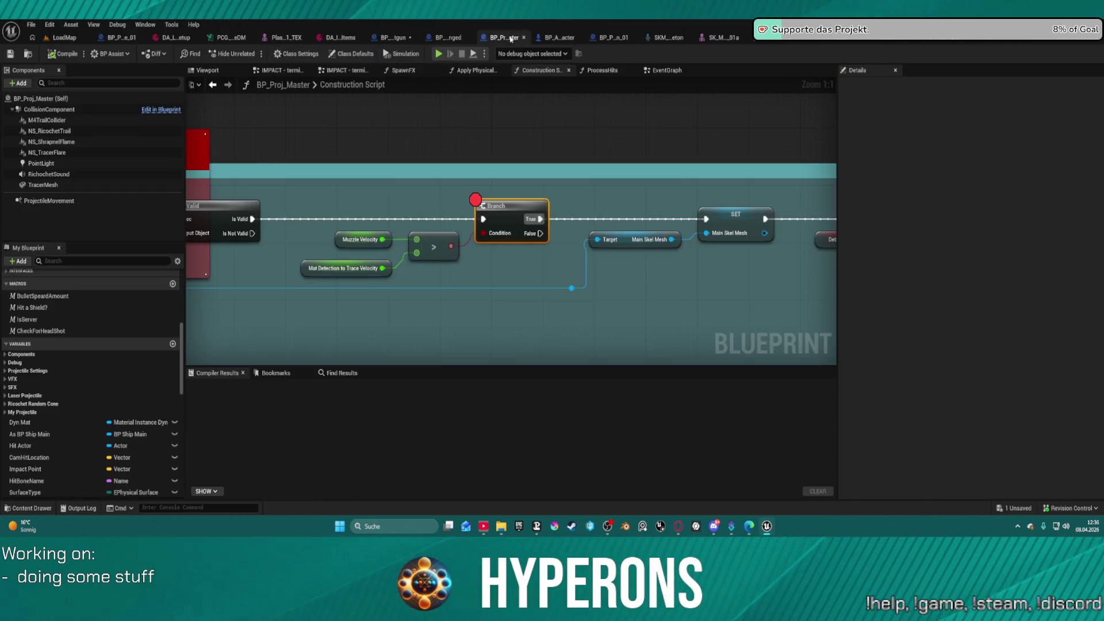
pyautogui.click(387, 38)
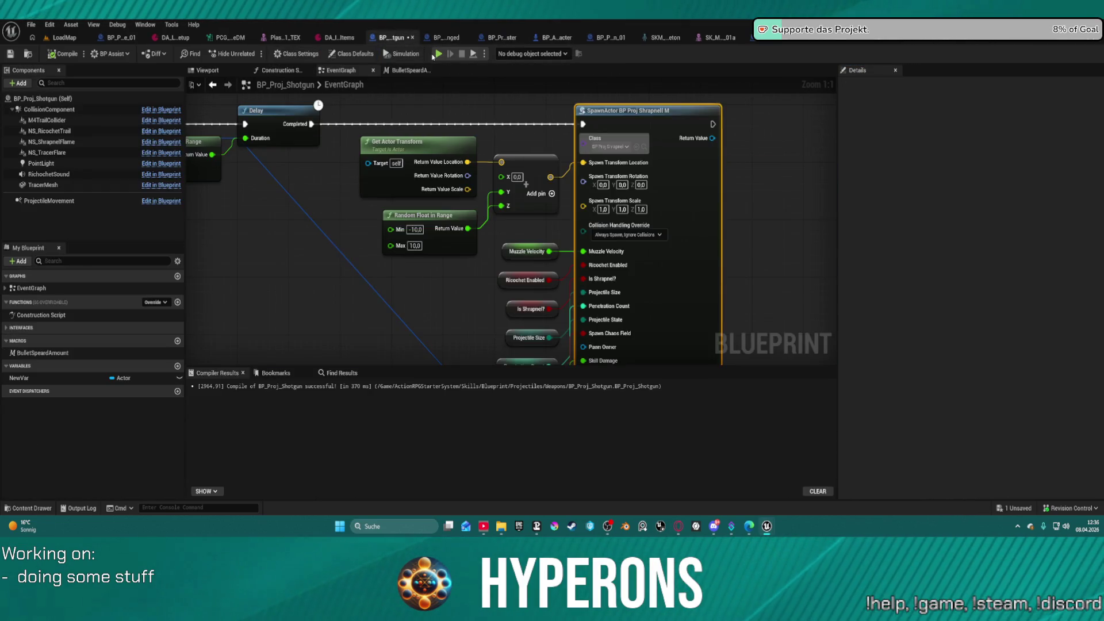
# - Filter BP_Proj_Shotgun's Class Defaults for 'muzz' and start retyping the 7000,0 Muzzle Velocity value
pyautogui.click(369, 55)
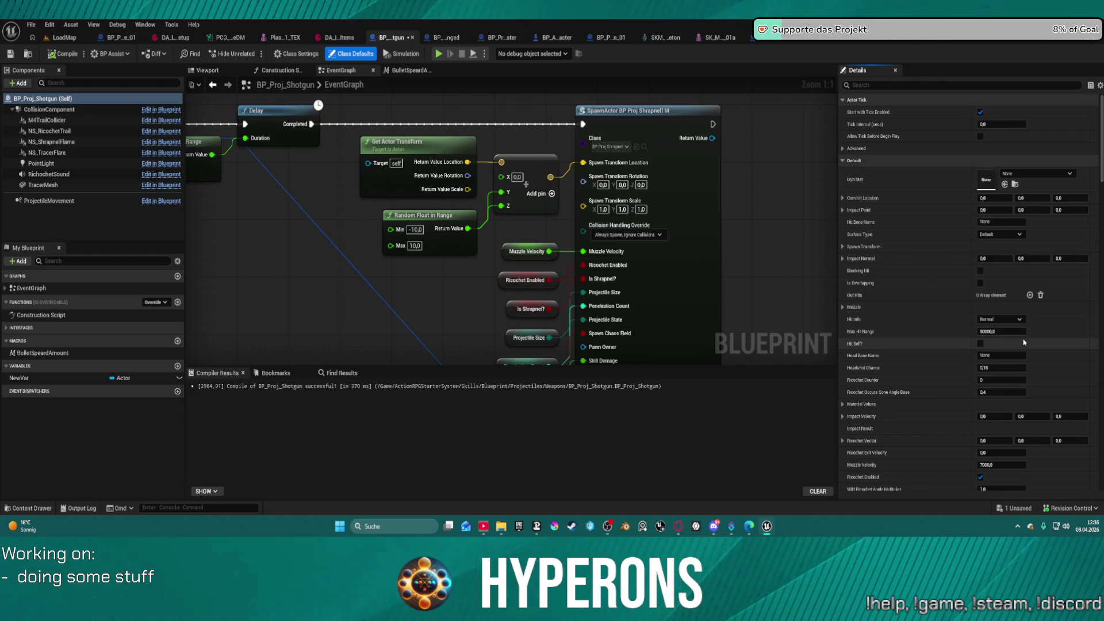
pyautogui.scroll(-10, 1003, 331)
pyautogui.scroll(-11, 1008, 343)
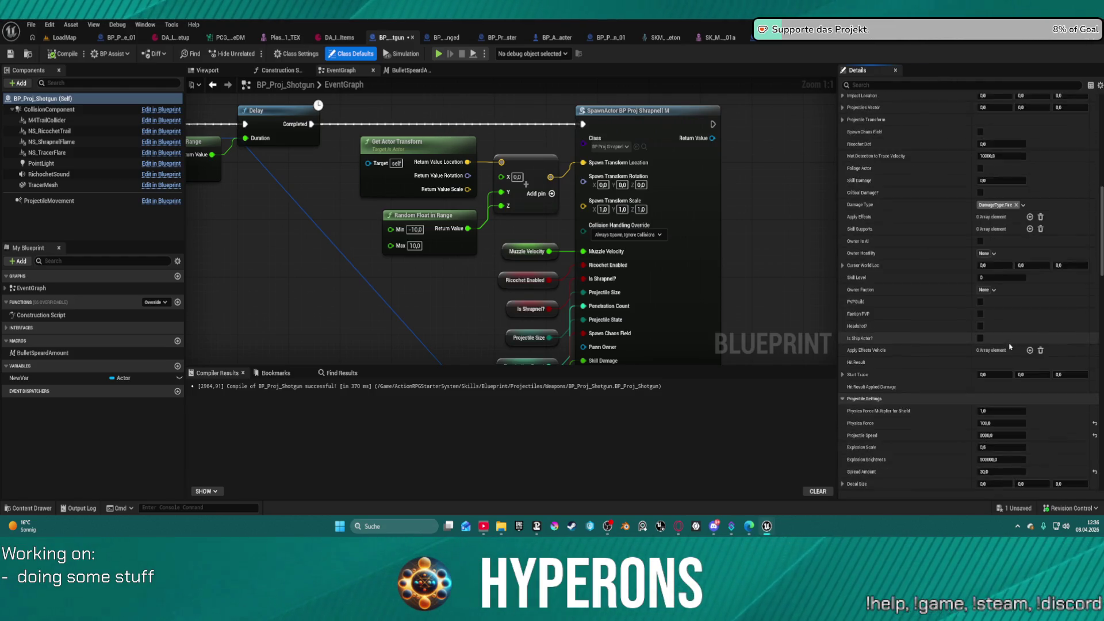
pyautogui.scroll(-2, 1009, 344)
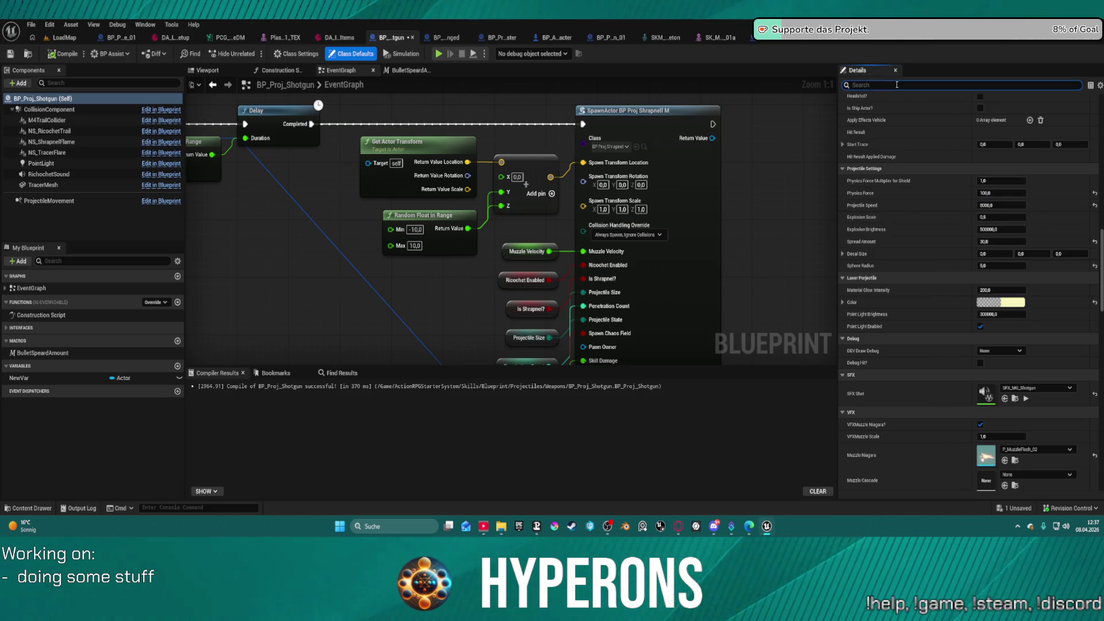
pyautogui.write('muzz')
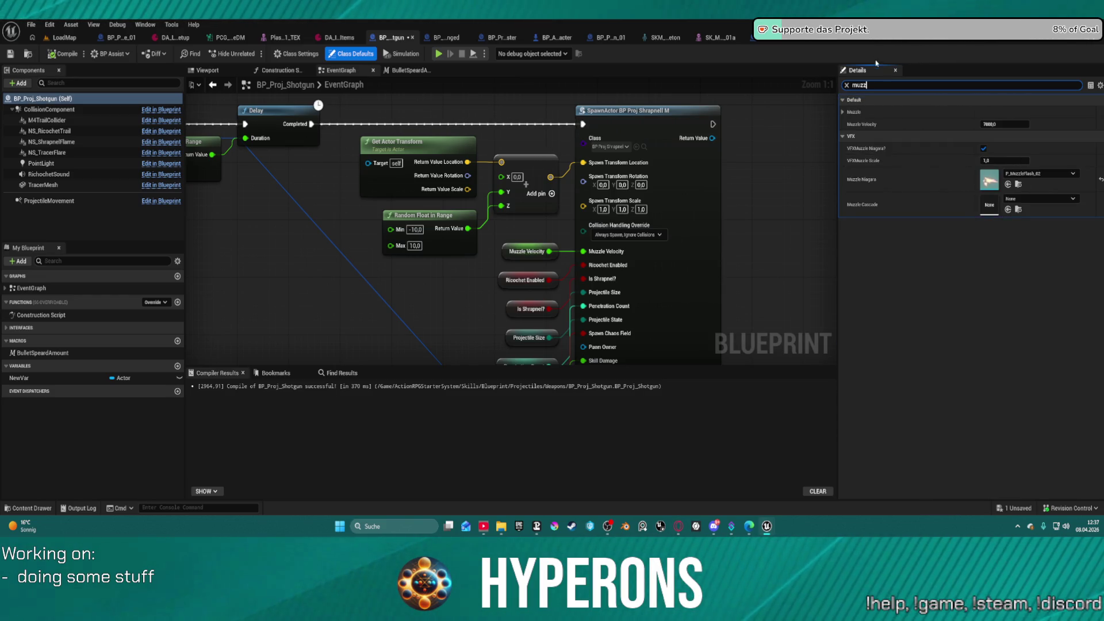
pyautogui.click(993, 124)
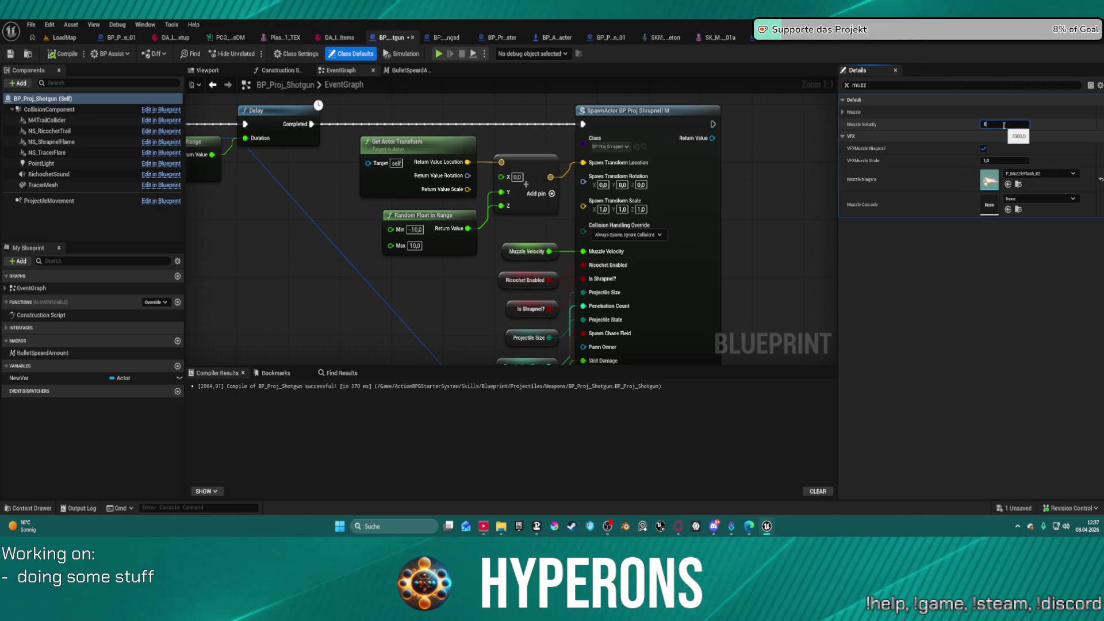
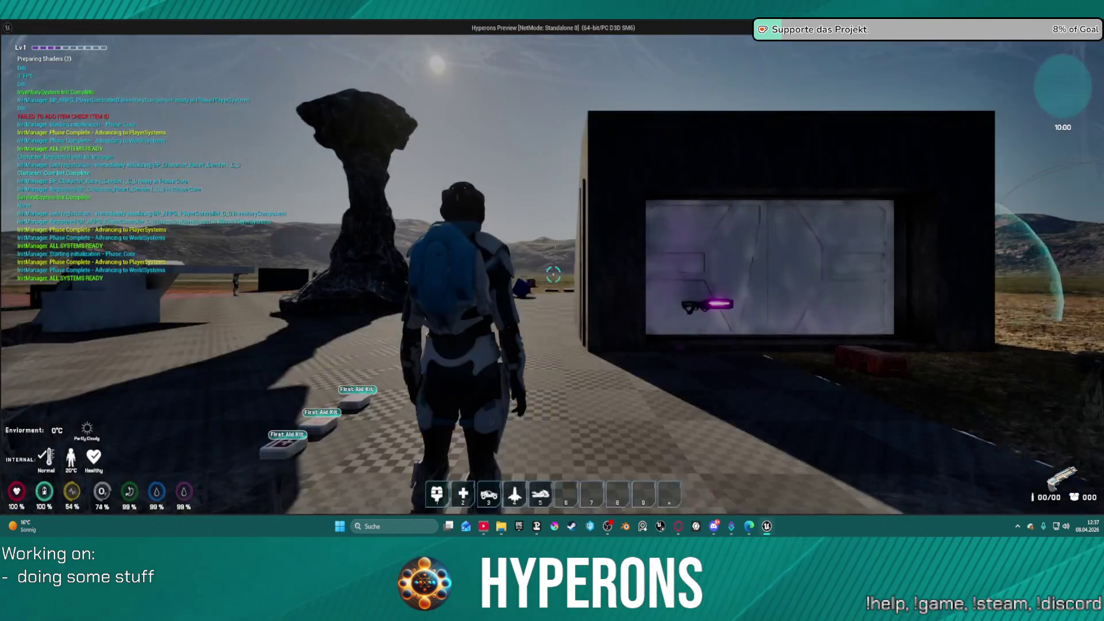
# - Pull three SPM SG magazines from the red crate into the inventory and head toward the rocks
pyautogui.press('e')
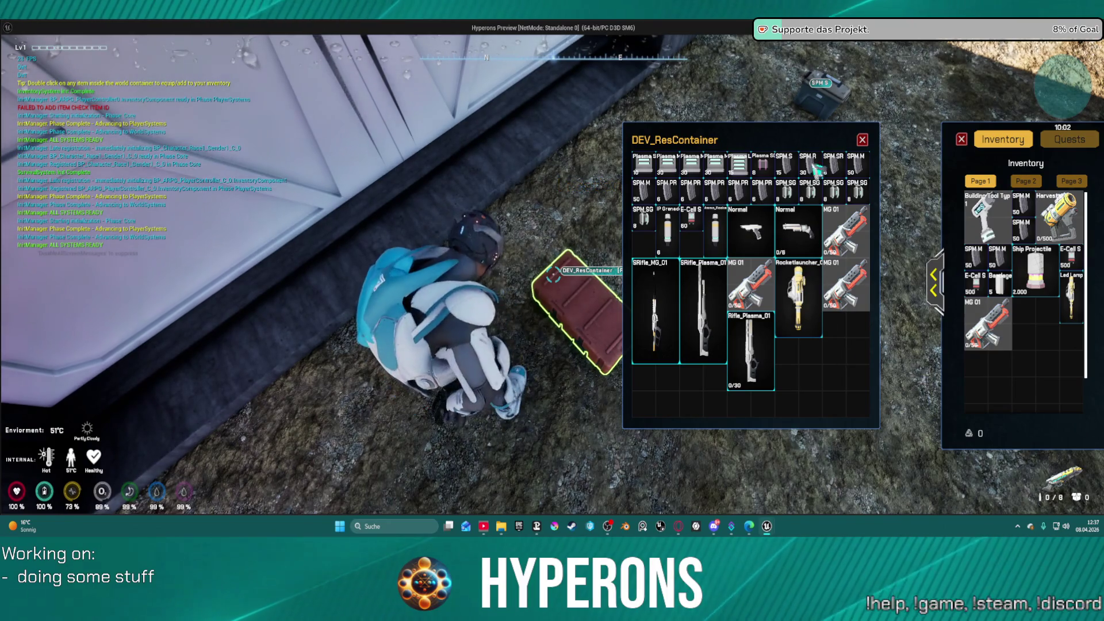
pyautogui.click(862, 141)
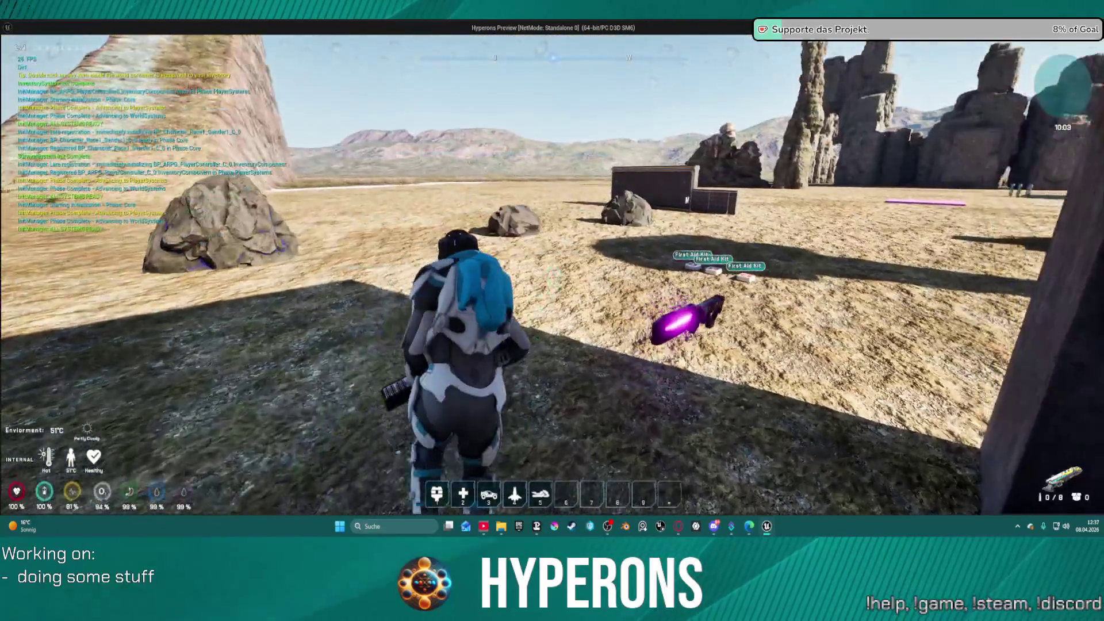
pyautogui.press('e')
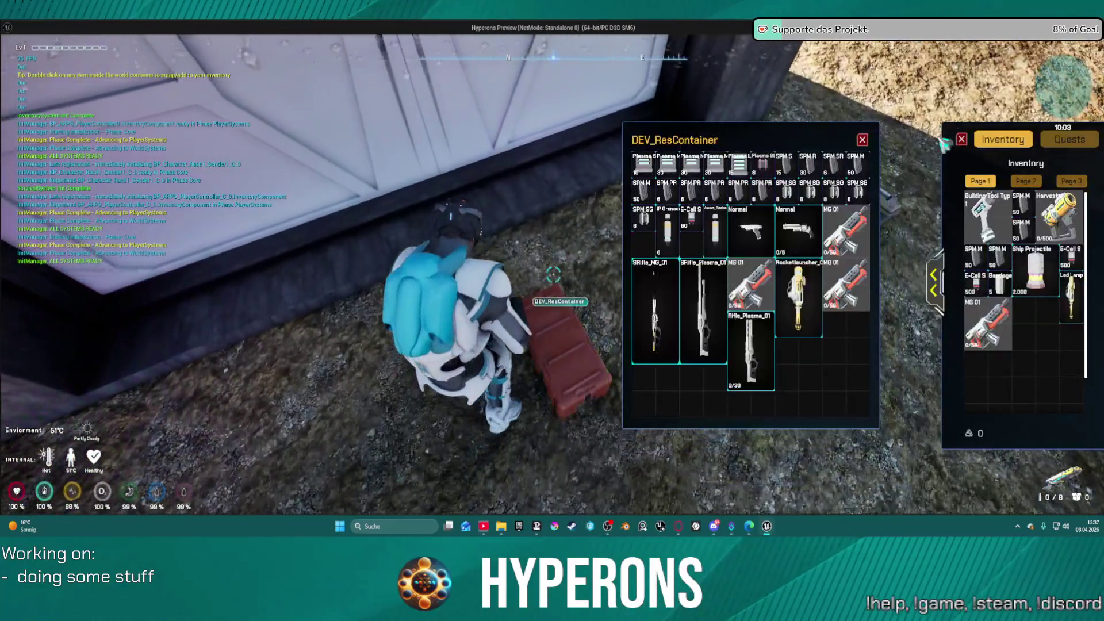
pyautogui.doubleClick(809, 189)
pyautogui.doubleClick(833, 189)
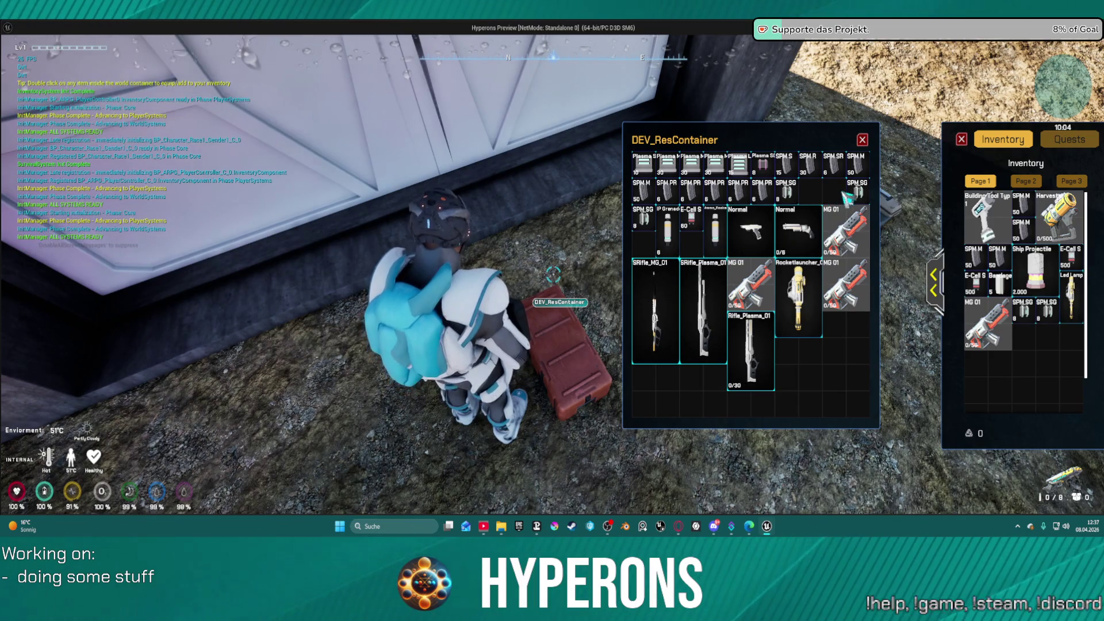
pyautogui.doubleClick(860, 195)
pyautogui.click(862, 140)
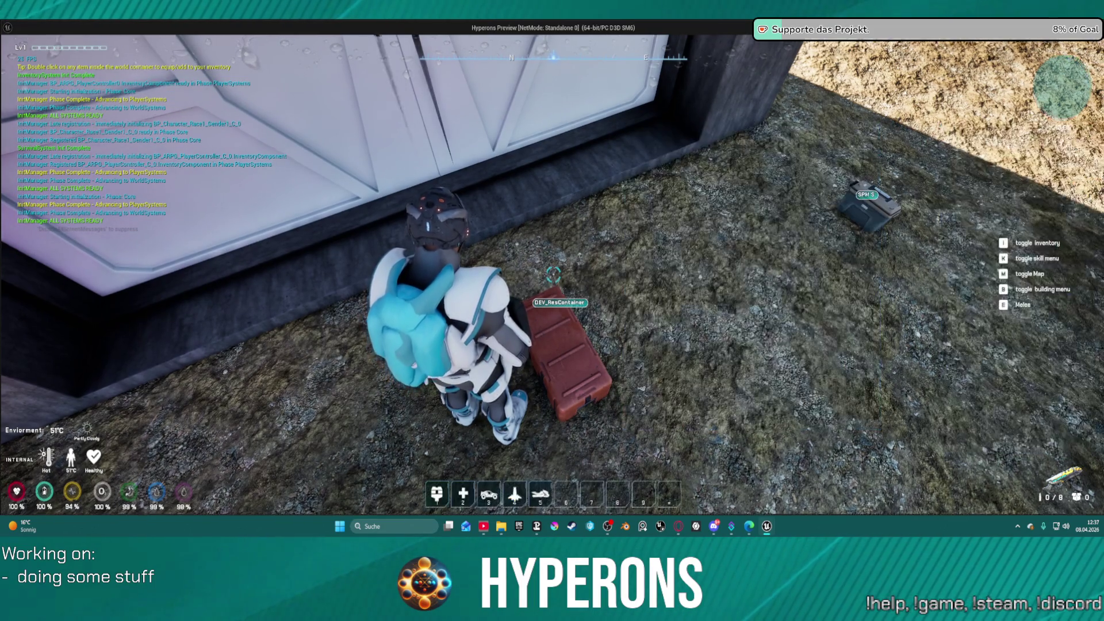
pyautogui.press('w')
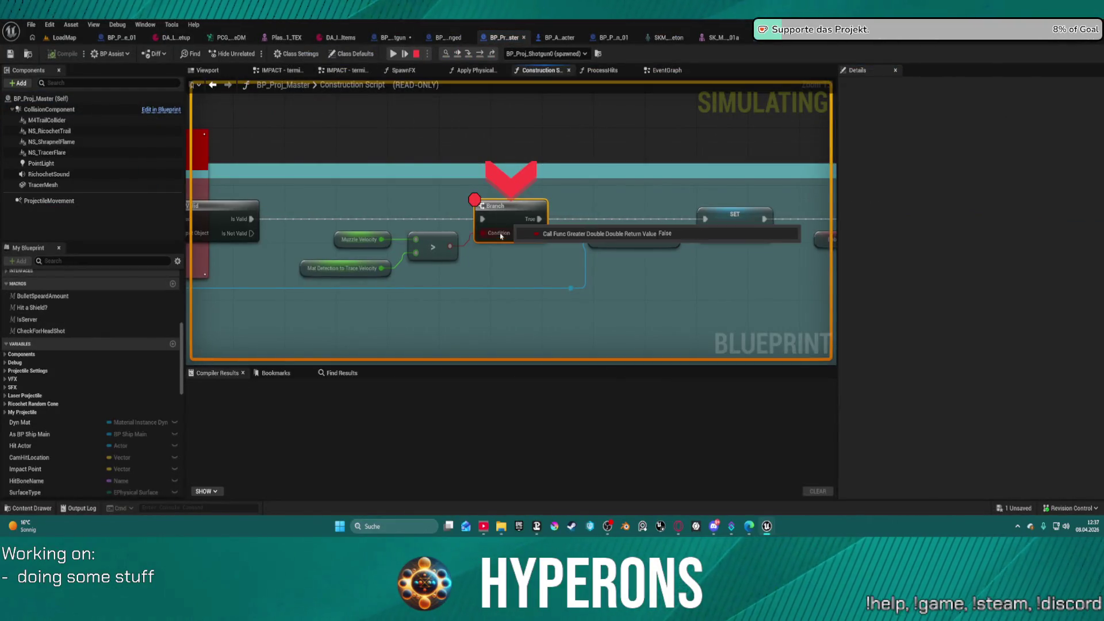
# - Resume and step through the shotgun projectile's BeginPlay and For Loop to the Line Trace By Channel node
pyautogui.click(395, 55)
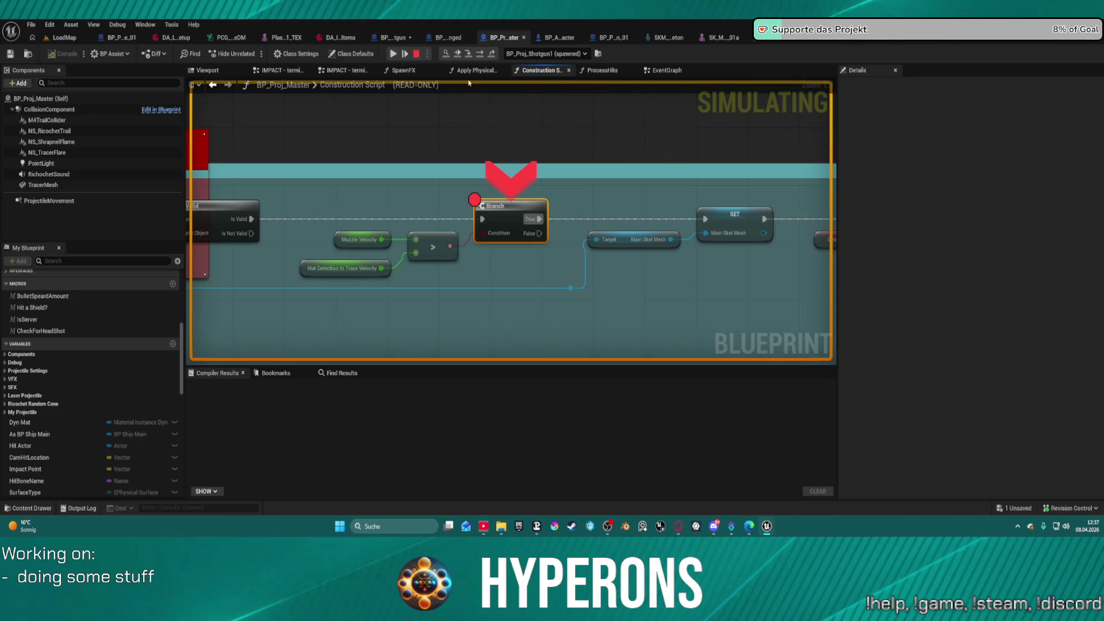
pyautogui.click(479, 55)
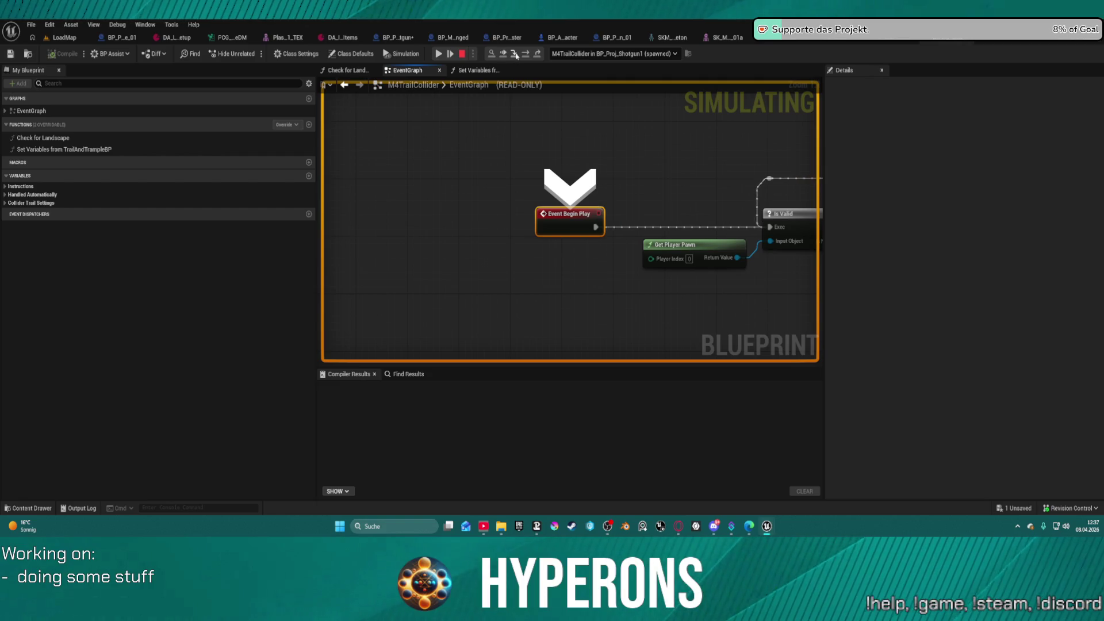
pyautogui.click(515, 55)
pyautogui.click(515, 55)
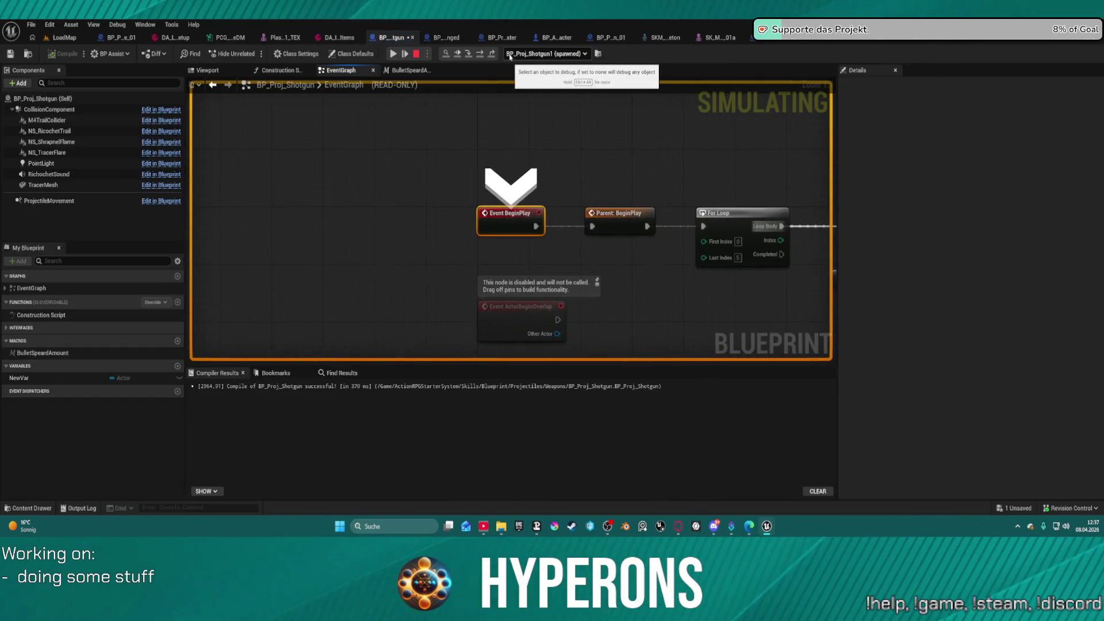
pyautogui.click(480, 56)
pyautogui.click(480, 55)
pyautogui.click(480, 56)
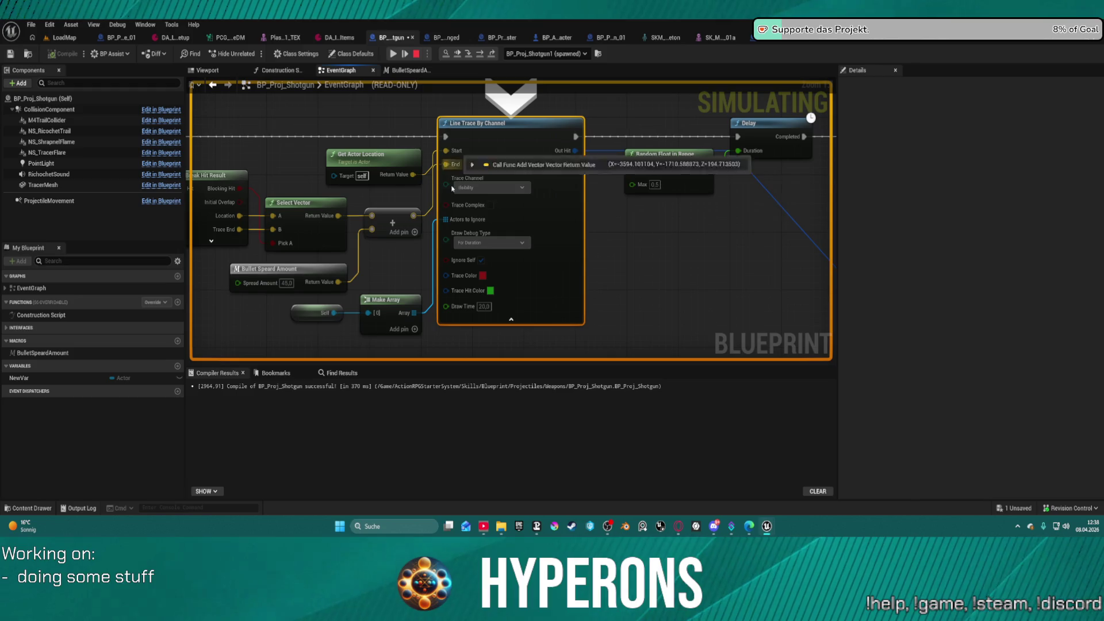
# - Inspect the Line Trace start location pin values, then step into WeaponSystem's Play Camerashake node
pyautogui.moveTo(406, 182)
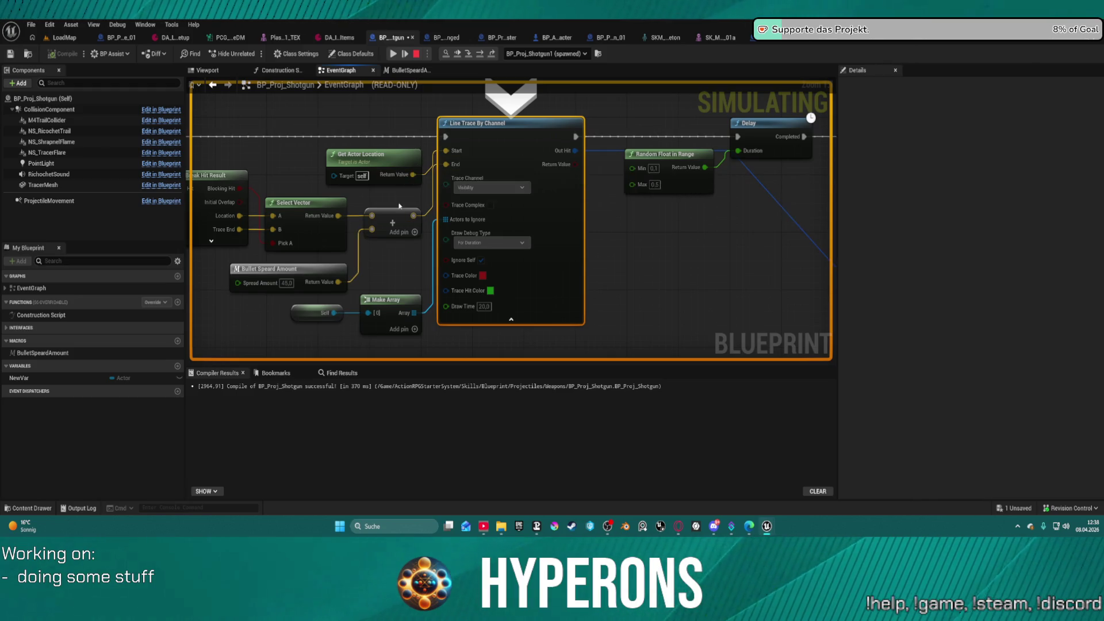
pyautogui.moveTo(314, 290)
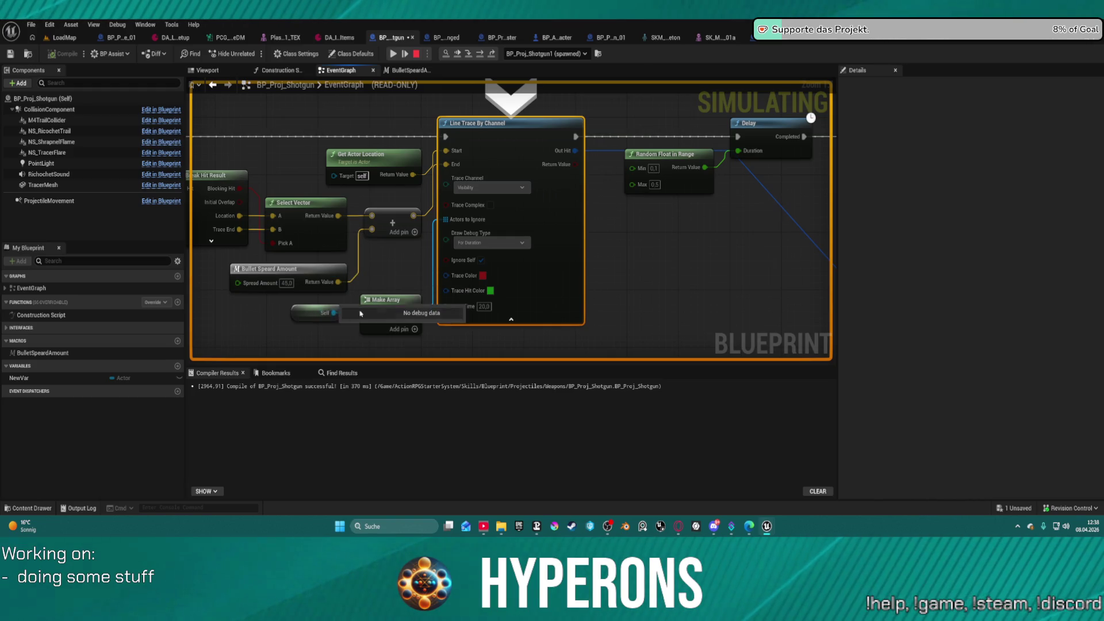
pyautogui.moveTo(453, 151)
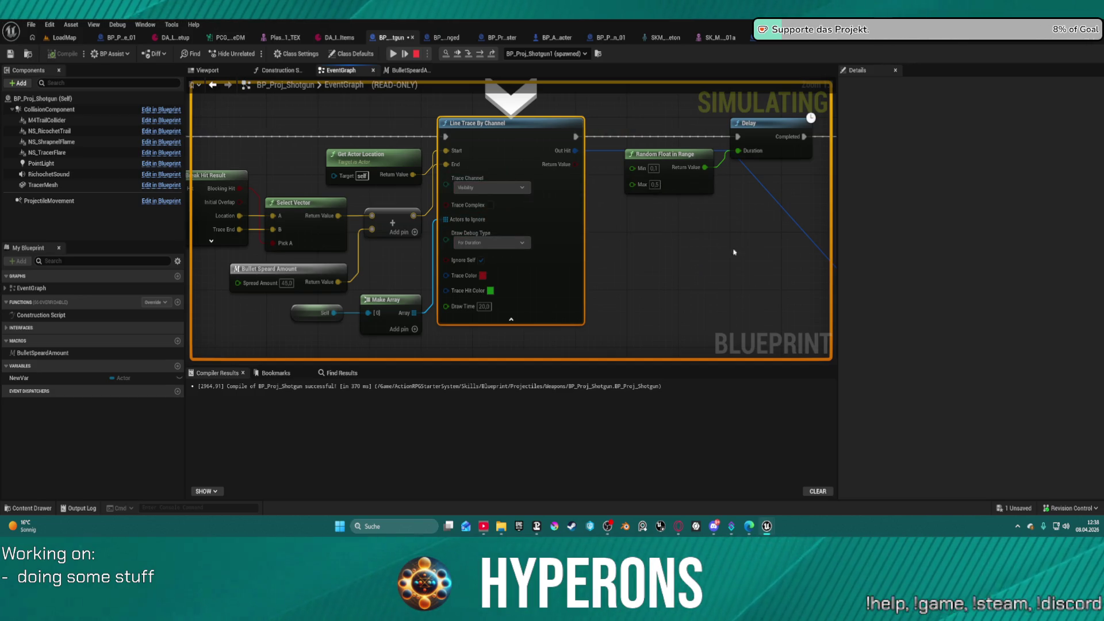
pyautogui.click(479, 54)
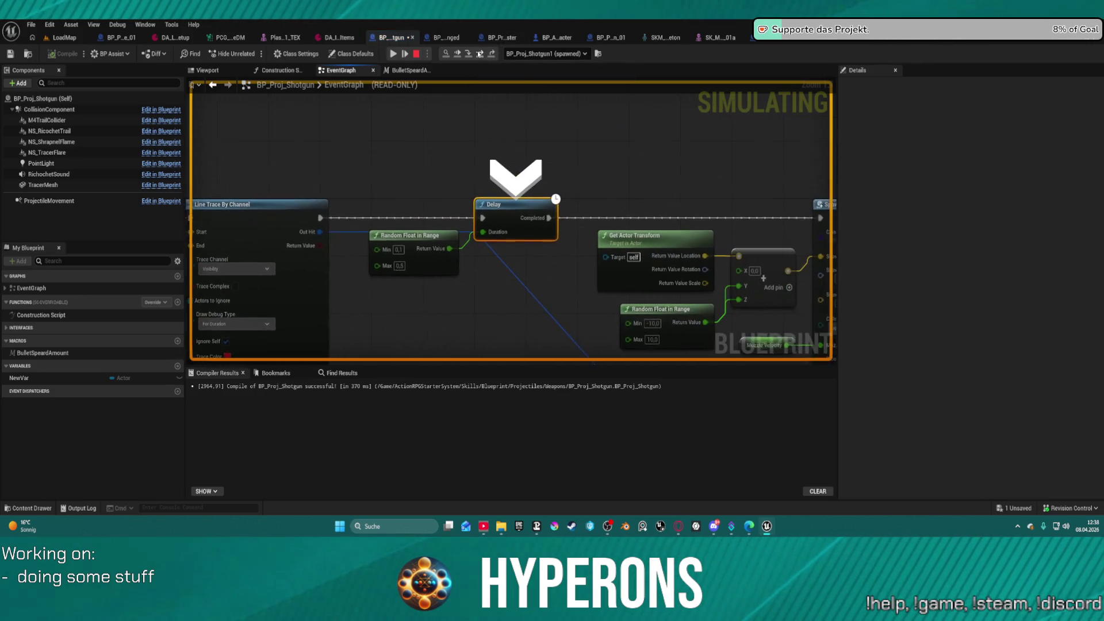
pyautogui.click(480, 53)
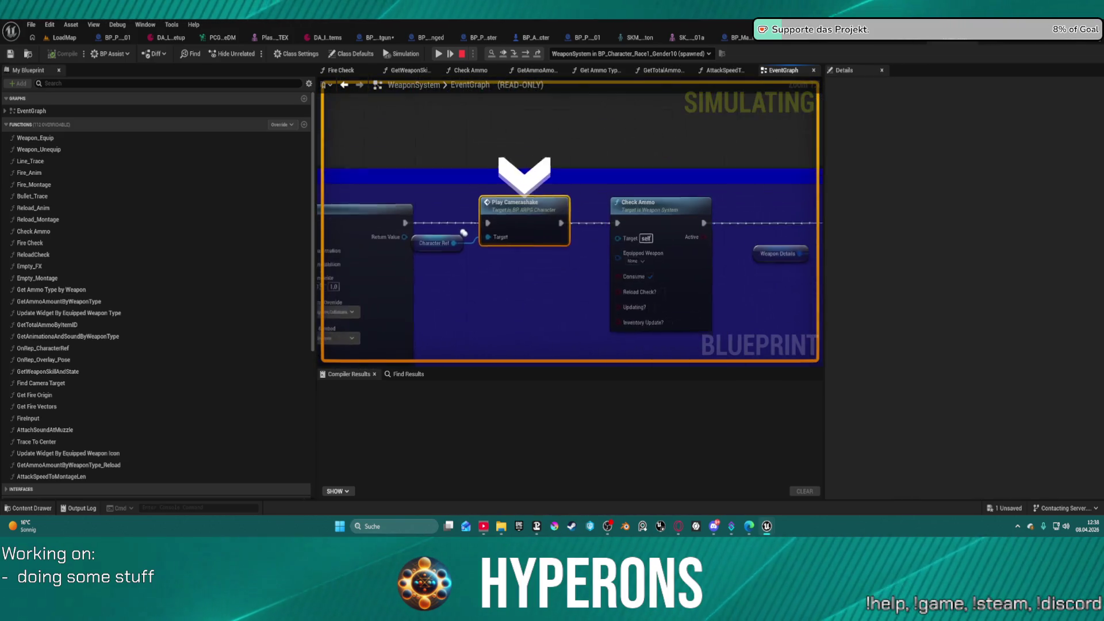
# - Pan the WeaponSystem graph past the camera shake to the SpawnActor node's input pins
pyautogui.moveTo(586, 116); pyautogui.dragTo(537, 86)
pyautogui.moveTo(541, 173); pyautogui.dragTo(532, 140)
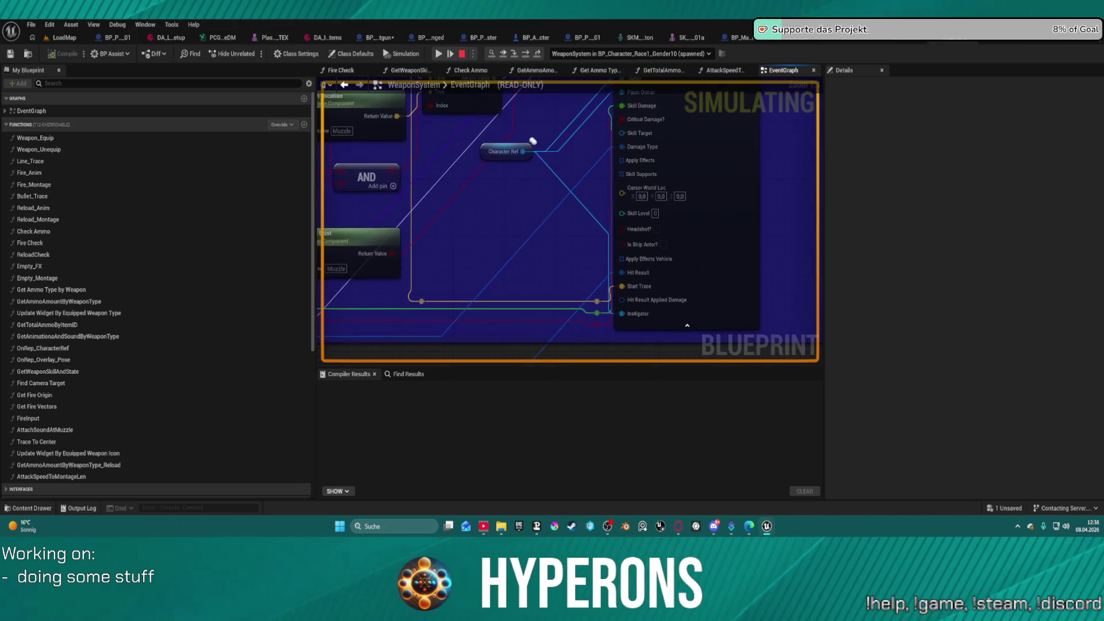
pyautogui.moveTo(621, 119)
pyautogui.mouseDown()
pyautogui.moveTo(566, 155)
pyautogui.moveTo(556, 209)
pyautogui.mouseUp()
pyautogui.moveTo(566, 155)
# - Stop the play session and survey the Get Socket Location, Is Valid and AND muzzle socket nodes
pyautogui.press('Escape')
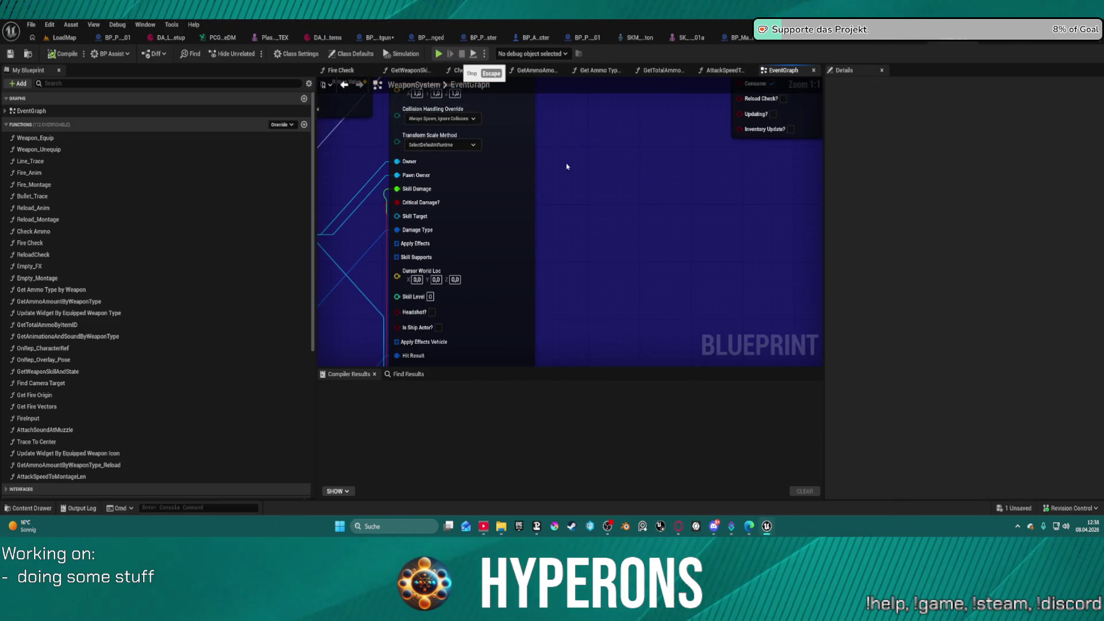
pyautogui.scroll(-3, 669, 195)
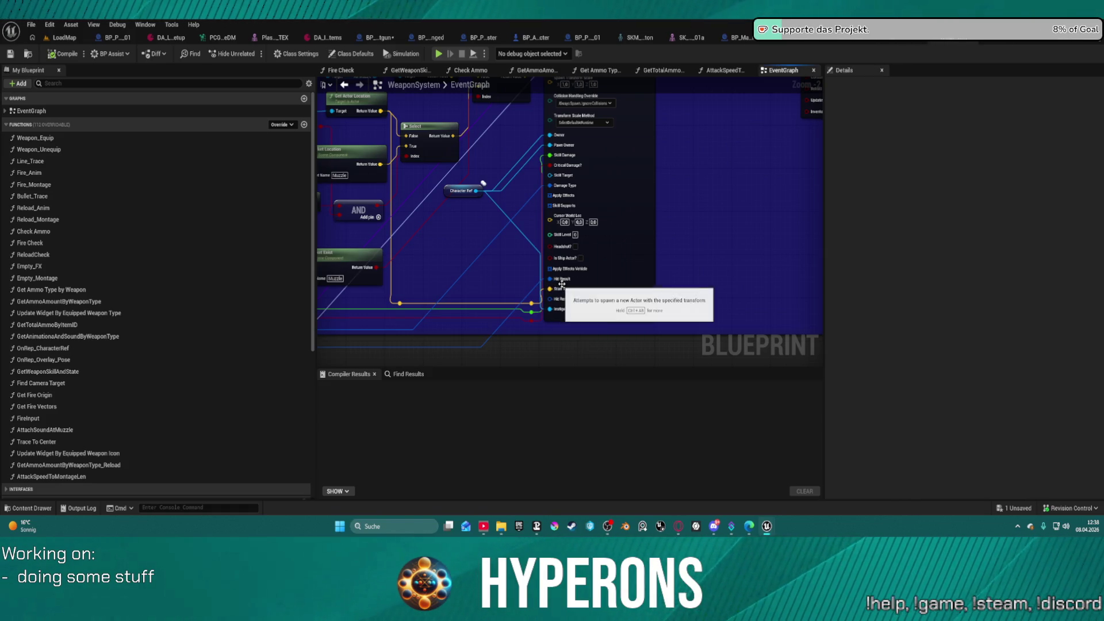
pyautogui.moveTo(575, 276)
pyautogui.mouseDown()
pyautogui.moveTo(548, 262)
pyautogui.moveTo(742, 346)
pyautogui.moveTo(742, 276)
pyautogui.moveTo(764, 218)
pyautogui.moveTo(788, 242)
pyautogui.moveTo(805, 240)
pyautogui.moveTo(575, 258)
pyautogui.moveTo(763, 211)
pyautogui.moveTo(471, 183)
pyautogui.moveTo(469, 96)
pyautogui.moveTo(397, 35)
pyautogui.moveTo(398, 52)
pyautogui.moveTo(449, 108)
pyautogui.moveTo(396, 286)
pyautogui.mouseUp()
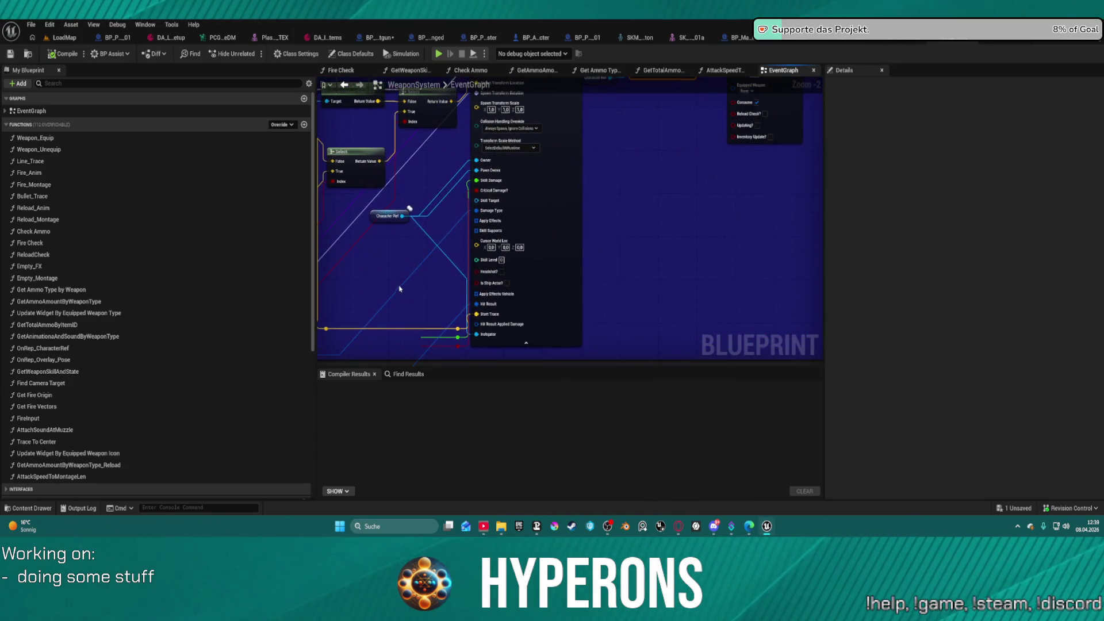
pyautogui.moveTo(634, 233)
pyautogui.mouseDown()
pyautogui.moveTo(873, 218)
pyautogui.moveTo(952, 193)
pyautogui.moveTo(769, 214)
pyautogui.moveTo(758, 276)
pyautogui.moveTo(744, 216)
pyautogui.moveTo(807, 272)
pyautogui.moveTo(770, 254)
pyautogui.moveTo(722, 259)
pyautogui.moveTo(655, 316)
pyautogui.moveTo(569, 310)
pyautogui.moveTo(896, 306)
pyautogui.moveTo(889, 248)
pyautogui.mouseUp()
pyautogui.moveTo(682, 145); pyautogui.dragTo(659, 109)
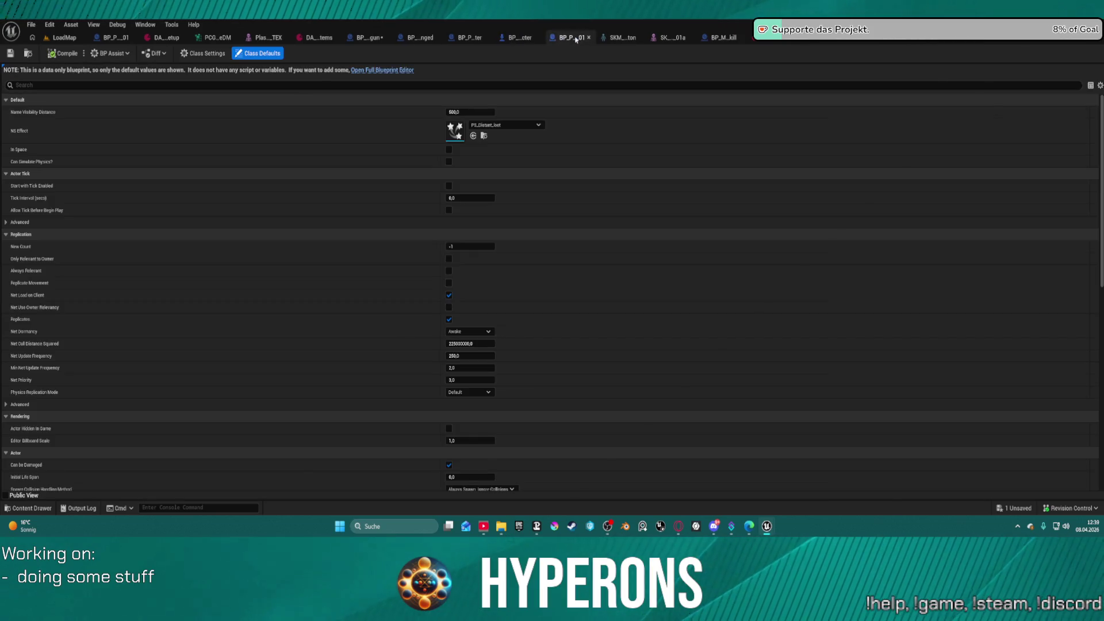
pyautogui.click(568, 38)
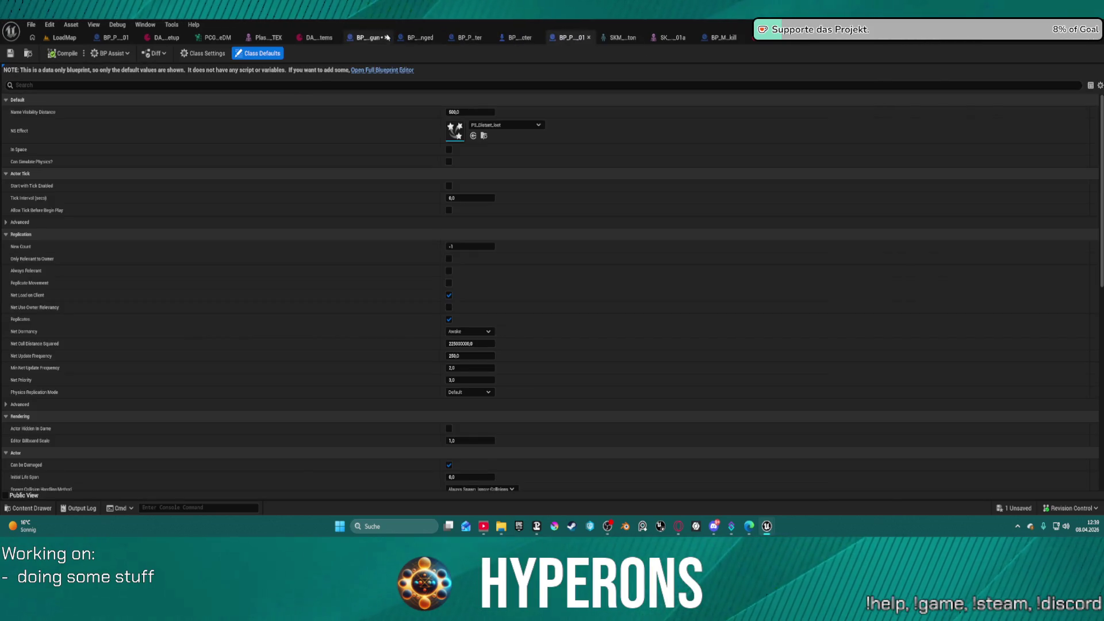
# - Review the shotgun's Parent: BeginPlay node, then BP_Proj_Master's SET and socket transform nodes
pyautogui.click(387, 38)
pyautogui.moveTo(274, 199); pyautogui.dragTo(516, 158)
pyautogui.click(345, 167)
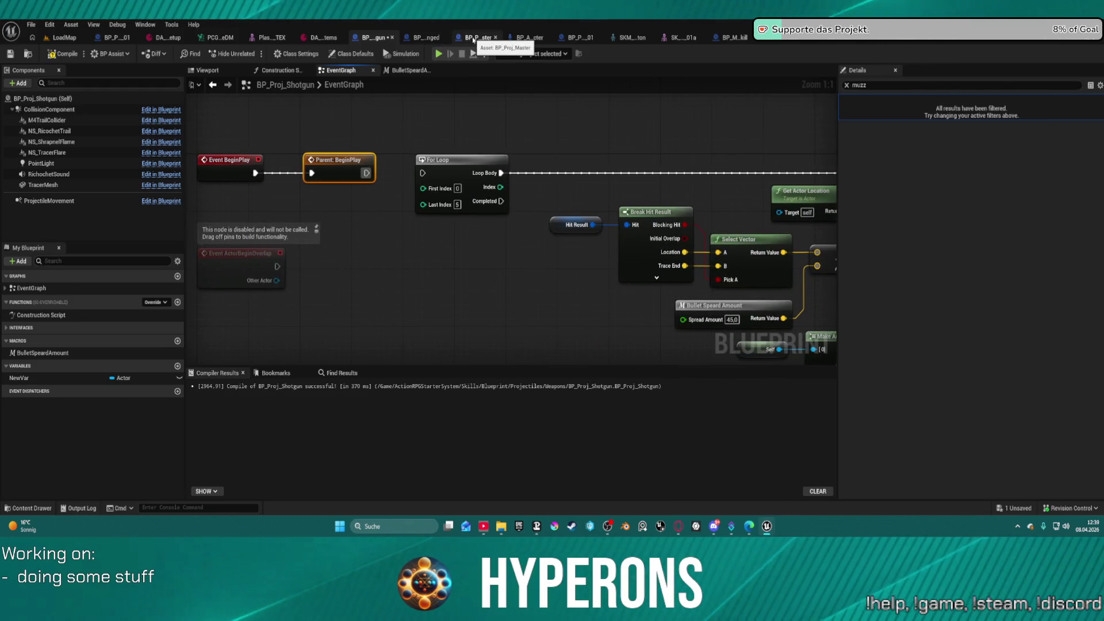
pyautogui.click(471, 38)
pyautogui.moveTo(743, 195); pyautogui.dragTo(488, 187)
pyautogui.moveTo(805, 181)
pyautogui.mouseDown()
pyautogui.moveTo(351, 175)
pyautogui.moveTo(486, 316)
pyautogui.moveTo(682, 319)
pyautogui.moveTo(424, 310)
pyautogui.moveTo(418, 238)
pyautogui.moveTo(352, 318)
pyautogui.moveTo(276, 347)
pyautogui.mouseUp()
pyautogui.scroll(-3, 350, 174)
# - Put a breakpoint on BP_Proj_Master's MC Sound node and start a new play test
pyautogui.click(677, 72)
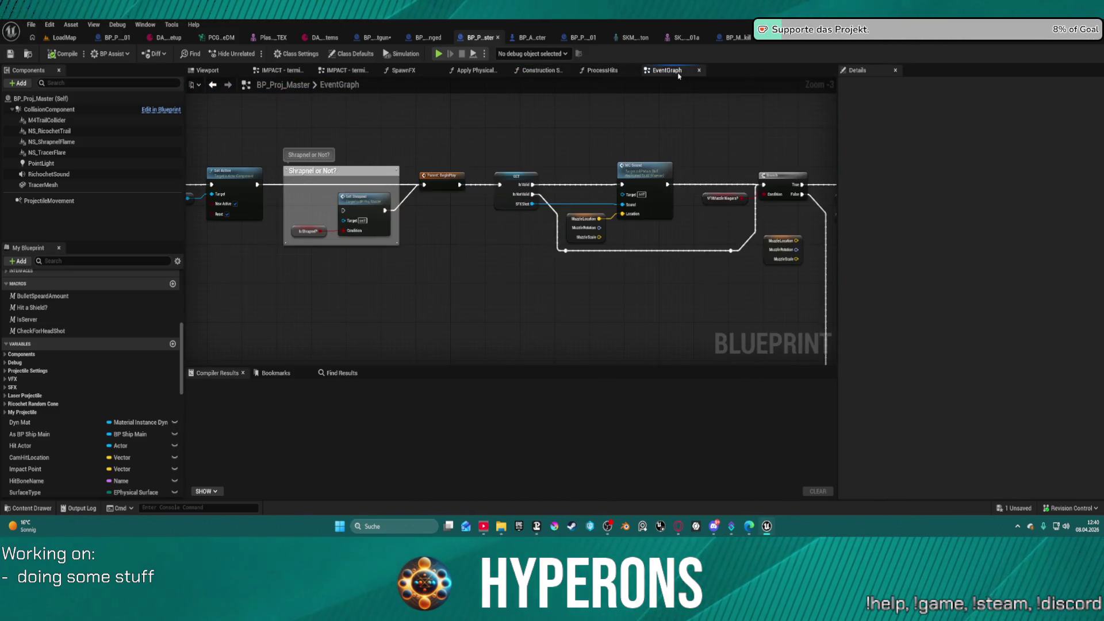
pyautogui.rightClick(623, 166)
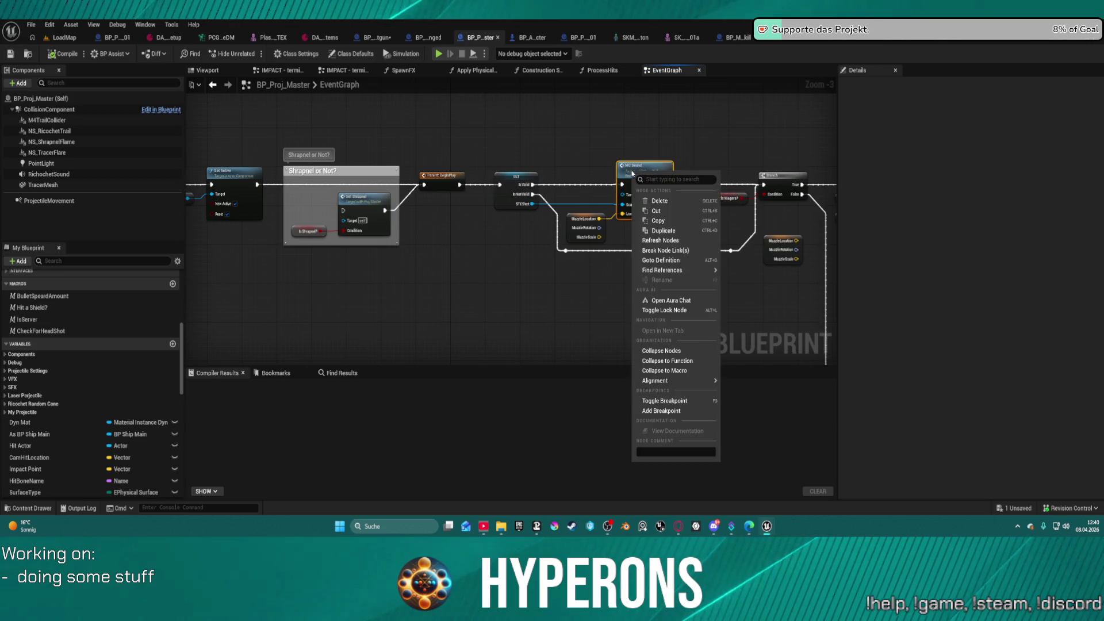
pyautogui.click(649, 409)
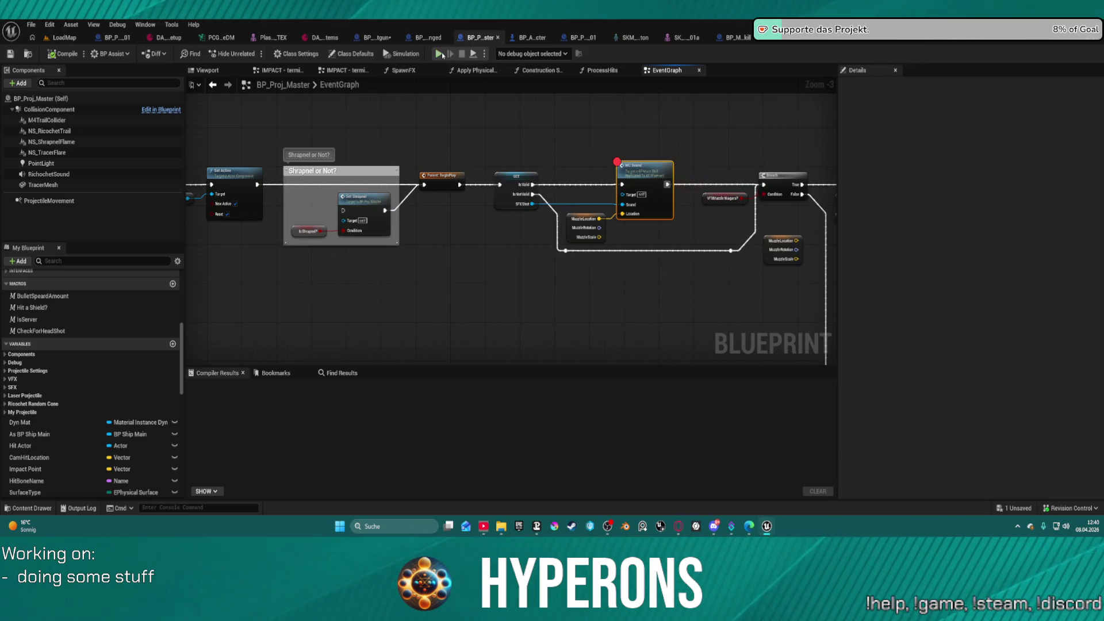
pyautogui.click(439, 55)
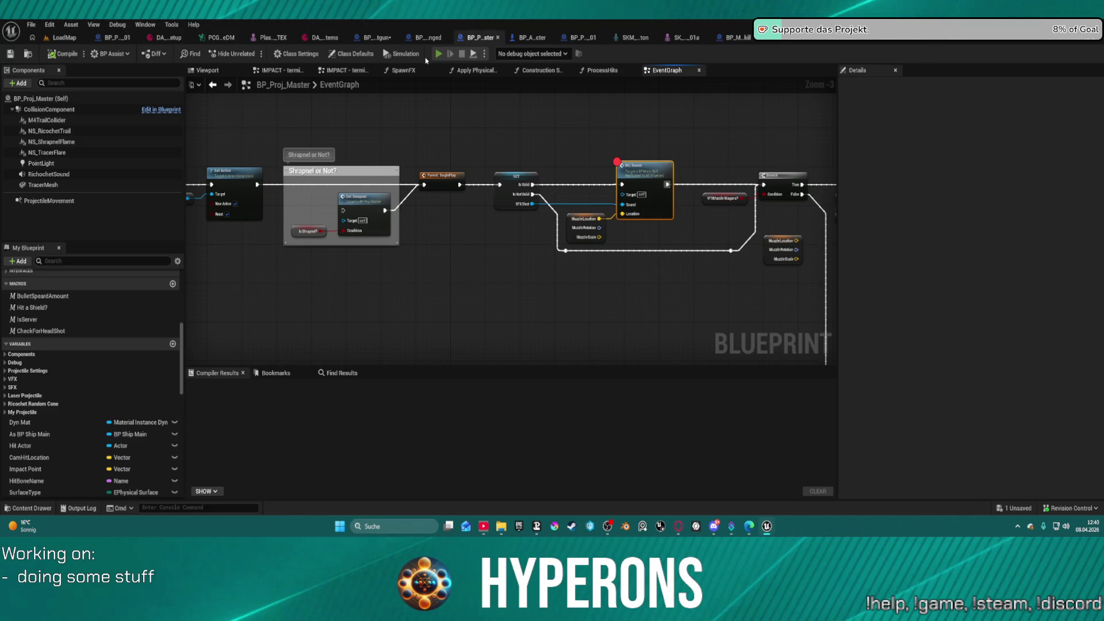
# - Equip Shotgun 01, take three SPM SG magazines from the crate, reload, and trigger the breakpoint
pyautogui.press('w')
pyautogui.press('f')
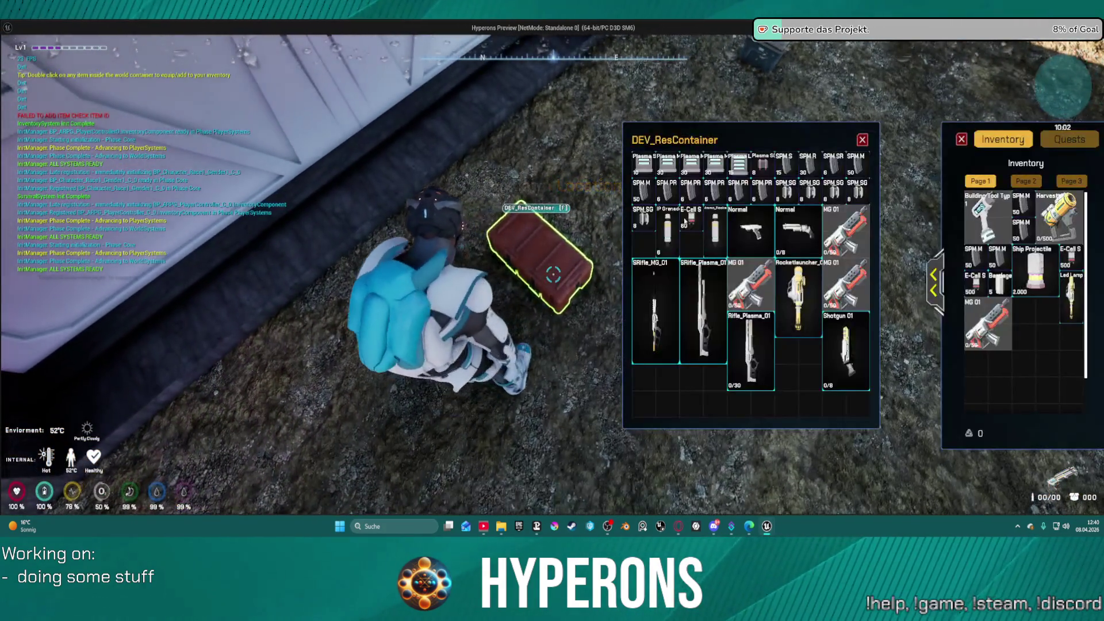
pyautogui.doubleClick(845, 351)
pyautogui.doubleClick(785, 190)
pyautogui.doubleClick(809, 189)
pyautogui.doubleClick(834, 190)
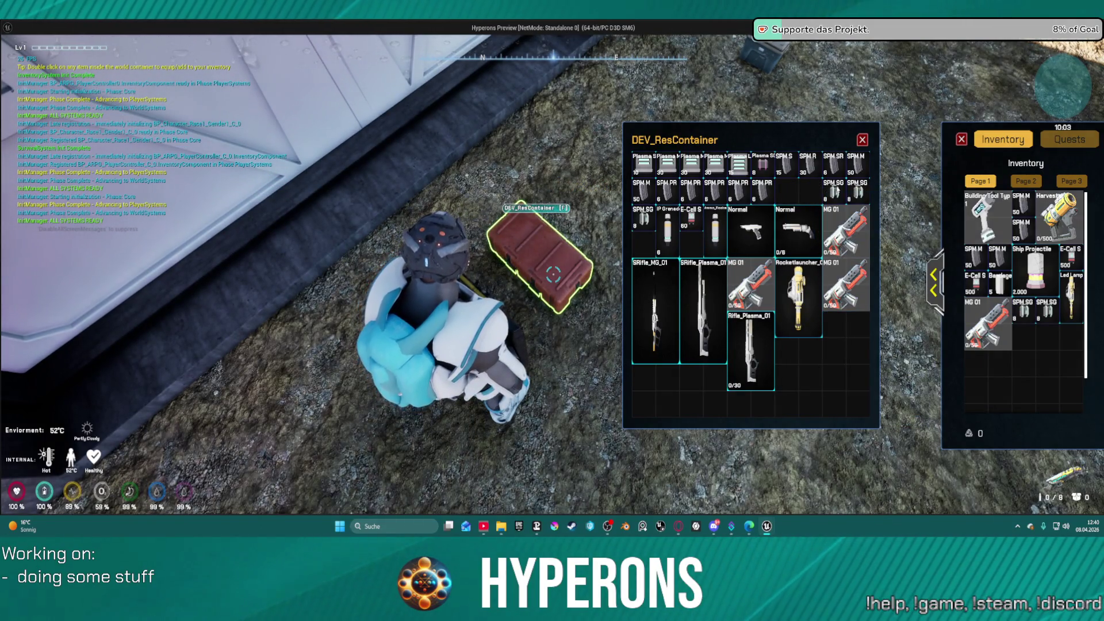
pyautogui.click(863, 140)
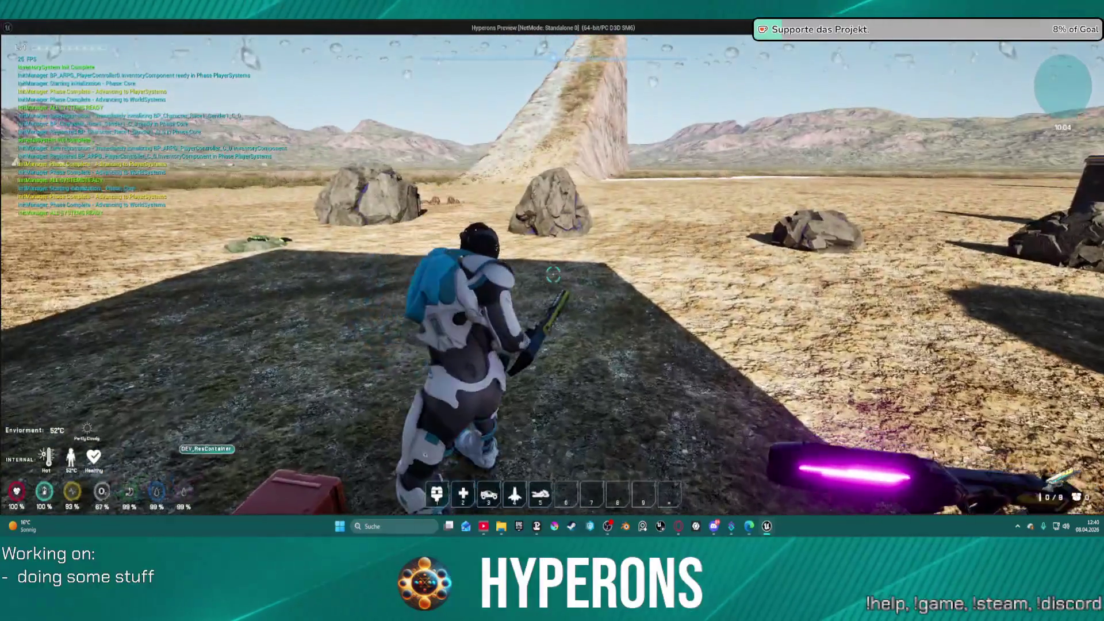
pyautogui.press('r')
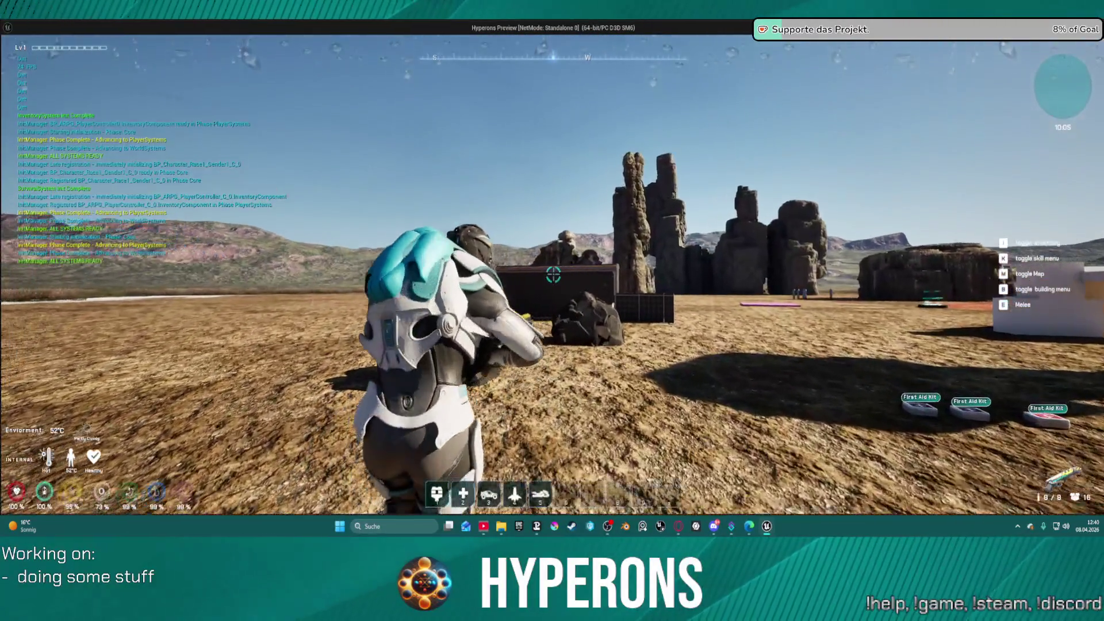
pyautogui.hotkey('alt', 'Tab')
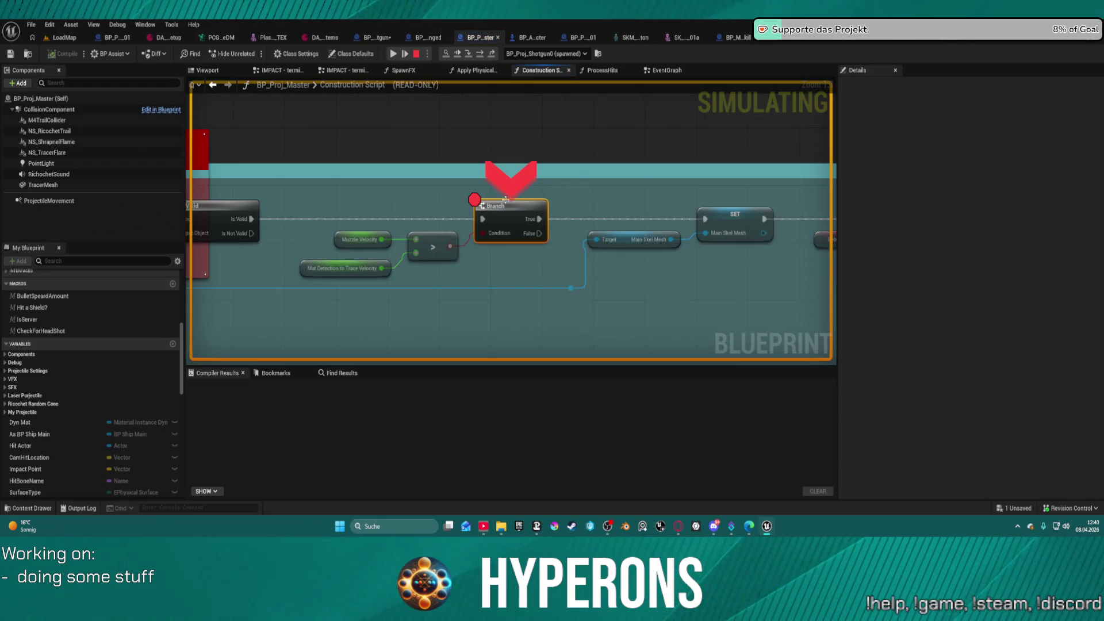
# - Remove the Branch breakpoint, step through BeginPlay into the parent's MC Sound node, then resume
pyautogui.rightClick(487, 211)
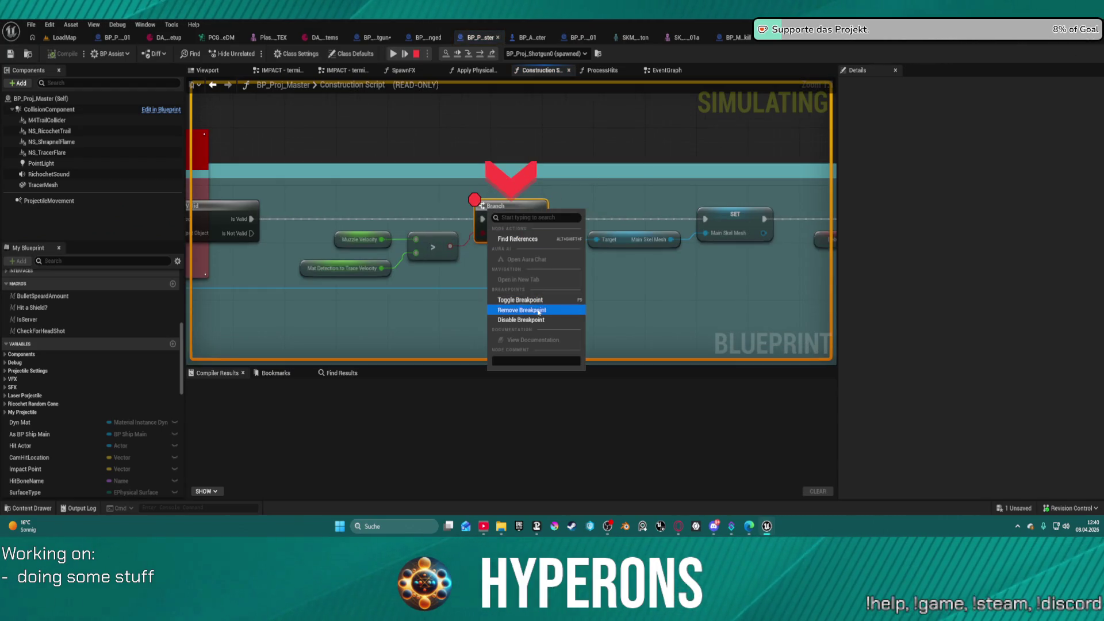
pyautogui.click(538, 311)
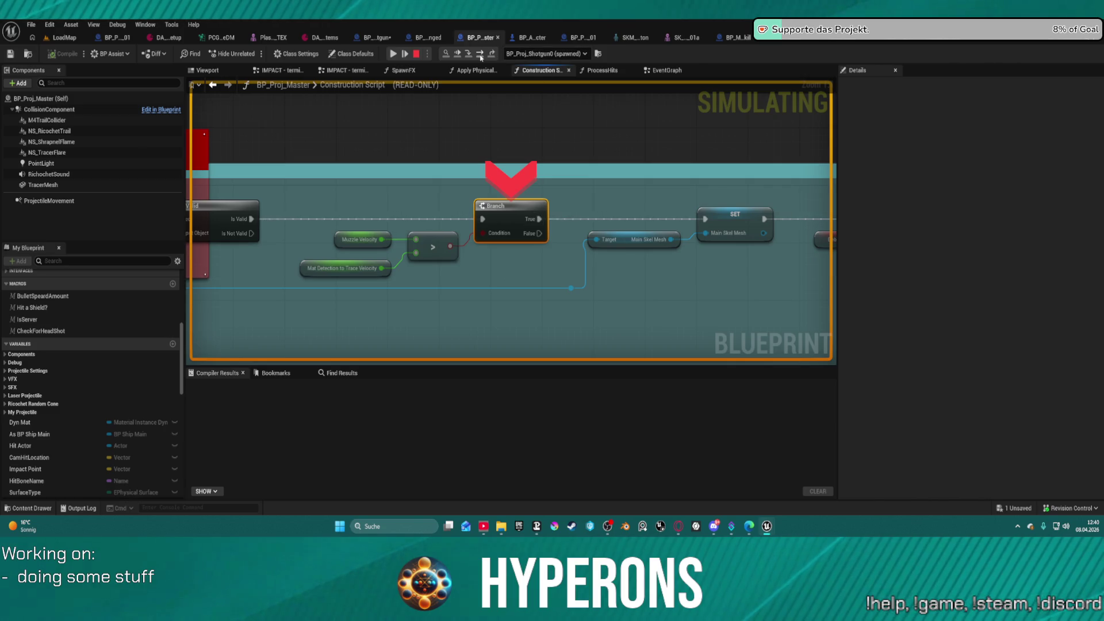
pyautogui.click(480, 54)
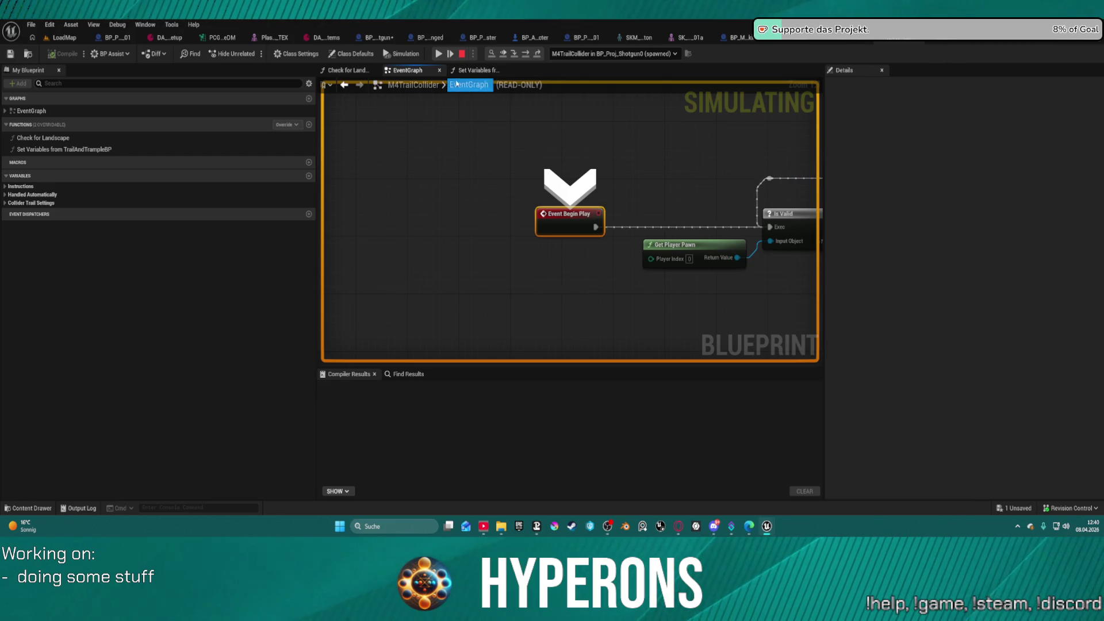
pyautogui.click(515, 55)
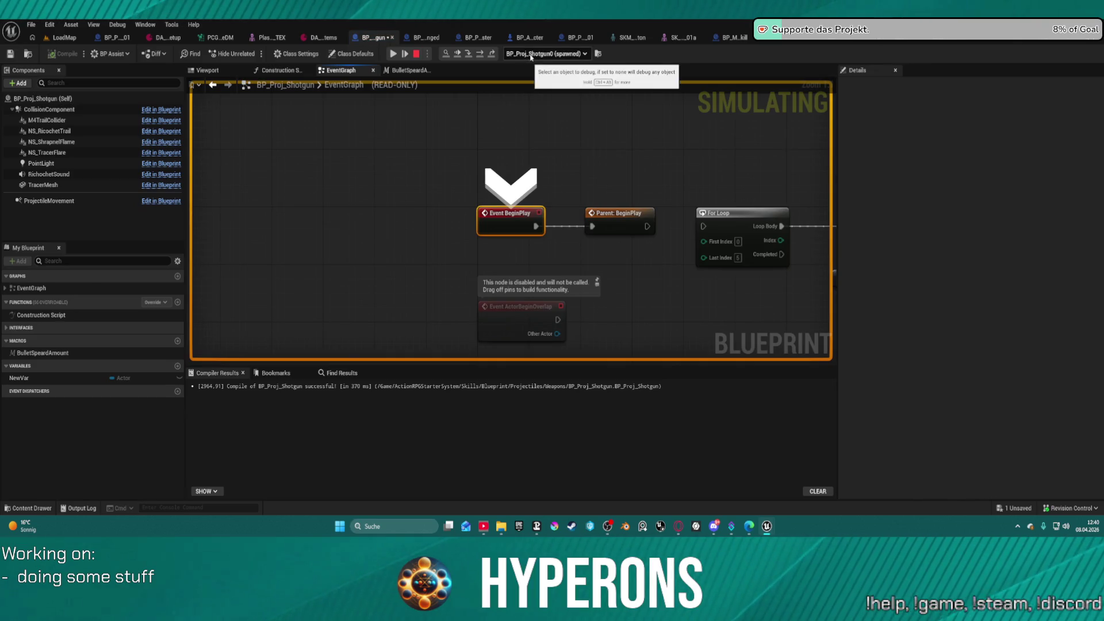
pyautogui.click(467, 54)
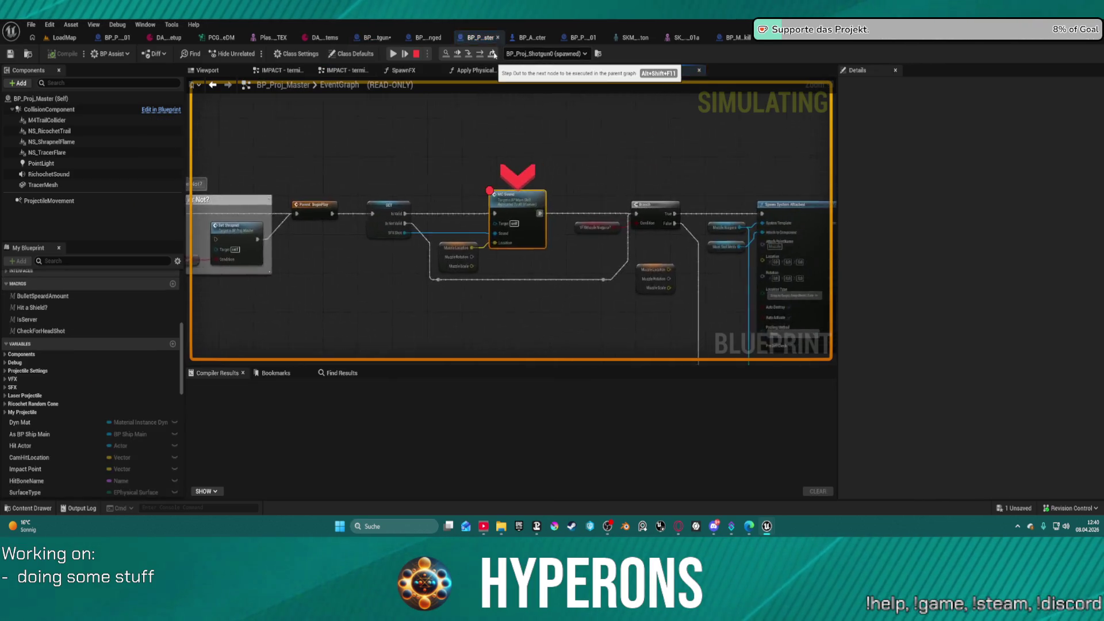
pyautogui.click(467, 53)
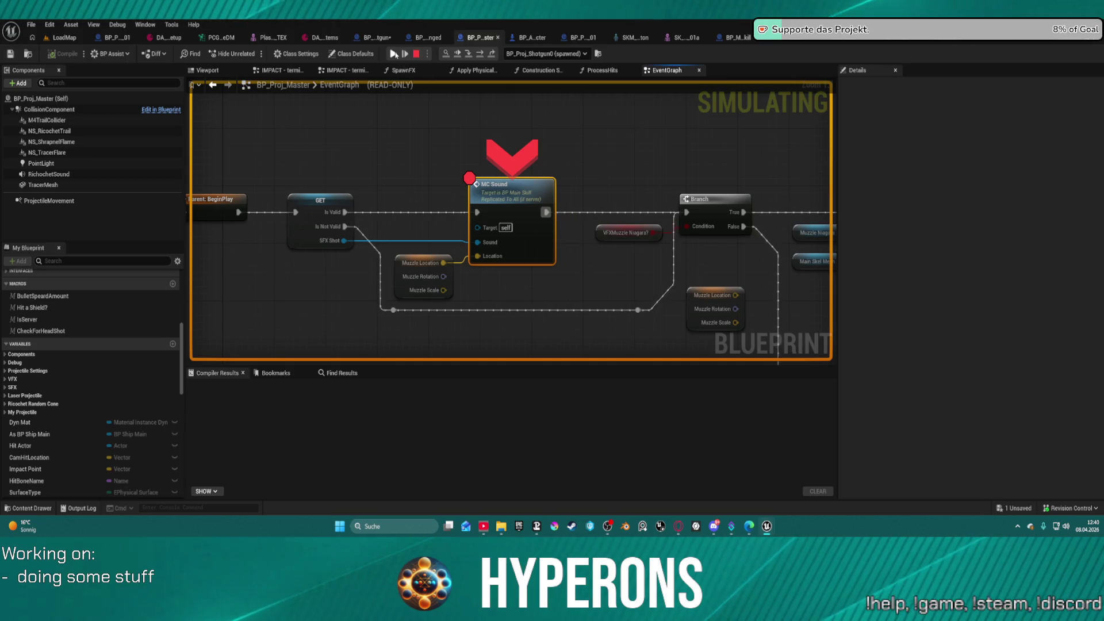
pyautogui.click(395, 54)
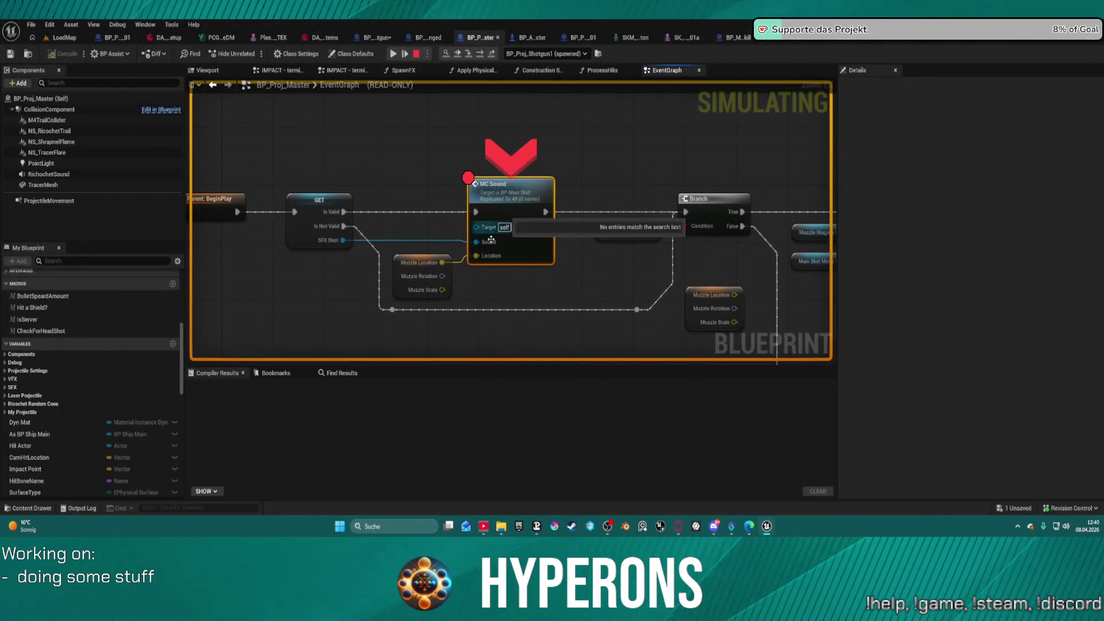
# - Inspect the Event BeginPlay, Shrapnel and Spawn System Attached nodes leading into MC Sound
pyautogui.moveTo(496, 259)
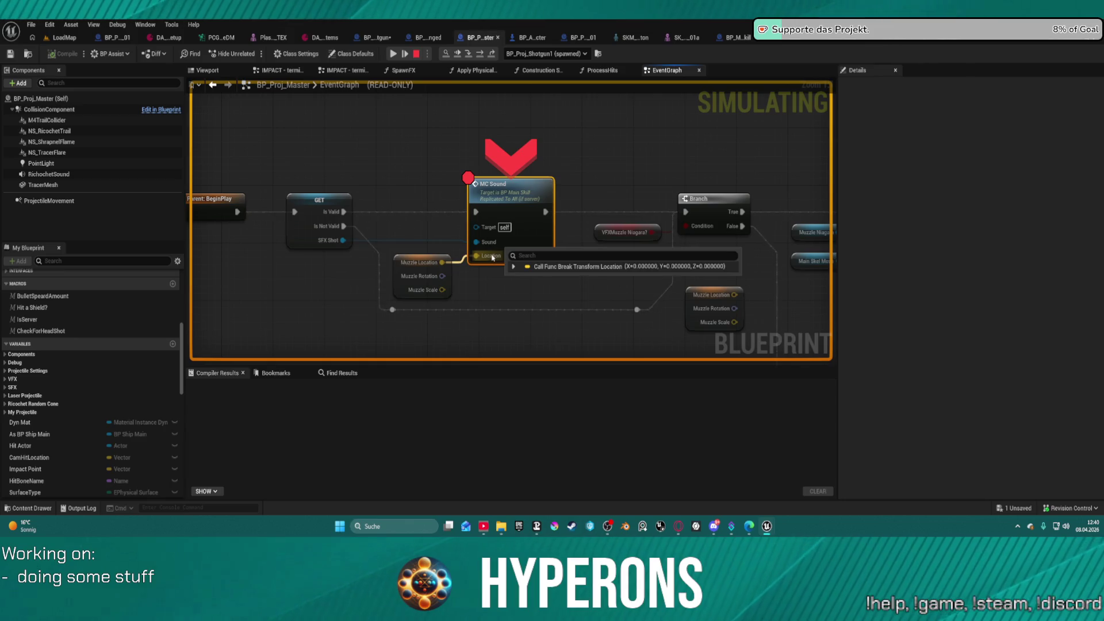
pyautogui.moveTo(403, 197); pyautogui.dragTo(571, 217)
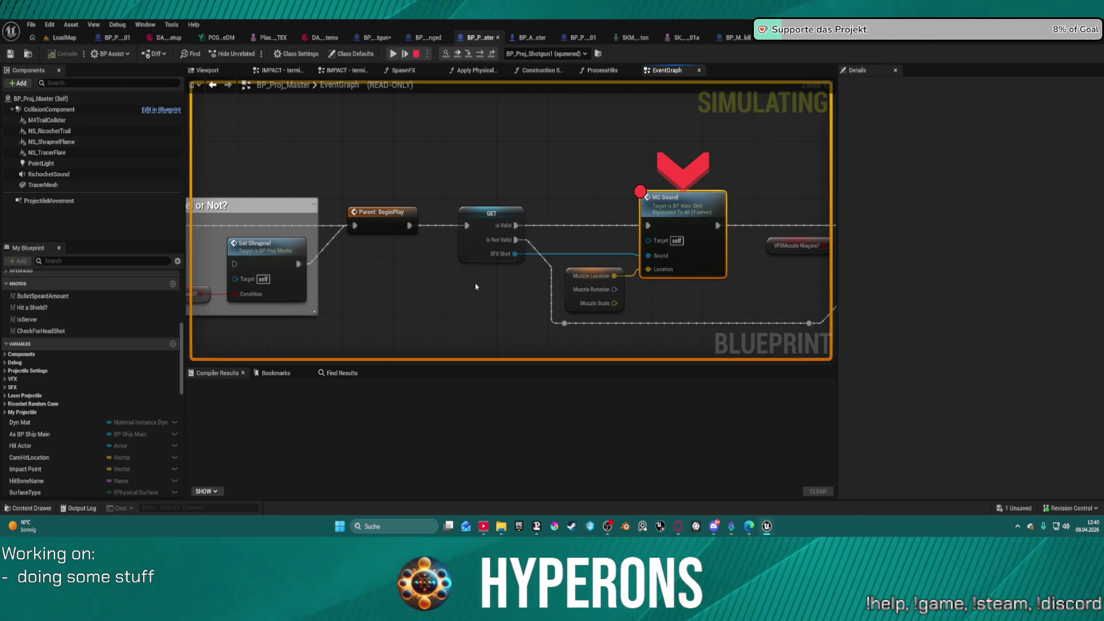
pyautogui.moveTo(451, 275)
pyautogui.mouseDown()
pyautogui.moveTo(636, 259)
pyautogui.moveTo(761, 226)
pyautogui.mouseUp()
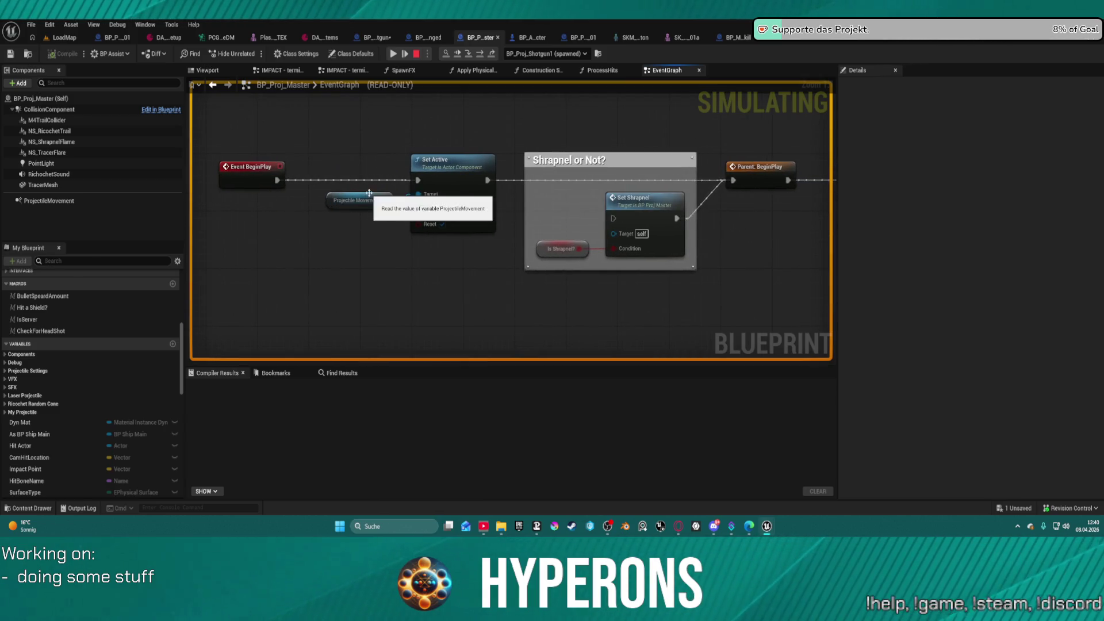
pyautogui.moveTo(373, 204)
pyautogui.moveTo(428, 195)
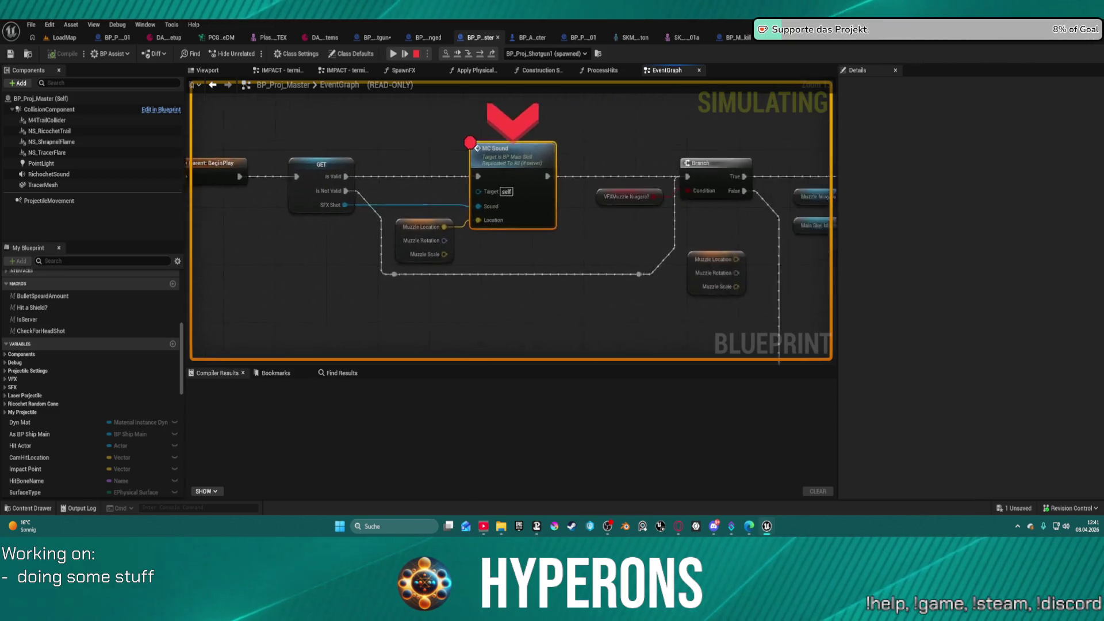
pyautogui.moveTo(227, 189); pyautogui.dragTo(233, 95)
pyautogui.moveTo(452, 201)
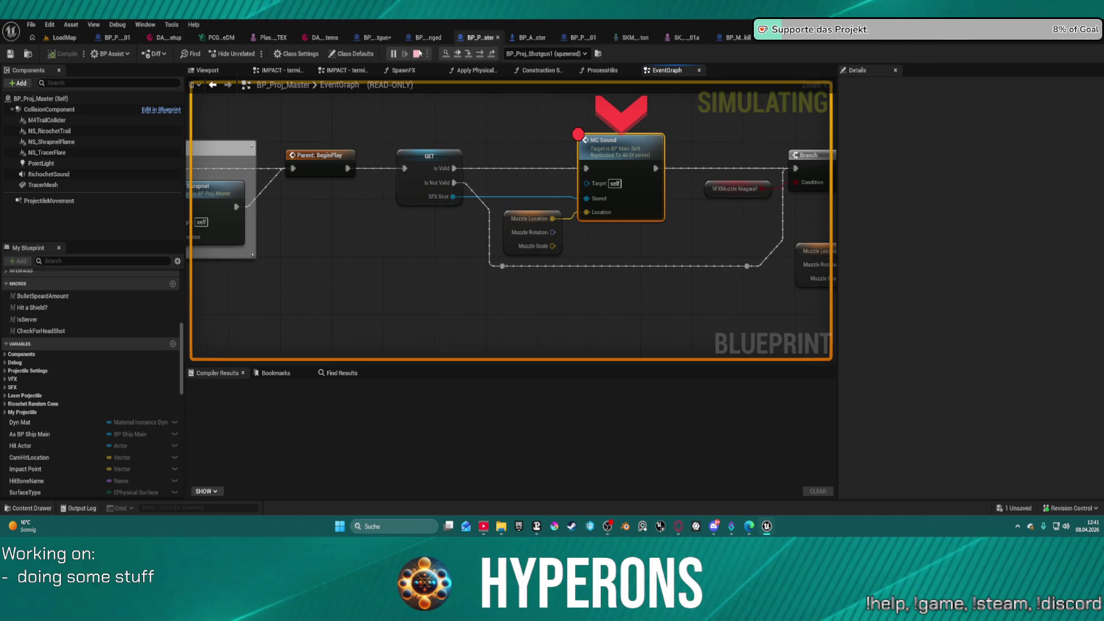
# - Stop the simulation and bring up the Construction Script's Branch node options
pyautogui.click(514, 74)
pyautogui.moveTo(353, 187)
pyautogui.mouseDown()
pyautogui.moveTo(574, 190)
pyautogui.moveTo(159, 170)
pyautogui.mouseUp()
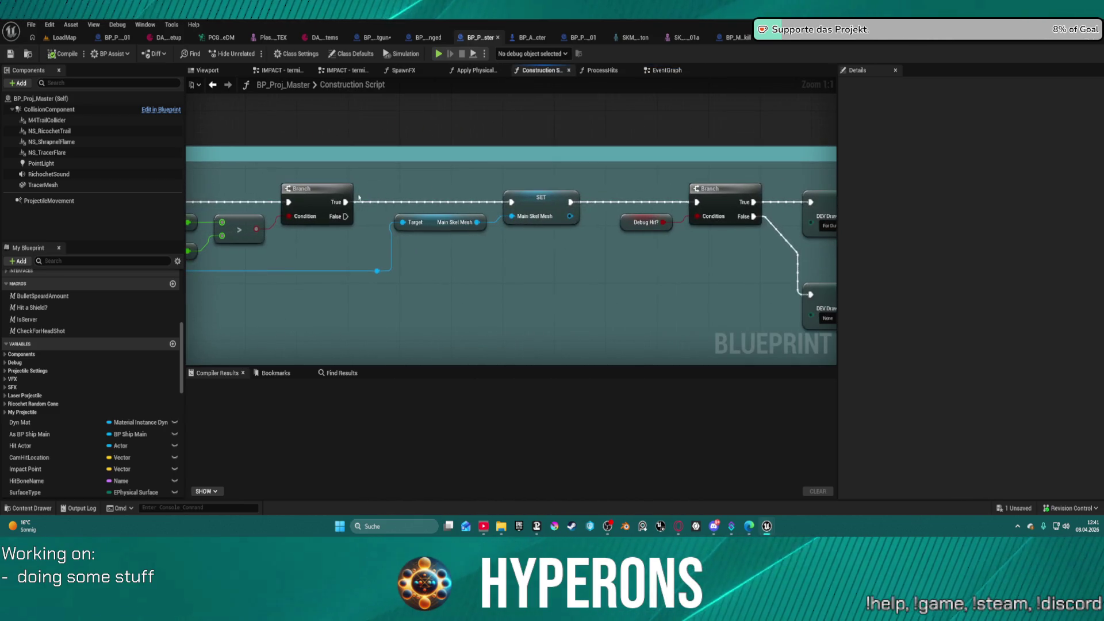
pyautogui.rightClick(316, 195)
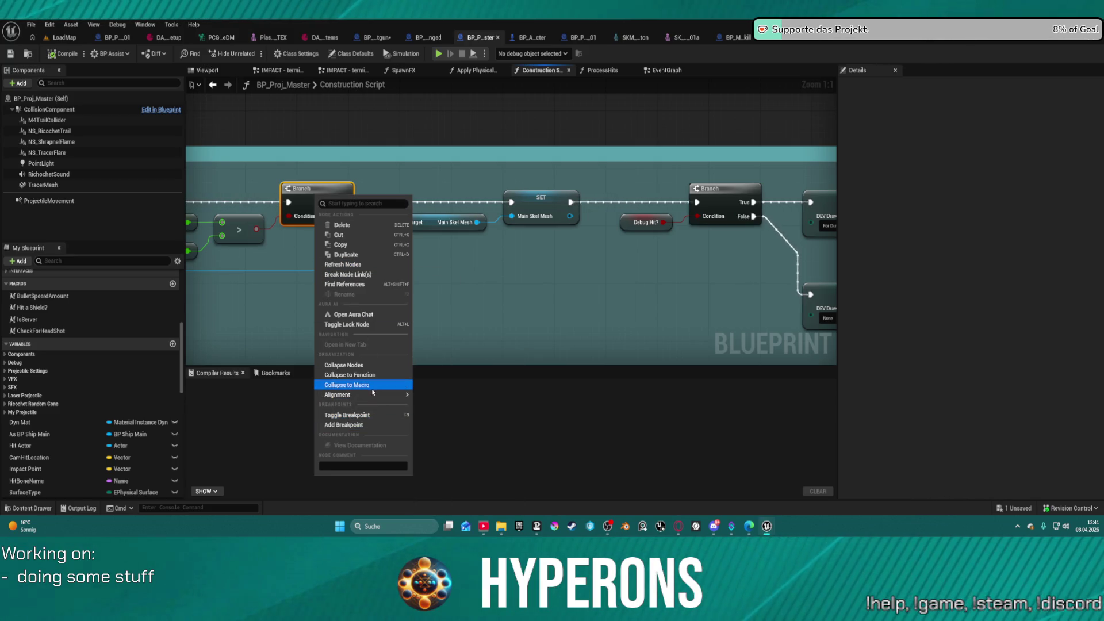
# - Refresh the Construction Script Branch node, view the velocity comparison nodes, and show Class Defaults
pyautogui.click(347, 264)
pyautogui.moveTo(380, 255)
pyautogui.mouseDown()
pyautogui.moveTo(771, 240)
pyautogui.moveTo(736, 236)
pyautogui.moveTo(698, 182)
pyautogui.mouseUp()
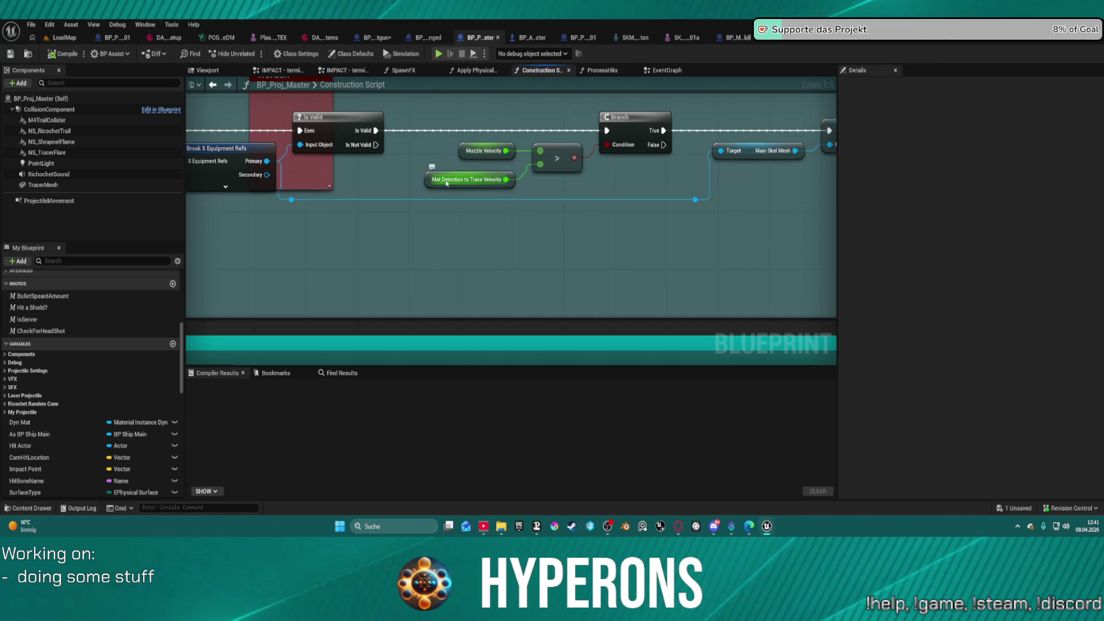
pyautogui.click(348, 54)
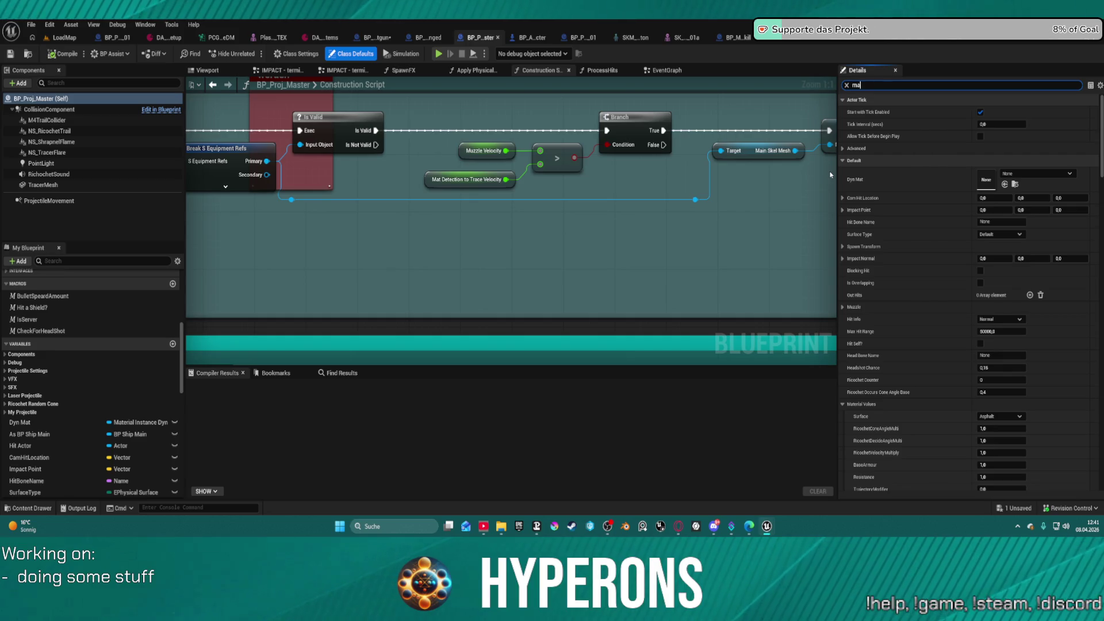
# - Change Mat Detection to Trace Velocity from 10000 to 7999 and launch a play test
pyautogui.write('t')
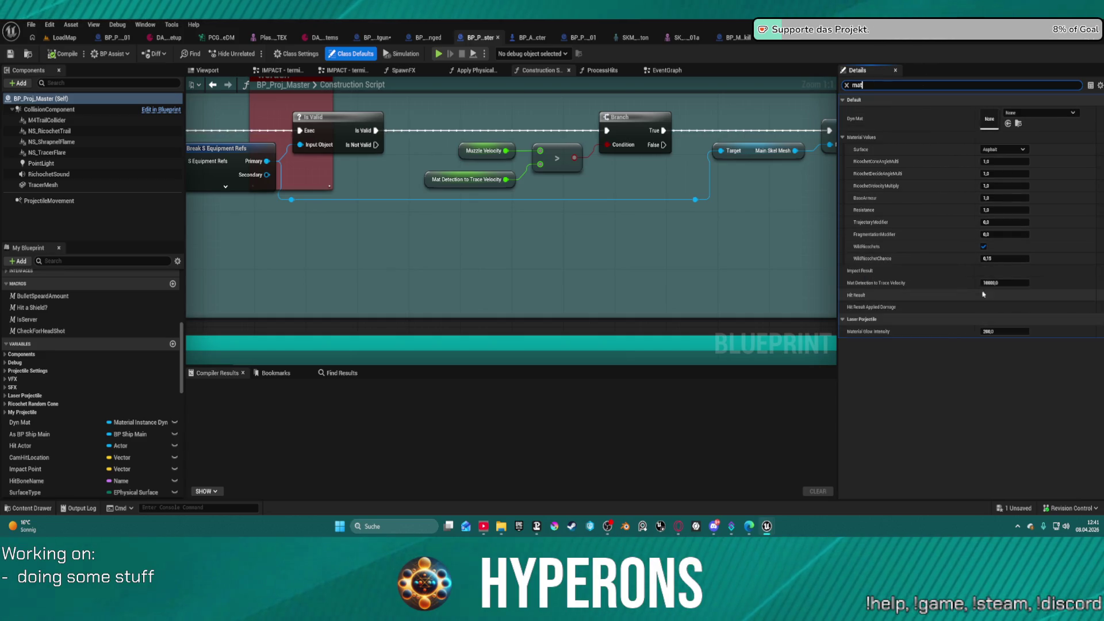
pyautogui.click(996, 282)
pyautogui.write('1')
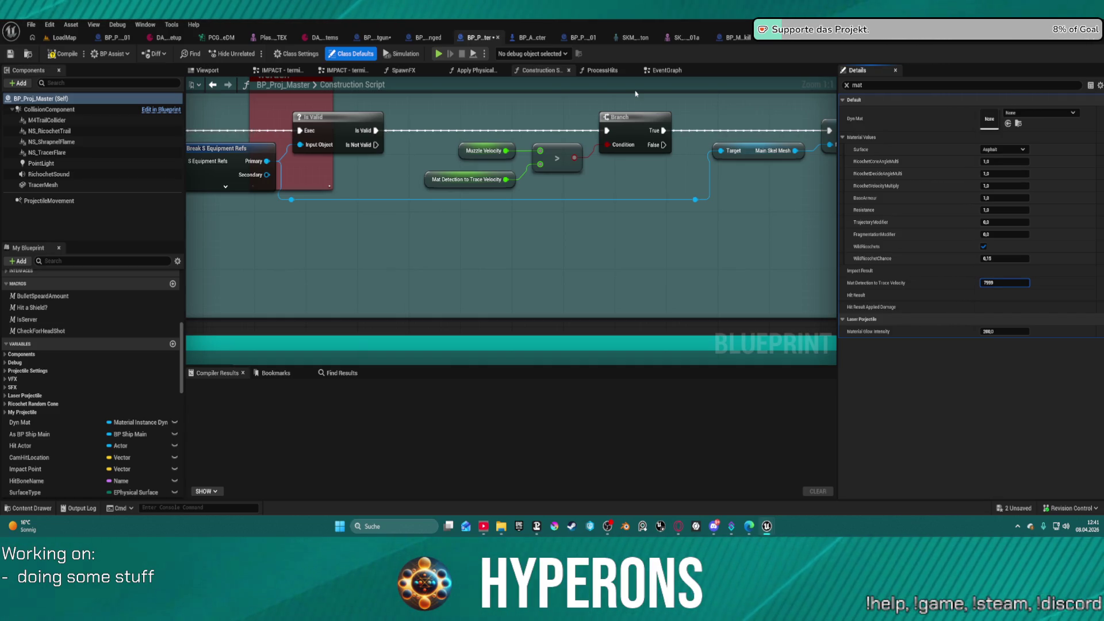
pyautogui.click(440, 54)
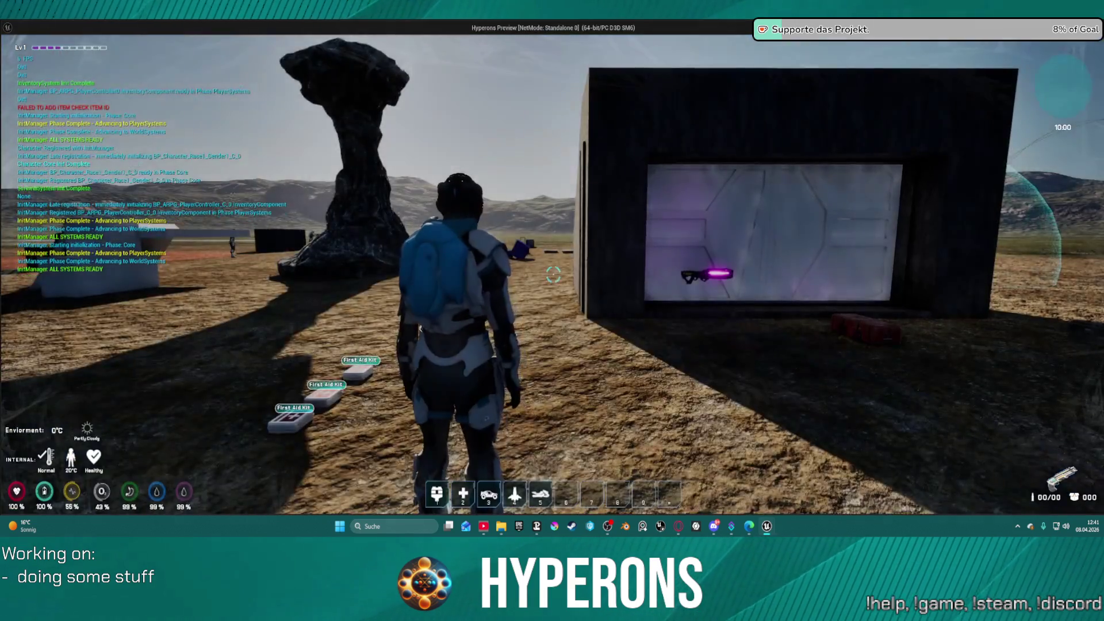
# - Take the SPM SG item from the resource container, pass the breakpoint, and fire at the wall
pyautogui.press('w')
pyautogui.press('e')
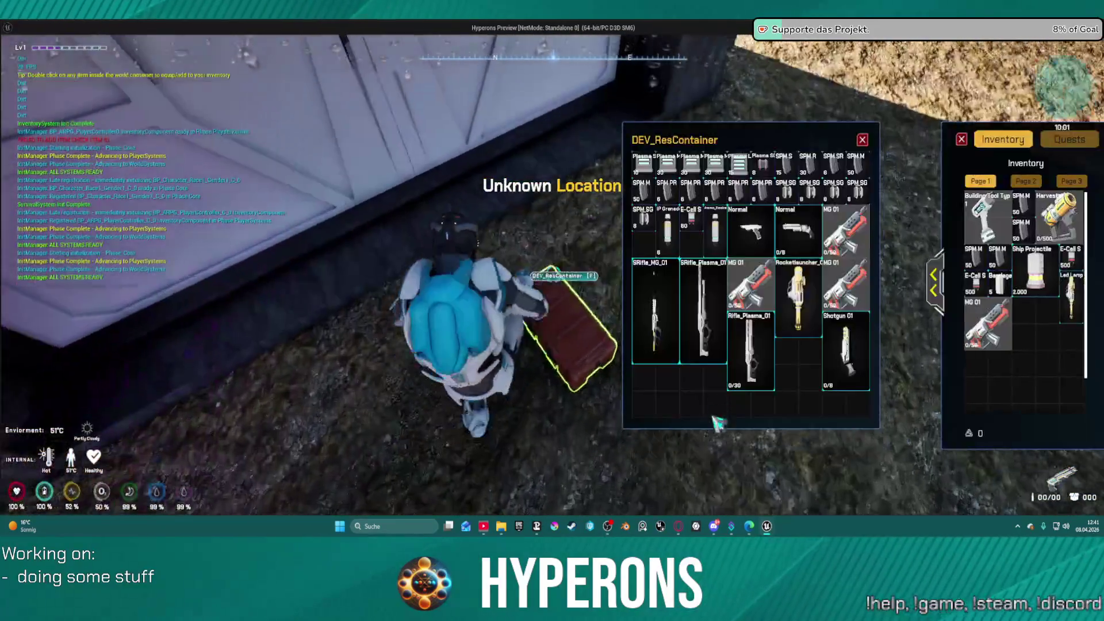
pyautogui.doubleClick(784, 187)
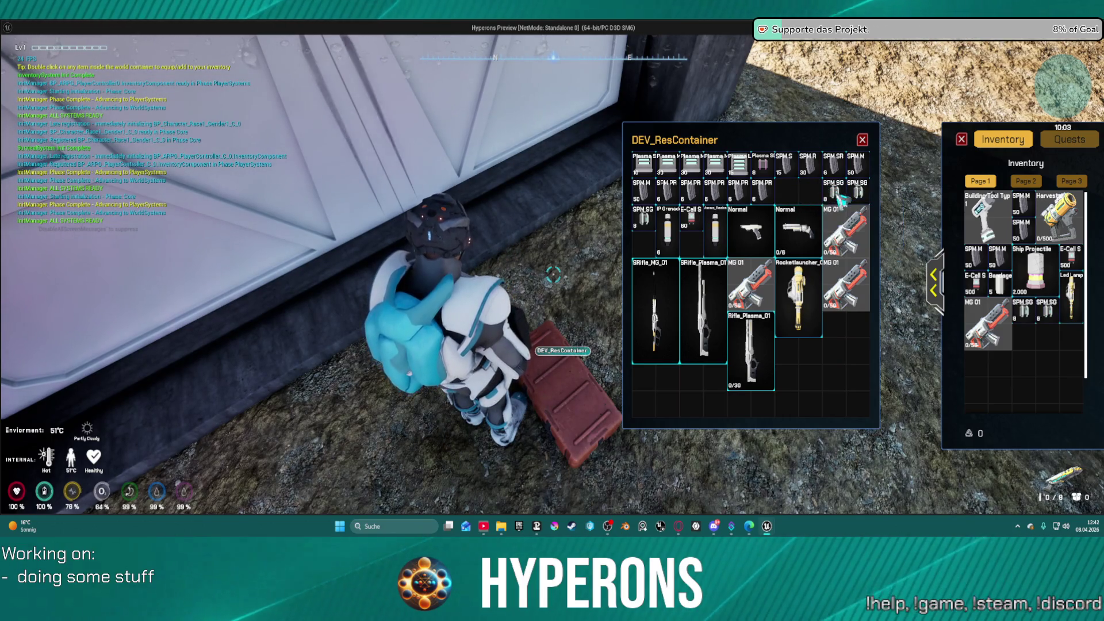
pyautogui.click(862, 141)
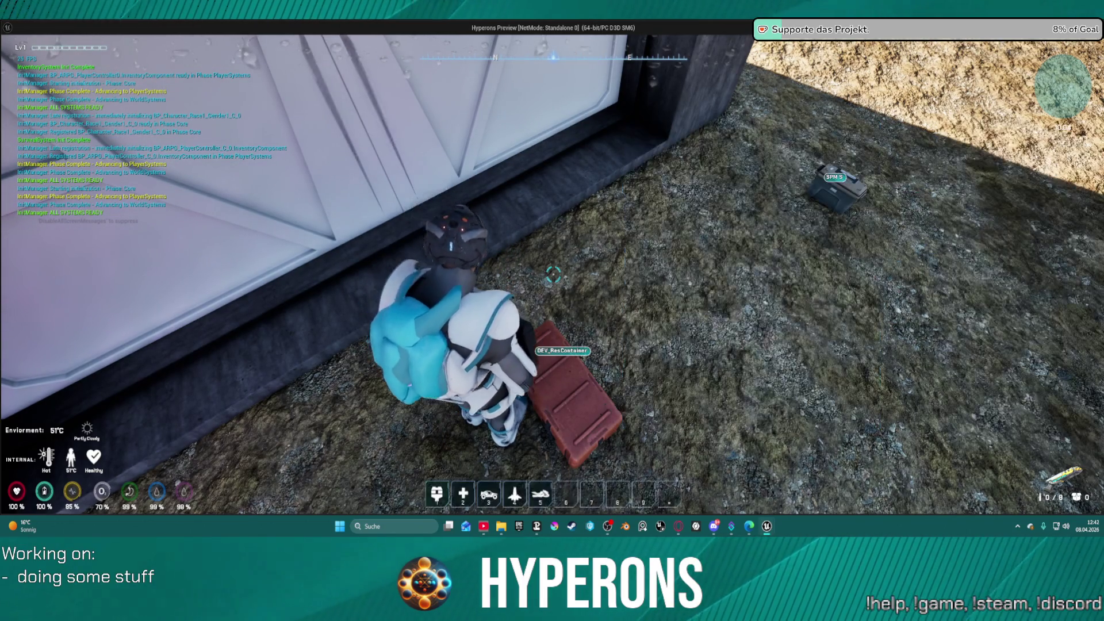
pyautogui.press('w')
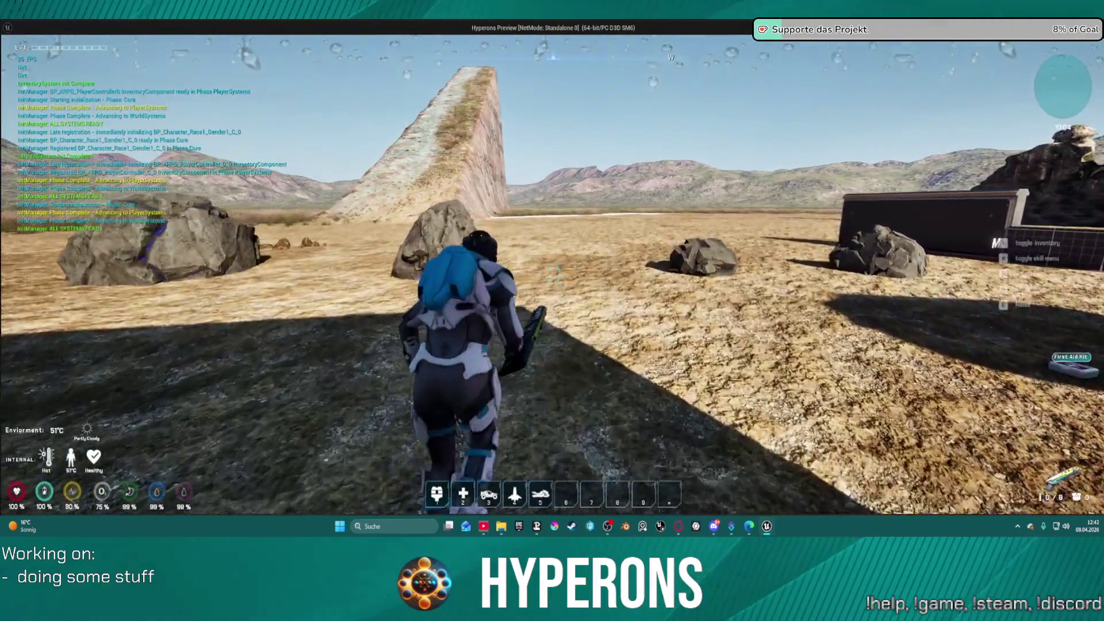
pyautogui.press('w')
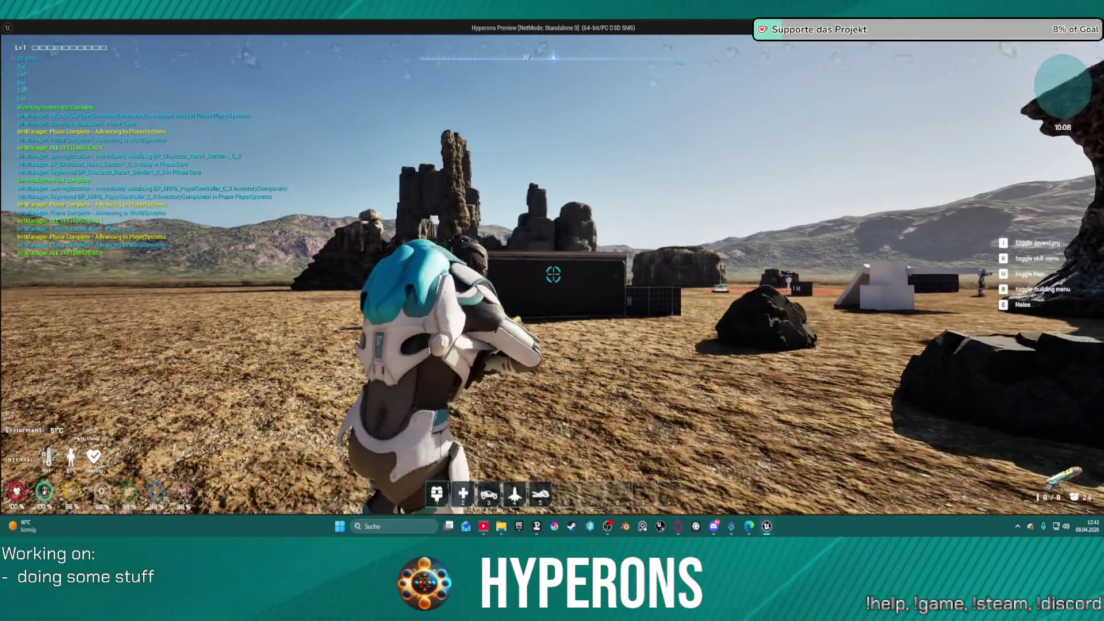
pyautogui.hotkey('alt', 'Tab')
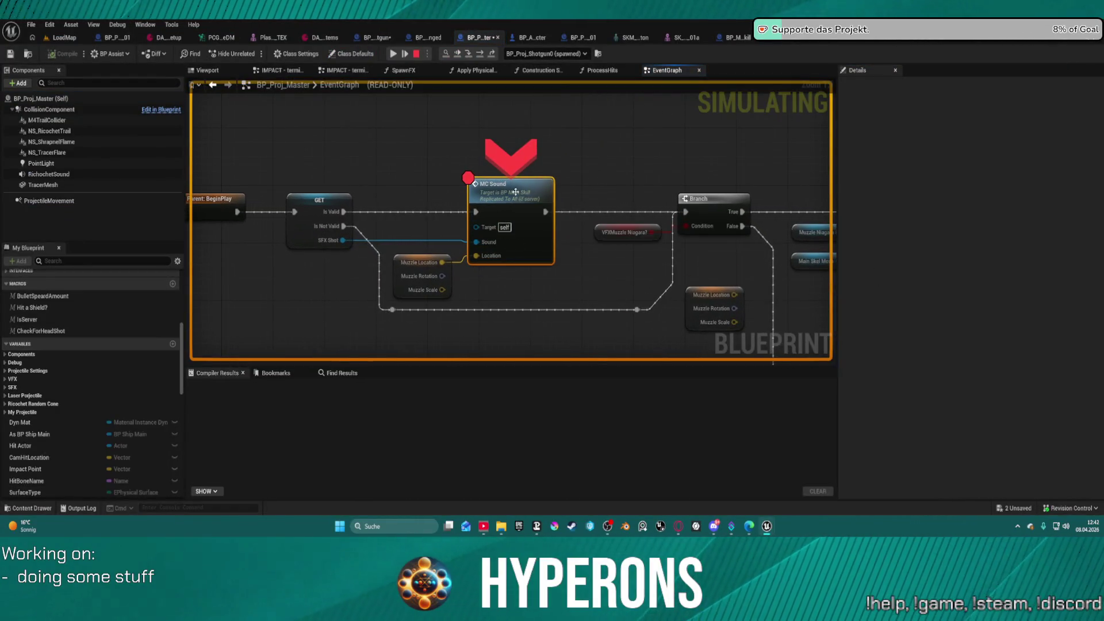
pyautogui.click(394, 53)
pyautogui.click(553, 274)
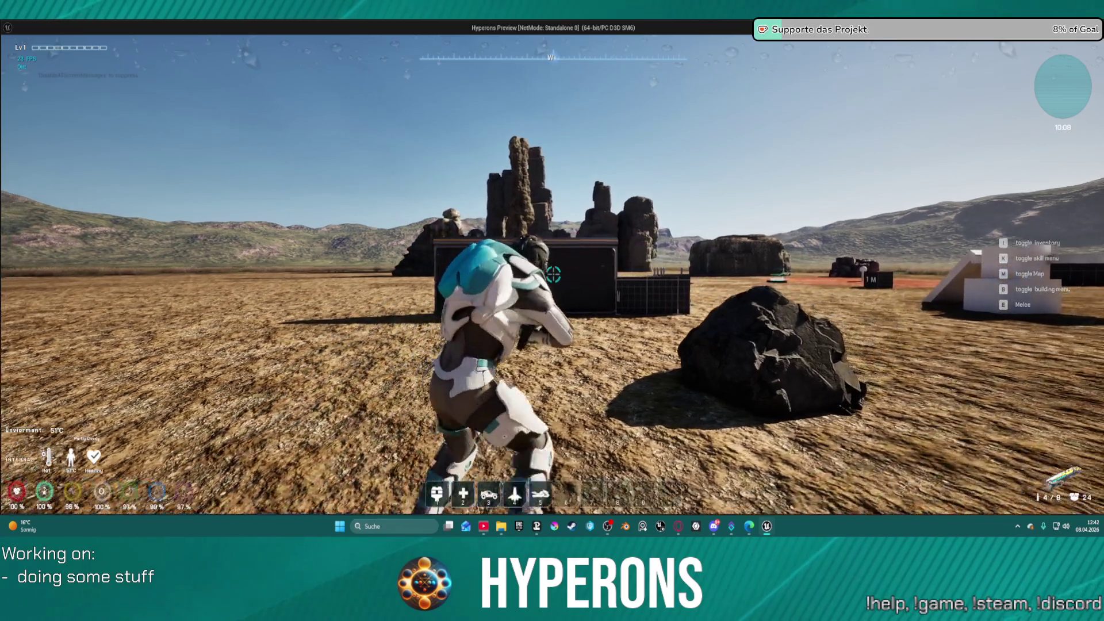
# - Fire and reload the shotgun repeatedly at the building wall, then stop the play session
pyautogui.click(553, 274)
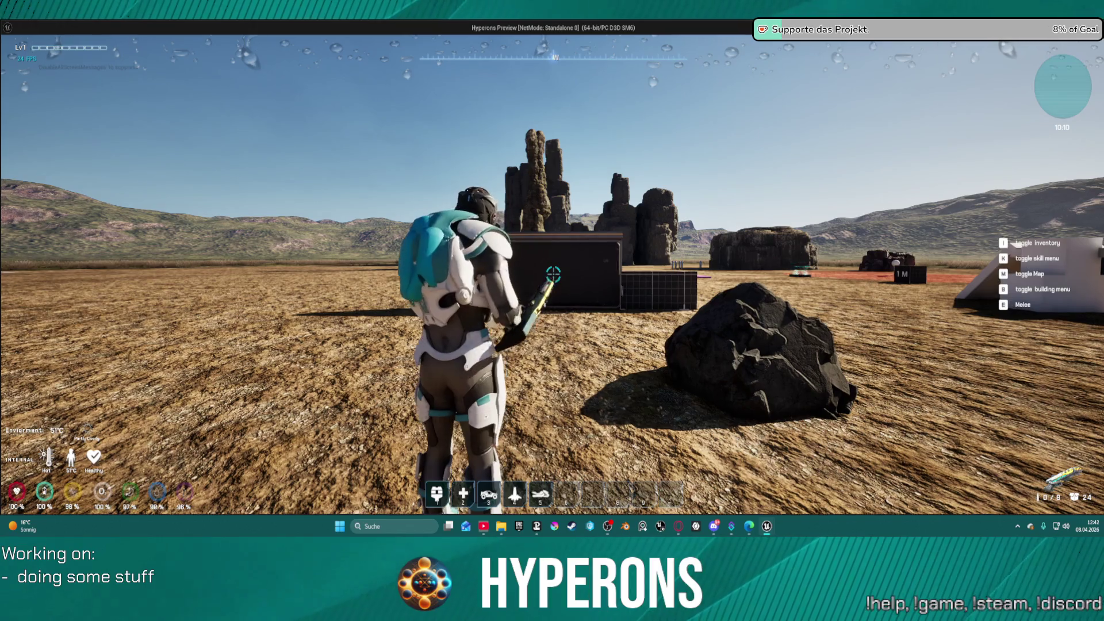
pyautogui.press('w')
pyautogui.press('r')
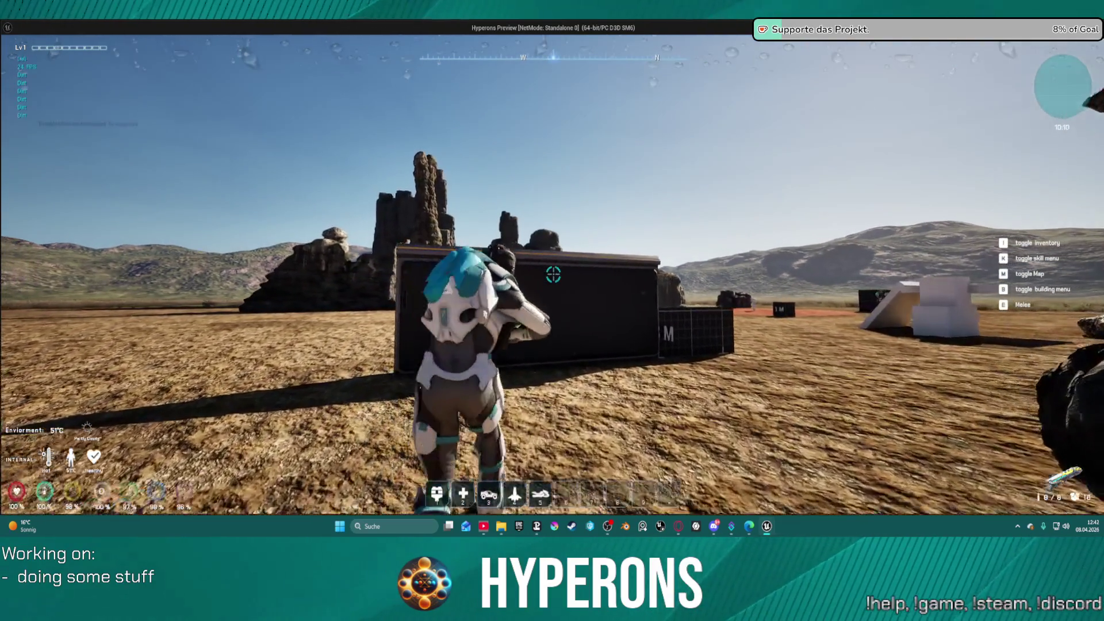
pyautogui.click(553, 274)
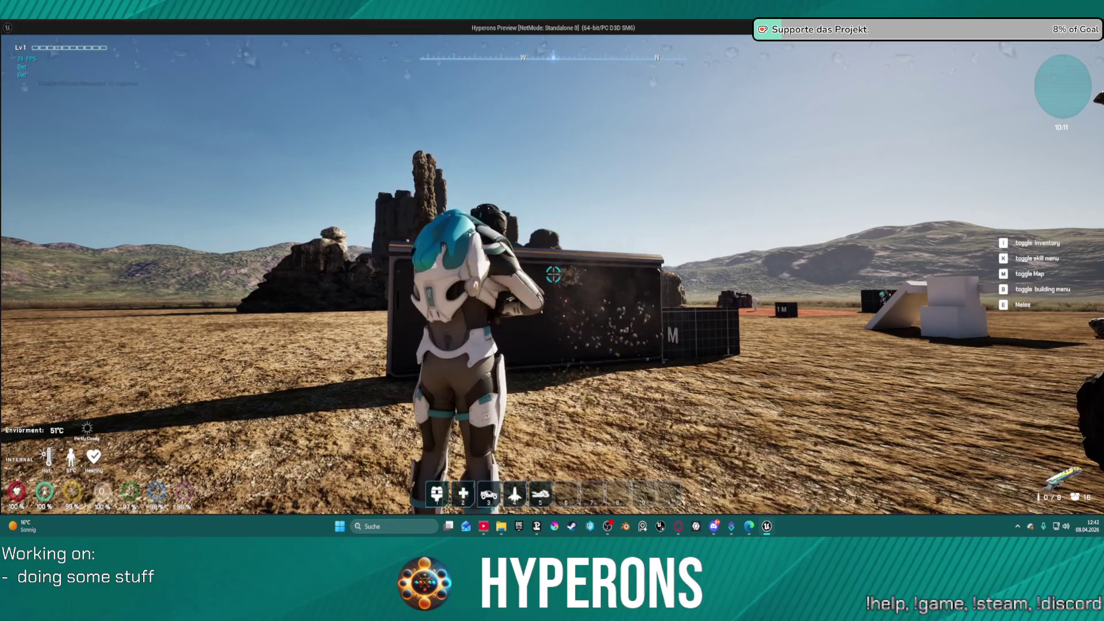
pyautogui.press('r')
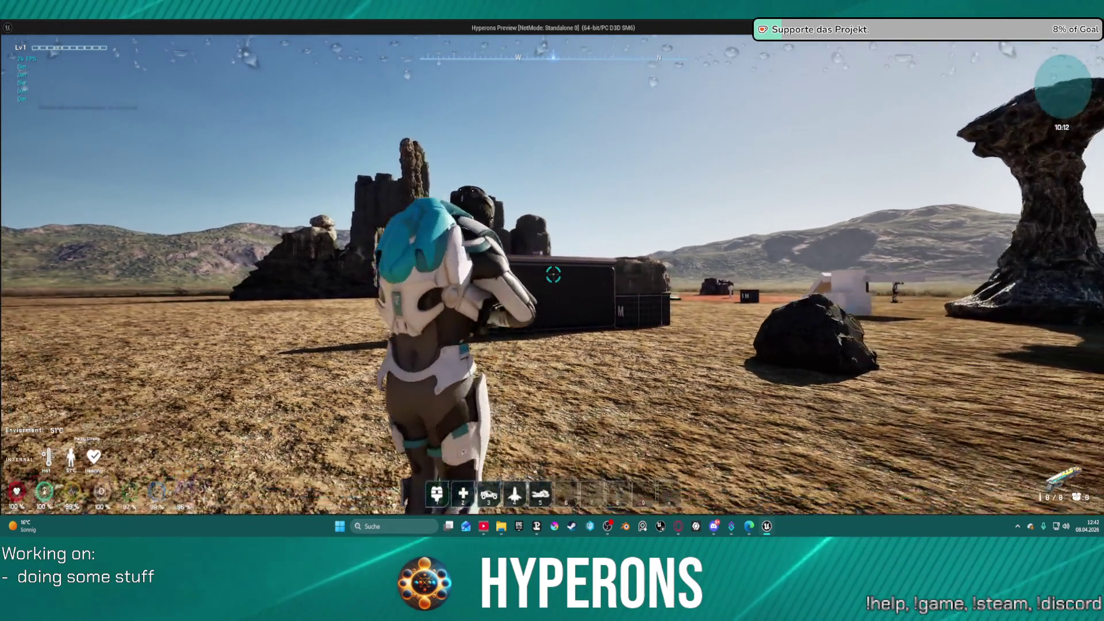
pyautogui.press('w')
pyautogui.click(553, 274)
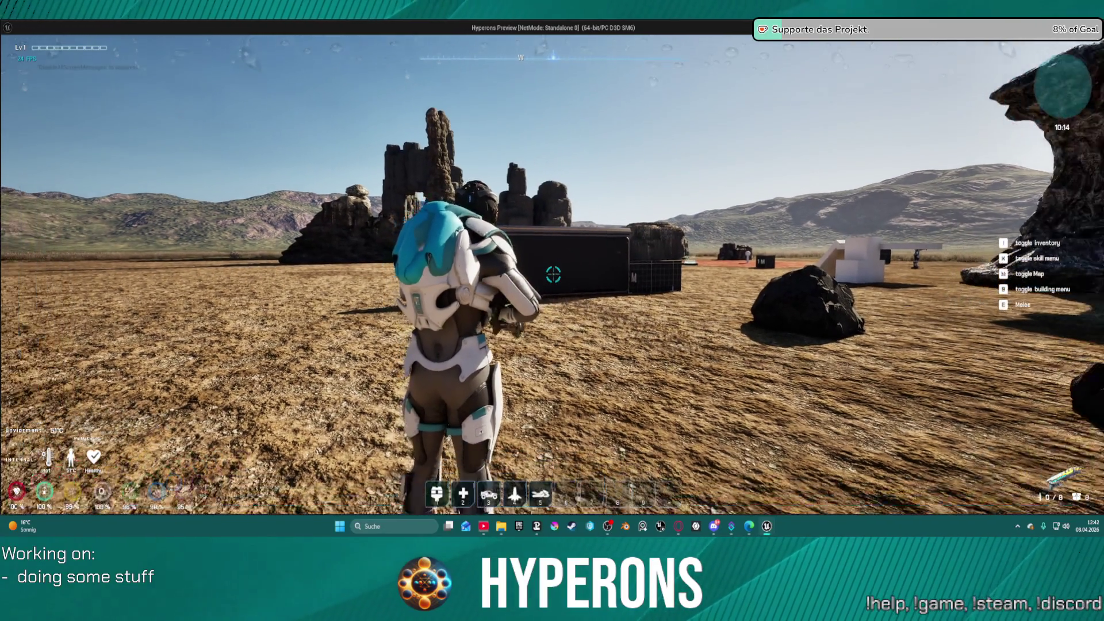
pyautogui.hotkey('alt', 'Tab')
pyautogui.press('Escape')
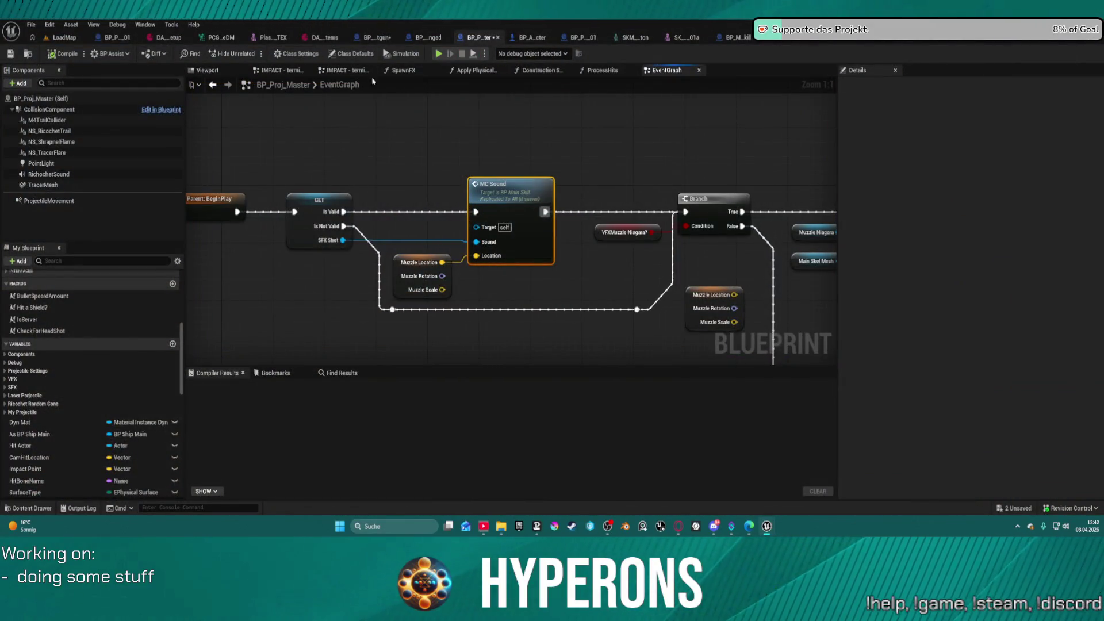
# - Wire Parent: BeginPlay into the For Loop in BP_Proj_Shotgun and start a play-test
pyautogui.click(382, 37)
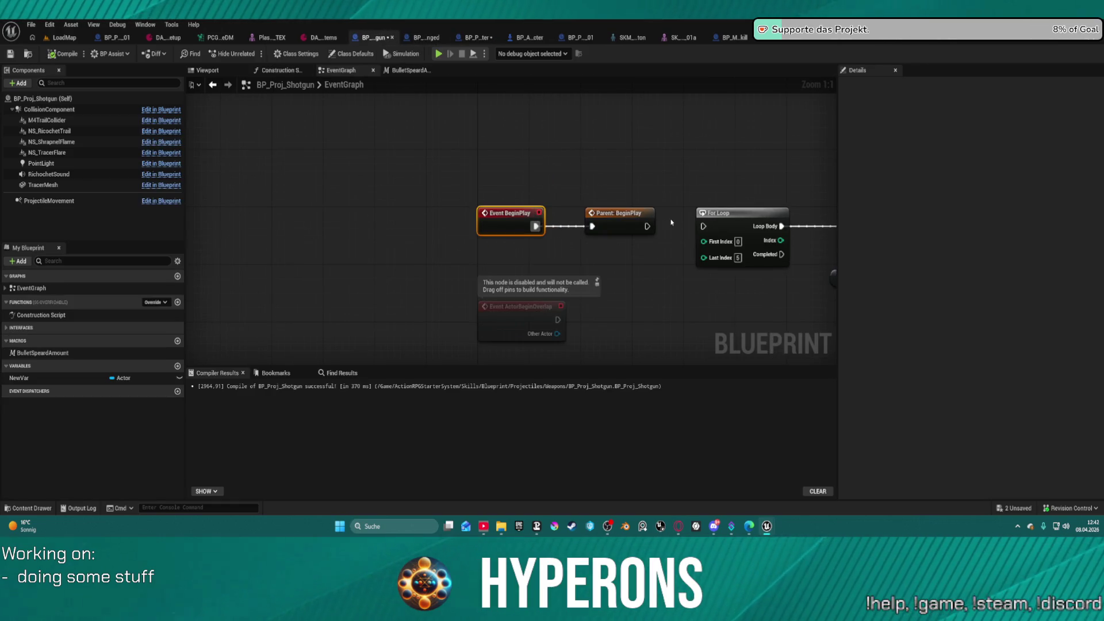
pyautogui.moveTo(647, 226); pyautogui.dragTo(711, 228)
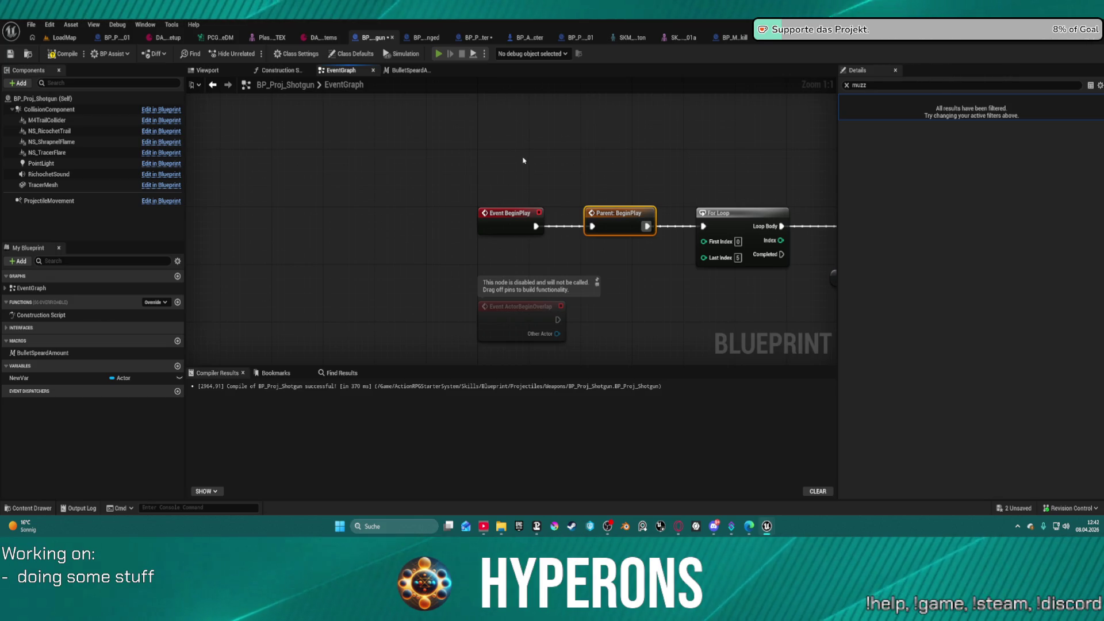
pyautogui.hotkey('alt', 'p')
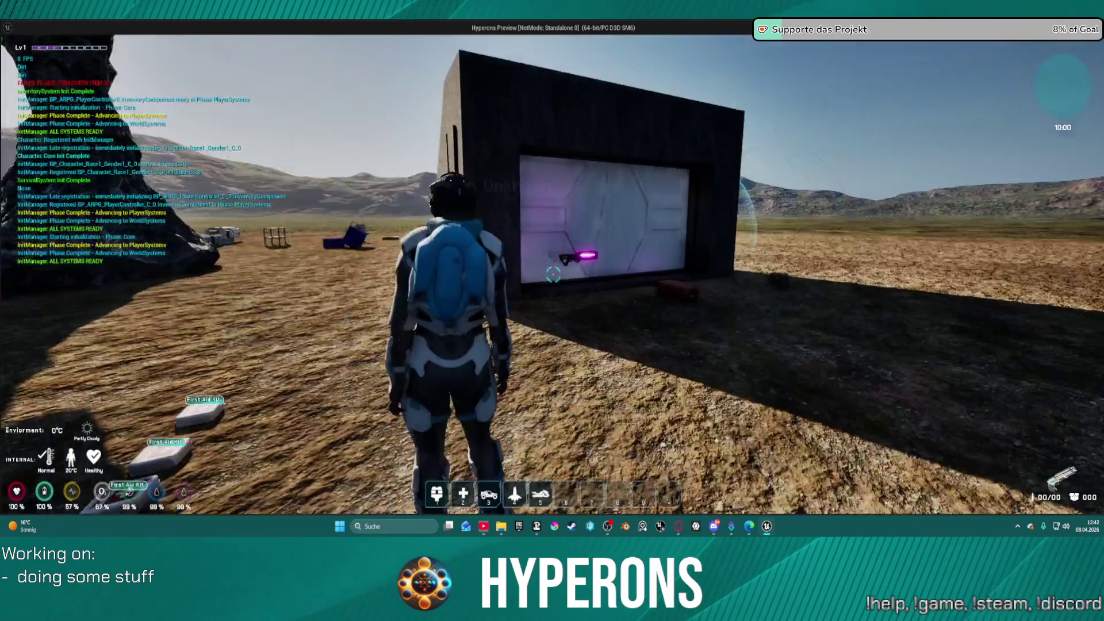
# - Equip Shotgun 01 from the DEV_ResContainer and close the container and inventory panels
pyautogui.press('e')
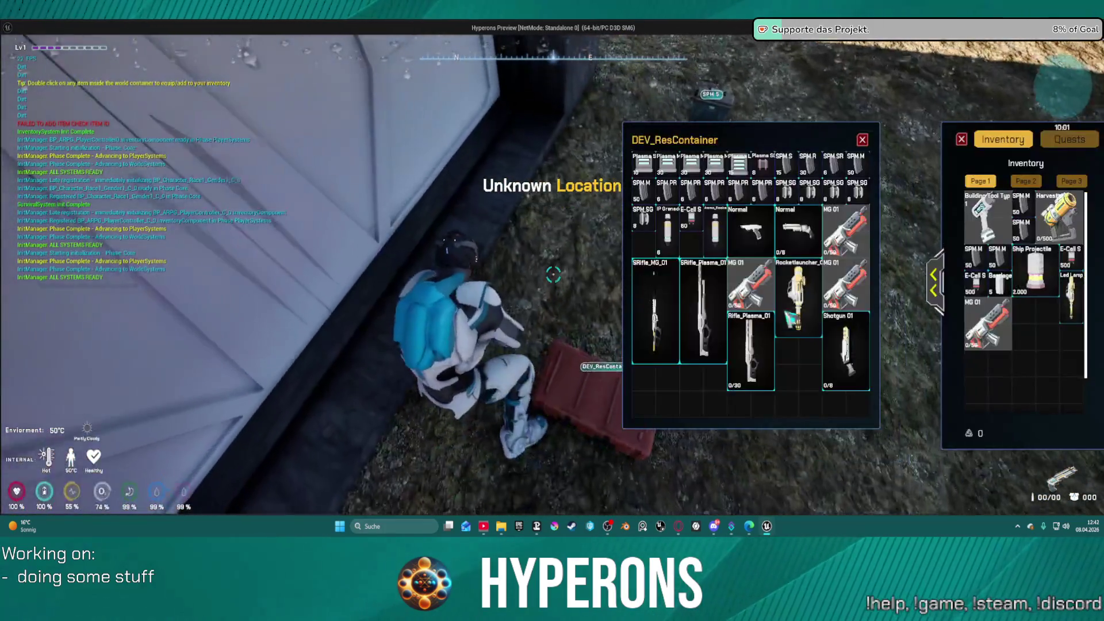
pyautogui.doubleClick(855, 346)
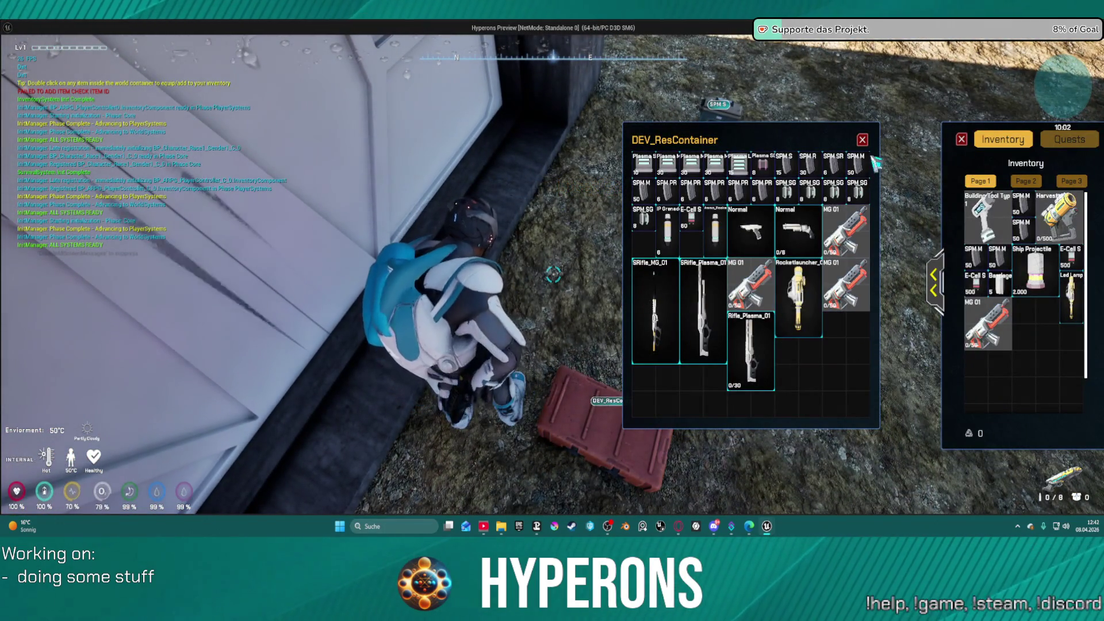
pyautogui.press('e')
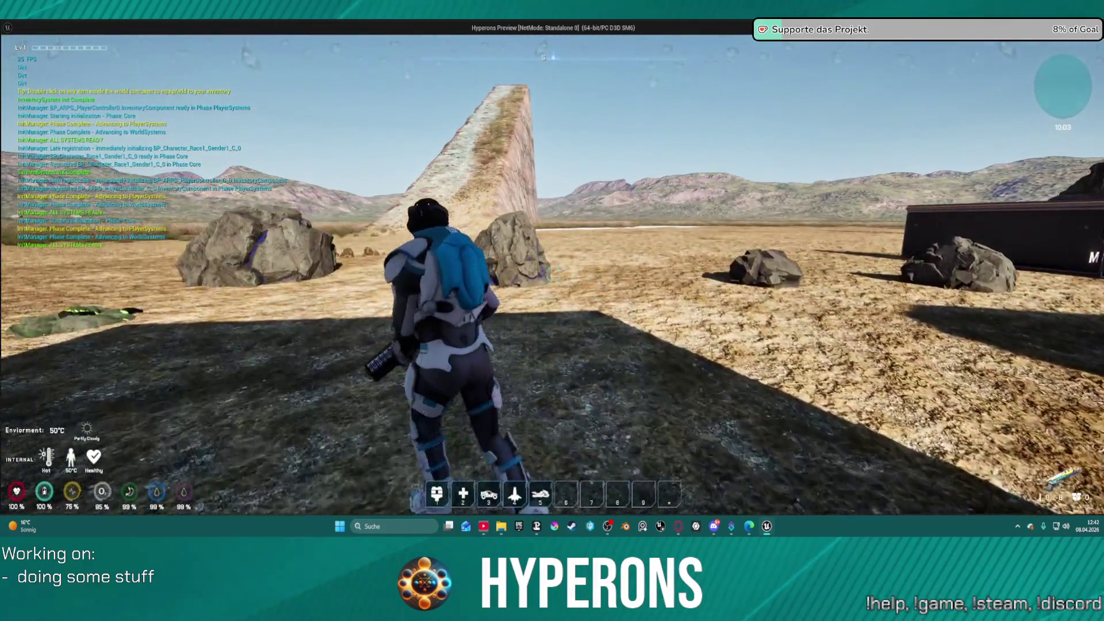
pyautogui.press('w')
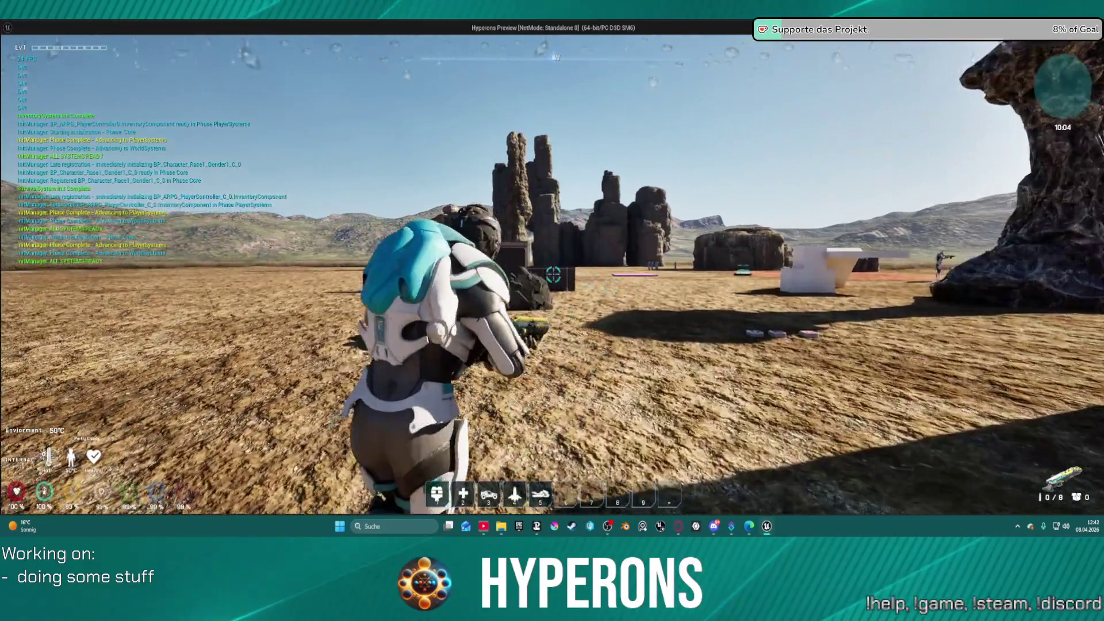
pyautogui.press('w')
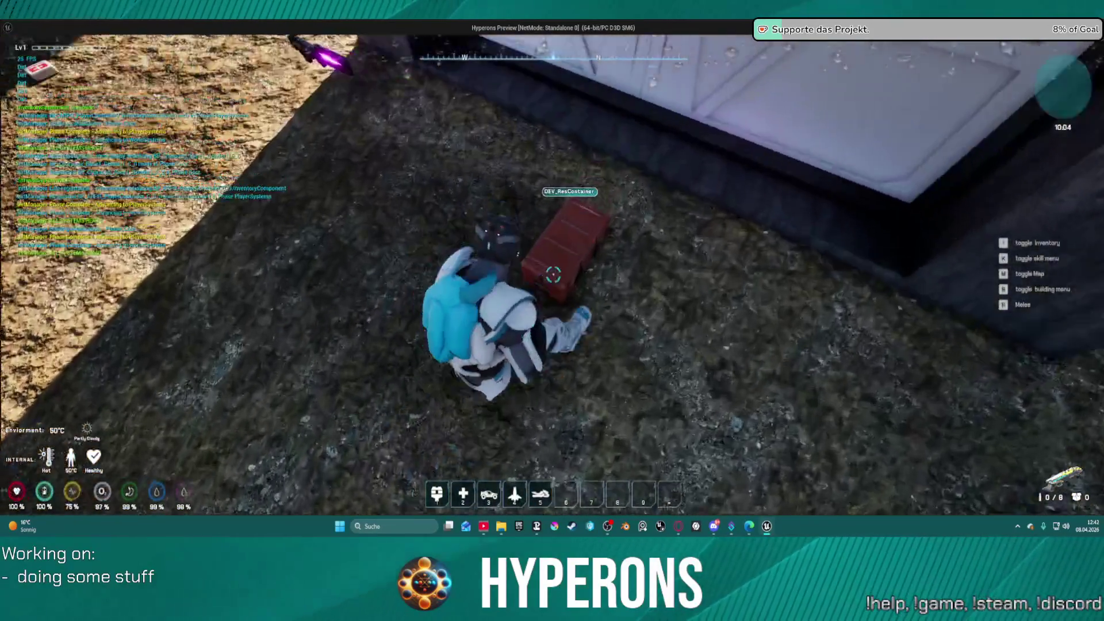
pyautogui.press('f')
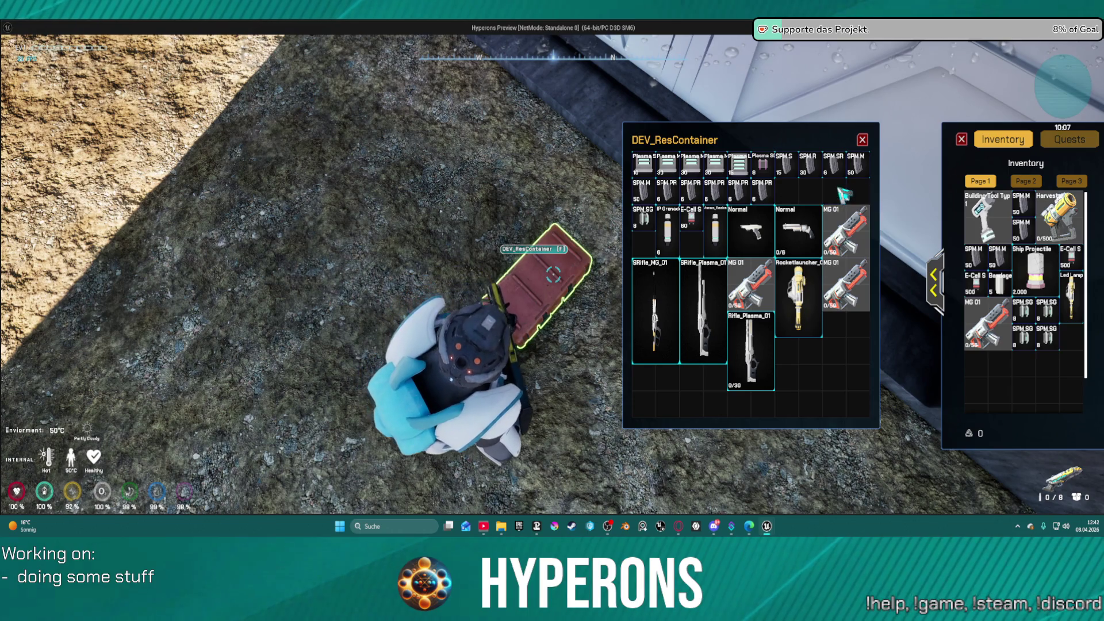
pyautogui.click(863, 140)
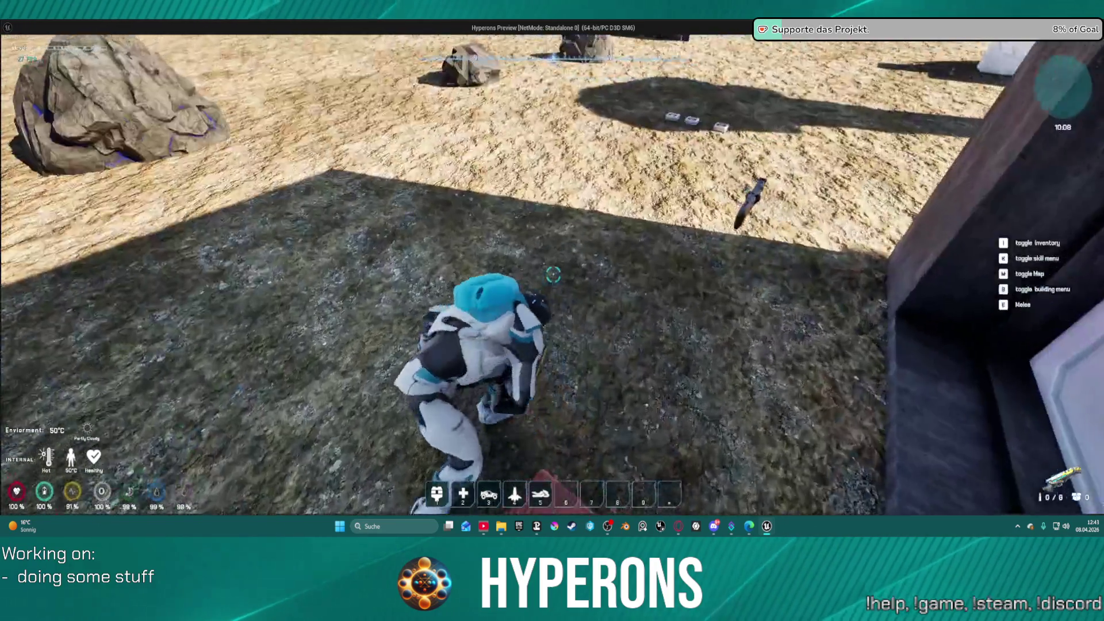
# - Fire the shotgun at the box, rock pillar and scissor lifts, emptying it to 0/8
pyautogui.press('w')
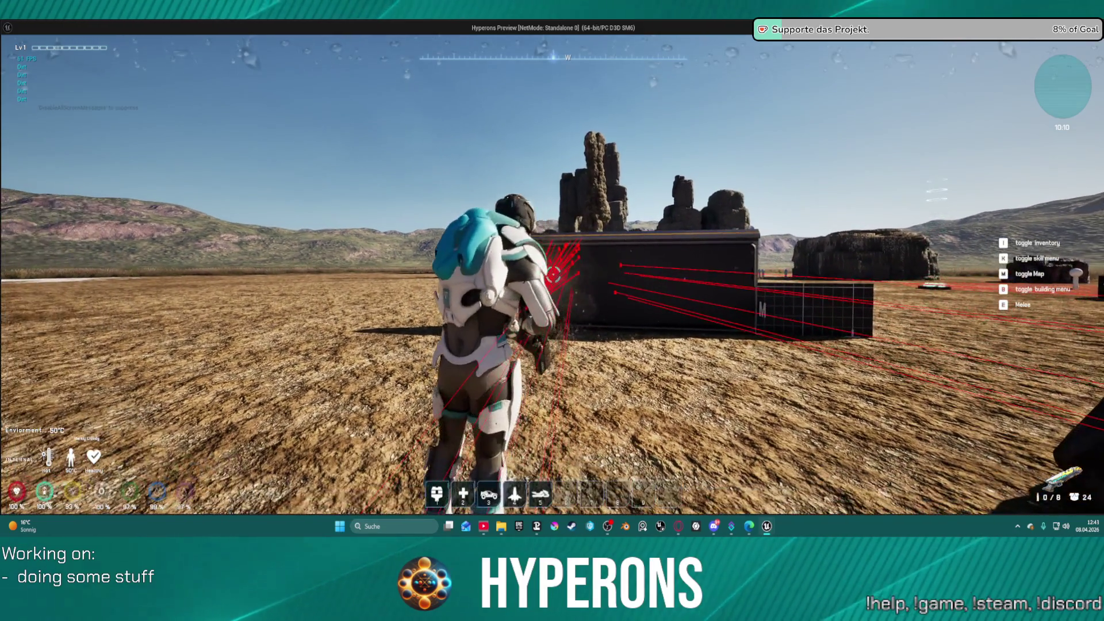
pyautogui.press('w')
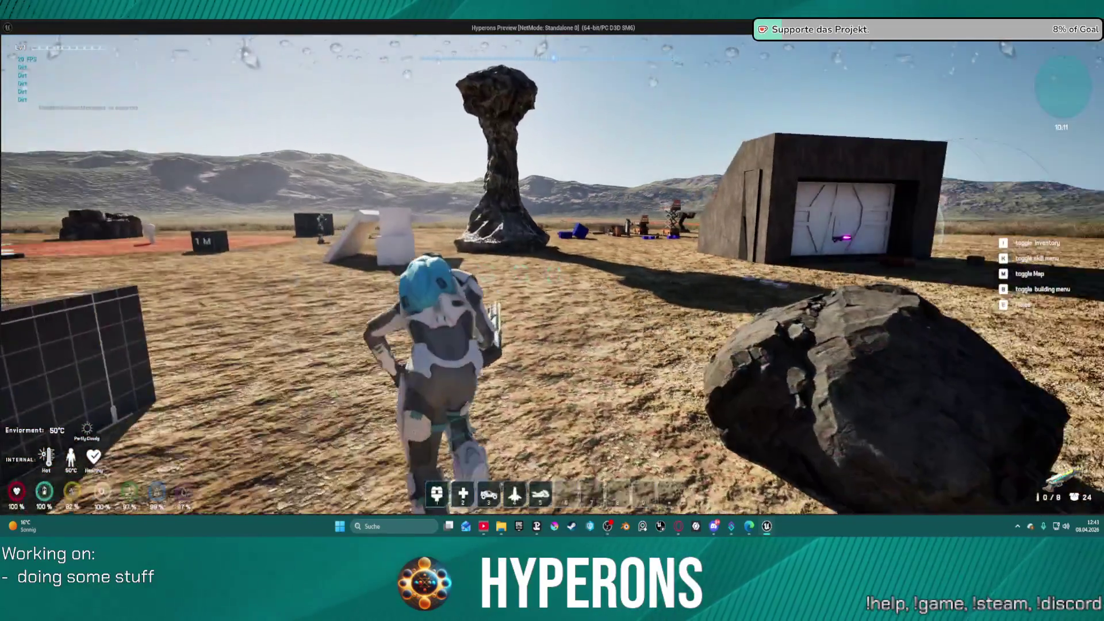
pyautogui.press('w')
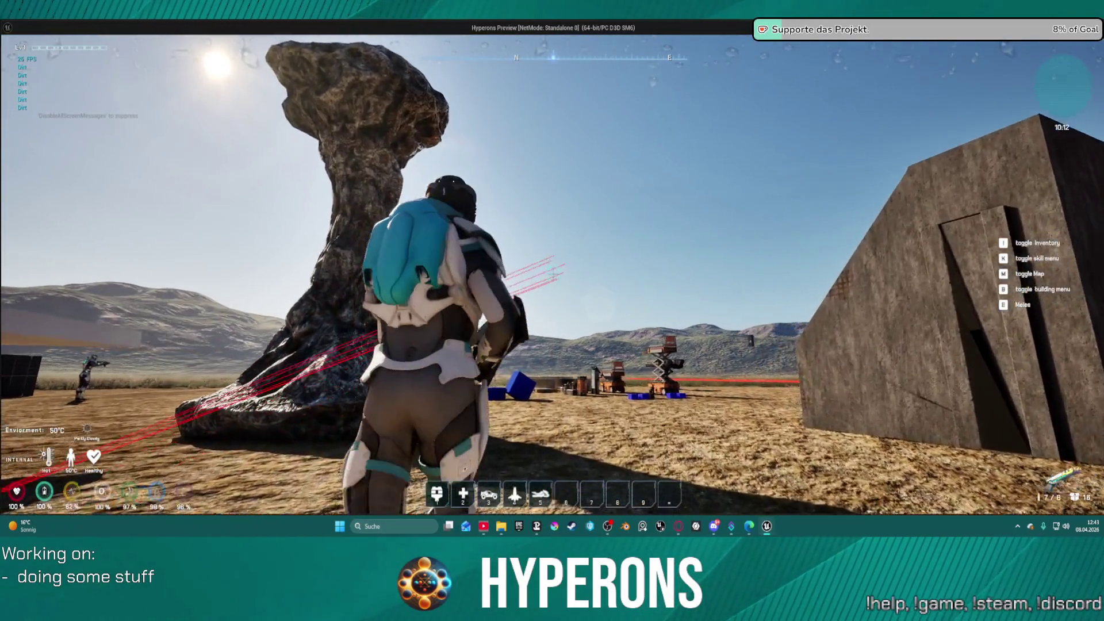
pyautogui.press('w')
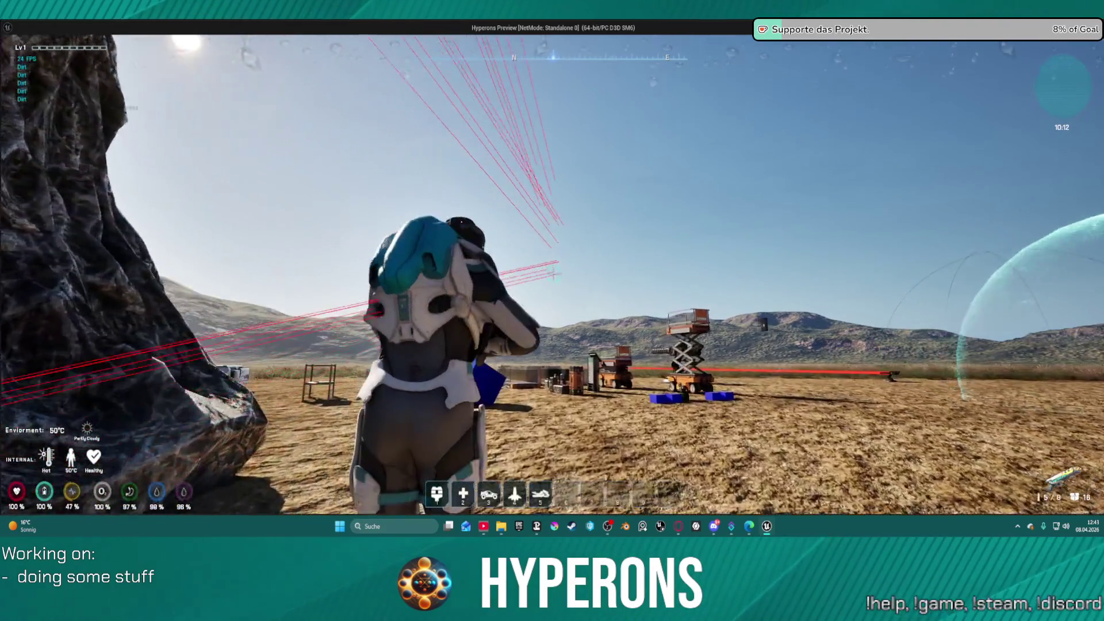
pyautogui.press('w')
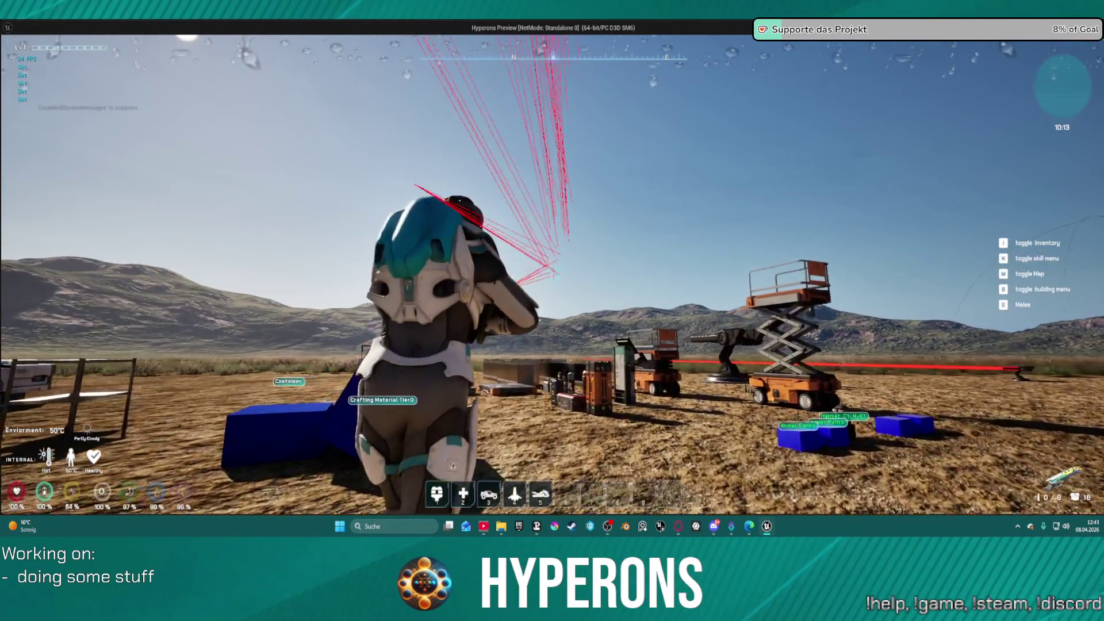
pyautogui.press('w')
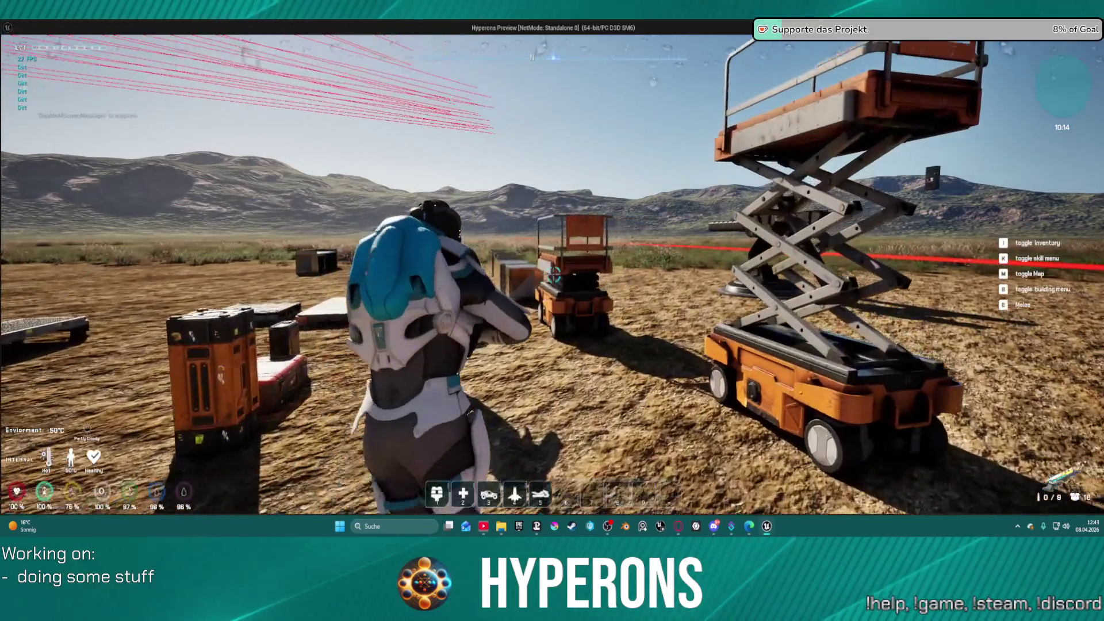
pyautogui.press('w')
pyautogui.press('w')
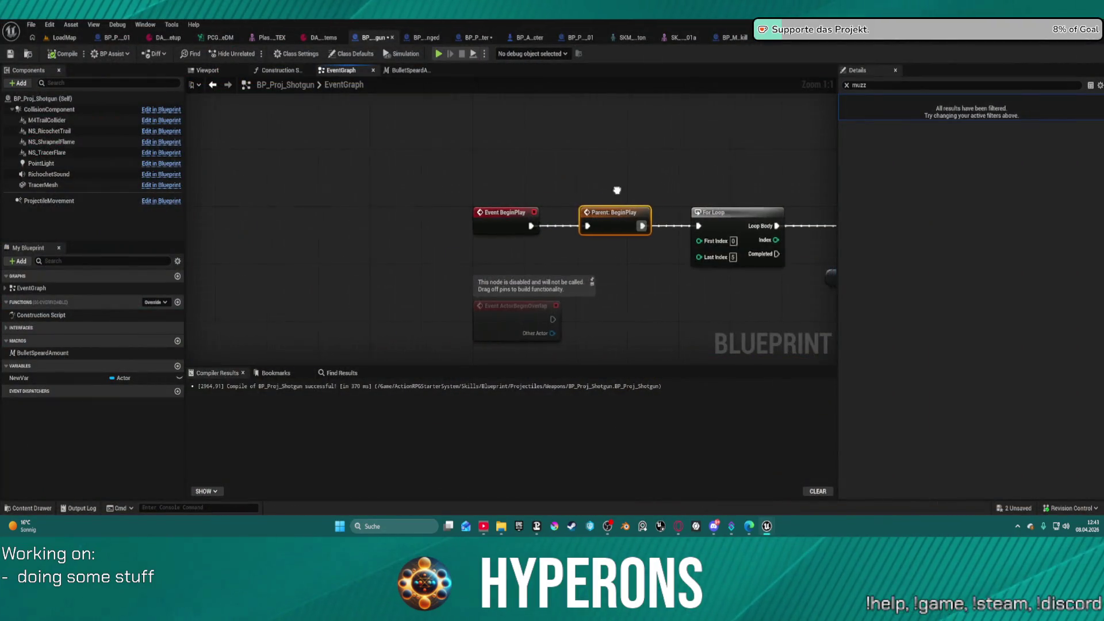
# - Inspect BP_Proj_Shotgun's Delay and SpawnActor pins, then view BP_Proj_Master's Event BeginPlay shrapnel check
pyautogui.moveTo(617, 190); pyautogui.dragTo(501, 182)
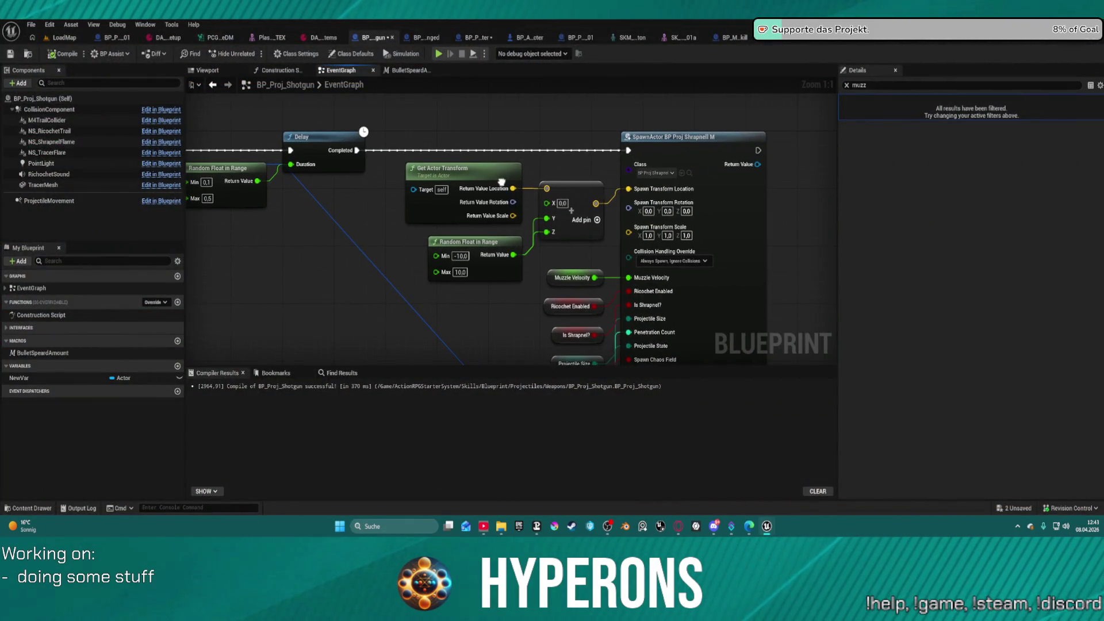
pyautogui.moveTo(567, 269)
pyautogui.mouseDown()
pyautogui.moveTo(553, 81)
pyautogui.moveTo(571, 184)
pyautogui.moveTo(594, 227)
pyautogui.moveTo(603, 163)
pyautogui.moveTo(583, 57)
pyautogui.mouseUp()
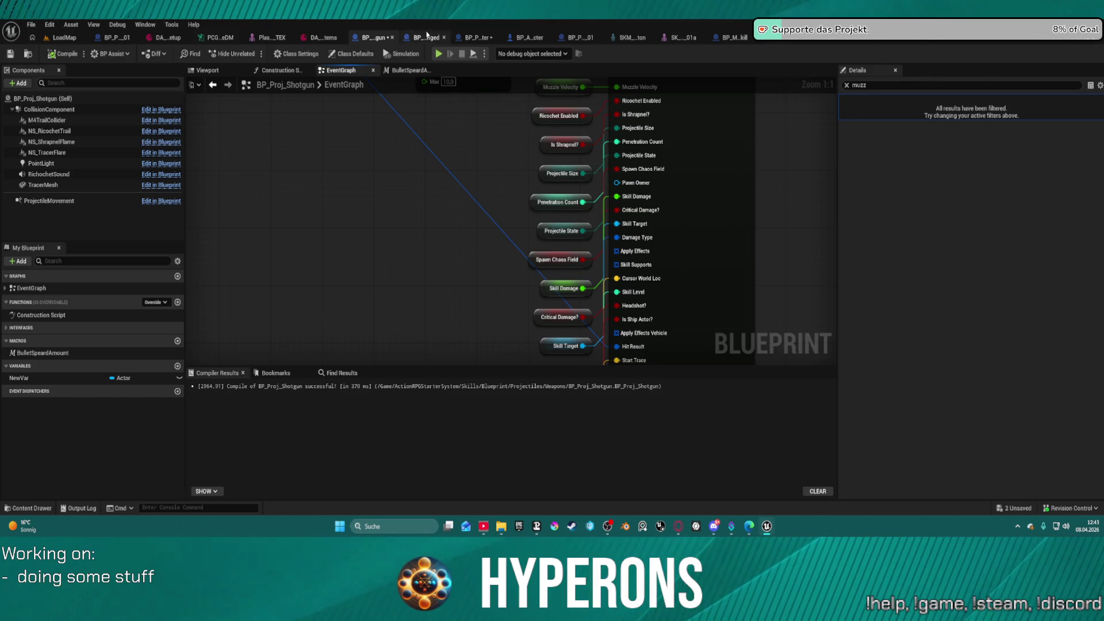
pyautogui.click(483, 37)
pyautogui.moveTo(308, 179); pyautogui.dragTo(797, 170)
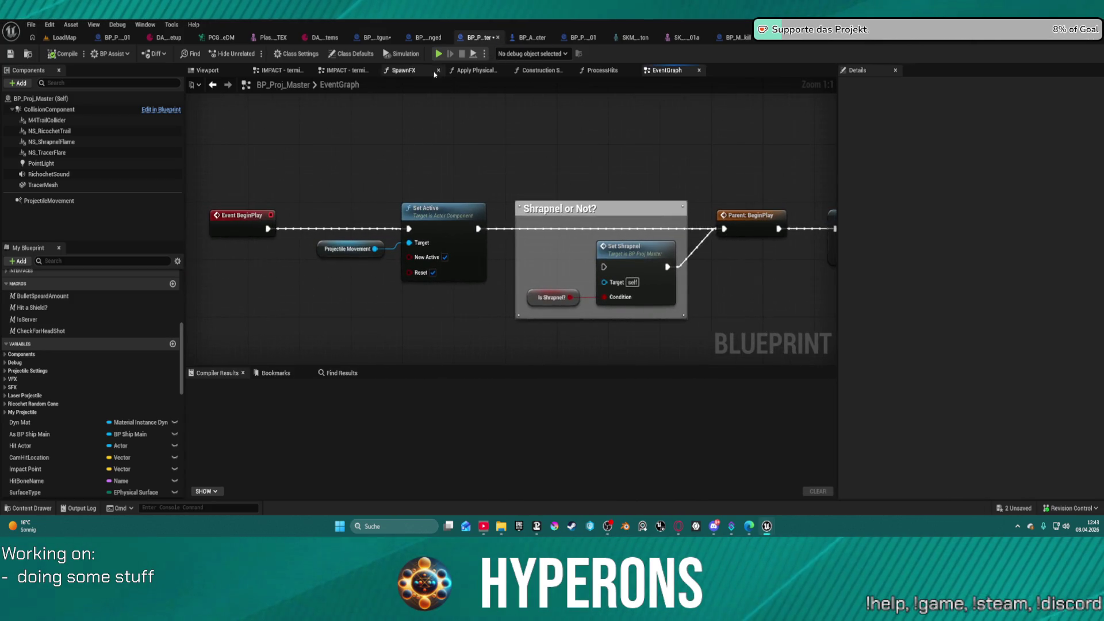
# - Browse BP_Proj_Master's Construction Script, from the Branch and Select nodes to AI projectile spawning
pyautogui.click(539, 71)
pyautogui.moveTo(373, 170)
pyautogui.mouseDown()
pyautogui.moveTo(690, 161)
pyautogui.moveTo(891, 196)
pyautogui.mouseUp()
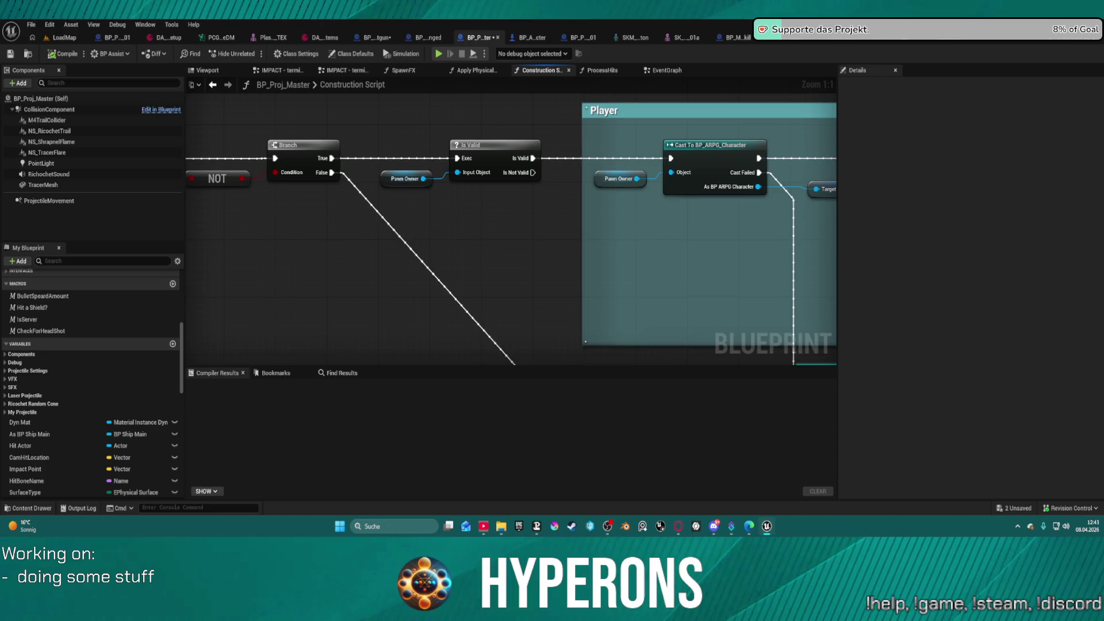
pyautogui.moveTo(460, 230); pyautogui.dragTo(793, 236)
pyautogui.moveTo(518, 258)
pyautogui.mouseDown()
pyautogui.moveTo(689, 258)
pyautogui.moveTo(631, 257)
pyautogui.mouseUp()
pyautogui.moveTo(403, 259)
pyautogui.mouseDown()
pyautogui.moveTo(579, 251)
pyautogui.moveTo(832, 201)
pyautogui.mouseUp()
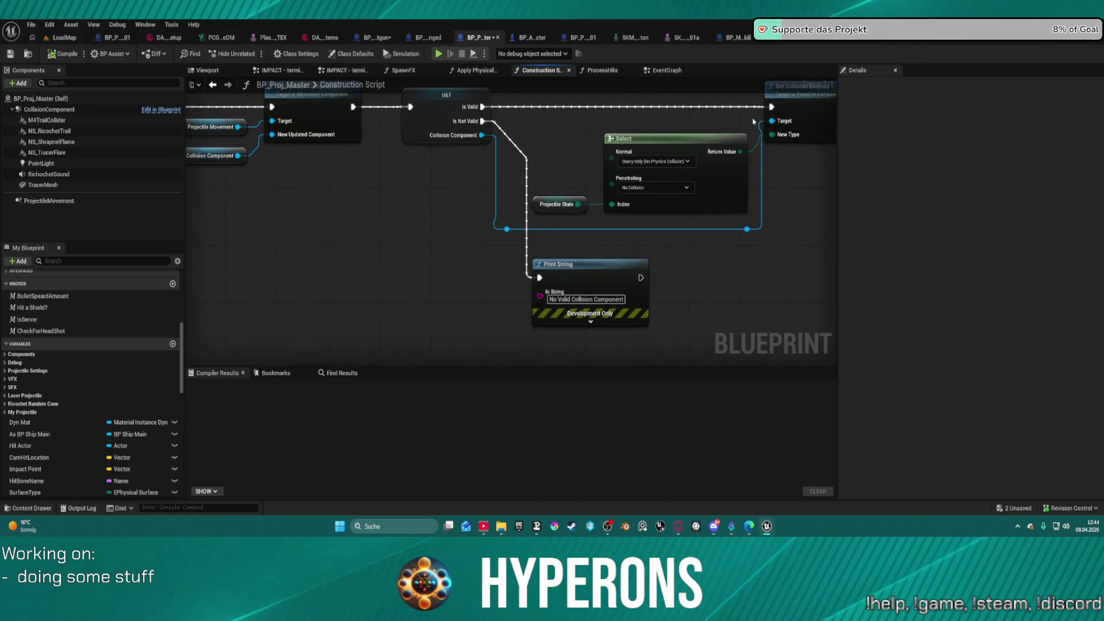
pyautogui.moveTo(503, 224)
pyautogui.mouseDown()
pyautogui.moveTo(830, 242)
pyautogui.moveTo(235, 311)
pyautogui.mouseUp()
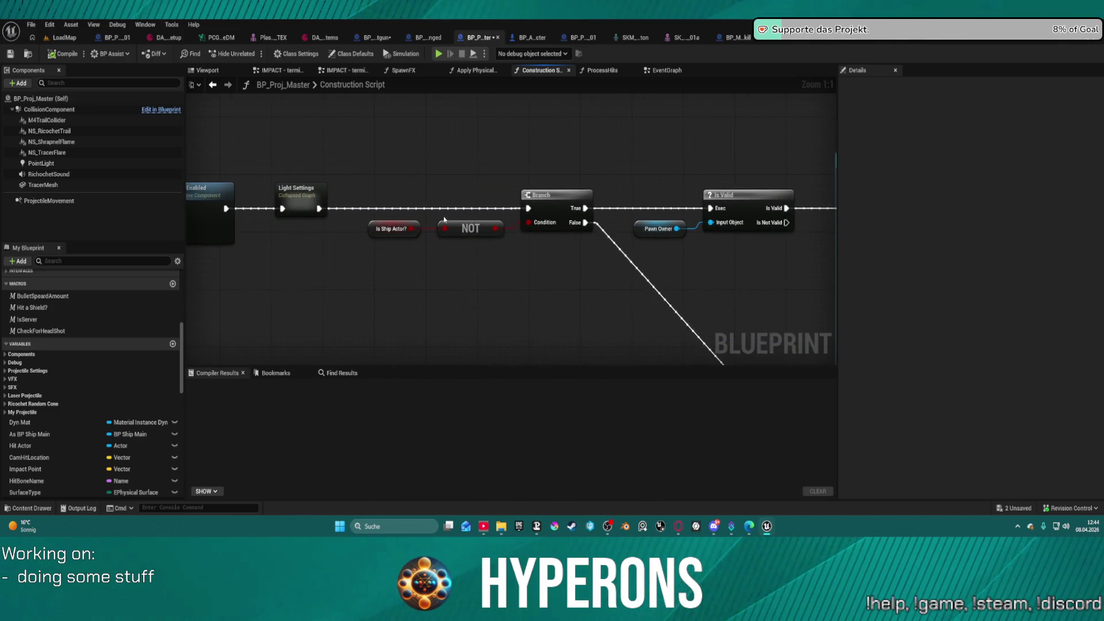
pyautogui.moveTo(644, 242)
pyautogui.mouseDown()
pyautogui.moveTo(493, 239)
pyautogui.moveTo(460, 173)
pyautogui.moveTo(445, 84)
pyautogui.mouseUp()
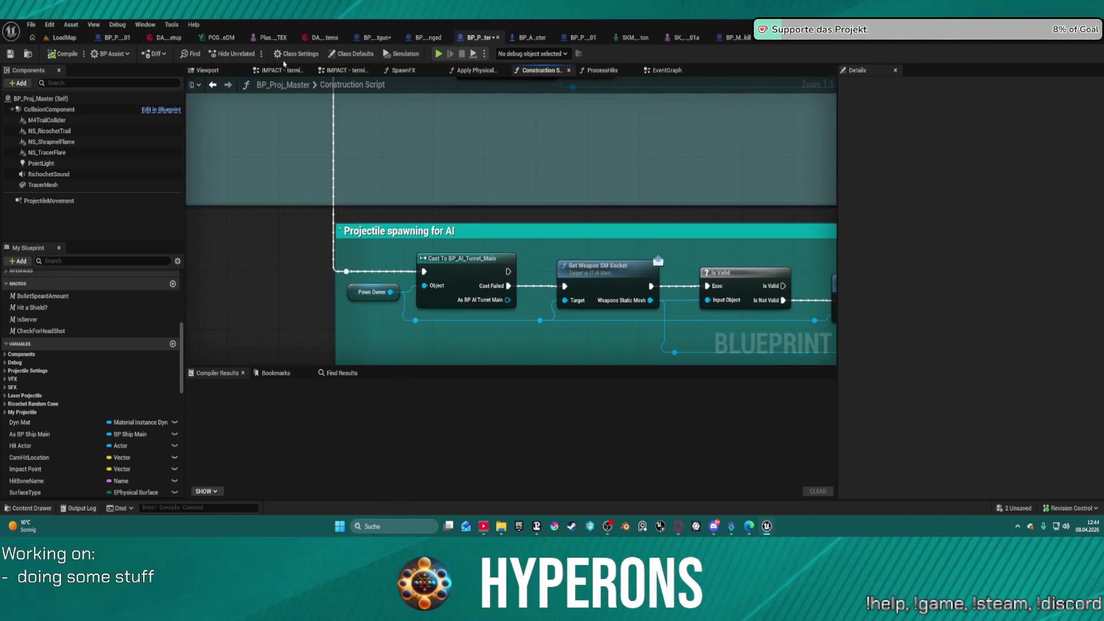
# - View BP_PCG_Cave_01's EventGraph, then return to BP_Proj_Shotgun
pyautogui.click(111, 36)
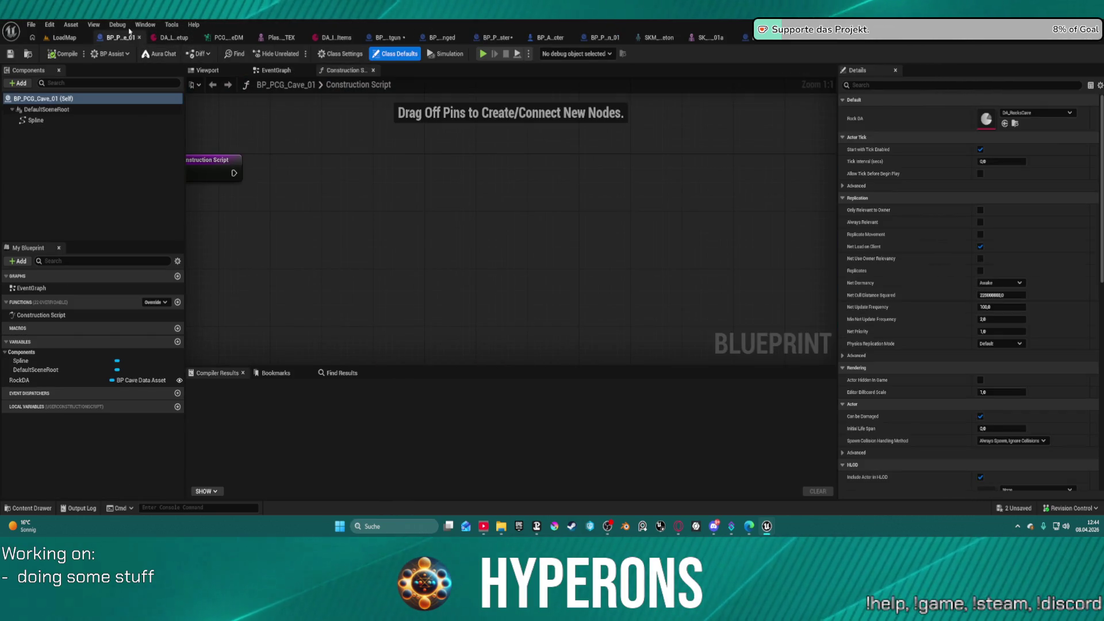
pyautogui.click(278, 73)
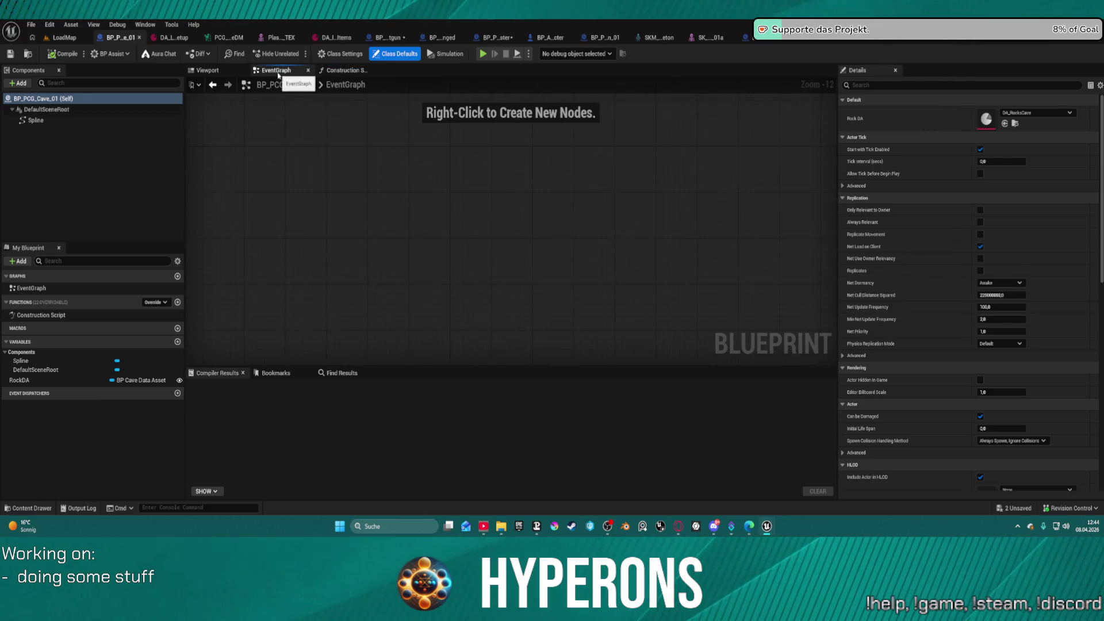
pyautogui.click(390, 38)
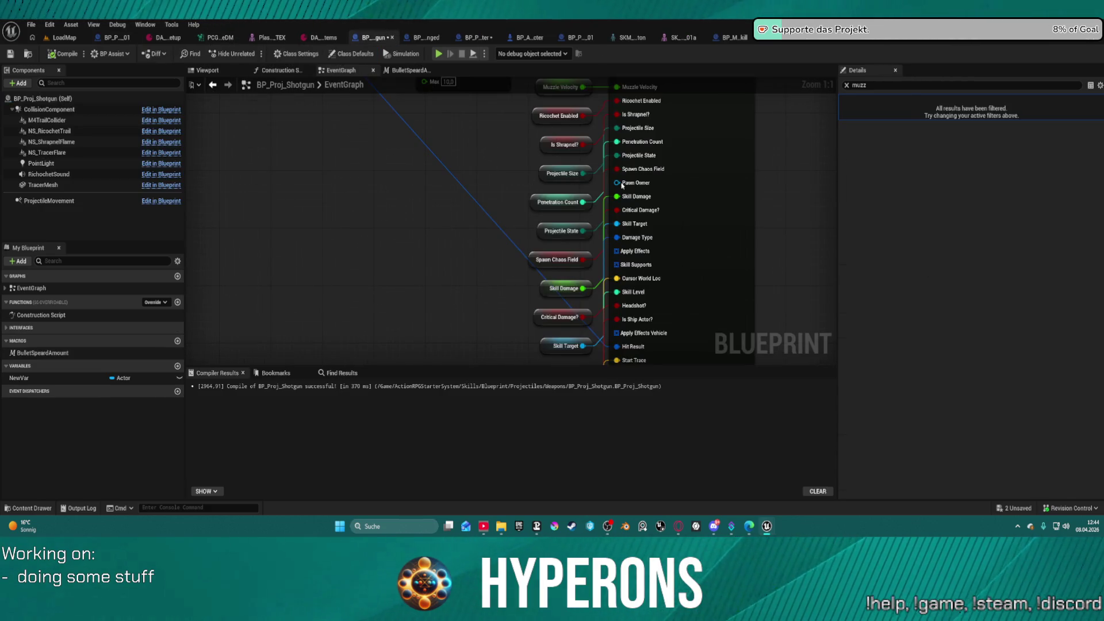
# - Add a Get Pawn Owner node feeding the shrapnel spawn's Pawn Owner input
pyautogui.moveTo(615, 190)
pyautogui.mouseDown()
pyautogui.moveTo(614, 279)
pyautogui.moveTo(572, 299)
pyautogui.moveTo(569, 321)
pyautogui.moveTo(588, 305)
pyautogui.moveTo(505, 307)
pyautogui.mouseUp()
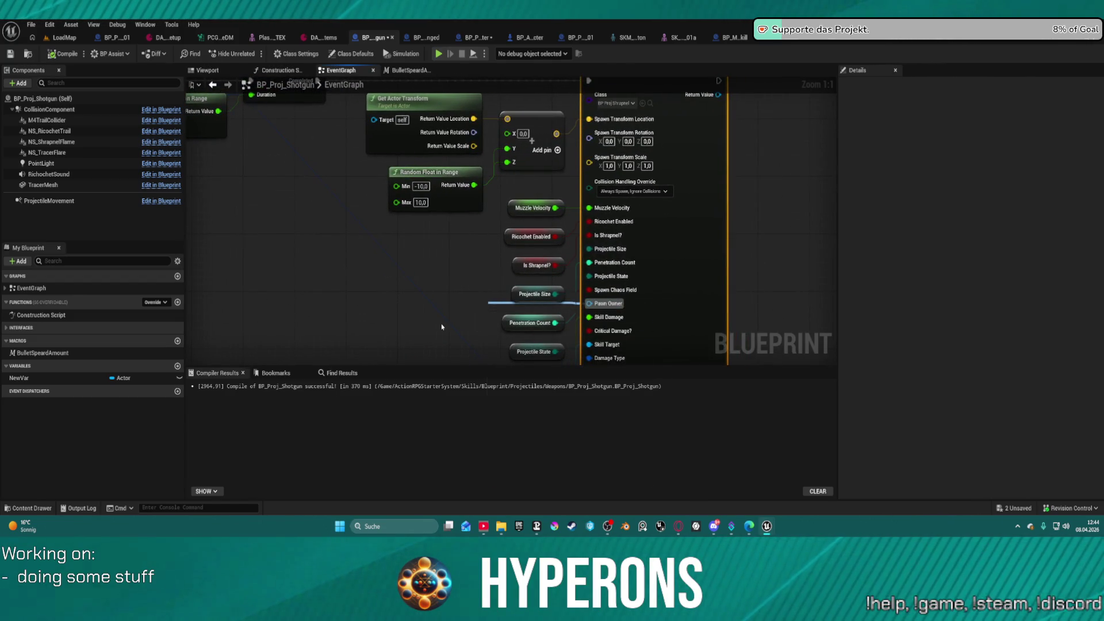
pyautogui.write('pawn')
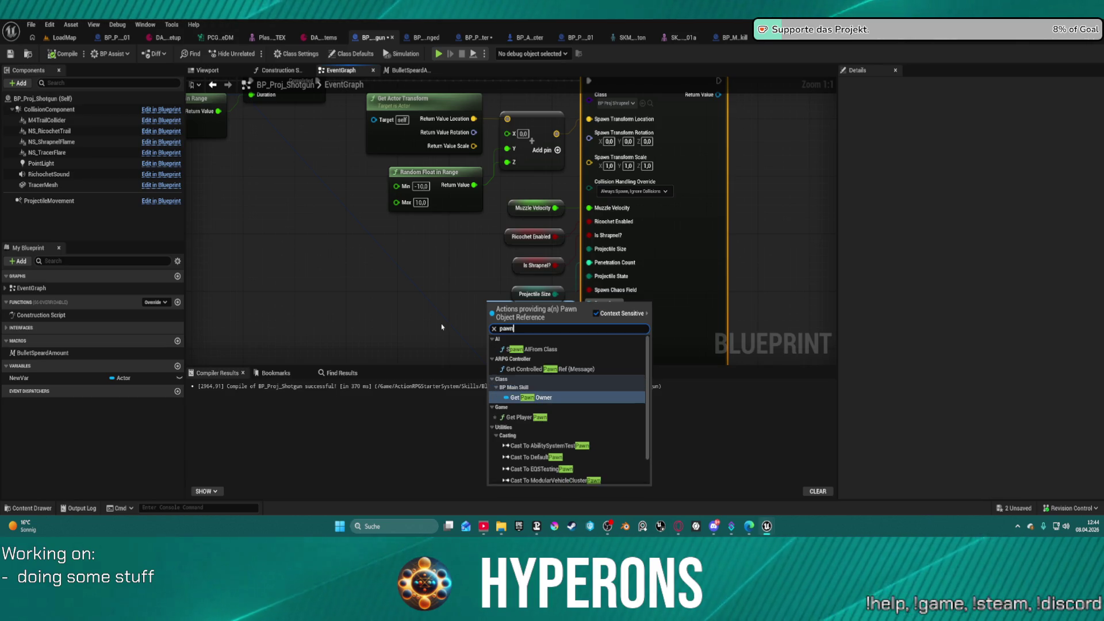
pyautogui.press('Return')
pyautogui.moveTo(535, 232)
pyautogui.mouseDown()
pyautogui.moveTo(494, 203)
pyautogui.moveTo(449, 96)
pyautogui.mouseUp()
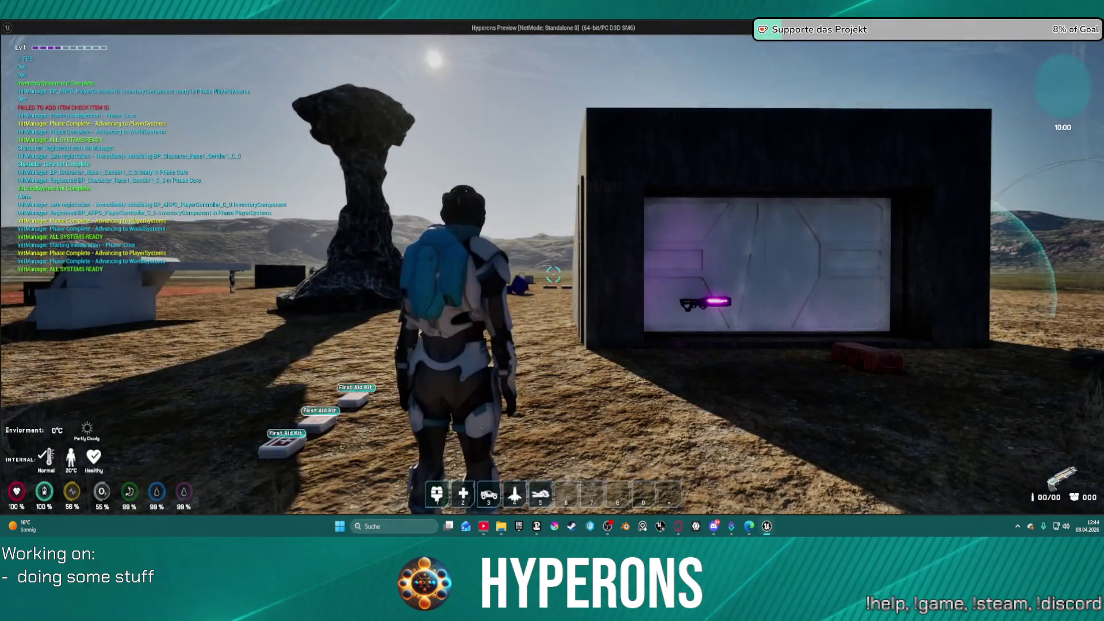
# - Equip Shotgun 01 and take the SPM SG ammo from the red supply box
pyautogui.press('w')
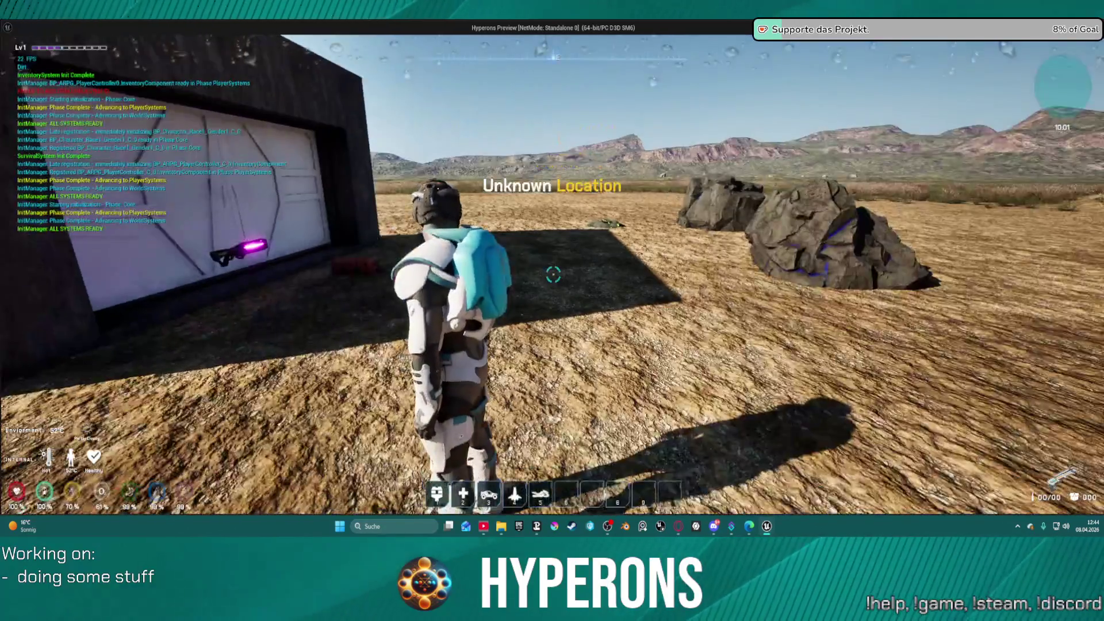
pyautogui.press('w')
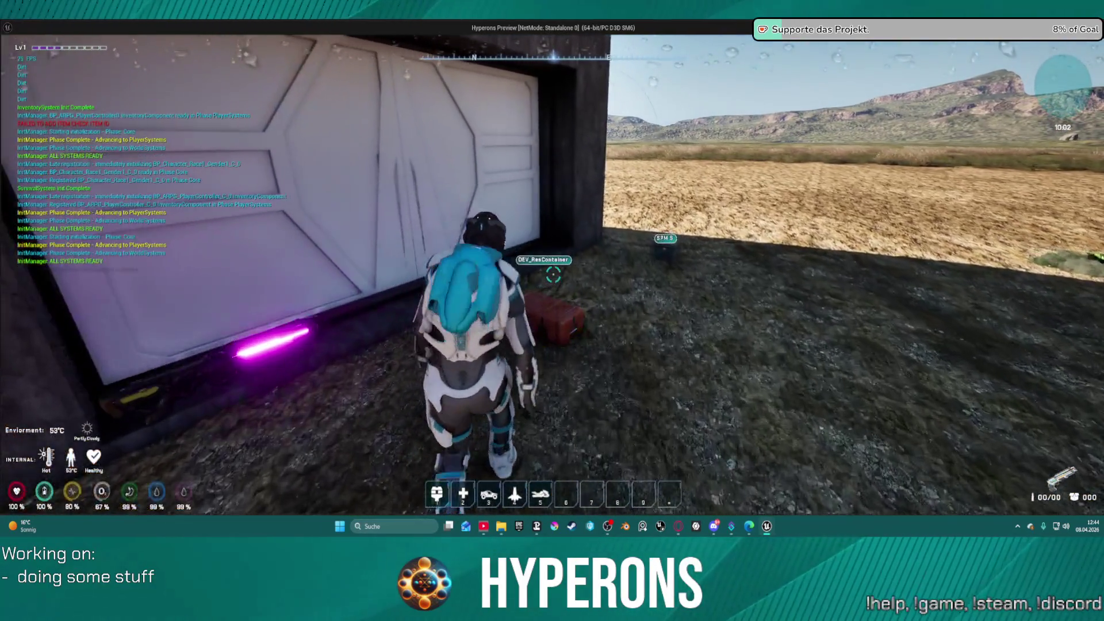
pyautogui.press('f')
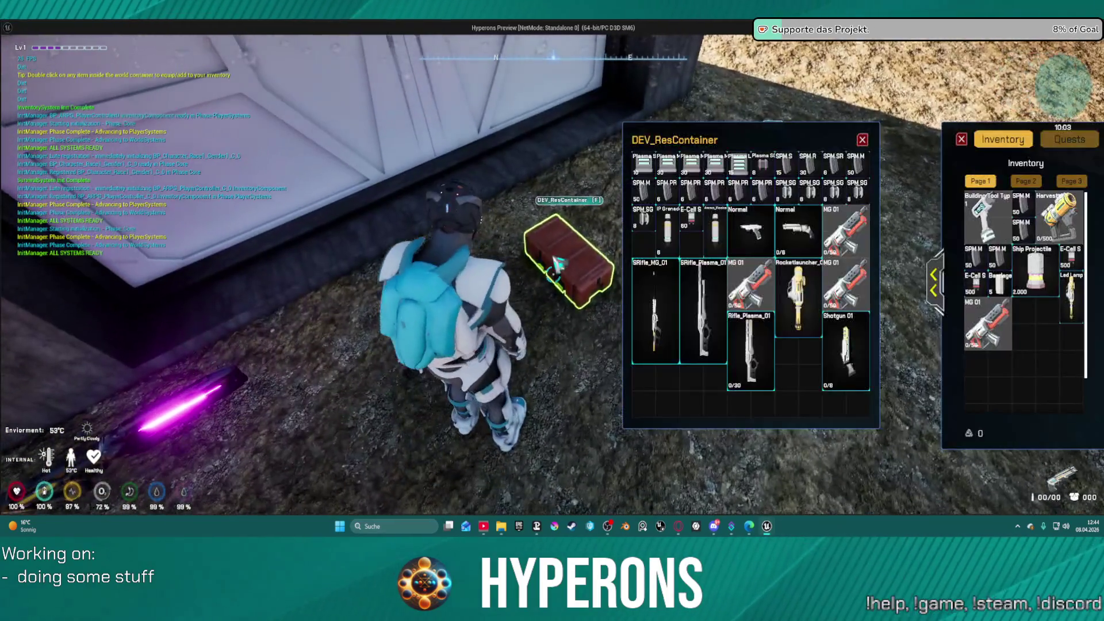
pyautogui.doubleClick(842, 330)
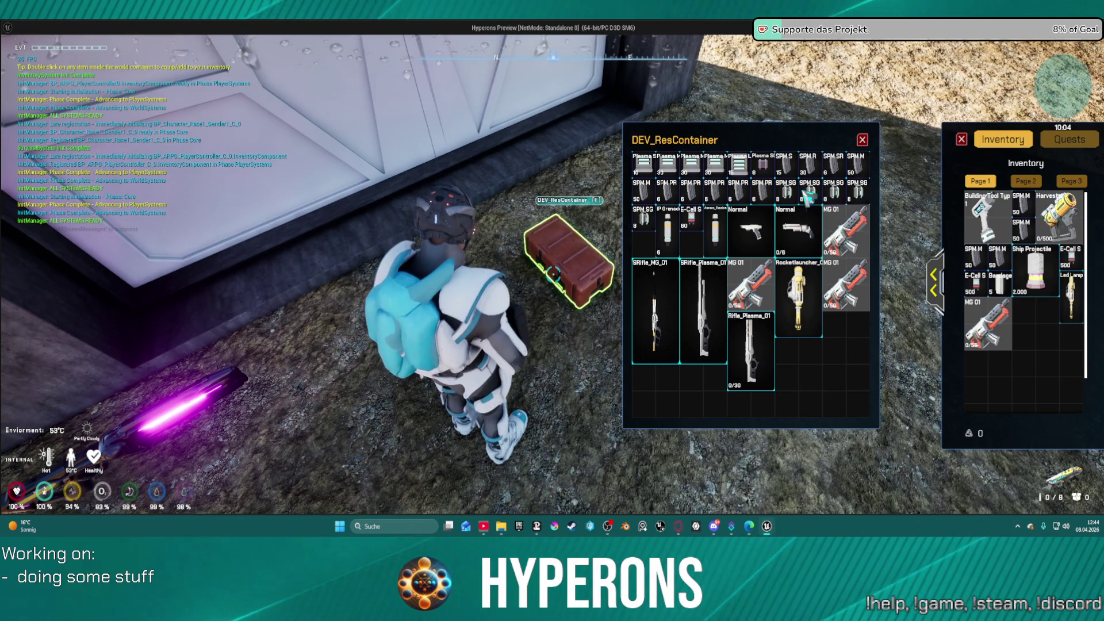
pyautogui.doubleClick(811, 196)
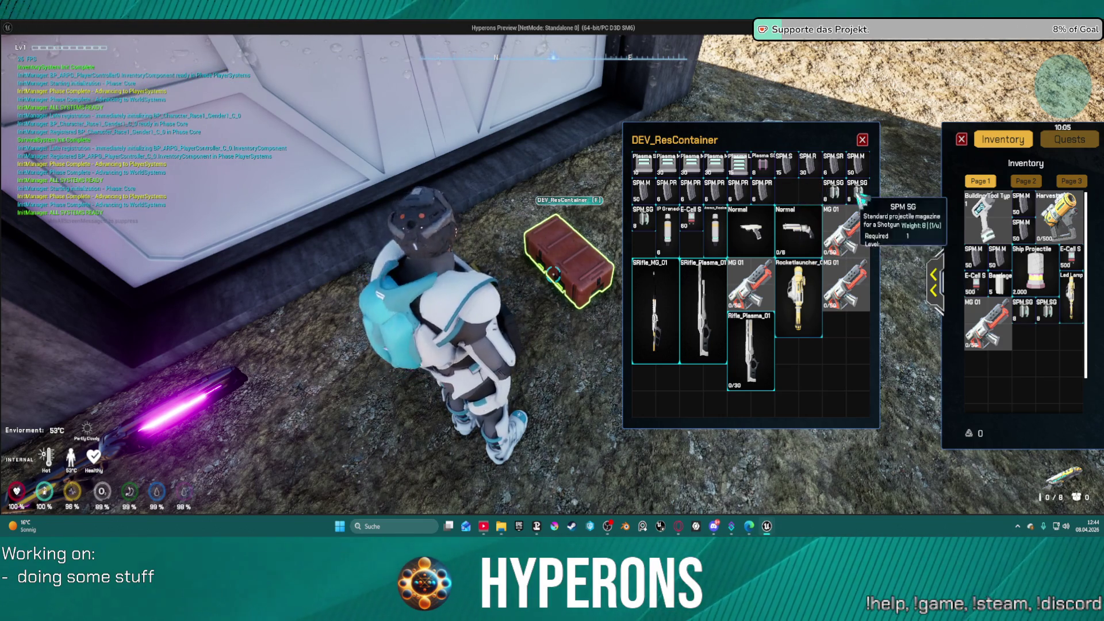
pyautogui.click(863, 141)
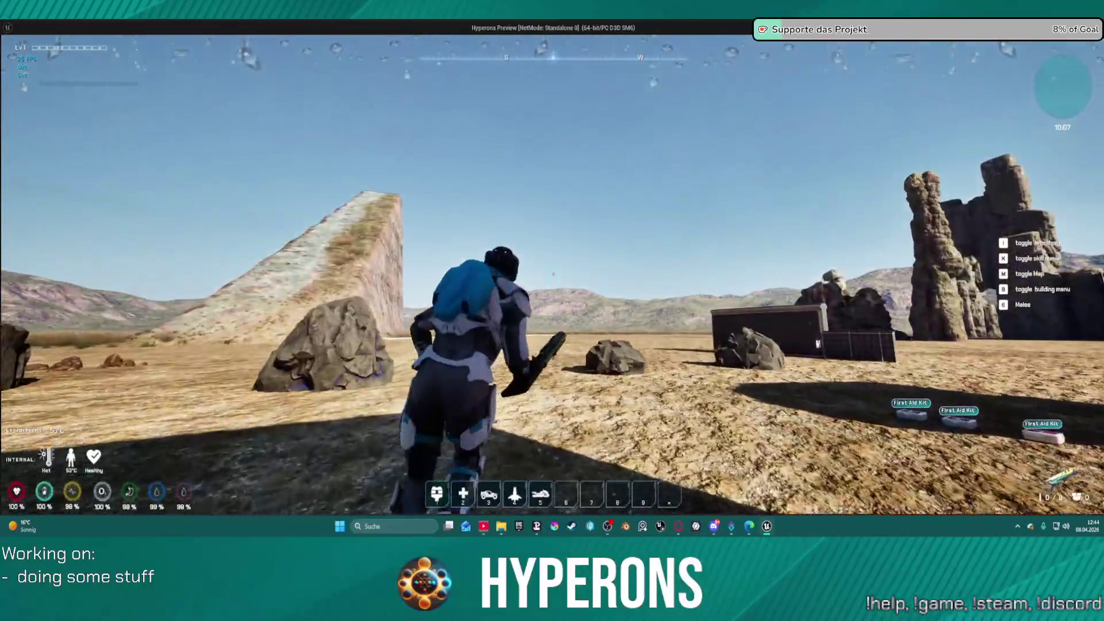
# - Reload and fire shotgun blasts at the garage and tower walls
pyautogui.press('r')
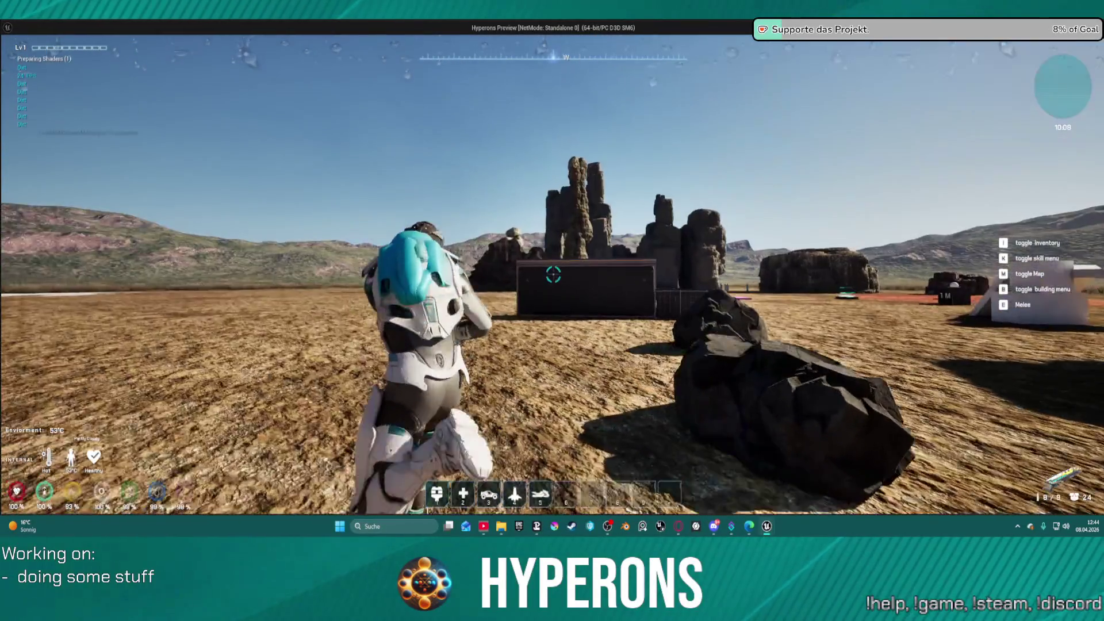
pyautogui.click(553, 275)
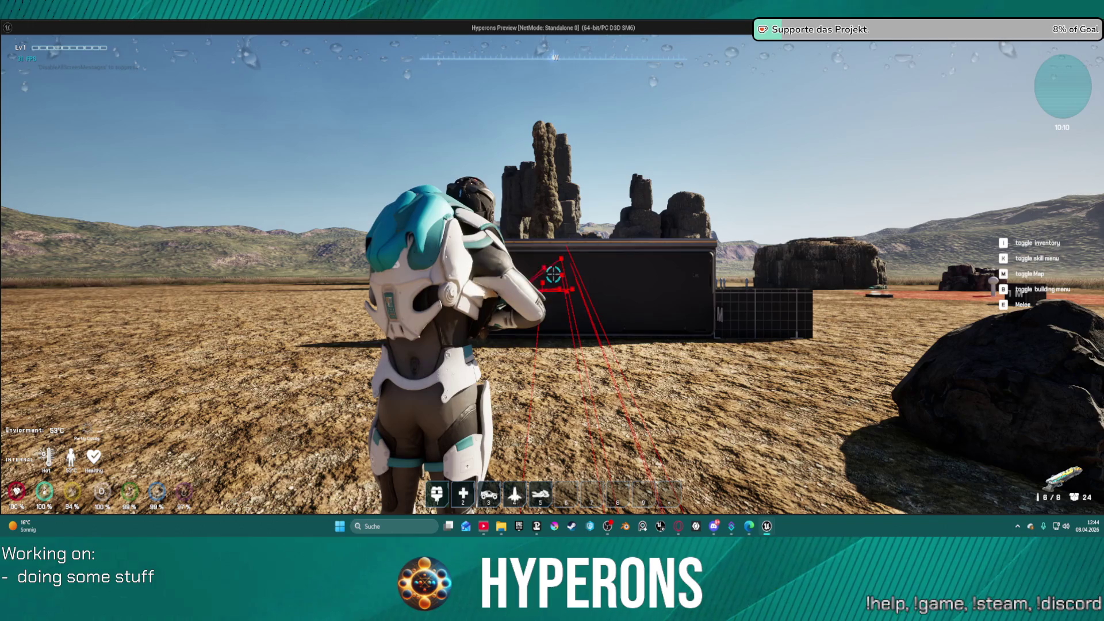
pyautogui.click(553, 275)
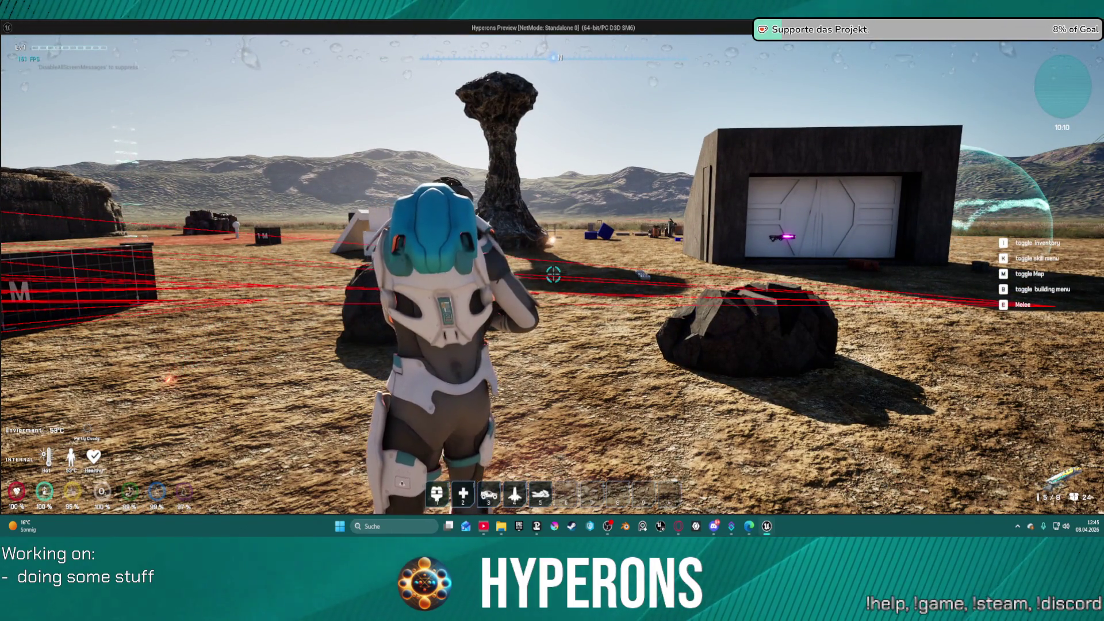
pyautogui.press('w')
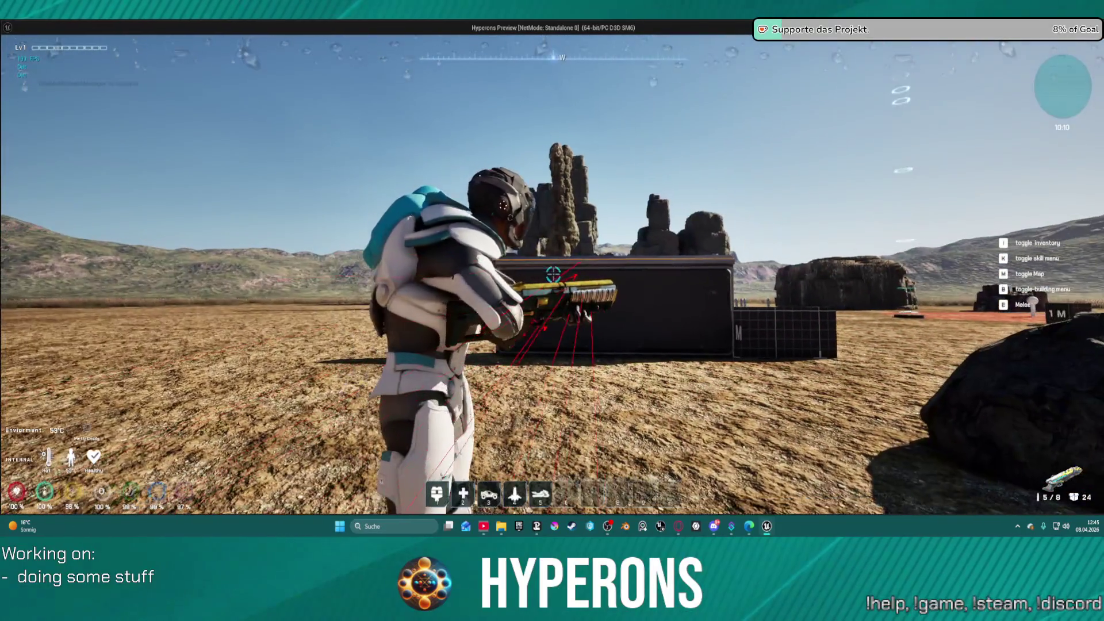
pyautogui.click(553, 274)
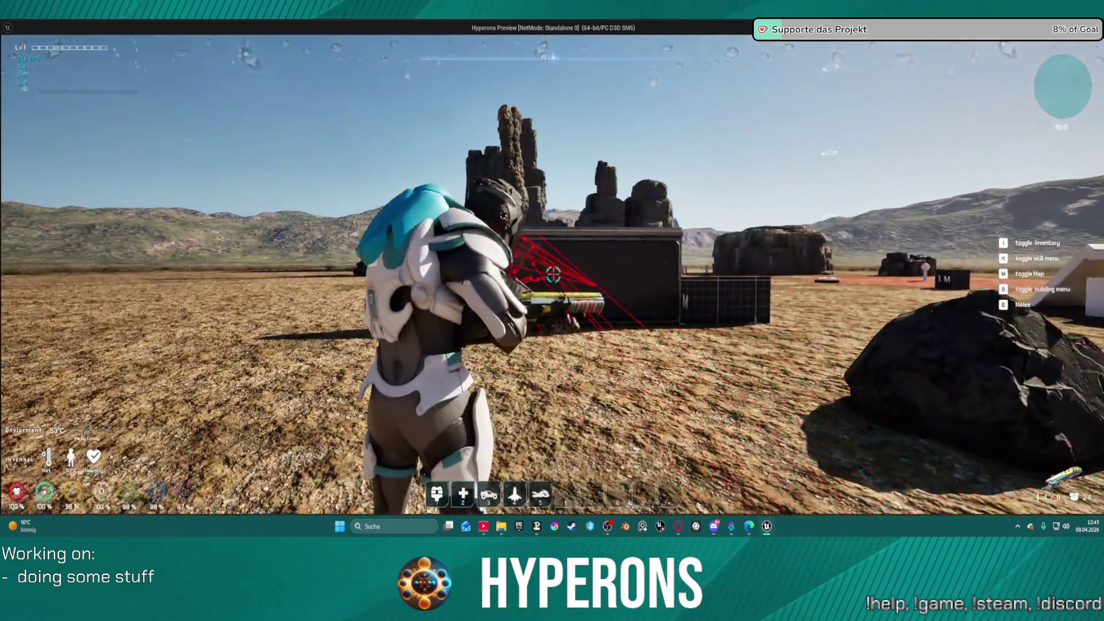
# - Empty the magazine into the dark block and exit the game preview
pyautogui.click(552, 275)
pyautogui.click(552, 276)
pyautogui.click(551, 276)
pyautogui.click(552, 276)
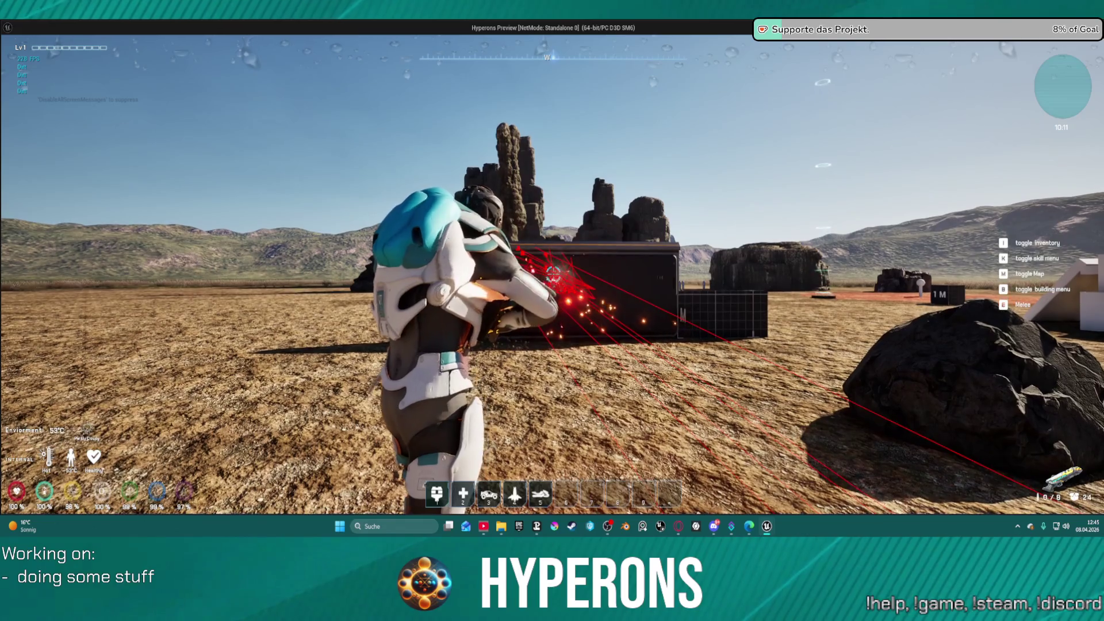
pyautogui.click(552, 276)
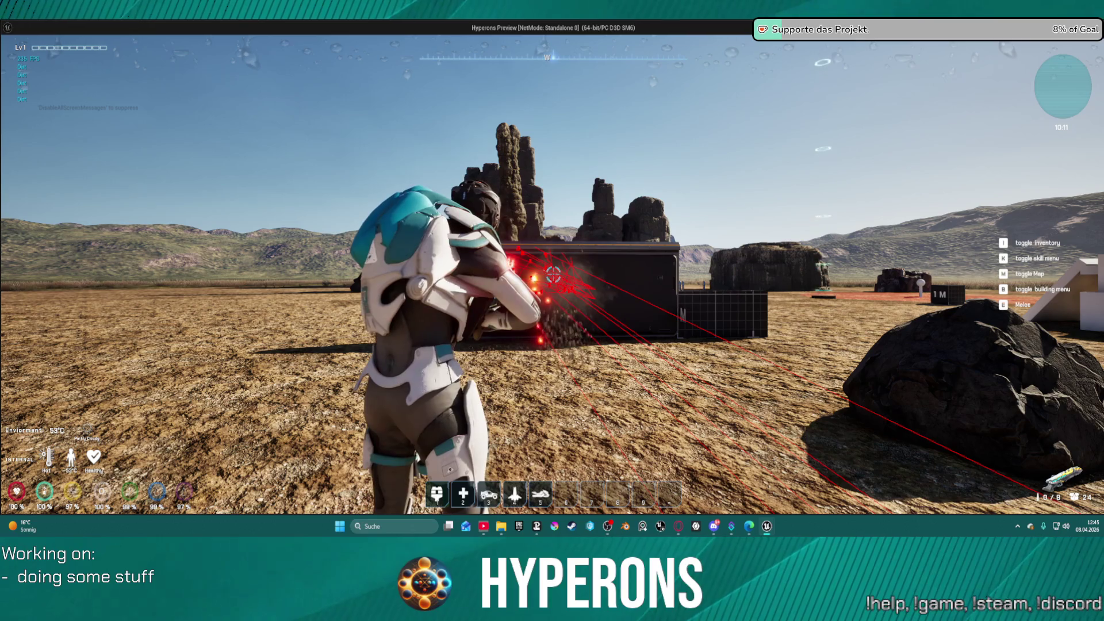
pyautogui.press('Escape')
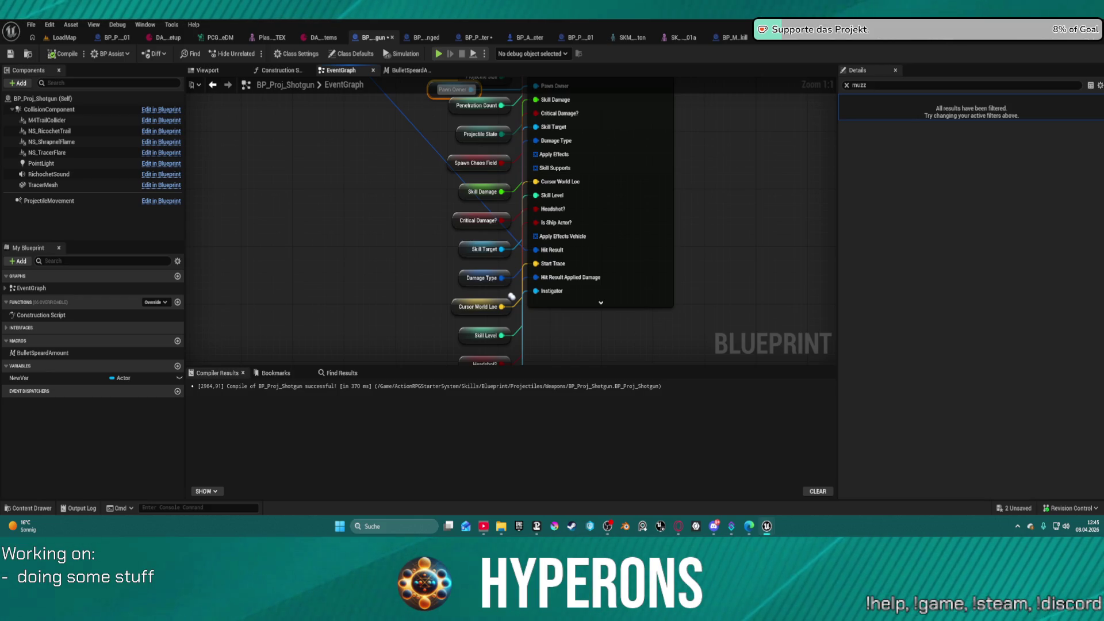
# - Connect Get Actor Transform's rotation to the spawn node's Spawn Transform Rotation and launch a play-test
pyautogui.moveTo(549, 116)
pyautogui.mouseDown()
pyautogui.moveTo(535, 325)
pyautogui.moveTo(511, 359)
pyautogui.mouseUp()
pyautogui.moveTo(550, 116); pyautogui.dragTo(577, 128)
pyautogui.click(417, 176)
pyautogui.moveTo(424, 175)
pyautogui.mouseDown()
pyautogui.moveTo(531, 178)
pyautogui.moveTo(524, 190)
pyautogui.mouseUp()
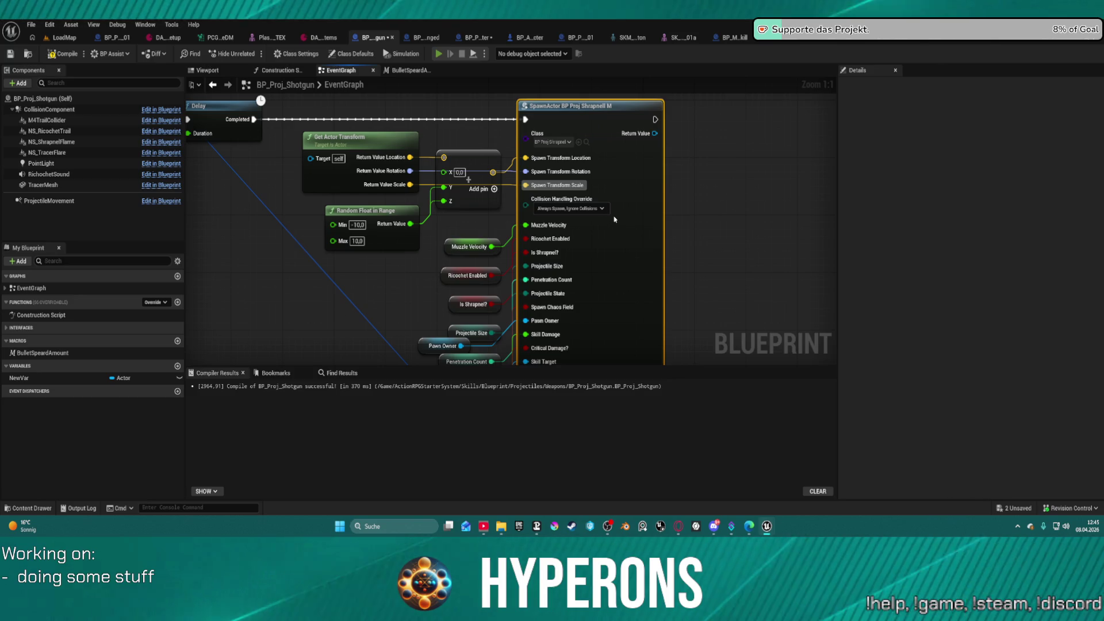
pyautogui.hotkey('alt', 'p')
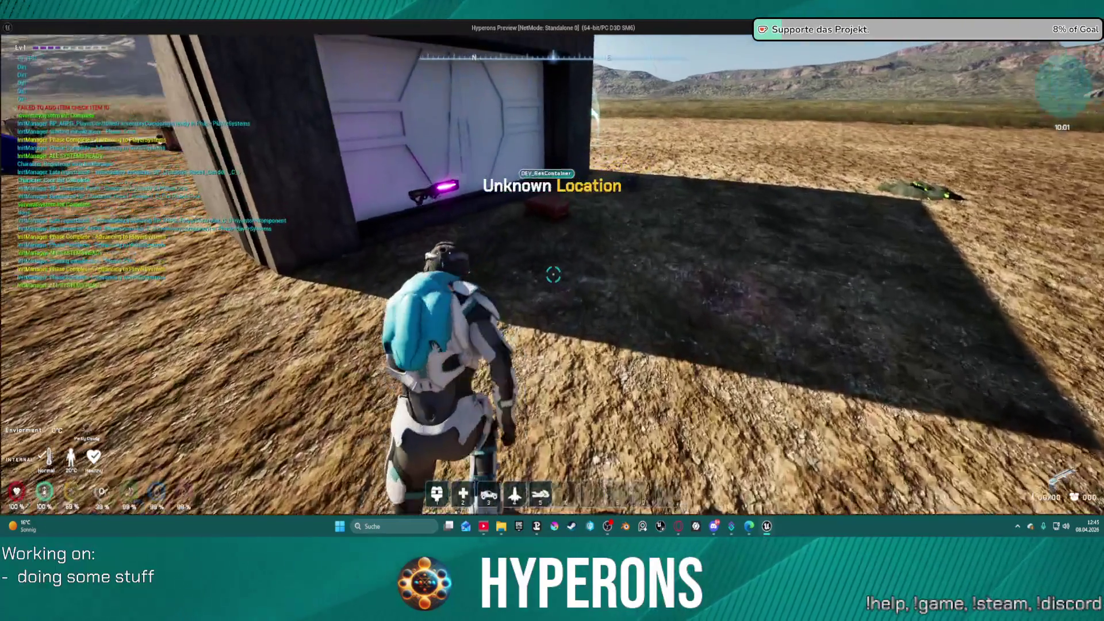
# - Equip Shotgun 01 from the red supply box and return to play
pyautogui.press('w')
pyautogui.press('e')
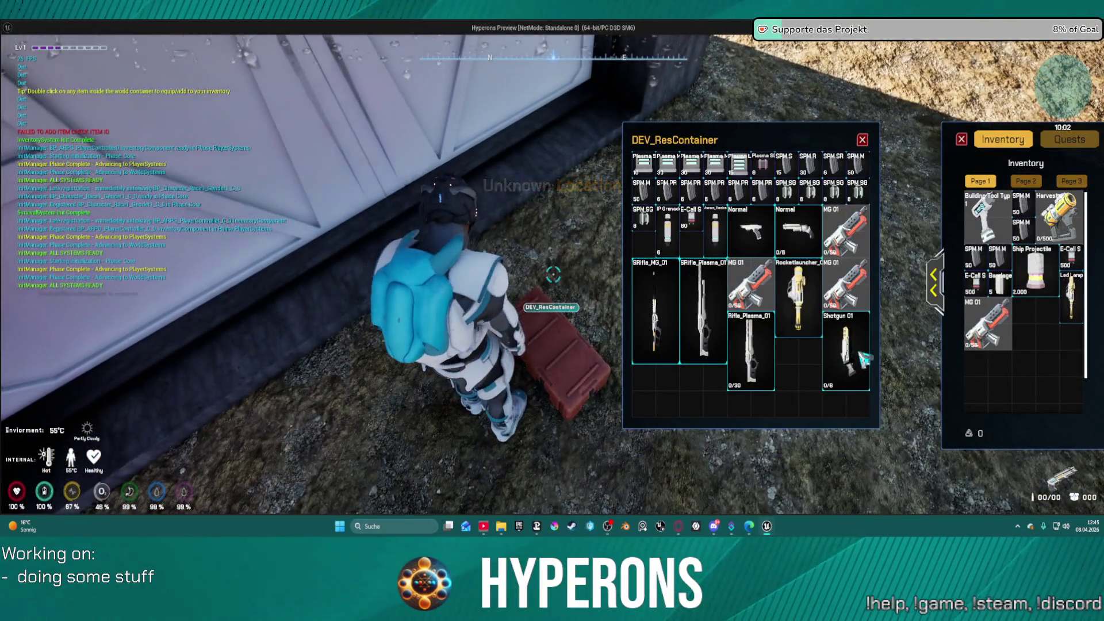
pyautogui.doubleClick(864, 359)
pyautogui.press('Escape')
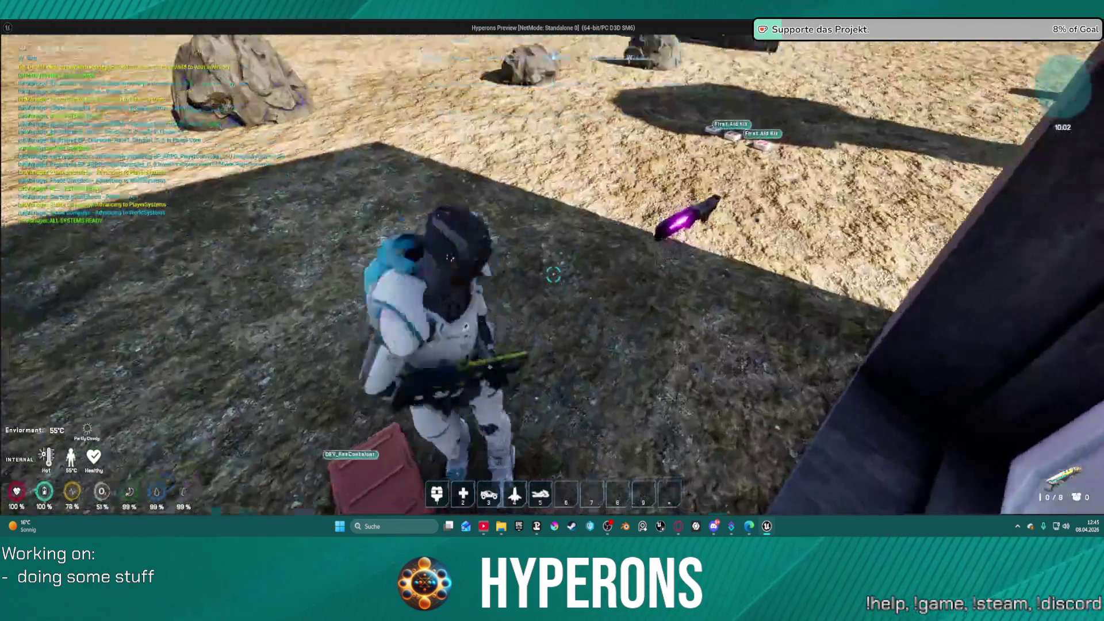
# - Run out toward the first-aid kits and back, reopening and closing the supply box
pyautogui.press('w')
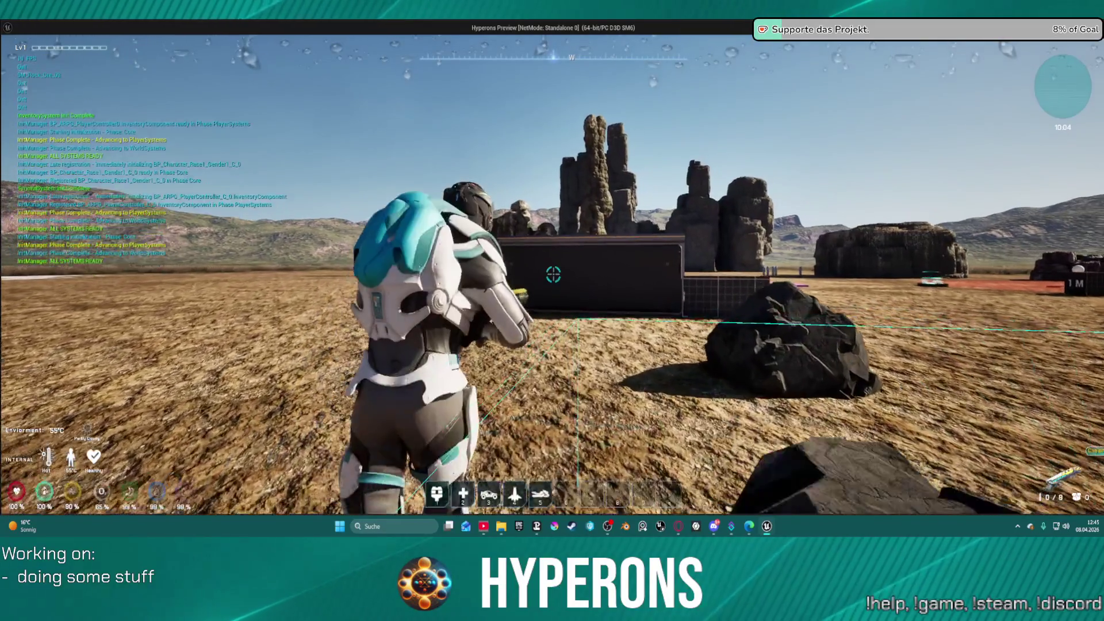
pyautogui.press('w')
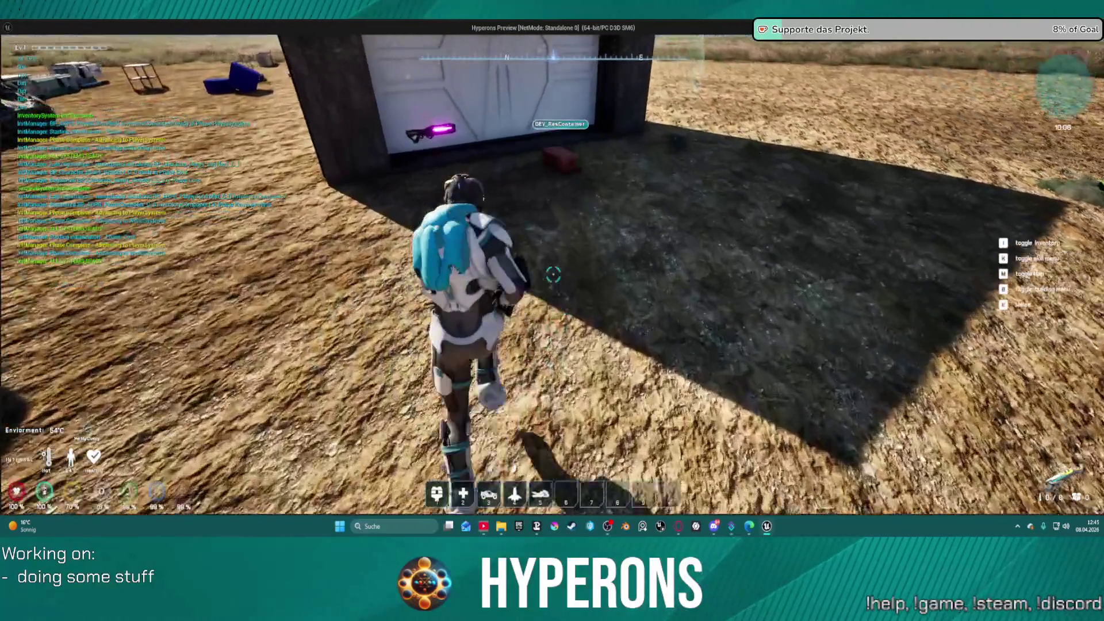
pyautogui.press('w')
pyautogui.press('f')
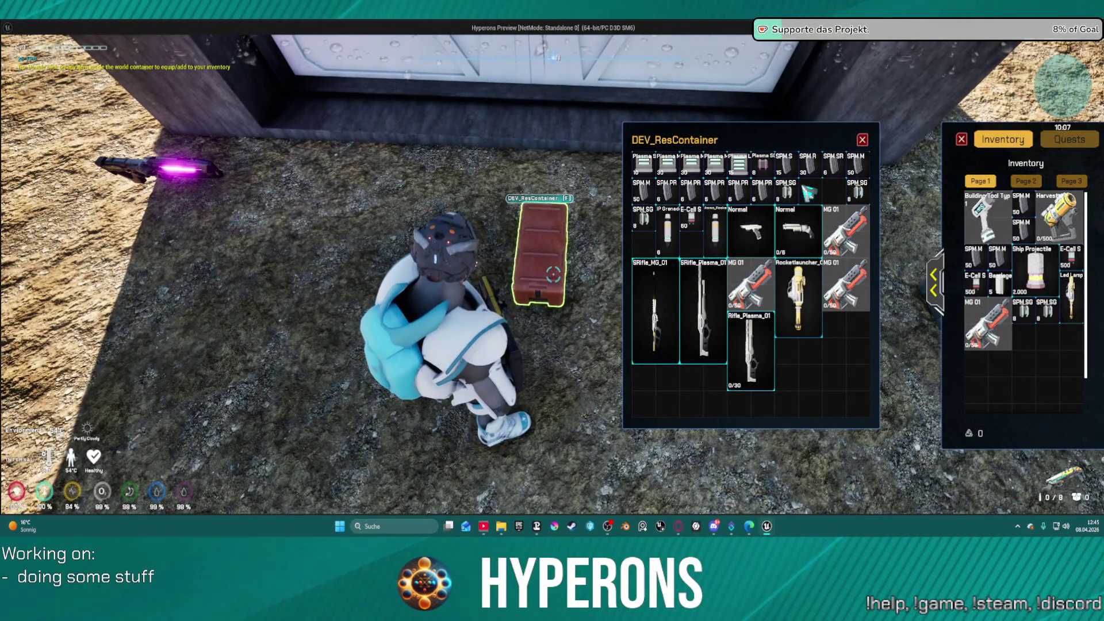
pyautogui.click(863, 141)
# - Fire repeated shotgun blasts at the black container, then end the play session
pyautogui.press('w')
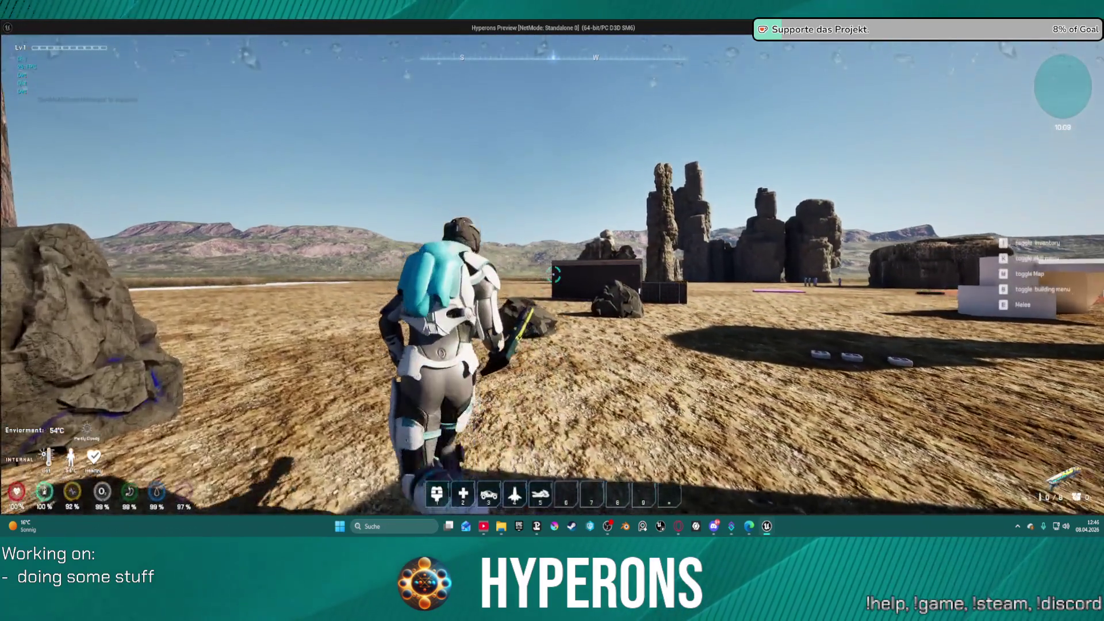
pyautogui.press('w')
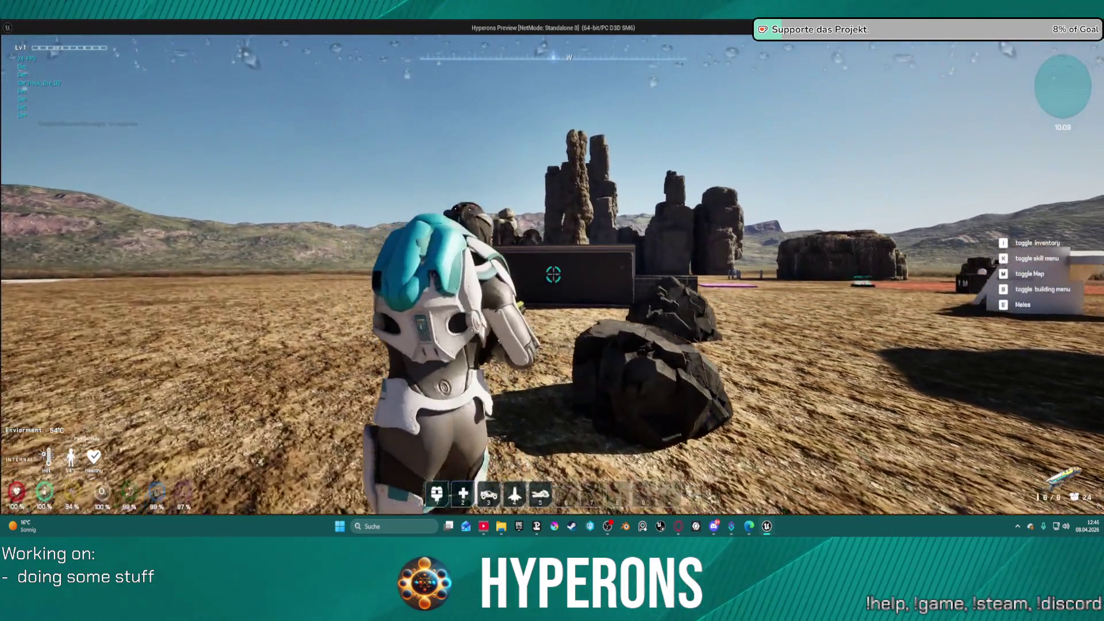
pyautogui.press('w')
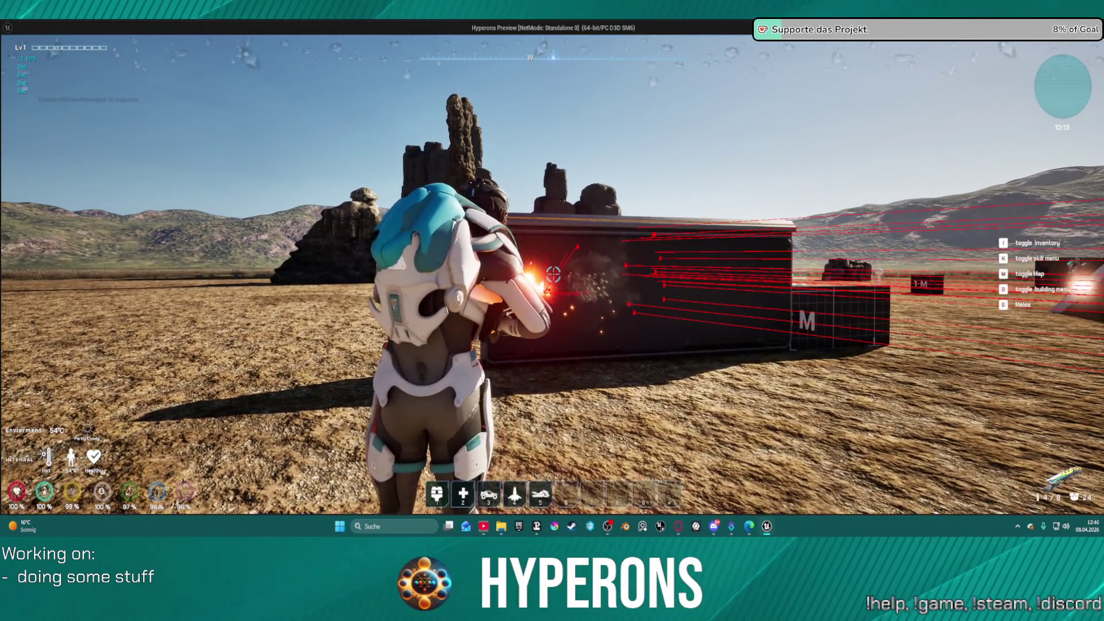
pyautogui.click(553, 275)
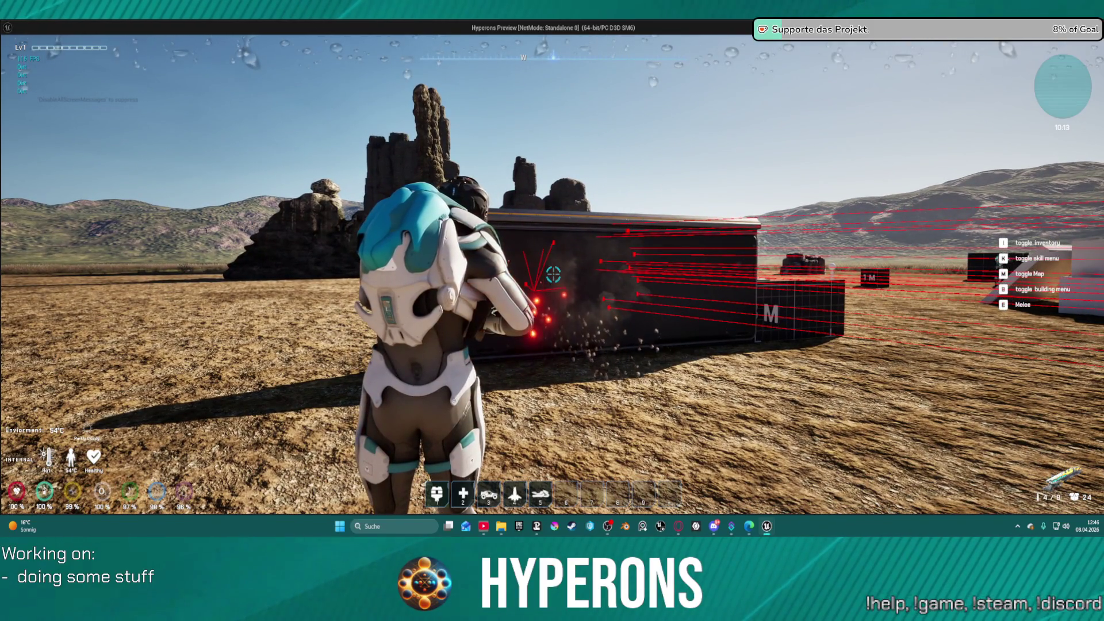
pyautogui.click(553, 275)
pyautogui.click(553, 274)
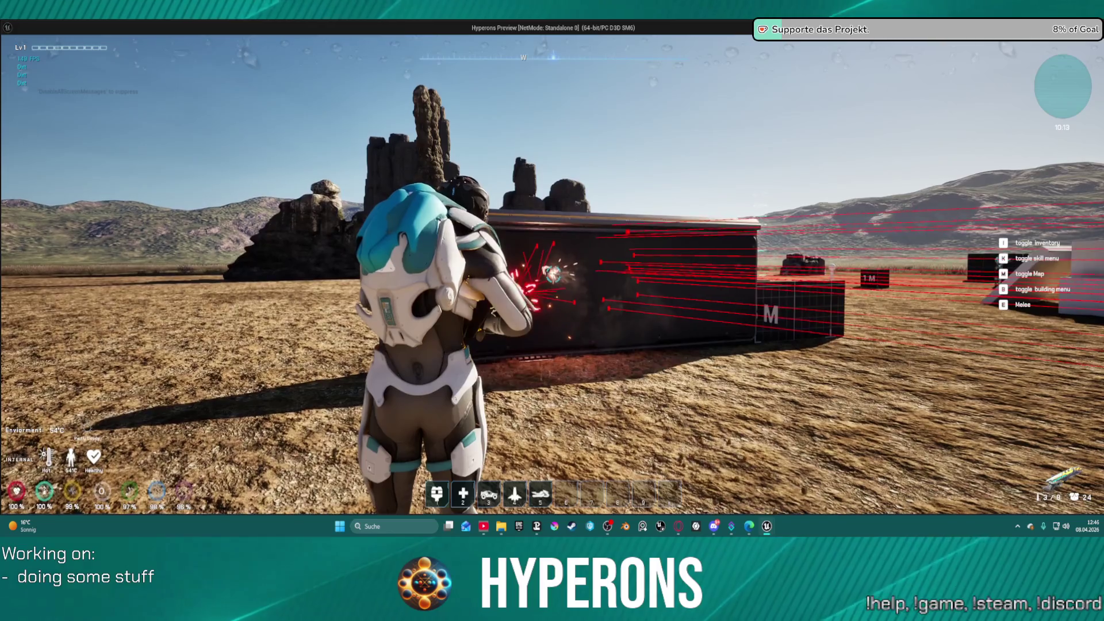
pyautogui.click(553, 275)
pyautogui.click(553, 275)
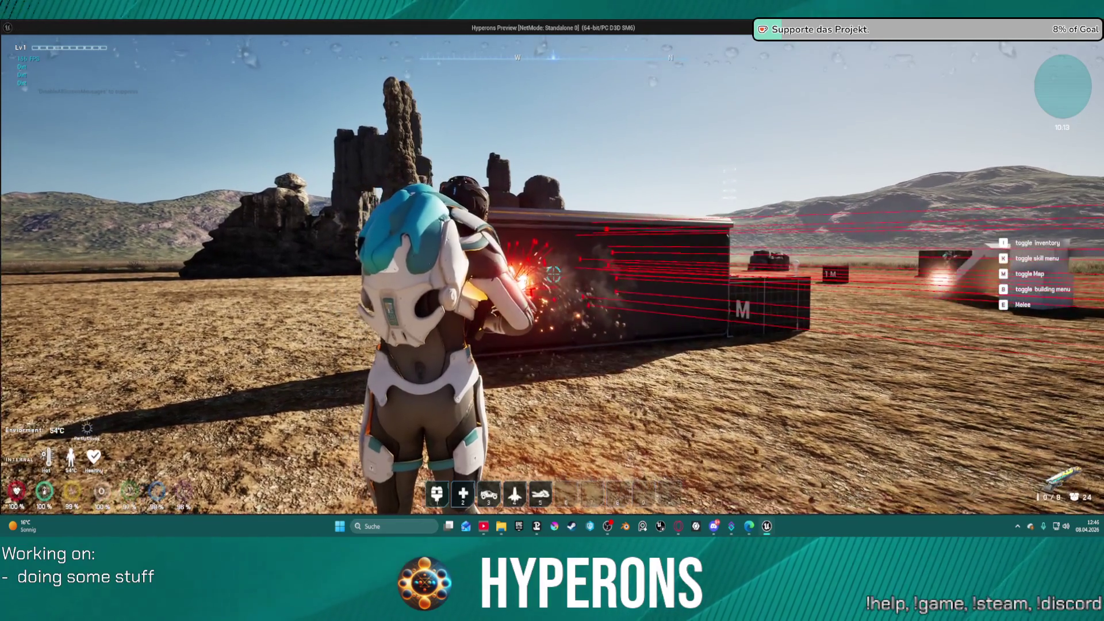
pyautogui.press('Escape')
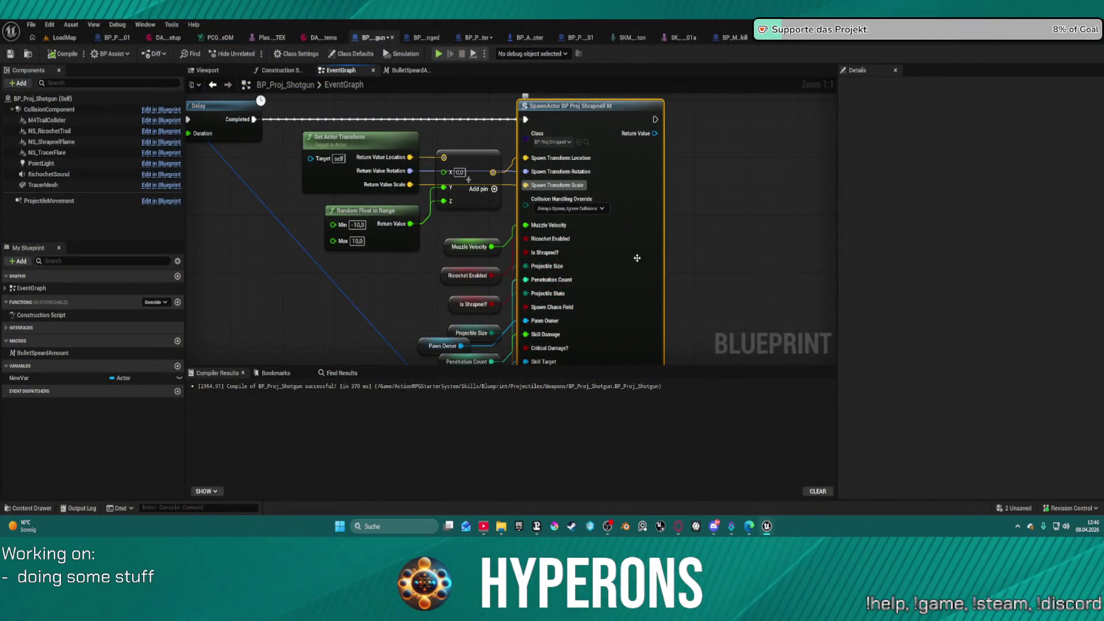
# - Move Get Actor Location left and try, then undo, an extra input on the vector Add node
pyautogui.moveTo(715, 233)
pyautogui.mouseDown()
pyautogui.moveTo(700, 192)
pyautogui.moveTo(709, 140)
pyautogui.moveTo(603, 172)
pyautogui.moveTo(493, 333)
pyautogui.moveTo(660, 180)
pyautogui.moveTo(690, 244)
pyautogui.moveTo(761, 271)
pyautogui.moveTo(661, 206)
pyautogui.moveTo(733, 212)
pyautogui.moveTo(719, 253)
pyautogui.moveTo(695, 265)
pyautogui.mouseUp()
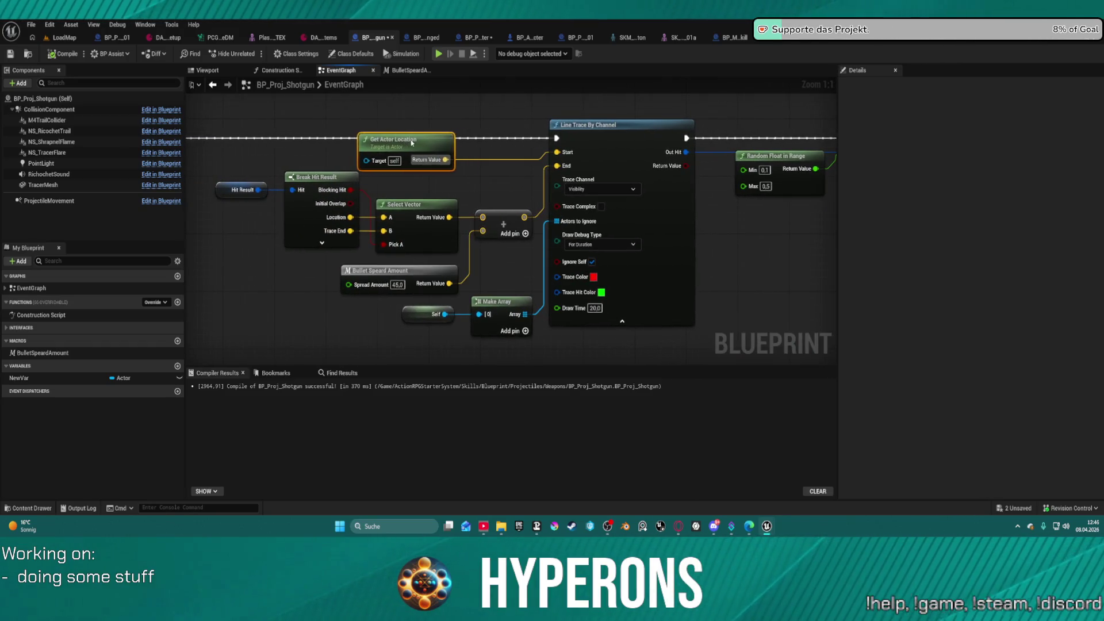
pyautogui.moveTo(377, 132)
pyautogui.mouseDown()
pyautogui.moveTo(326, 130)
pyautogui.moveTo(615, 172)
pyautogui.moveTo(615, 193)
pyautogui.moveTo(533, 209)
pyautogui.mouseUp()
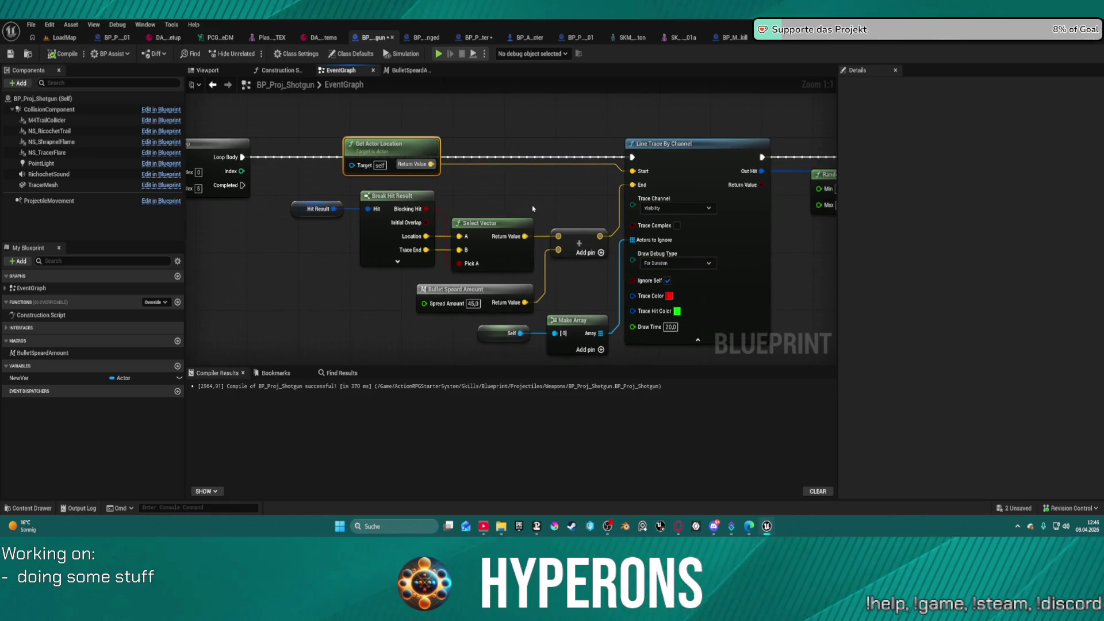
pyautogui.rightClick(579, 239)
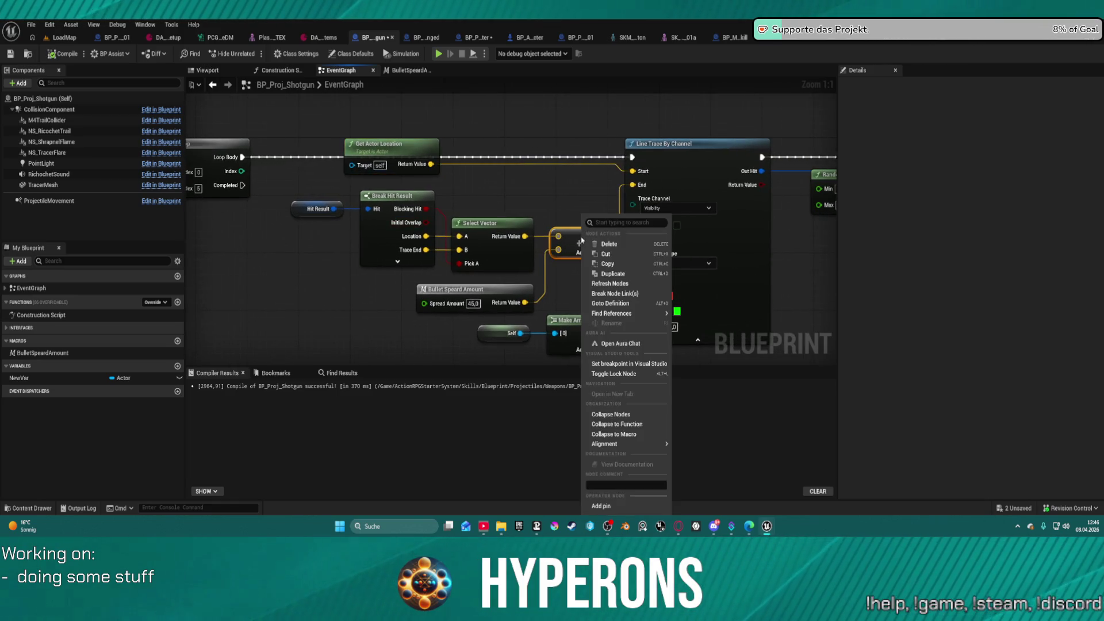
pyautogui.click(613, 504)
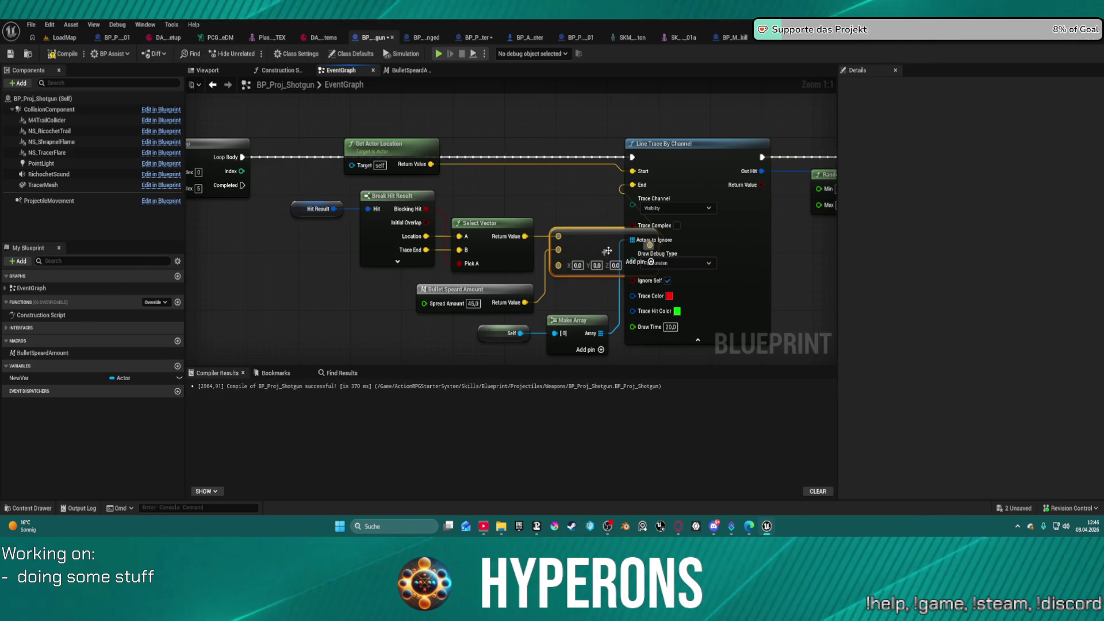
pyautogui.hotkey('ctrl', 'z')
# - Add a breakpoint on Line Trace By Channel, then bring up the shotgun skeletal mesh
pyautogui.rightClick(700, 153)
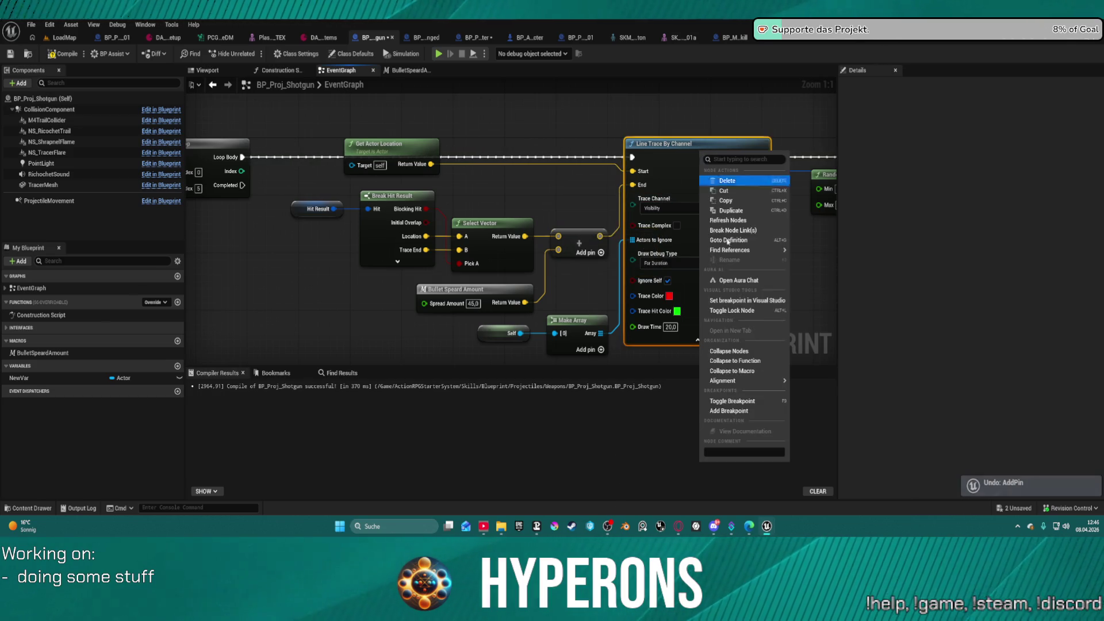
pyautogui.click(746, 412)
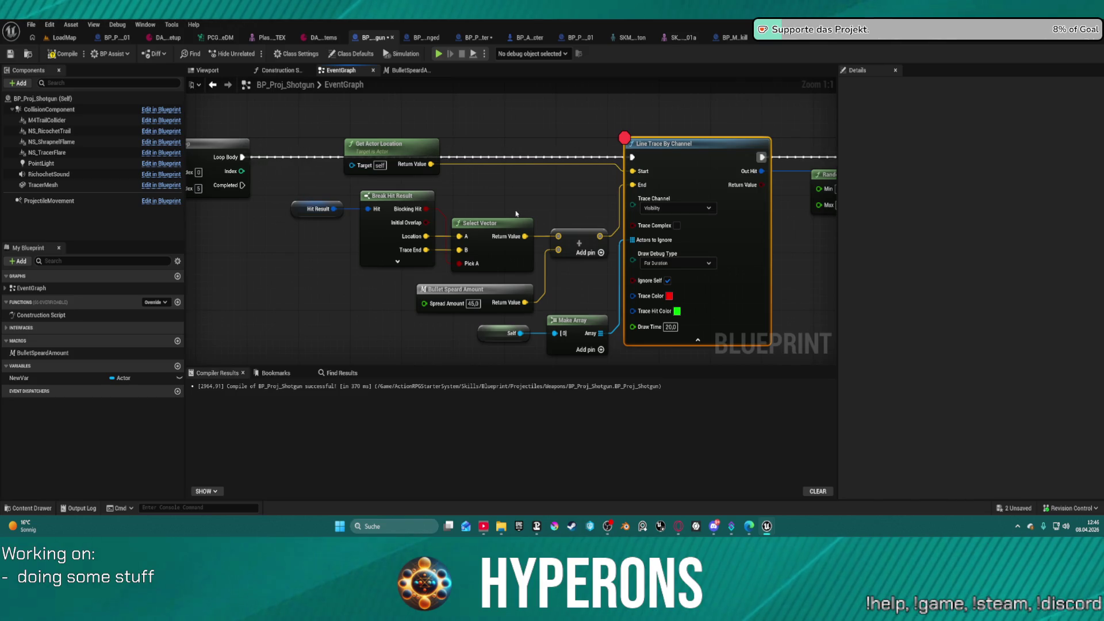
pyautogui.moveTo(546, 200)
pyautogui.mouseDown()
pyautogui.moveTo(207, 190)
pyautogui.moveTo(190, 128)
pyautogui.moveTo(294, 164)
pyautogui.moveTo(230, 162)
pyautogui.moveTo(341, 146)
pyautogui.moveTo(132, 180)
pyautogui.moveTo(178, 96)
pyautogui.moveTo(153, 61)
pyautogui.moveTo(132, 187)
pyautogui.moveTo(149, 201)
pyautogui.moveTo(454, 197)
pyautogui.moveTo(255, 203)
pyautogui.moveTo(237, 187)
pyautogui.mouseUp()
pyautogui.scroll(-2, 294, 164)
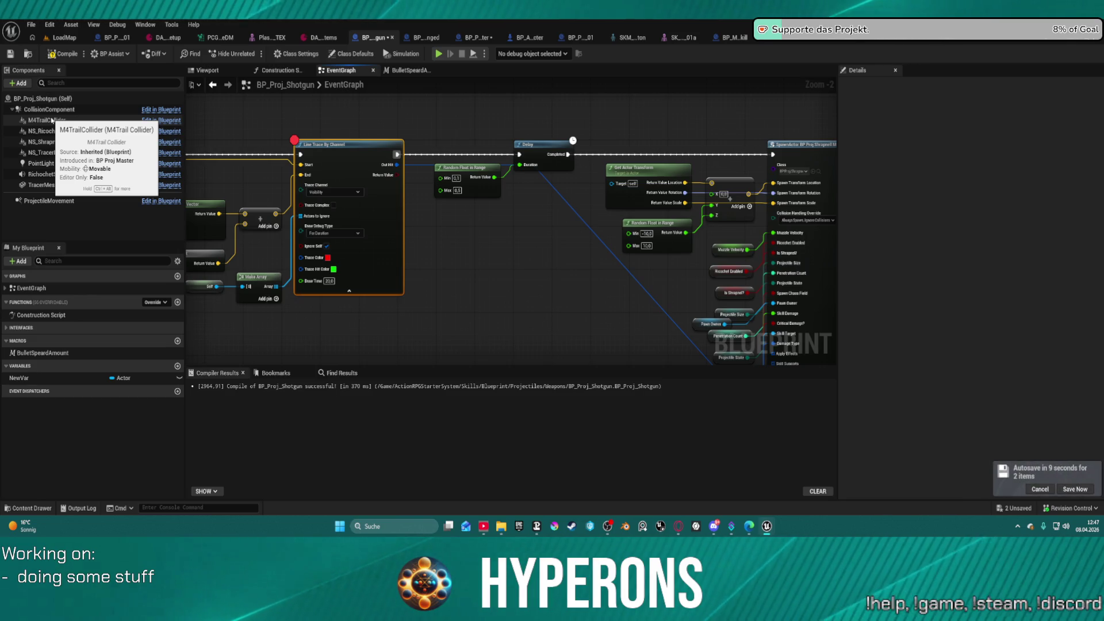
pyautogui.click(681, 37)
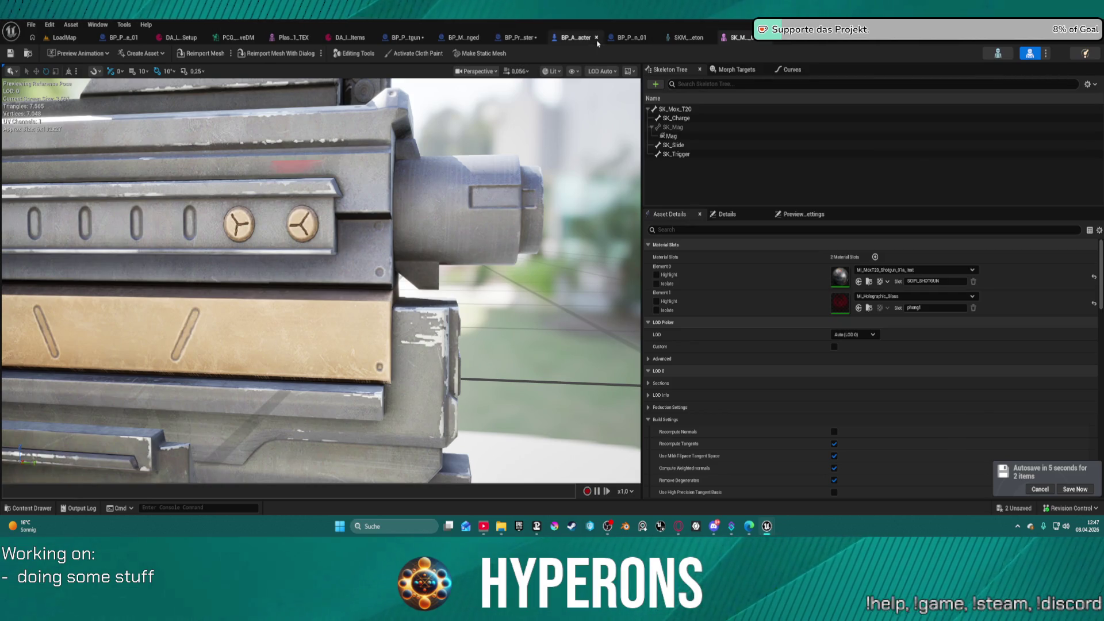
# - Compare the Muzzle socket with the Root bone on the shotgun mesh, save, and return to LoadMap
pyautogui.click(399, 38)
pyautogui.click(293, 37)
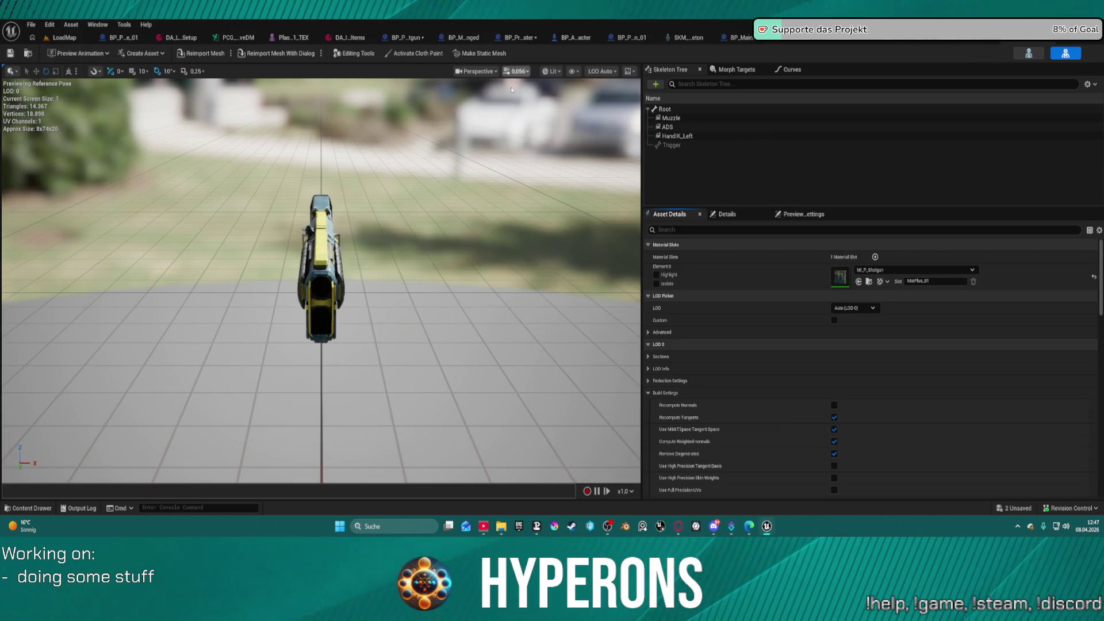
pyautogui.moveTo(436, 149); pyautogui.dragTo(626, 155)
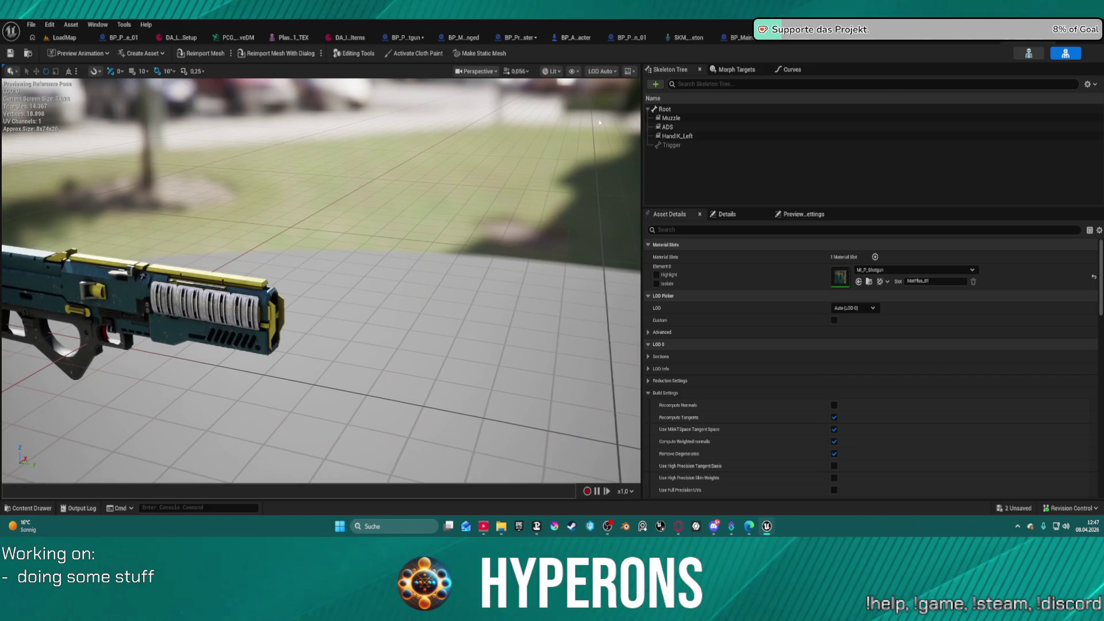
pyautogui.click(678, 118)
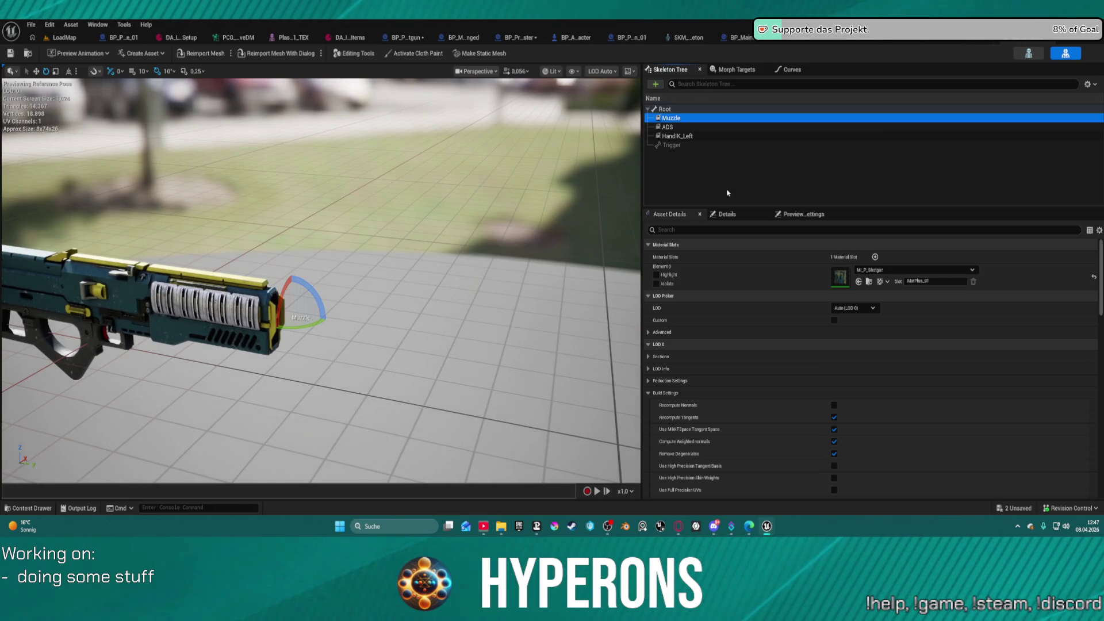
pyautogui.click(725, 194)
pyautogui.click(673, 110)
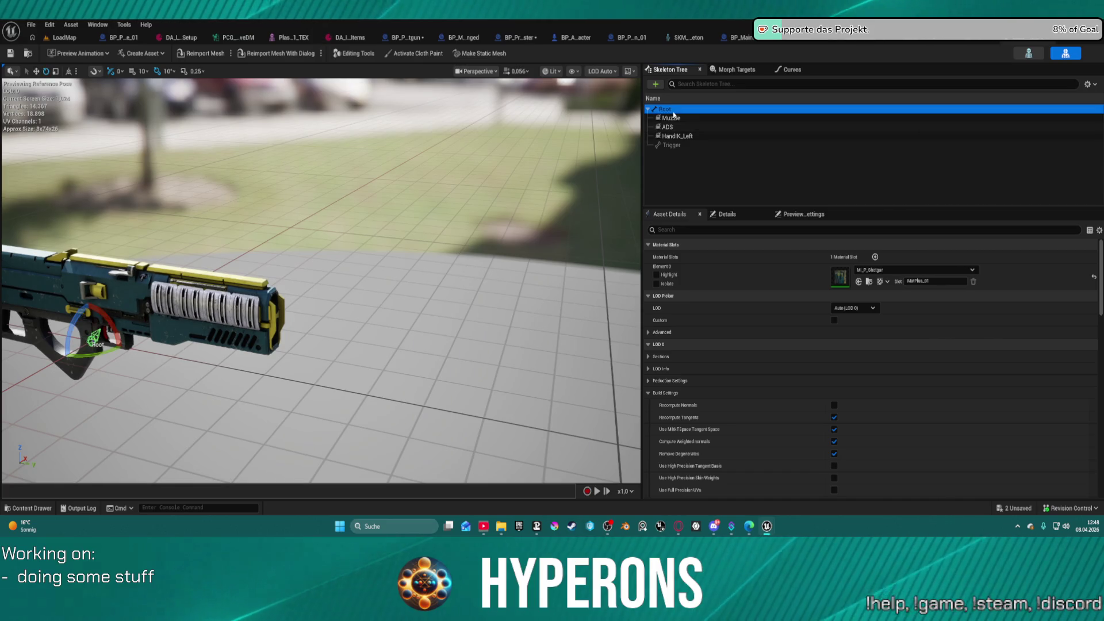
pyautogui.click(673, 117)
pyautogui.moveTo(318, 316); pyautogui.dragTo(290, 321)
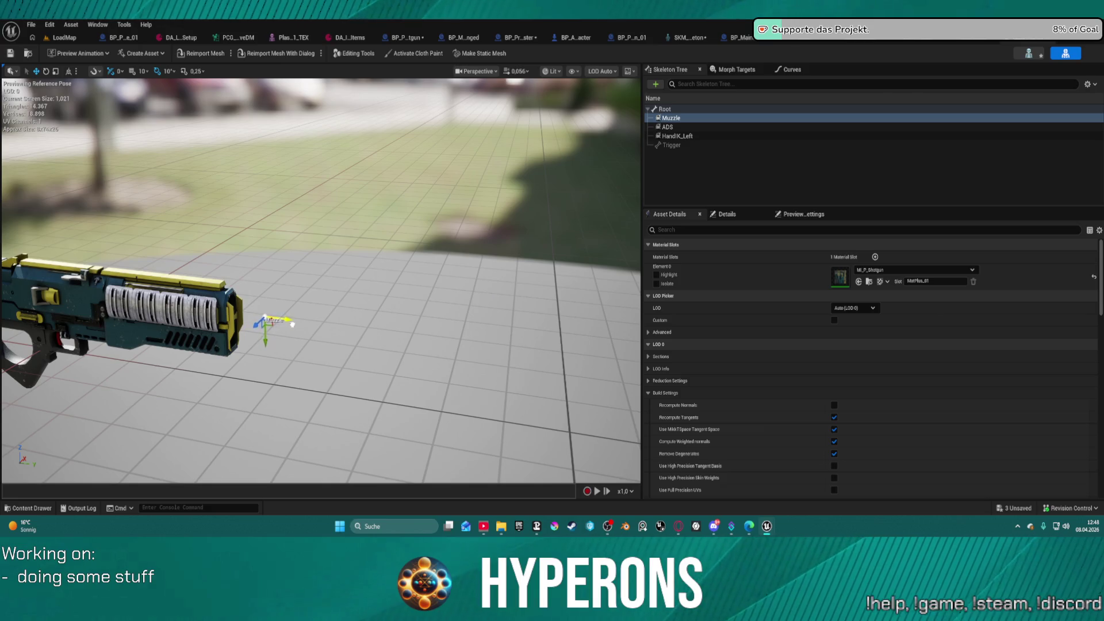
pyautogui.click(8, 54)
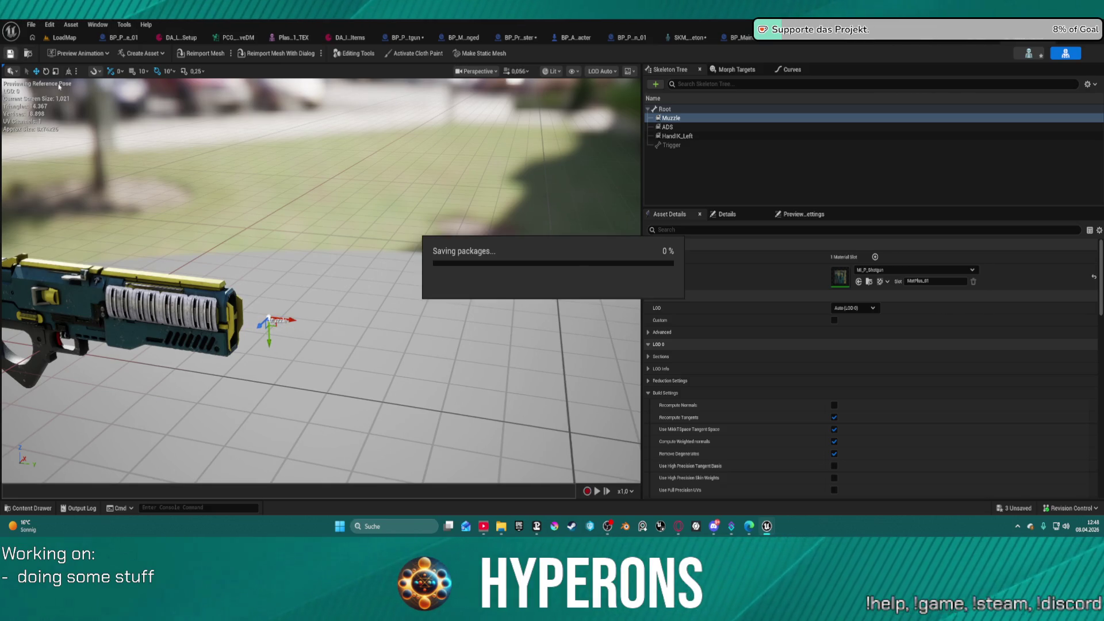
pyautogui.click(56, 39)
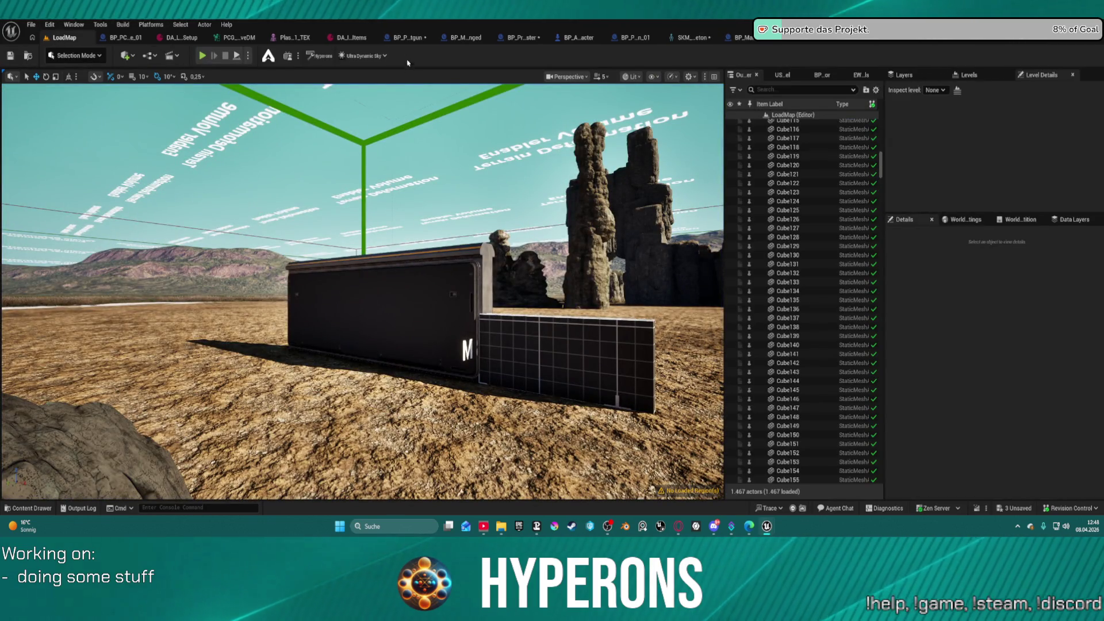
# - Inspect BP_Proj_Shotgun's shrapnel SpawnActor node and its Delay, transform and Random Float in Range inputs
pyautogui.click(409, 38)
pyautogui.moveTo(482, 269)
pyautogui.mouseDown()
pyautogui.moveTo(435, 249)
pyautogui.moveTo(417, 218)
pyautogui.mouseUp()
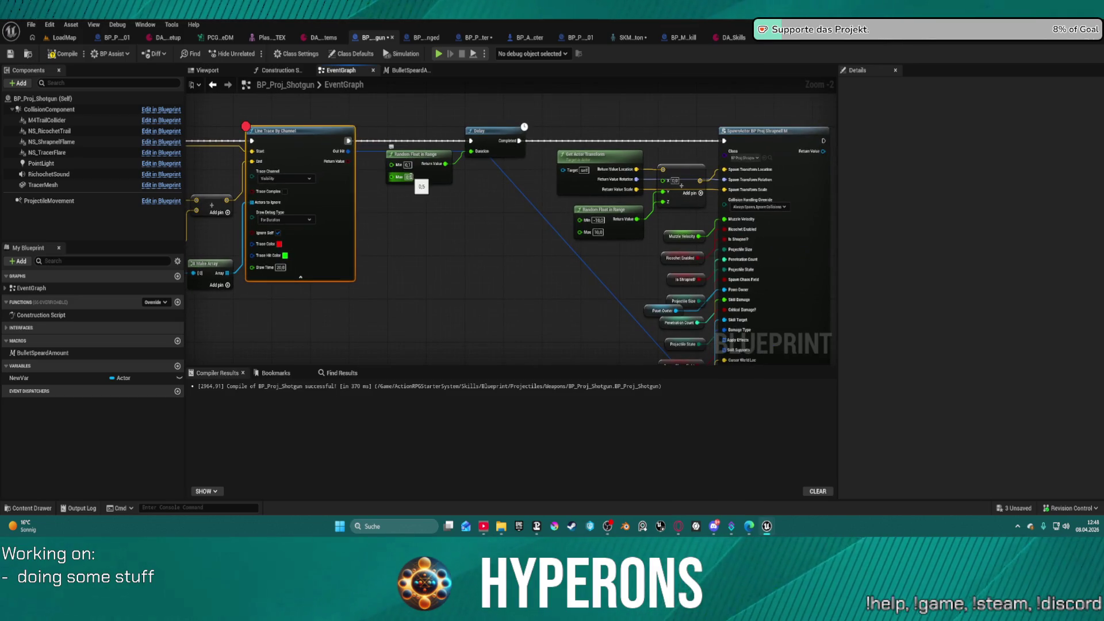
pyautogui.click(409, 177)
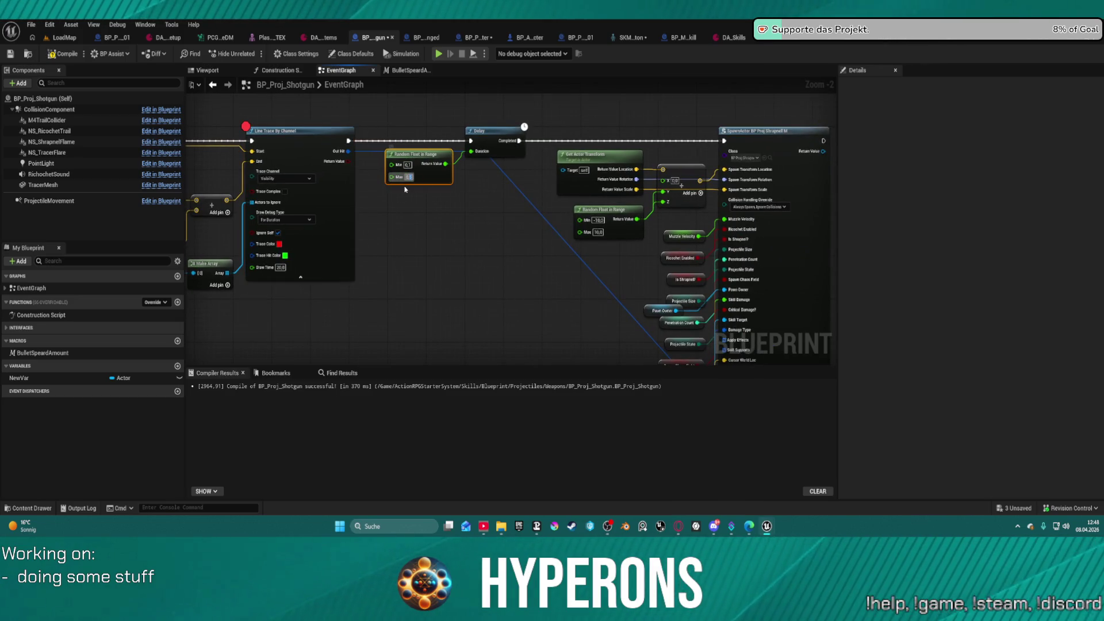
pyautogui.moveTo(530, 268)
pyautogui.mouseDown()
pyautogui.moveTo(564, 261)
pyautogui.moveTo(577, 197)
pyautogui.mouseUp()
pyautogui.moveTo(599, 234)
pyautogui.mouseDown()
pyautogui.moveTo(549, 249)
pyautogui.moveTo(478, 199)
pyautogui.moveTo(471, 172)
pyautogui.moveTo(471, 291)
pyautogui.moveTo(463, 277)
pyautogui.moveTo(485, 261)
pyautogui.moveTo(624, 239)
pyautogui.moveTo(640, 256)
pyautogui.mouseUp()
pyautogui.scroll(-2, 465, 268)
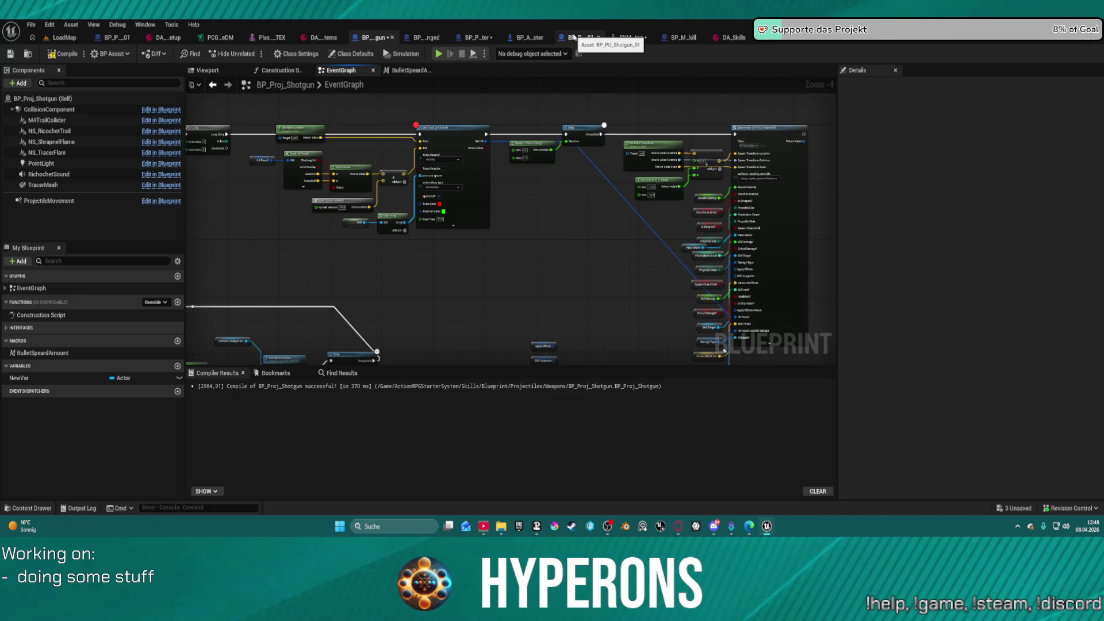
pyautogui.scroll(4, 746, 132)
pyautogui.click(721, 153)
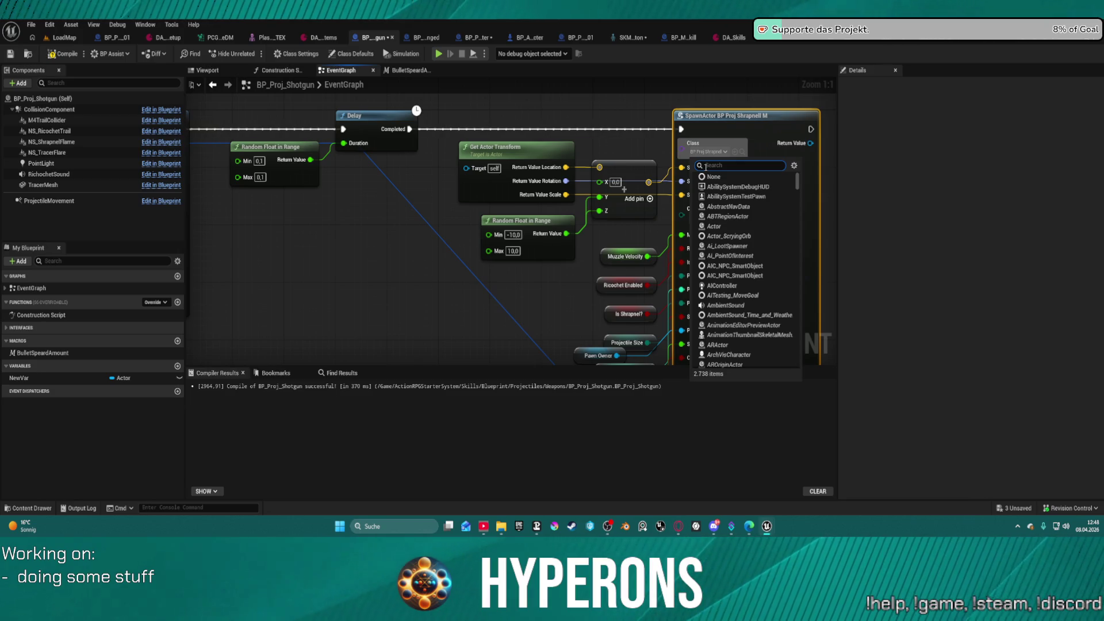
# - Make the SpawnActor node spawn BP_Proj_Shotgun_Fragment and open that blueprint
pyautogui.click(427, 262)
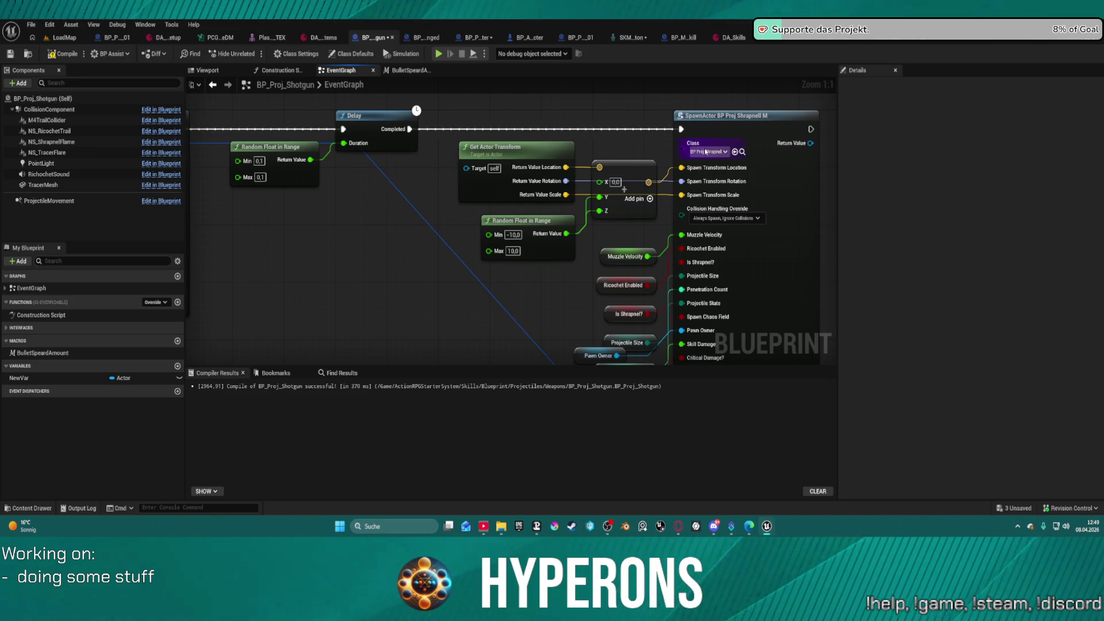
pyautogui.click(735, 152)
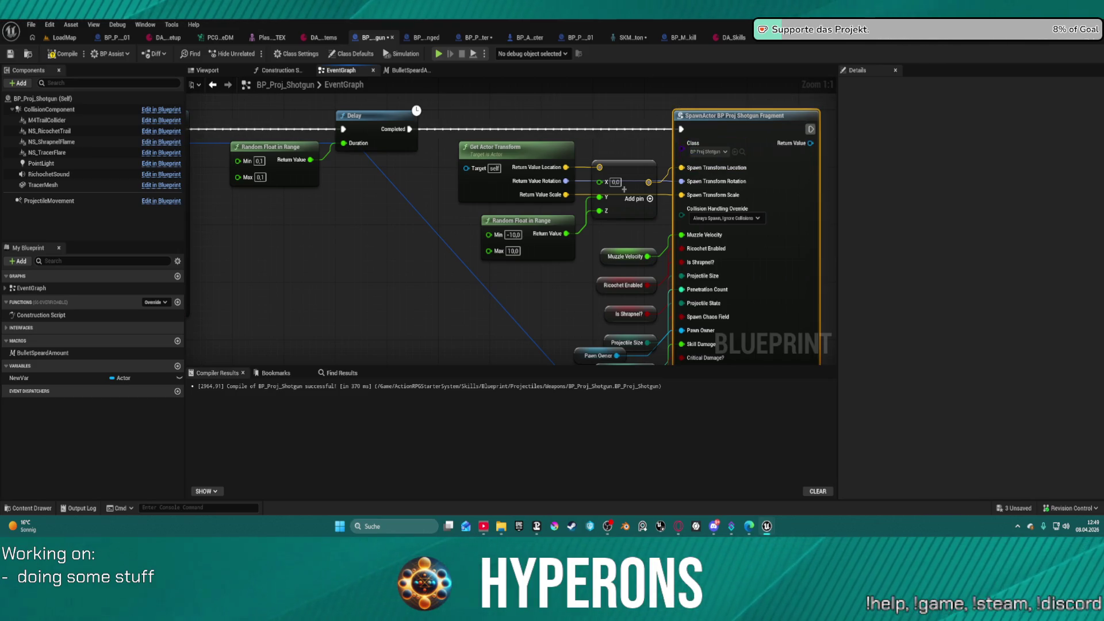
pyautogui.doubleClick(733, 116)
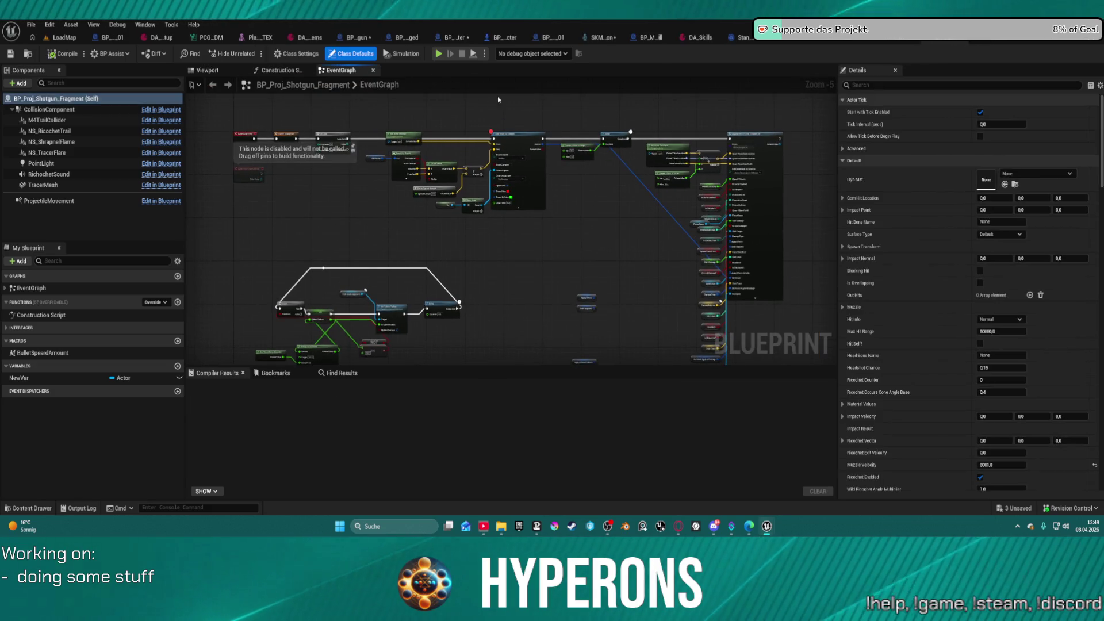
# - Delete the fragment blueprint's existing graph nodes and start a play test
pyautogui.moveTo(368, 101)
pyautogui.mouseDown()
pyautogui.moveTo(483, 183)
pyautogui.moveTo(657, 376)
pyautogui.moveTo(602, 272)
pyautogui.mouseUp()
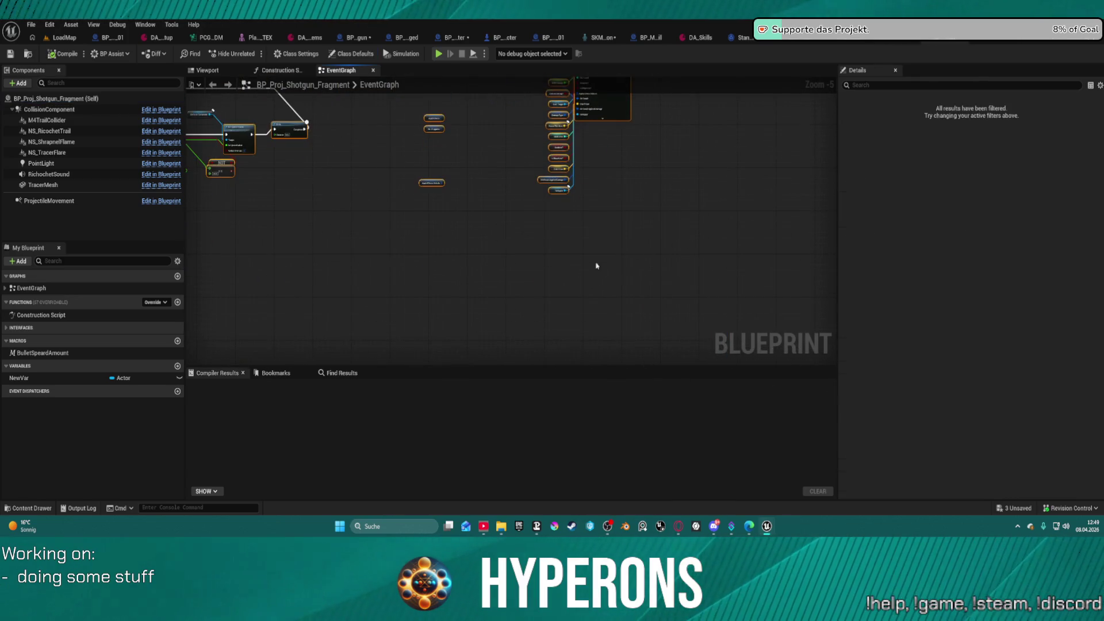
pyautogui.press('Delete')
pyautogui.moveTo(288, 190)
pyautogui.mouseDown()
pyautogui.moveTo(364, 260)
pyautogui.moveTo(521, 331)
pyautogui.mouseUp()
pyautogui.press('Delete')
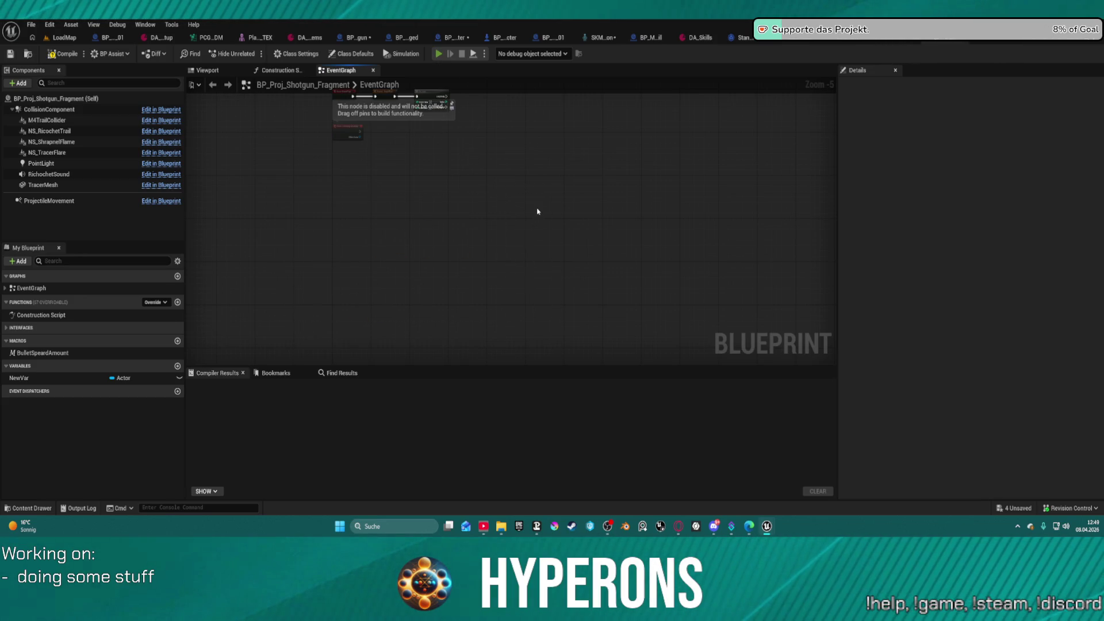
pyautogui.hotkey('alt', 'p')
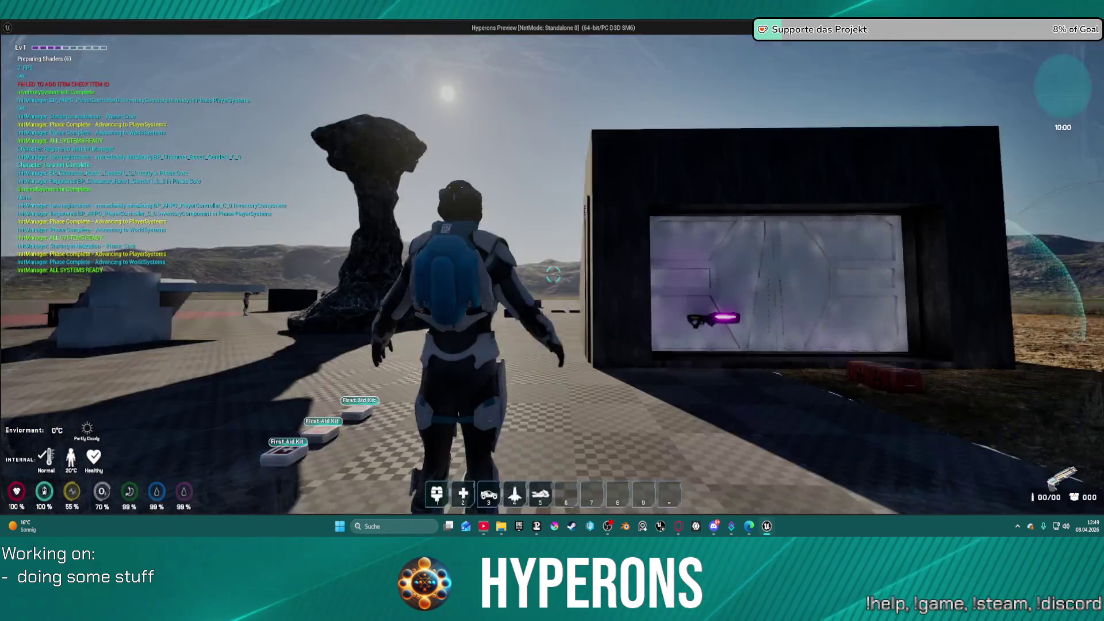
# - Take a shotgun magazine from the red supply container into the inventory
pyautogui.press('w')
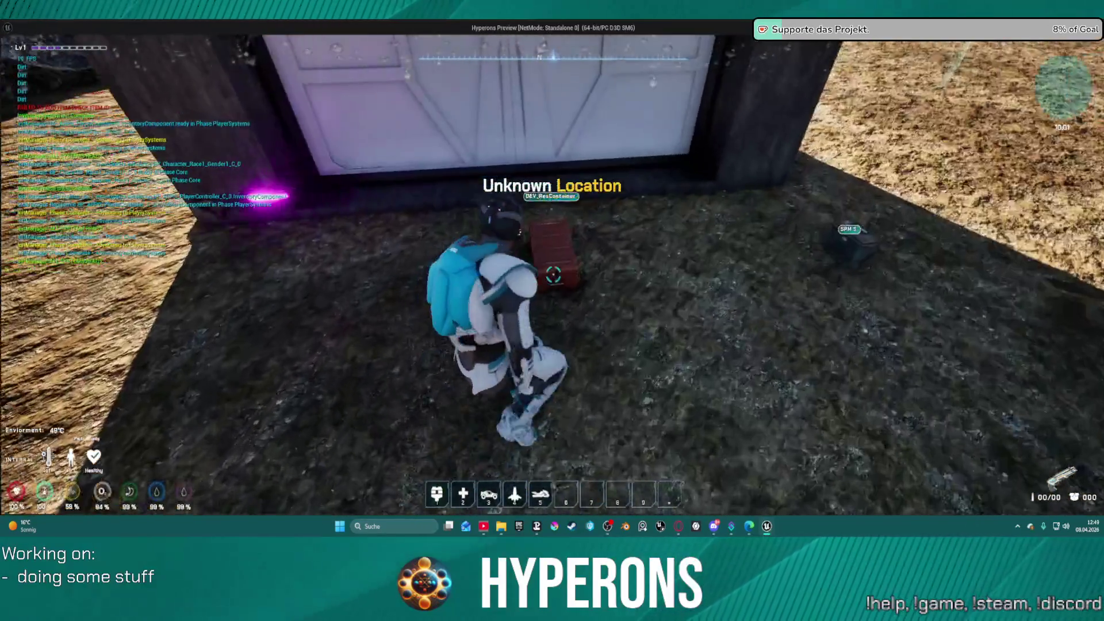
pyautogui.press('f')
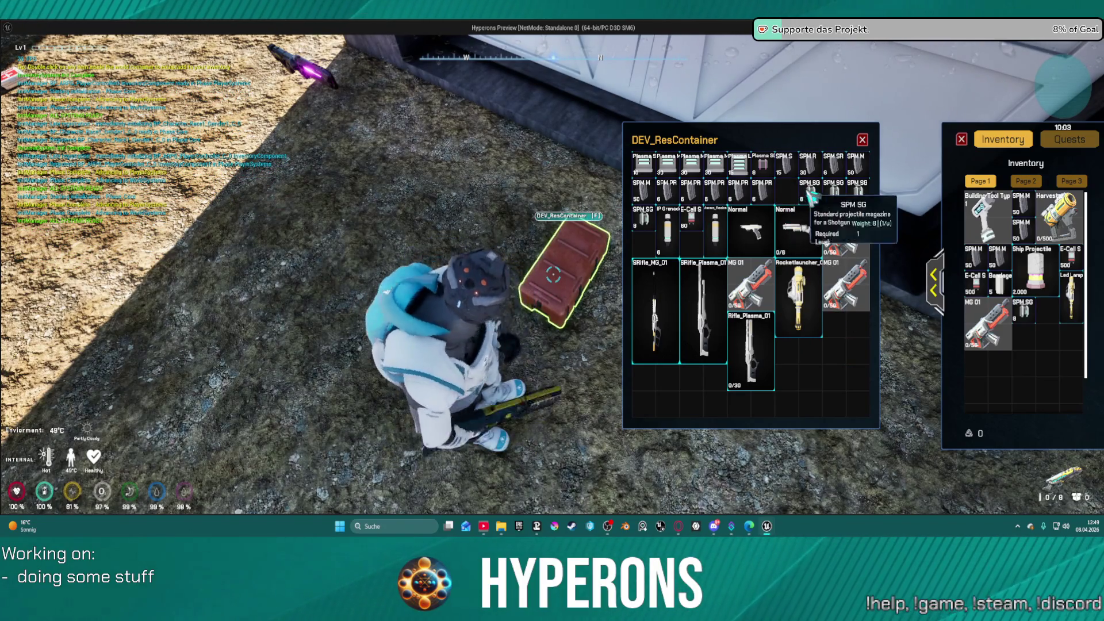
pyautogui.doubleClick(840, 191)
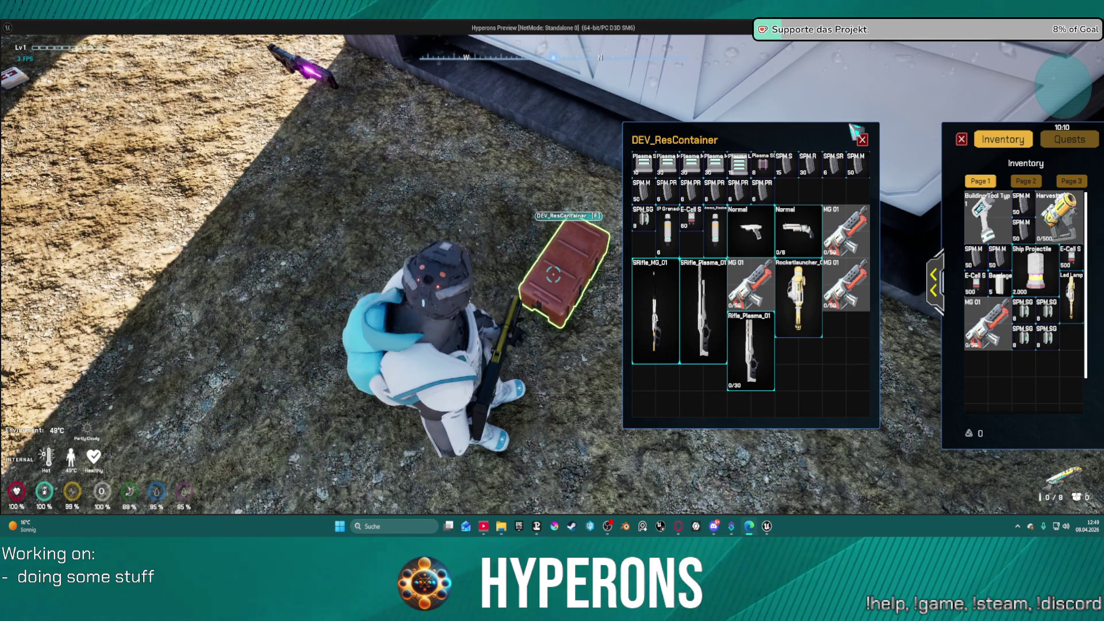
pyautogui.click(862, 140)
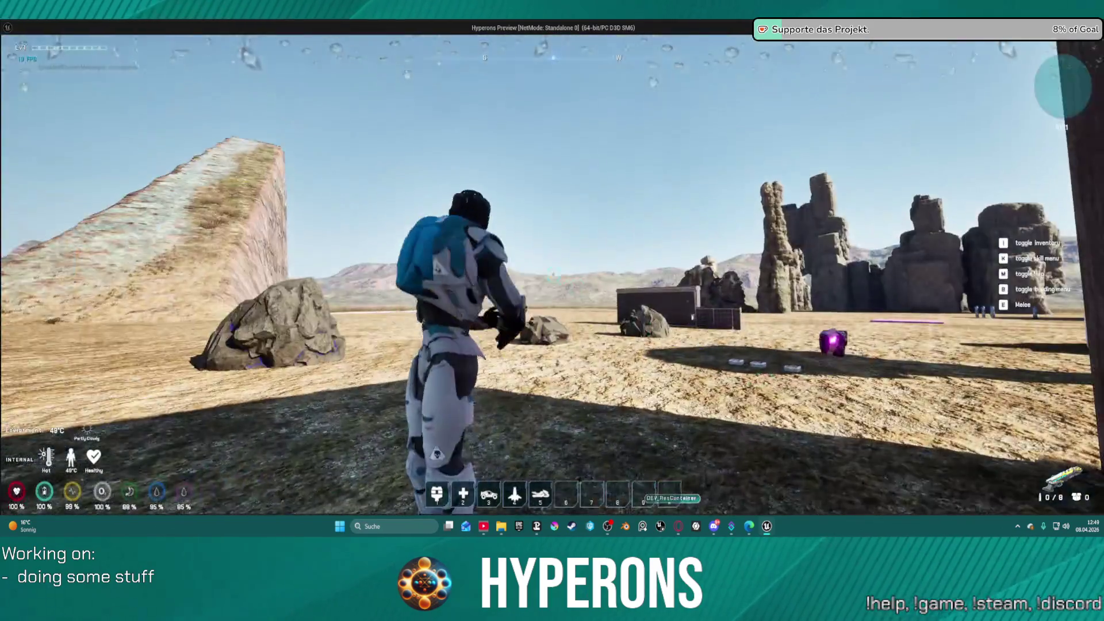
# - Run to the dark container and fire so execution halts at the Line Trace By Channel breakpoint
pyautogui.press('w')
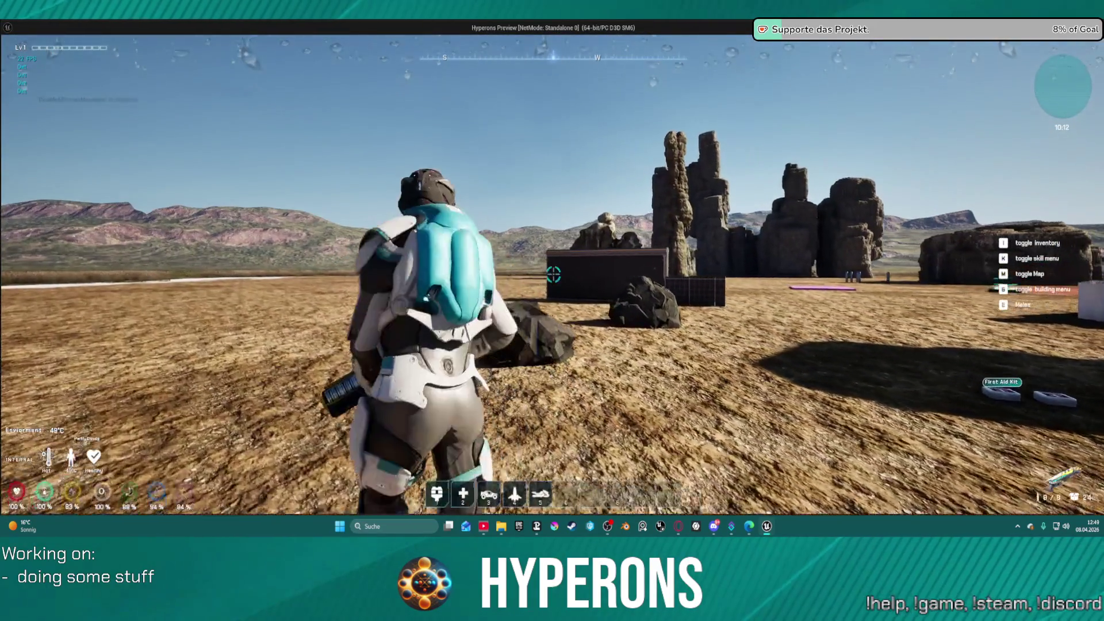
pyautogui.press('w')
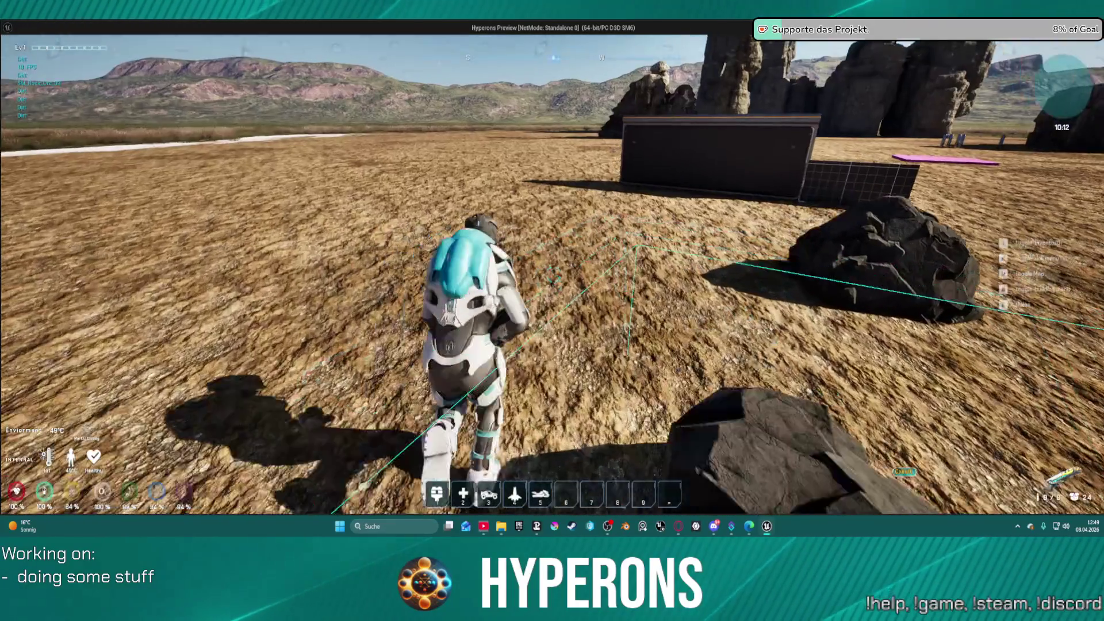
pyautogui.press('w')
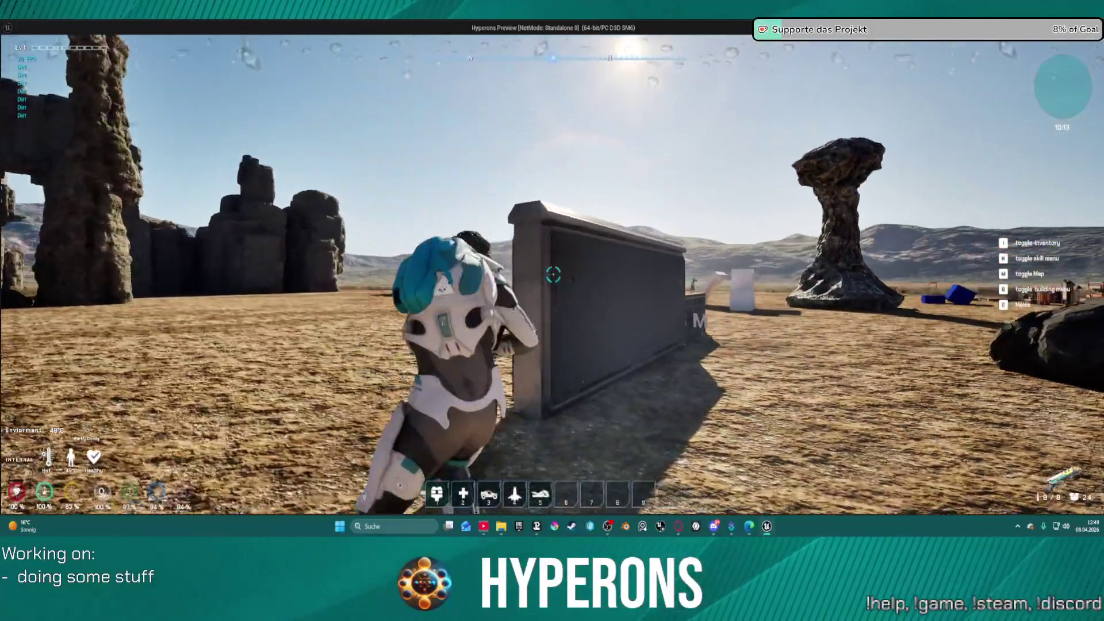
pyautogui.press('a')
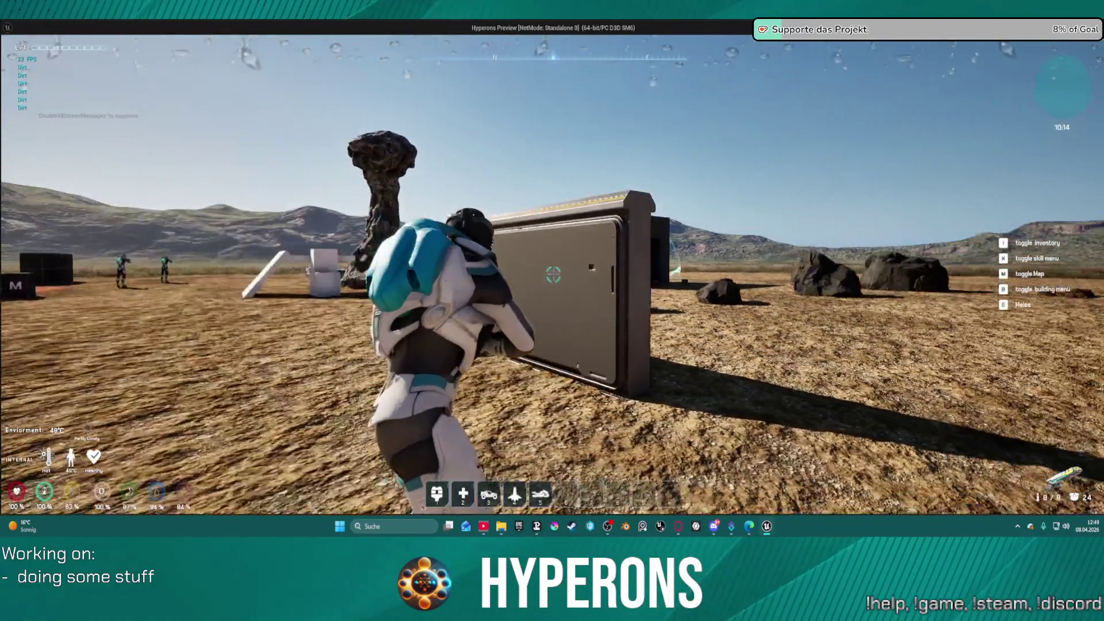
pyautogui.press('s')
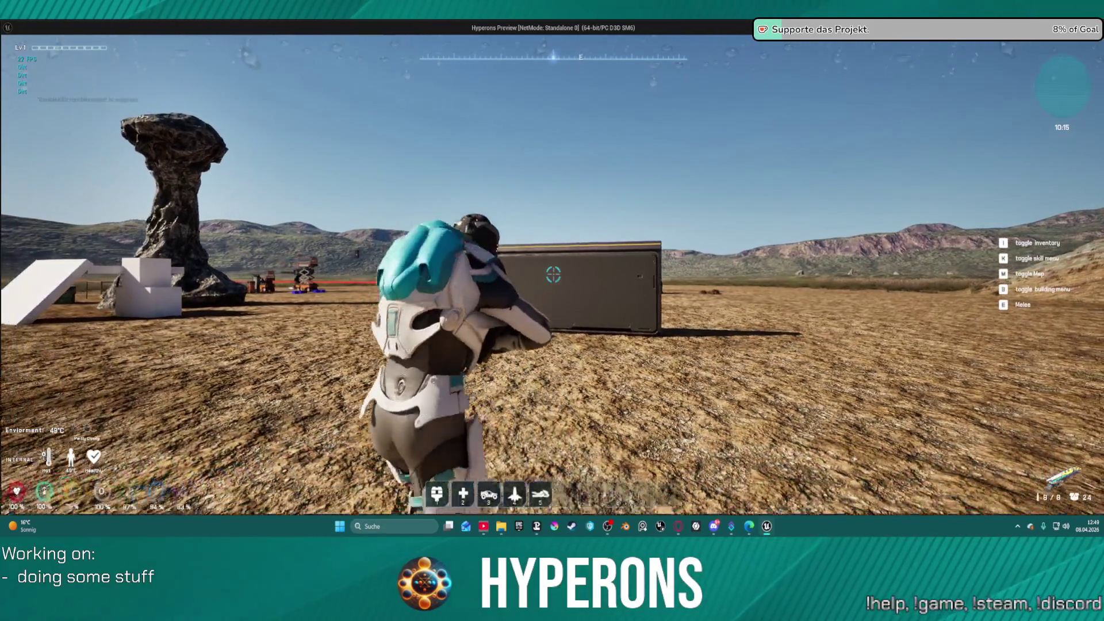
pyautogui.hotkey('alt', 'Tab')
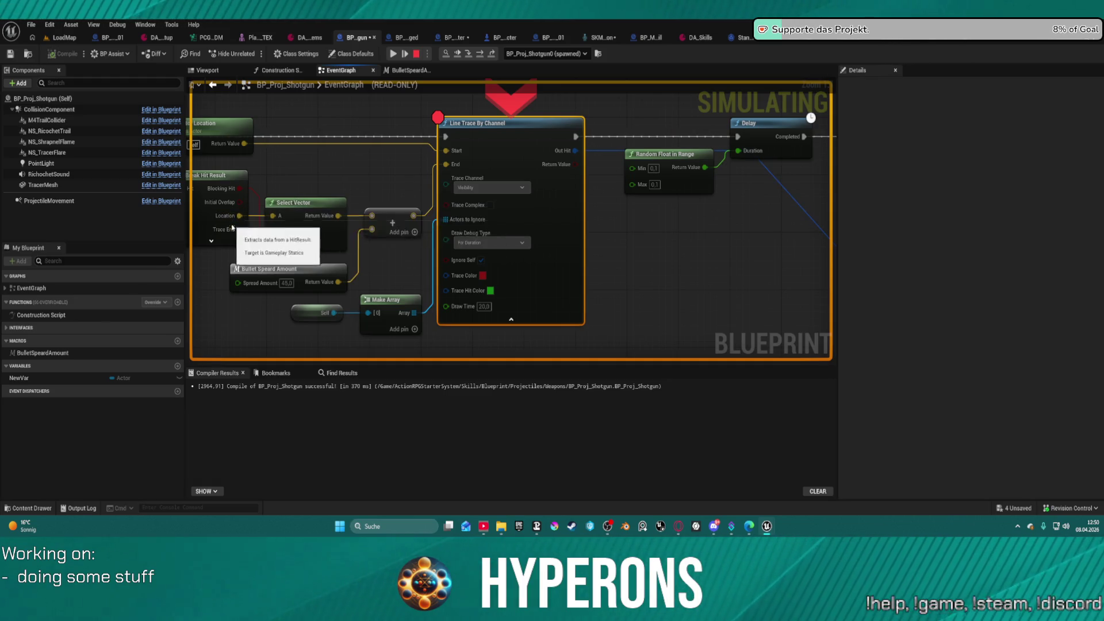
# - Step through the shotgun's Line Trace By Channel and Delay loop node by node
pyautogui.moveTo(786, 139); pyautogui.dragTo(376, 216)
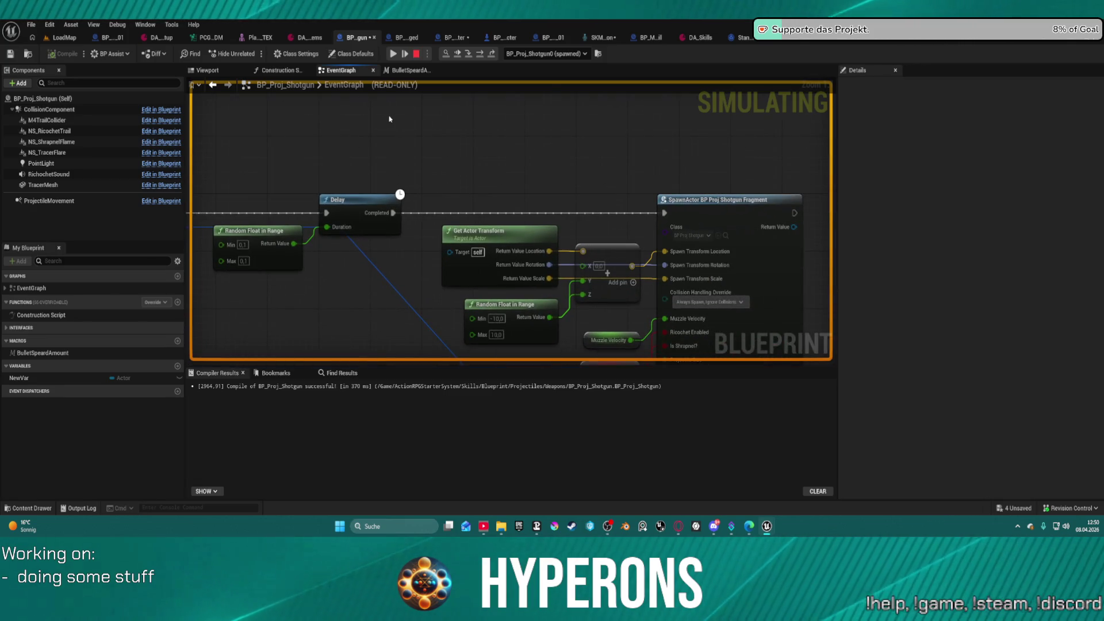
pyautogui.click(484, 55)
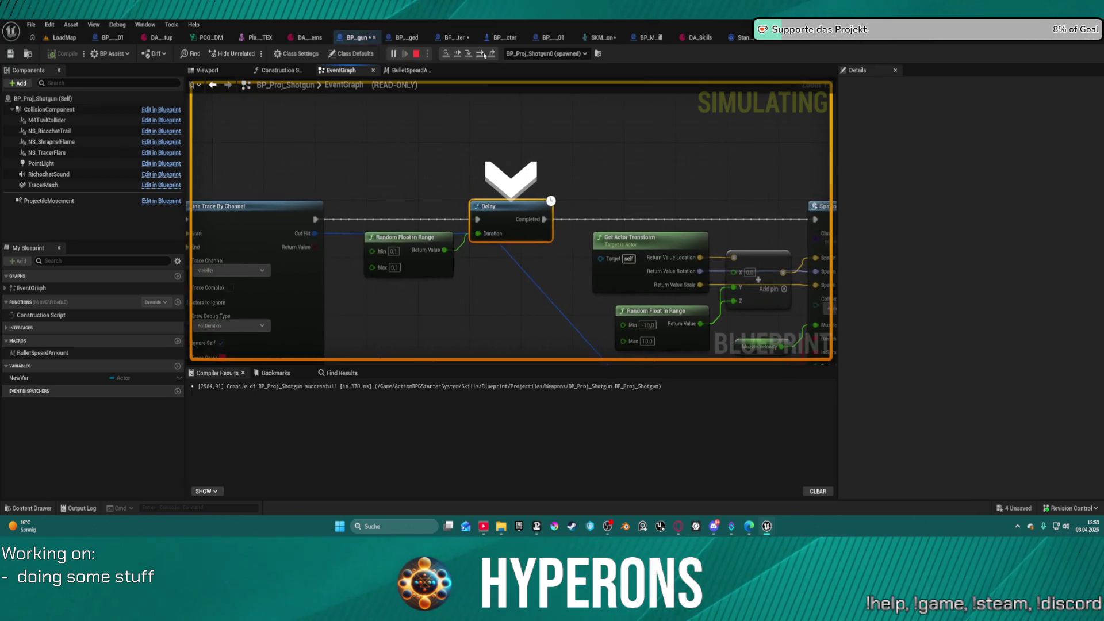
pyautogui.click(484, 55)
pyautogui.click(484, 55)
pyautogui.click(484, 54)
pyautogui.click(484, 54)
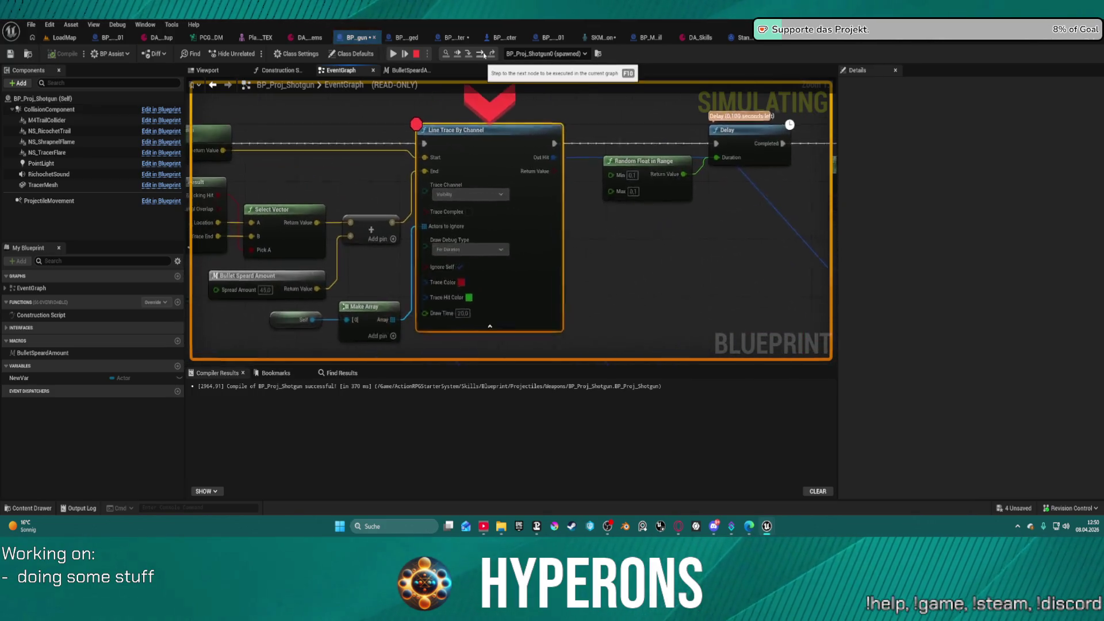
pyautogui.click(484, 54)
pyautogui.click(484, 55)
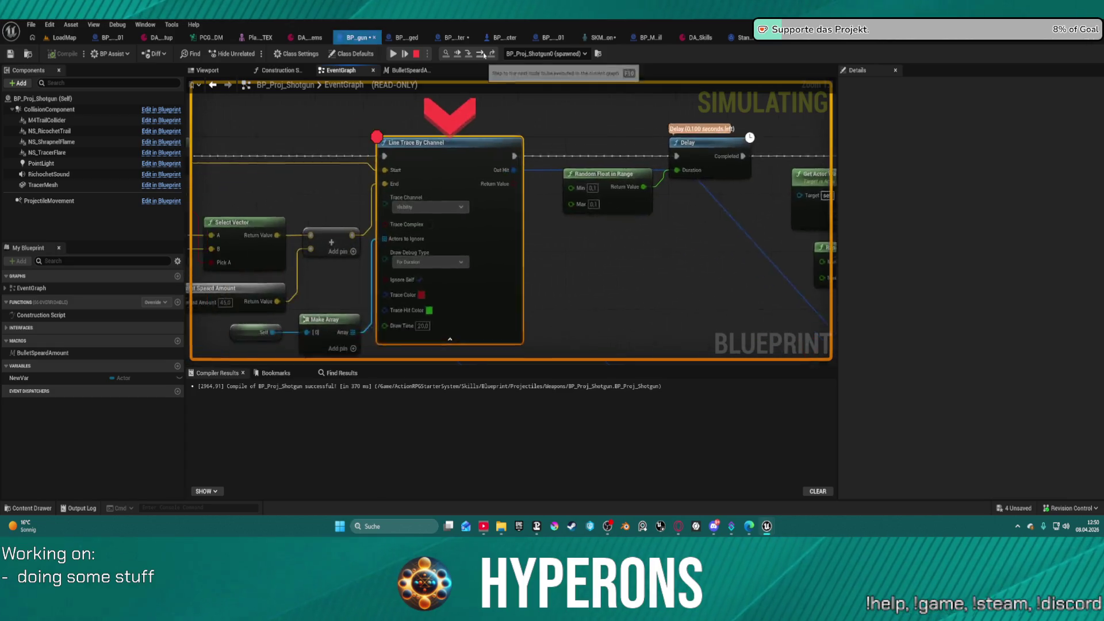
pyautogui.click(484, 54)
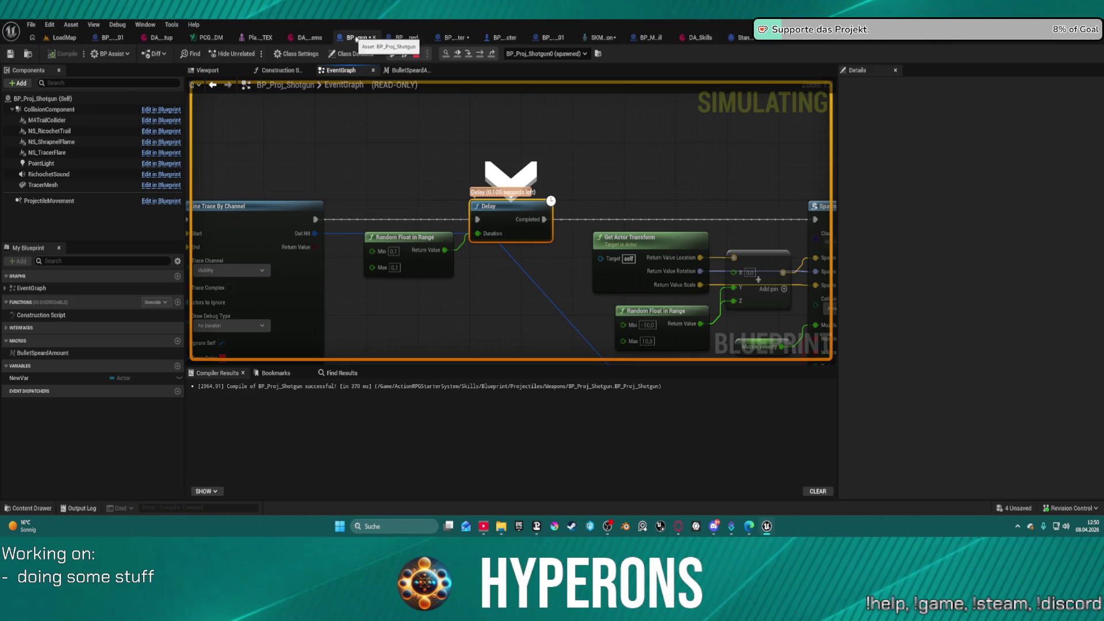
pyautogui.click(481, 54)
pyautogui.click(482, 54)
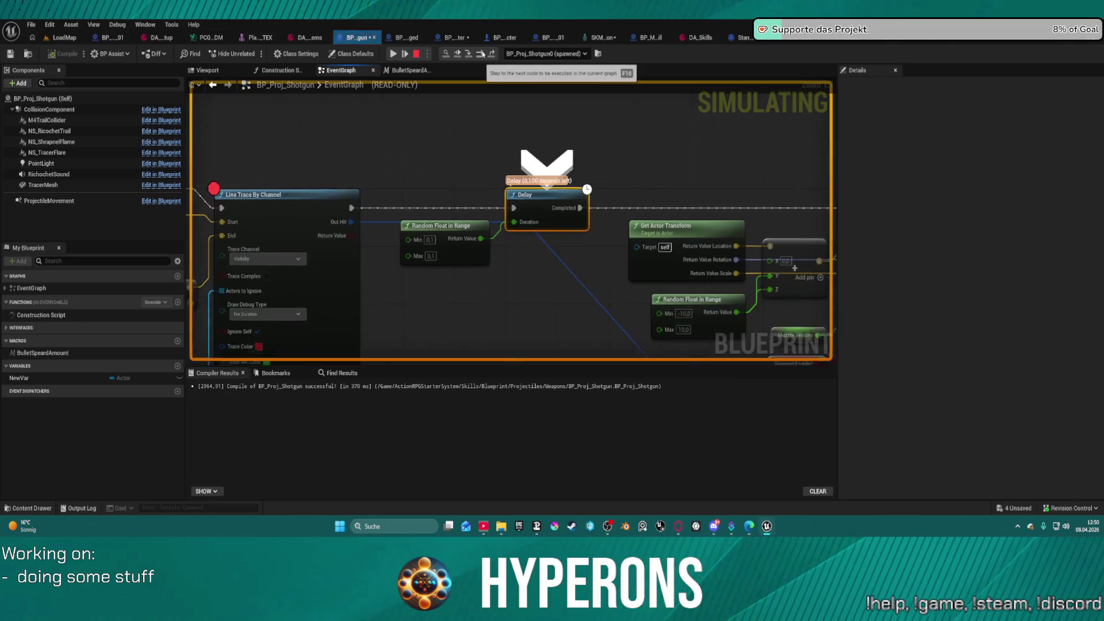
pyautogui.click(482, 55)
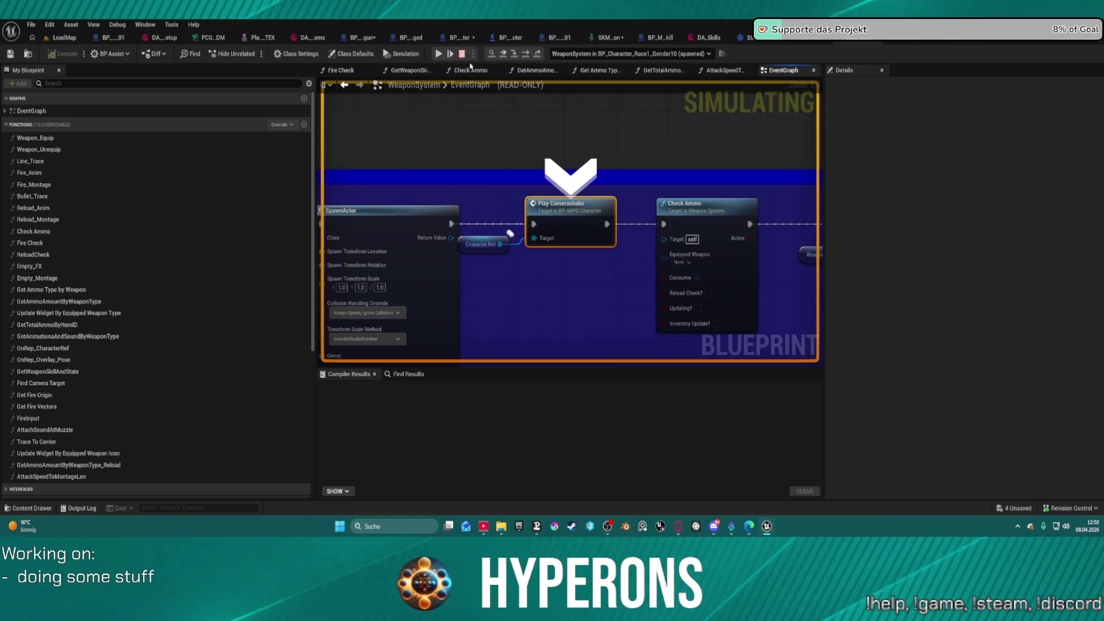
# - Resume the game and toggle off the Line Trace By Channel breakpoint
pyautogui.click(437, 54)
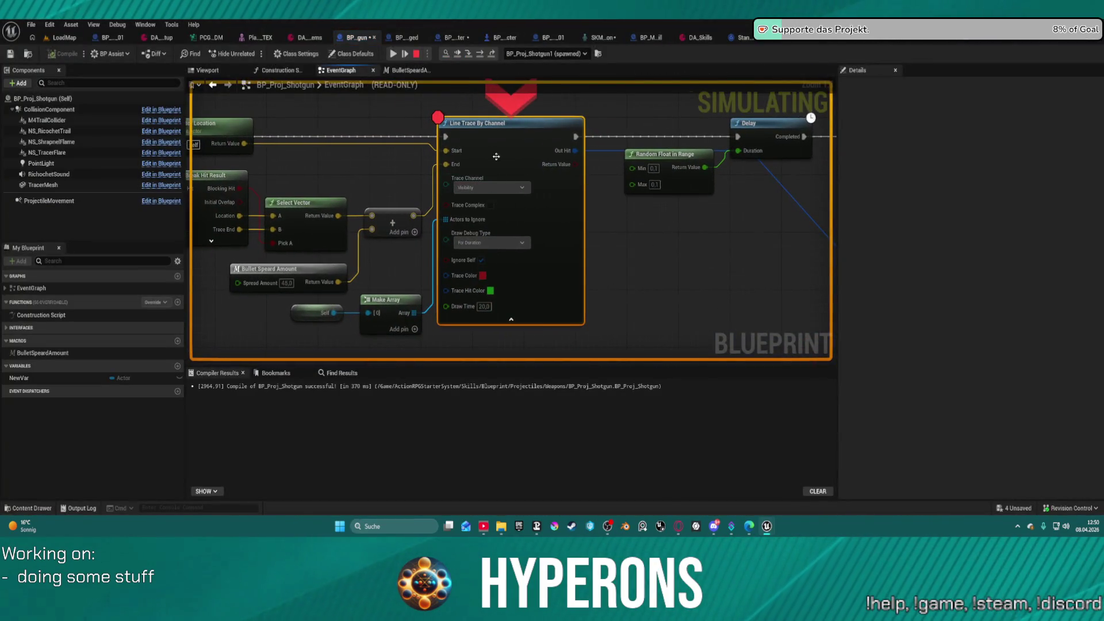
pyautogui.rightClick(496, 156)
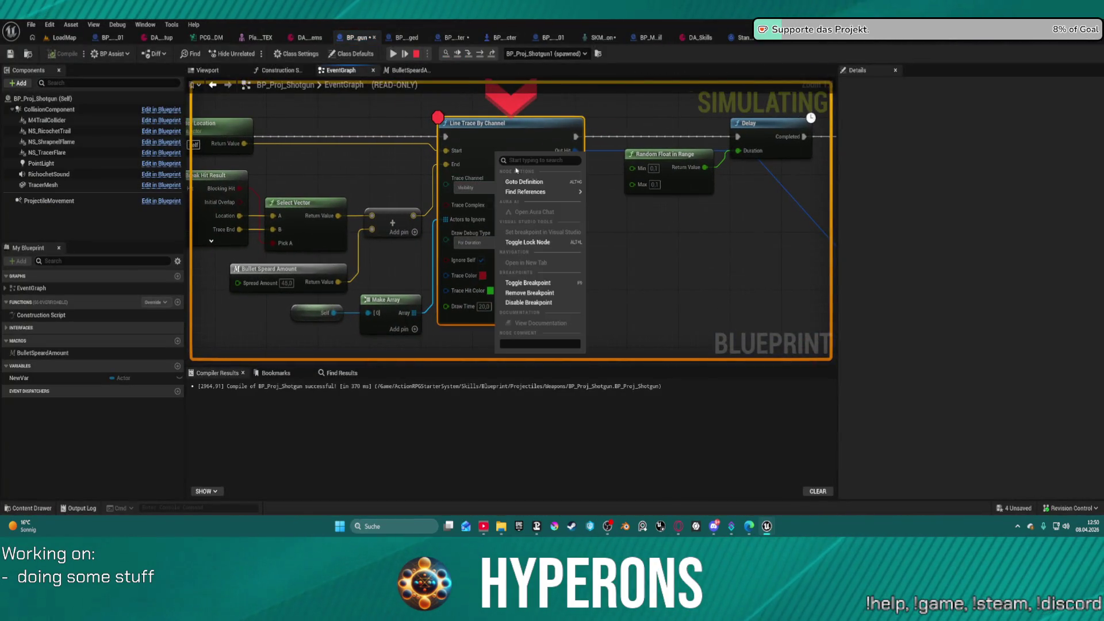
pyautogui.click(550, 293)
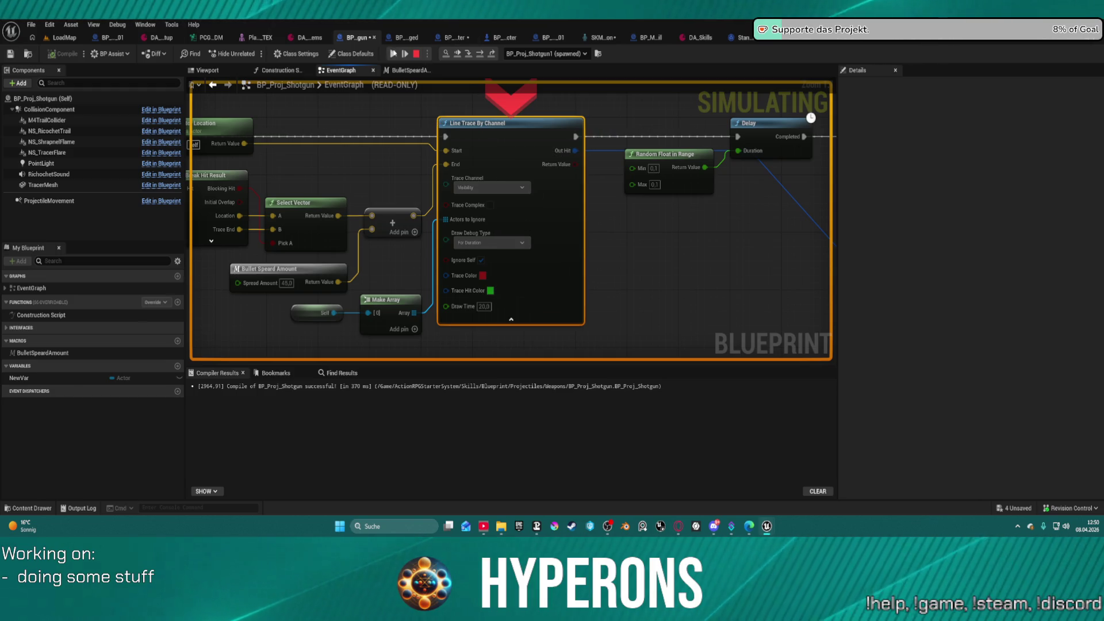
# - Fire five shotgun blasts at the dark container to check the red debug traces, then stop the game
pyautogui.press('w')
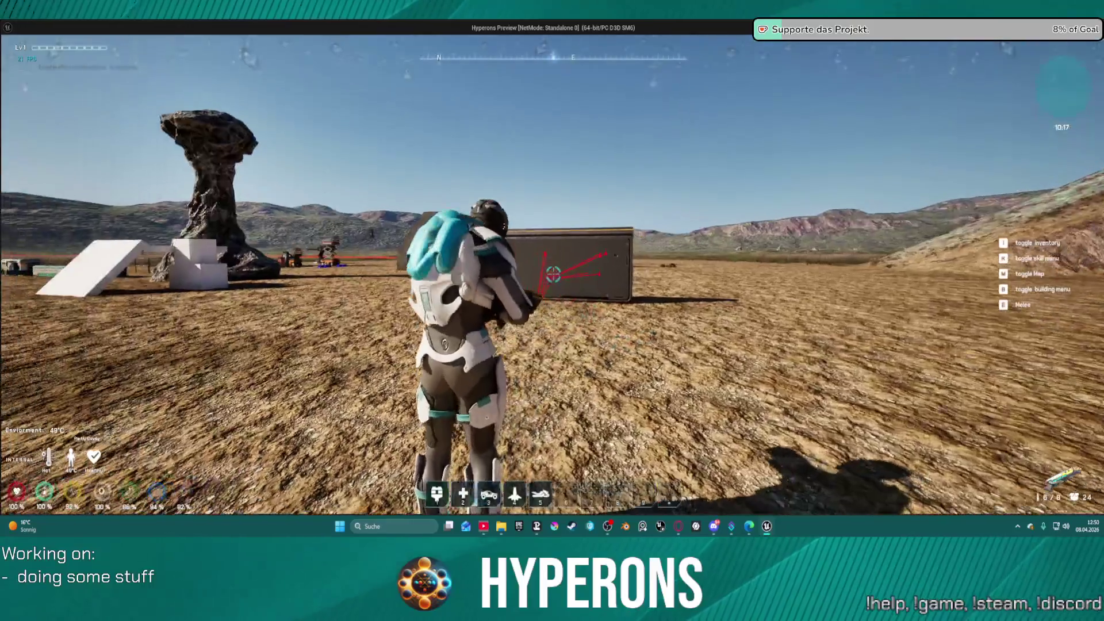
pyautogui.click(553, 275)
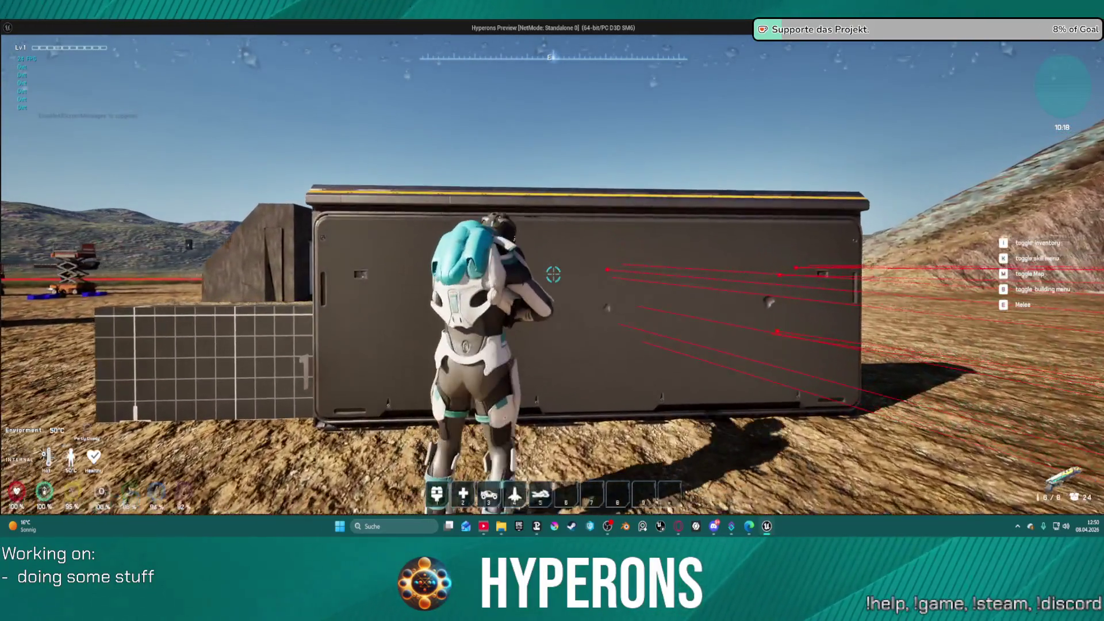
pyautogui.click(553, 275)
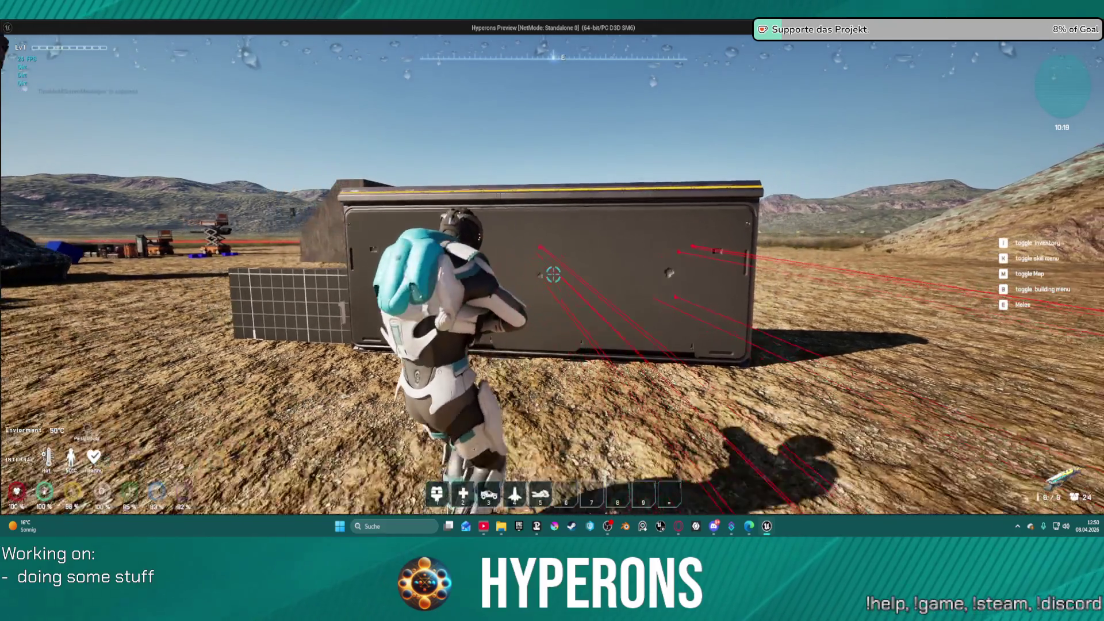
pyautogui.press('s')
pyautogui.click(553, 275)
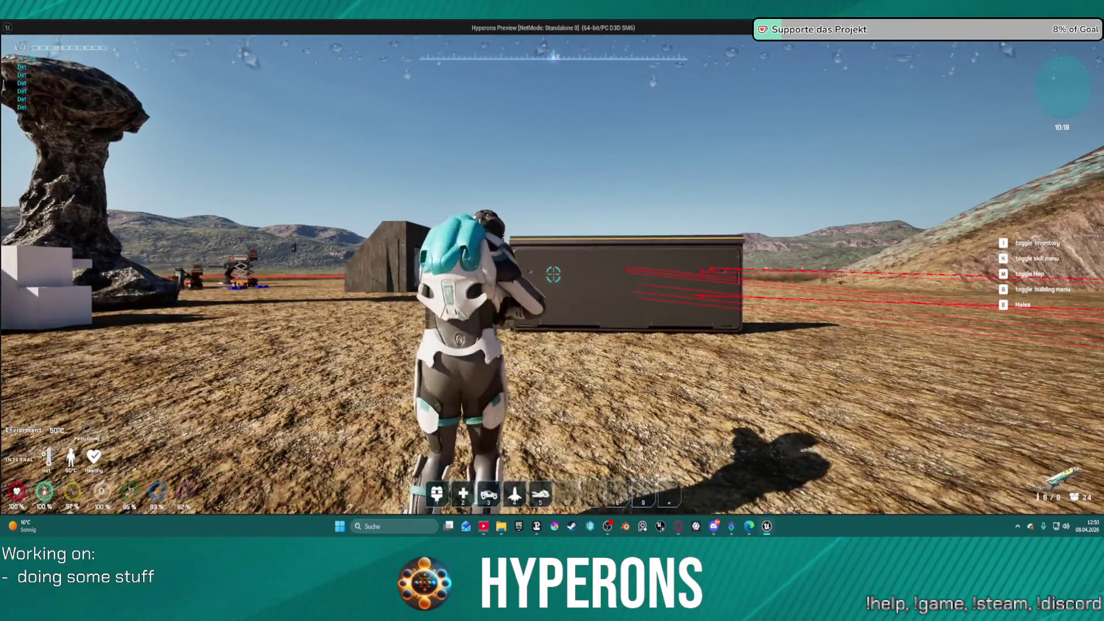
pyautogui.click(553, 275)
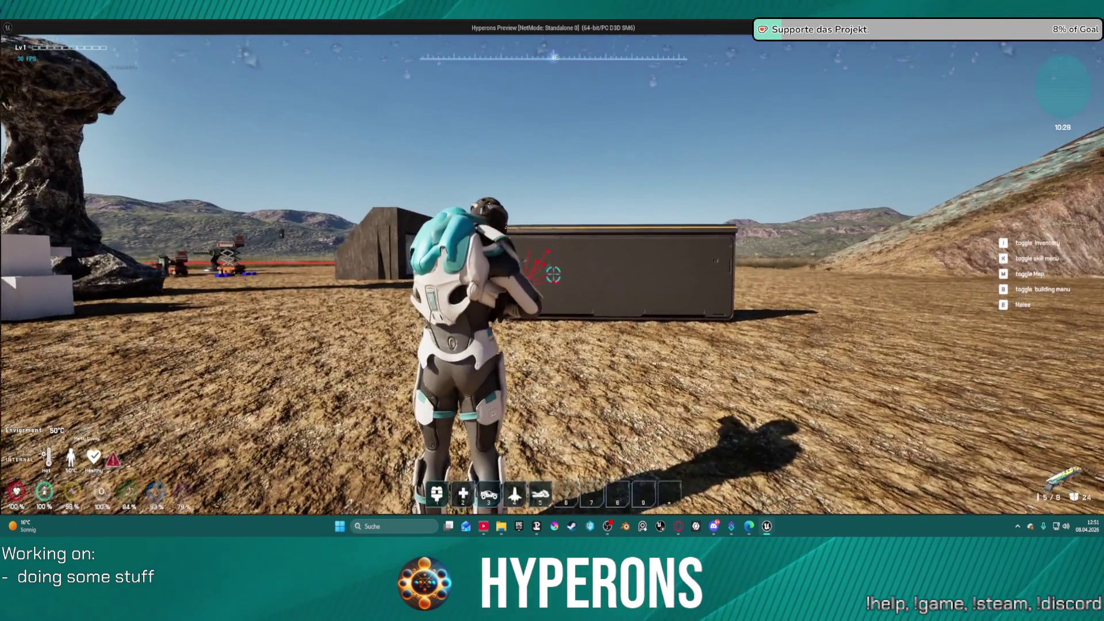
pyautogui.click(552, 275)
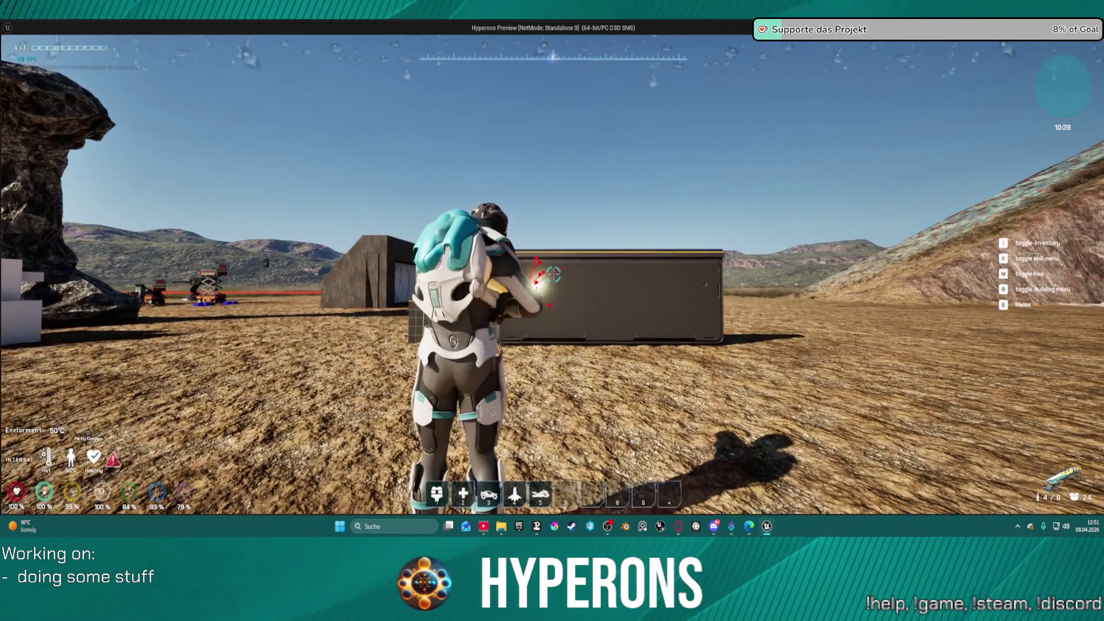
pyautogui.press('Escape')
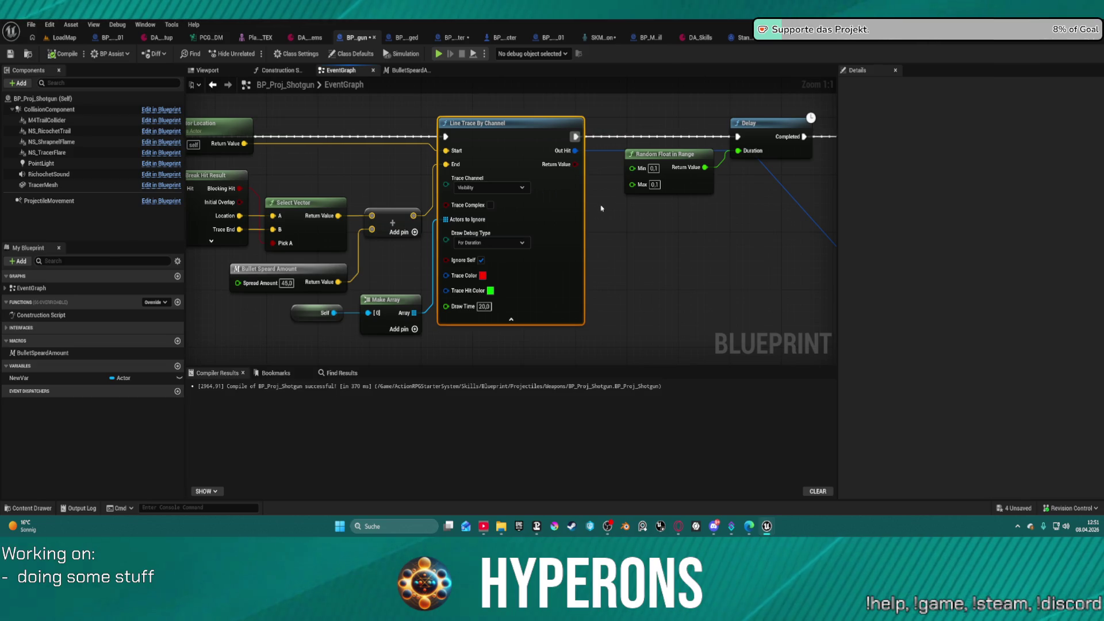
# - Delete the Cursor World Loc getter from the fragment SpawnActor wiring
pyautogui.moveTo(598, 205)
pyautogui.mouseDown()
pyautogui.moveTo(256, 239)
pyautogui.moveTo(294, 212)
pyautogui.moveTo(303, 247)
pyautogui.moveTo(268, 261)
pyautogui.mouseUp()
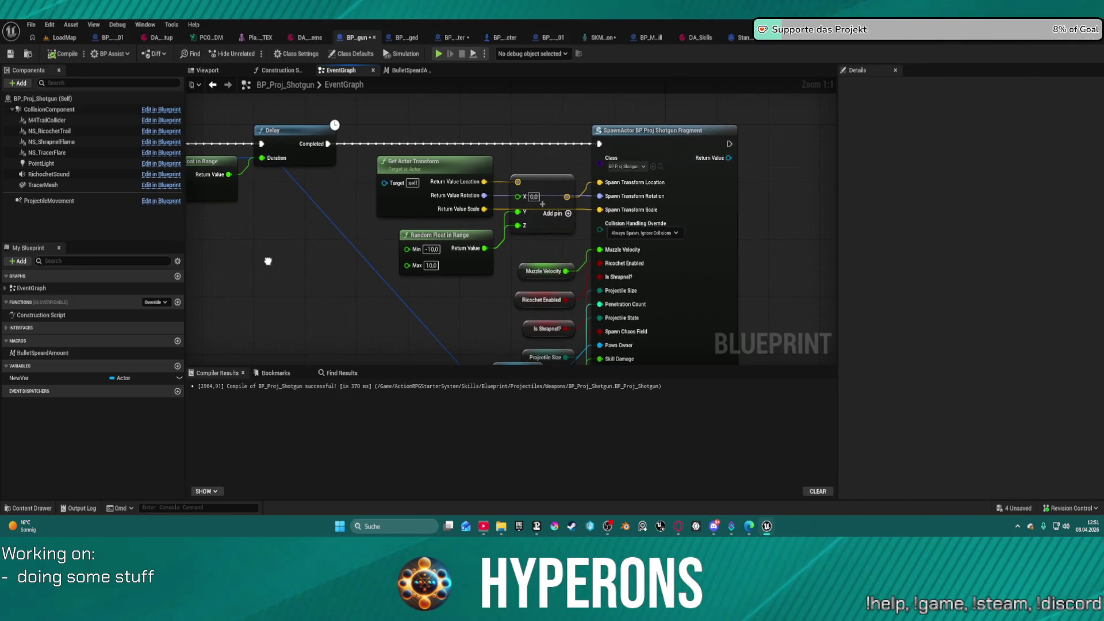
pyautogui.moveTo(268, 261)
pyautogui.mouseDown()
pyautogui.moveTo(301, 280)
pyautogui.moveTo(323, 275)
pyautogui.mouseUp()
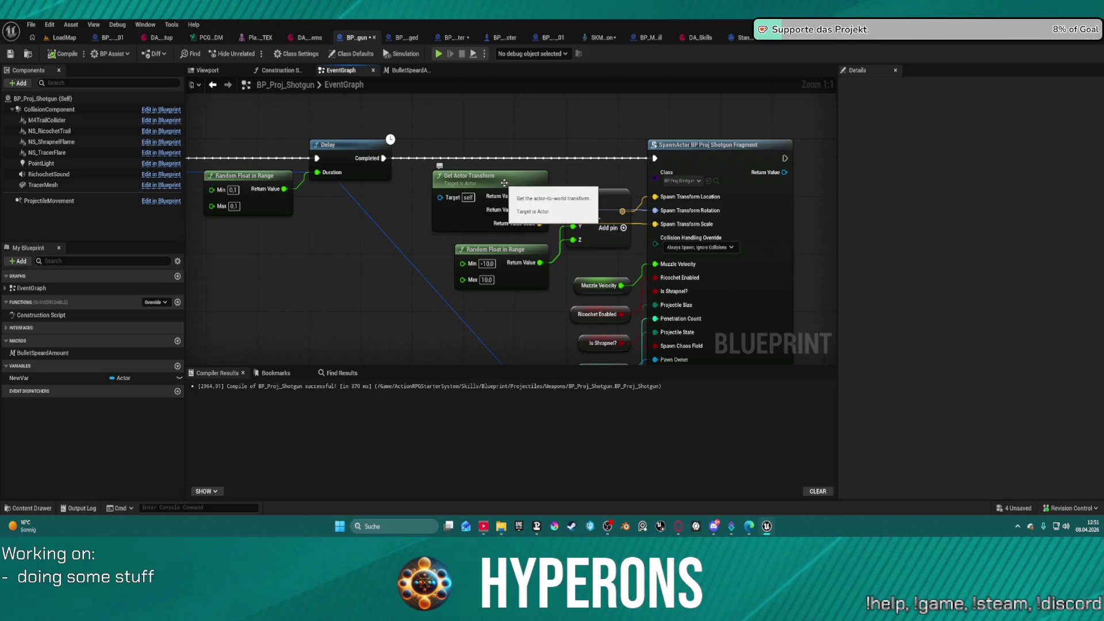
pyautogui.click(524, 189)
pyautogui.moveTo(523, 189)
pyautogui.mouseDown()
pyautogui.moveTo(534, 109)
pyautogui.moveTo(654, 316)
pyautogui.moveTo(649, 261)
pyautogui.mouseUp()
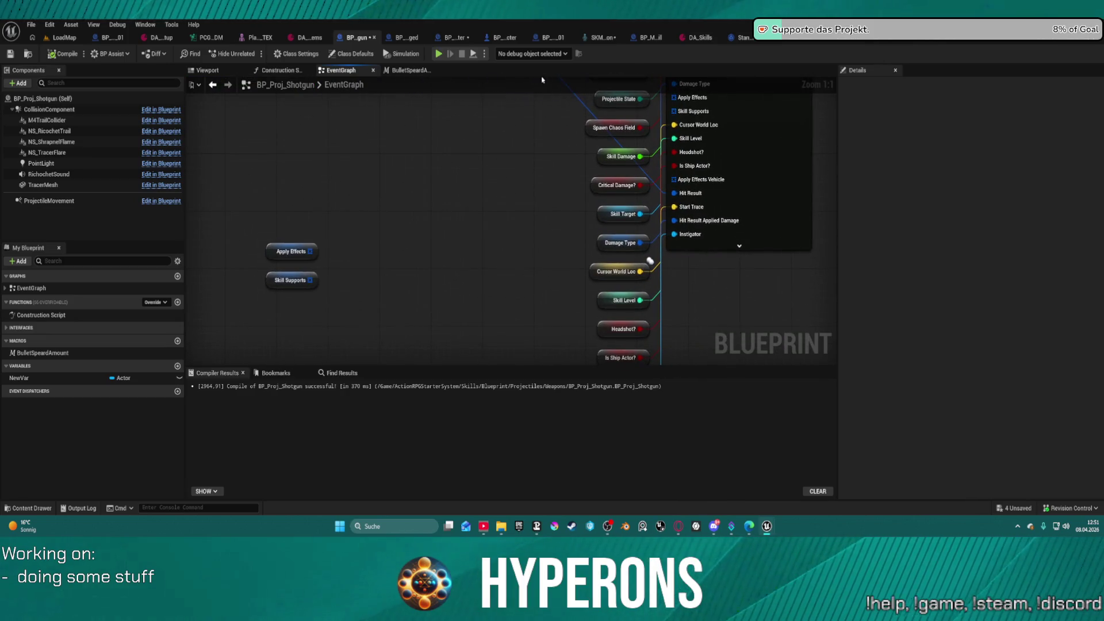
pyautogui.moveTo(556, 253); pyautogui.dragTo(594, 272)
pyautogui.press('Delete')
# - Move the Start Trace getter near Line Trace By Channel, rewire Return Value, and relaunch the game
pyautogui.scroll(-4, 627, 274)
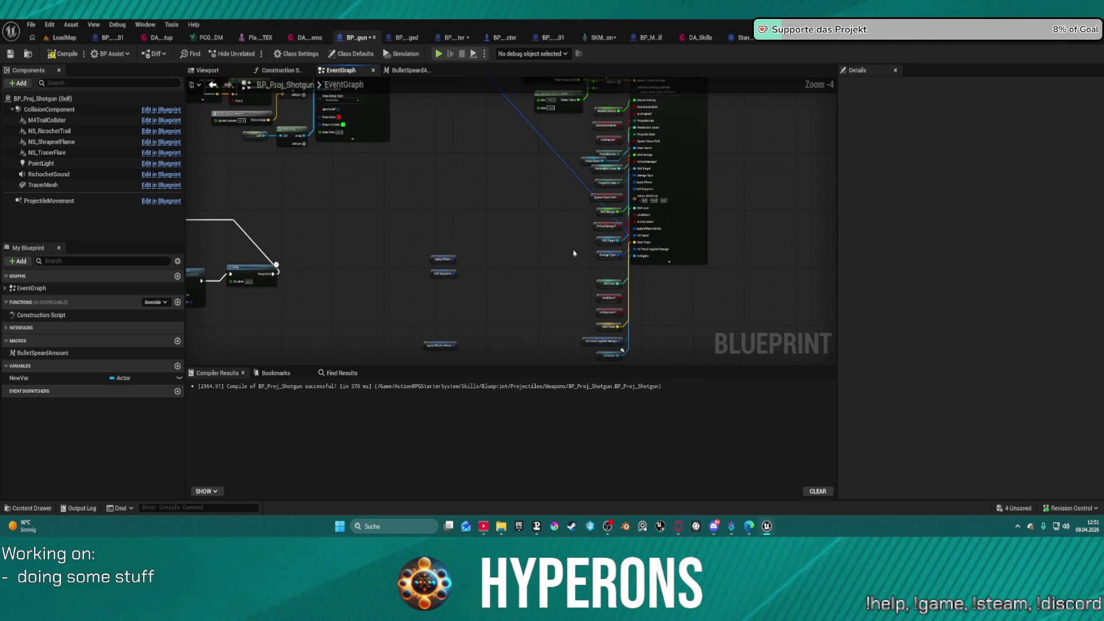
pyautogui.moveTo(605, 325); pyautogui.dragTo(435, 114)
pyautogui.scroll(2, 380, 122)
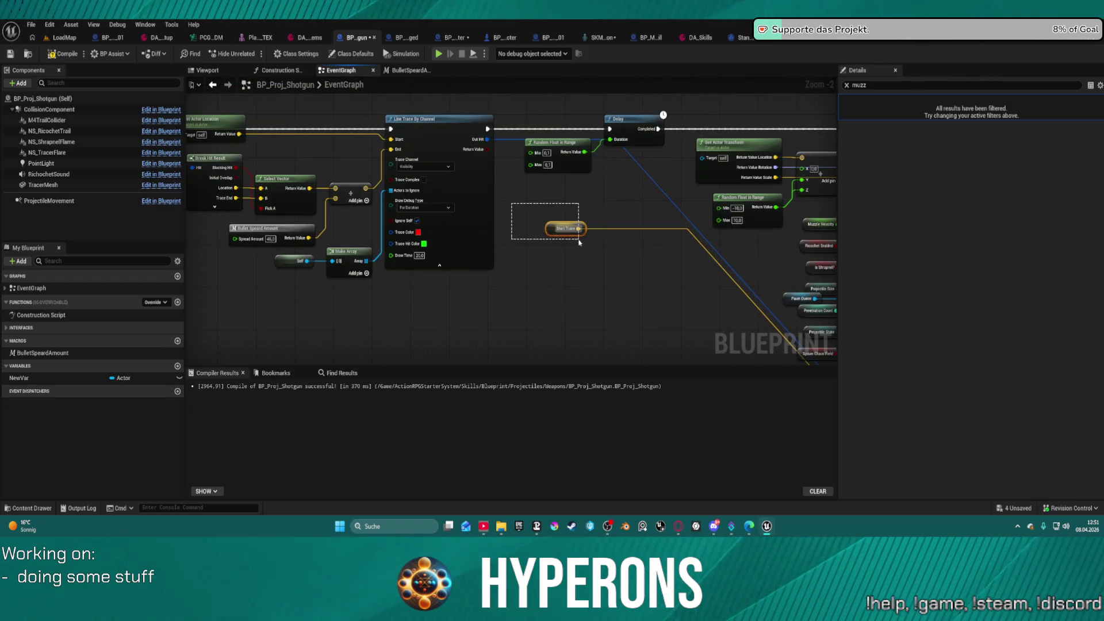
pyautogui.moveTo(240, 134)
pyautogui.mouseDown()
pyautogui.moveTo(666, 221)
pyautogui.moveTo(888, 417)
pyautogui.moveTo(619, 205)
pyautogui.moveTo(616, 173)
pyautogui.mouseUp()
pyautogui.click(536, 233)
pyautogui.click(486, 104)
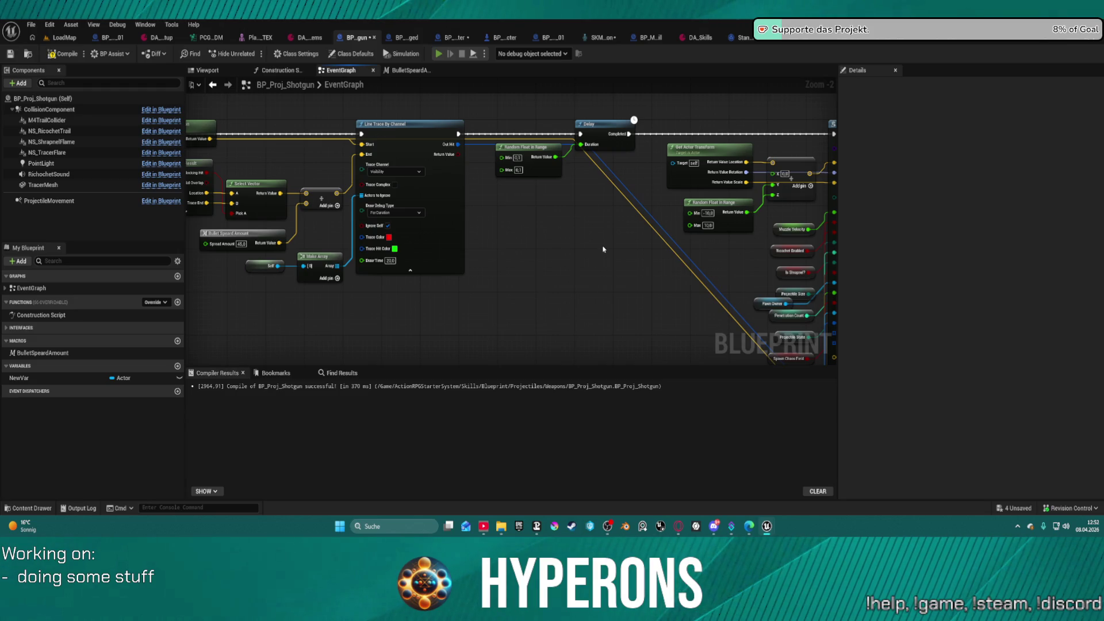
pyautogui.hotkey('alt', 'Tab')
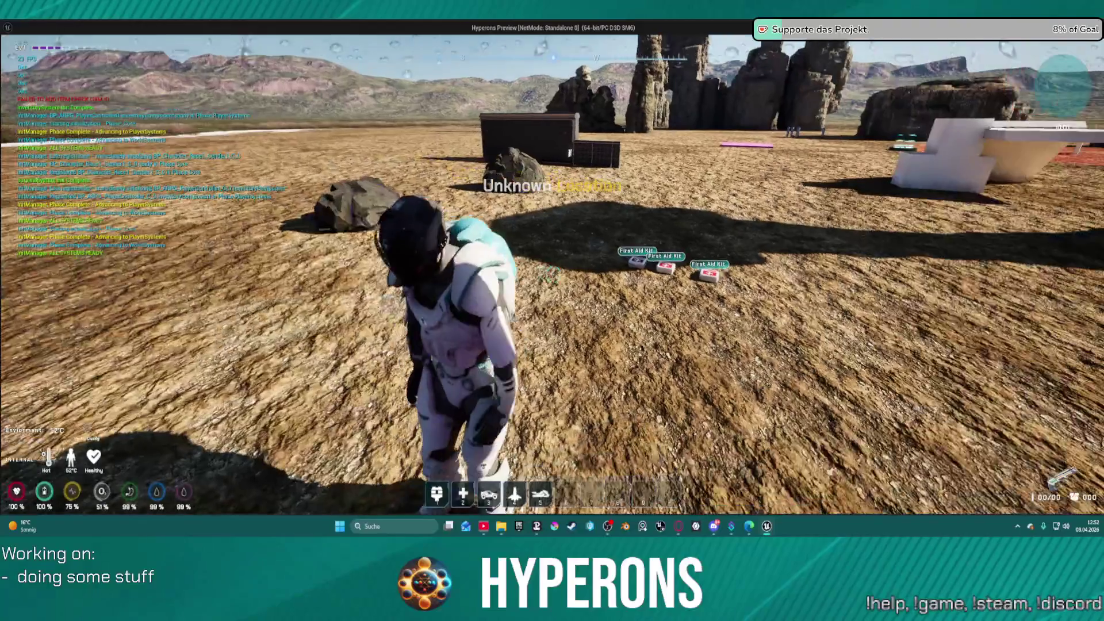
# - Loot two SPM SG ammo stacks from the crate and reload the shotgun
pyautogui.press('i')
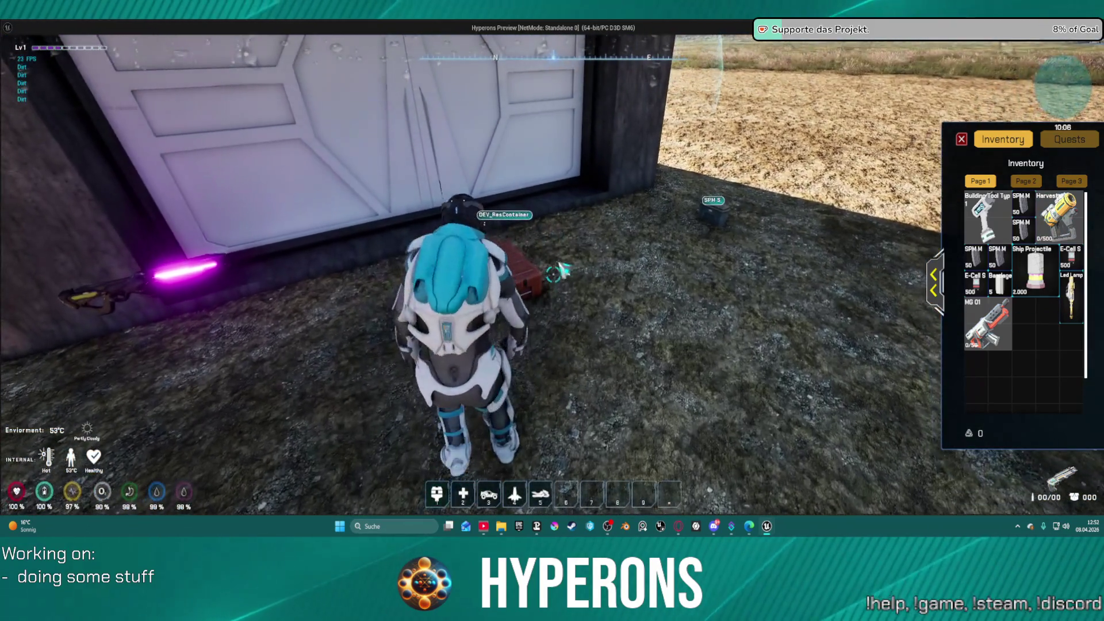
pyautogui.press('f')
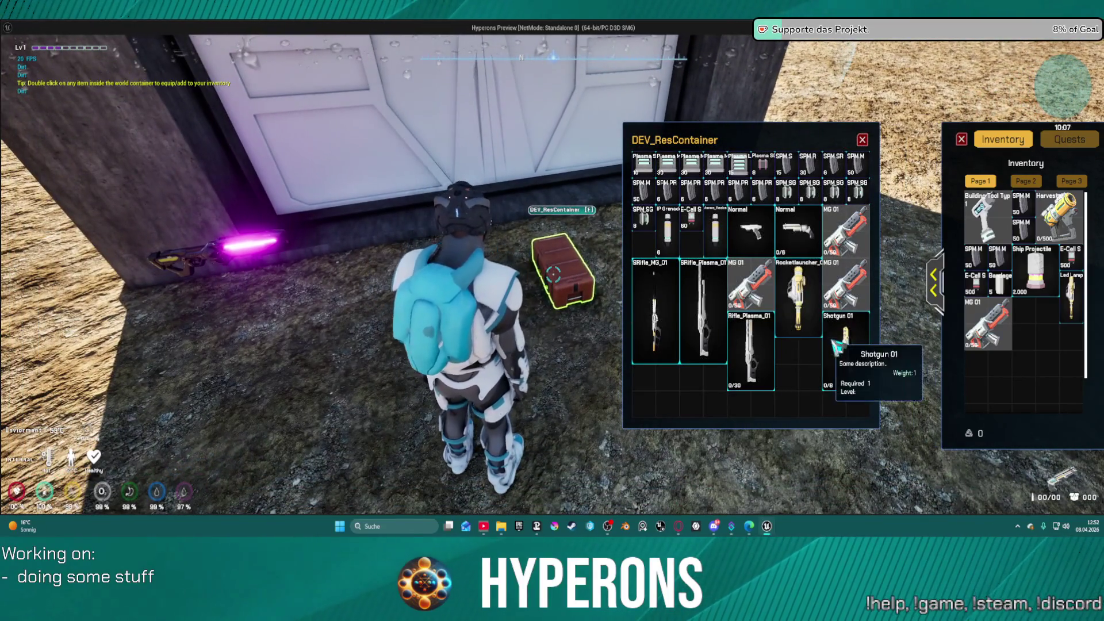
pyautogui.doubleClick(828, 189)
pyautogui.doubleClick(796, 192)
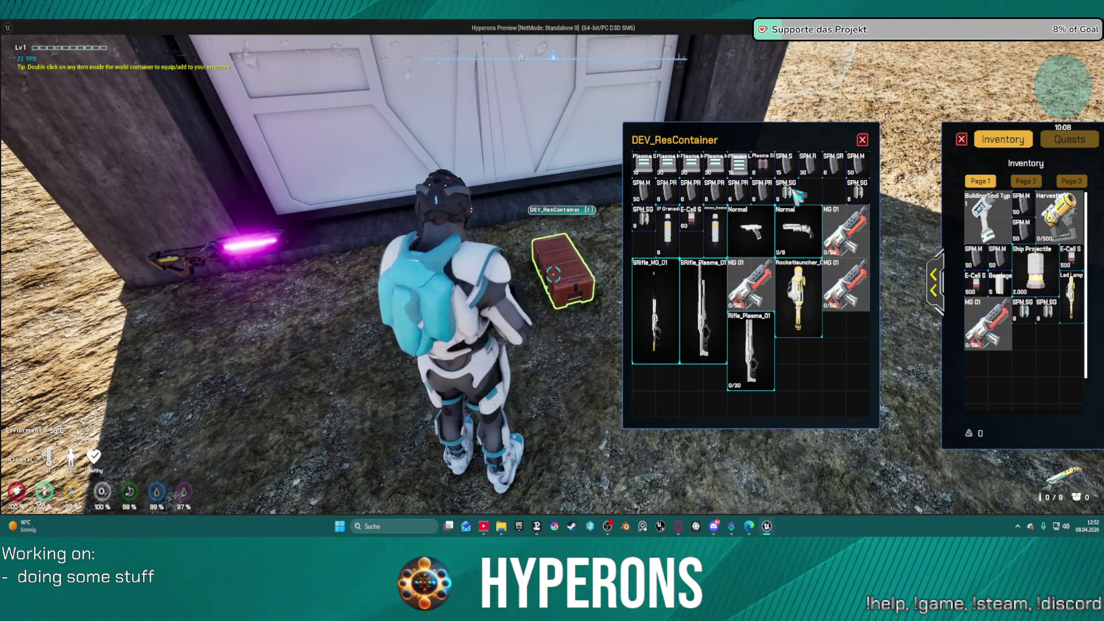
pyautogui.press('i')
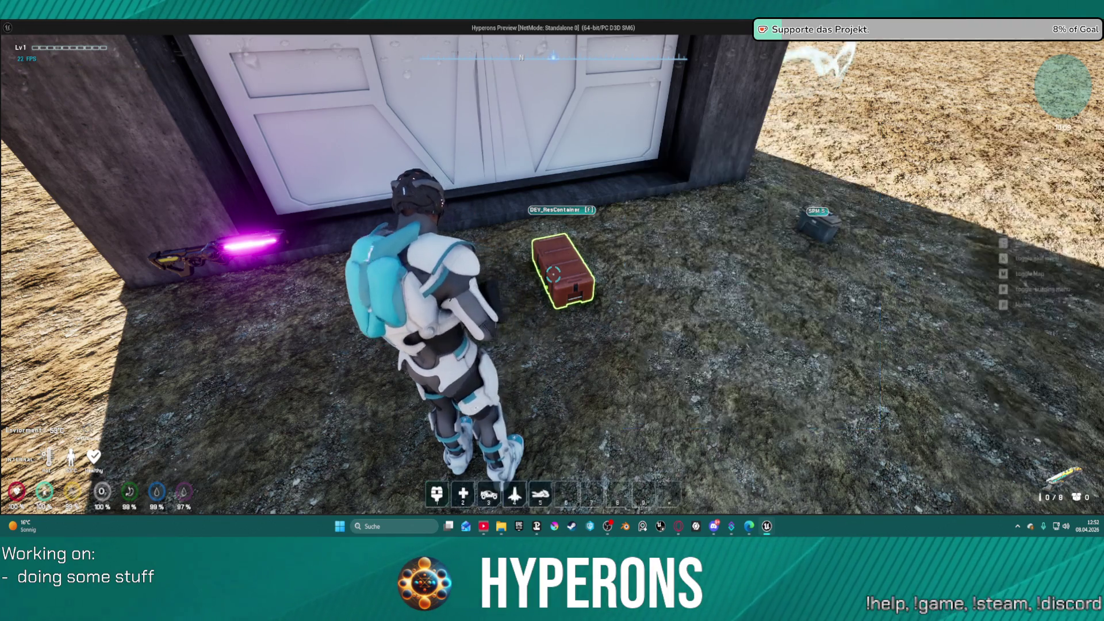
pyautogui.press('r')
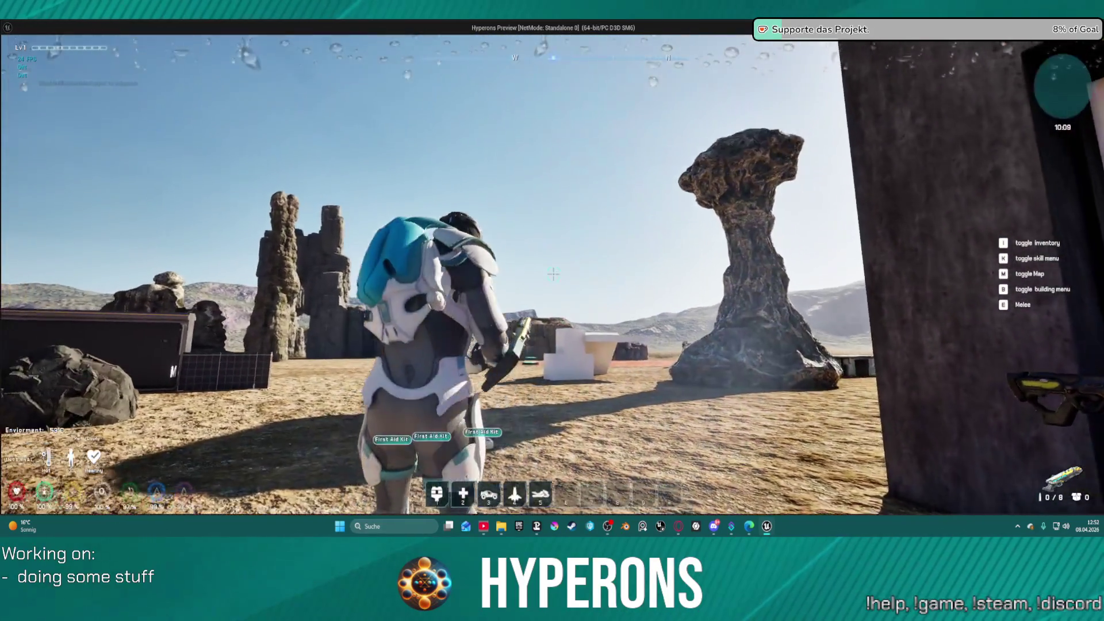
# - Fire repeated shotgun blasts at the panel and dark container, reloading between, then stop the session
pyautogui.press('w')
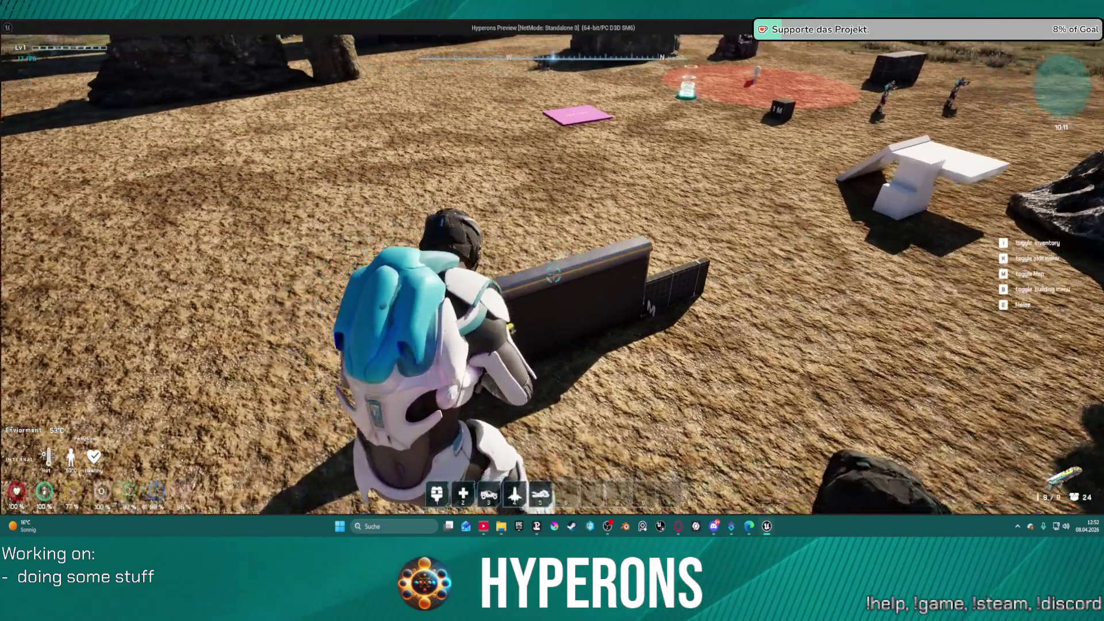
pyautogui.click(553, 274)
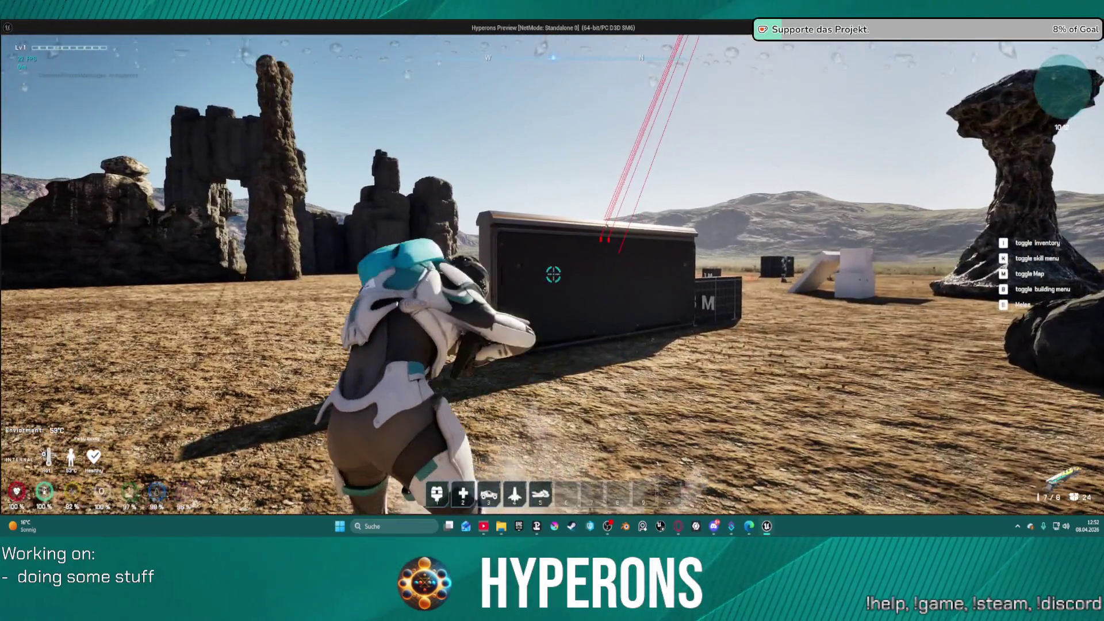
pyautogui.click(553, 274)
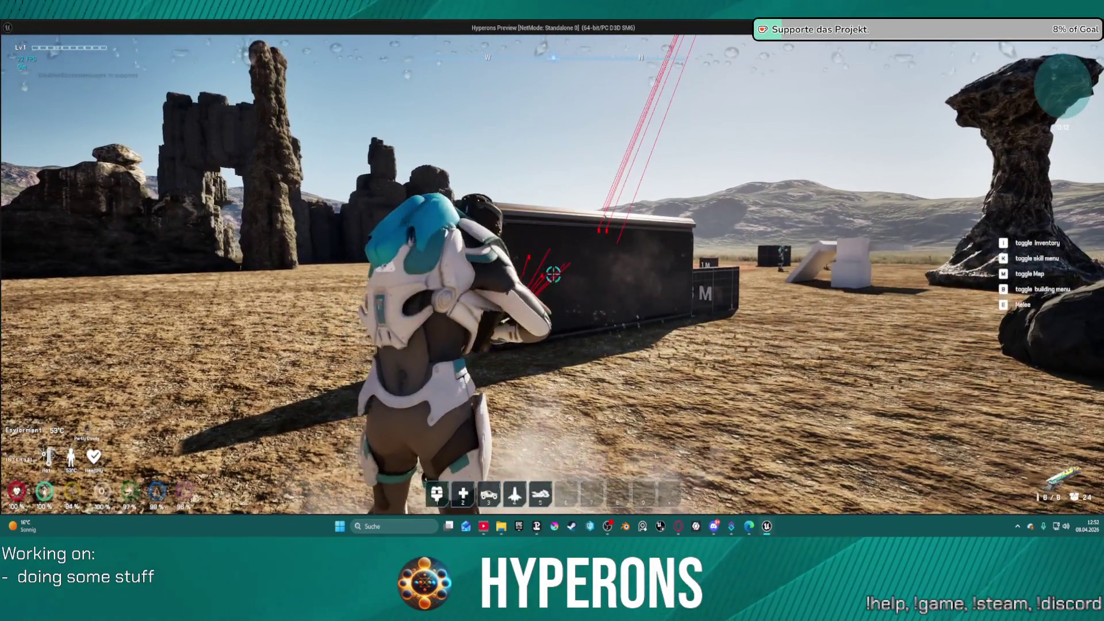
pyautogui.click(553, 274)
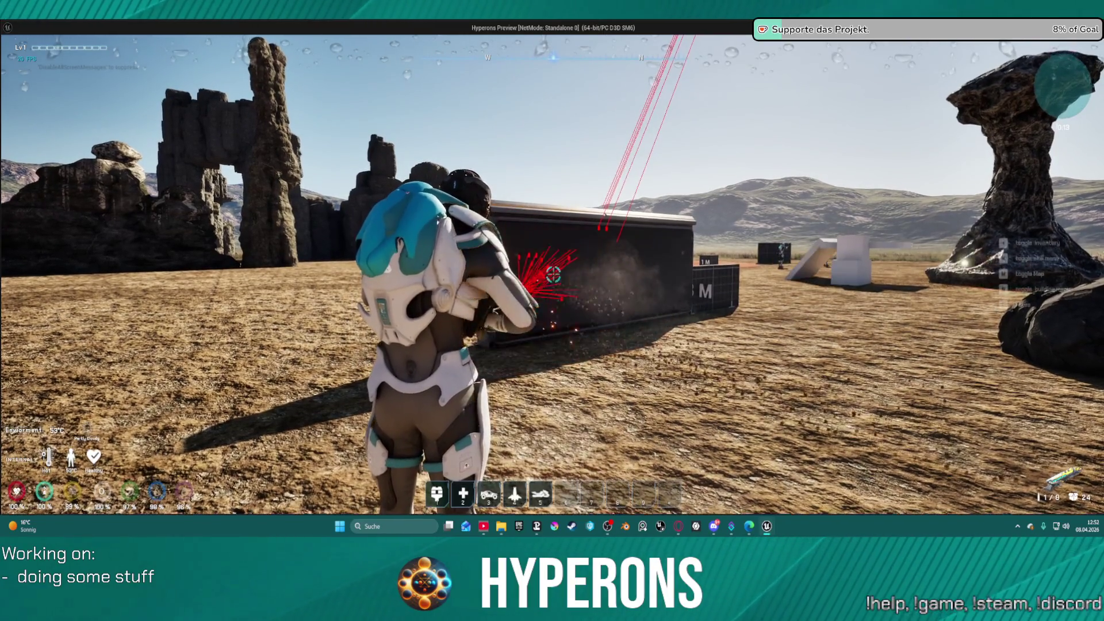
pyautogui.click(553, 274)
pyautogui.press('d')
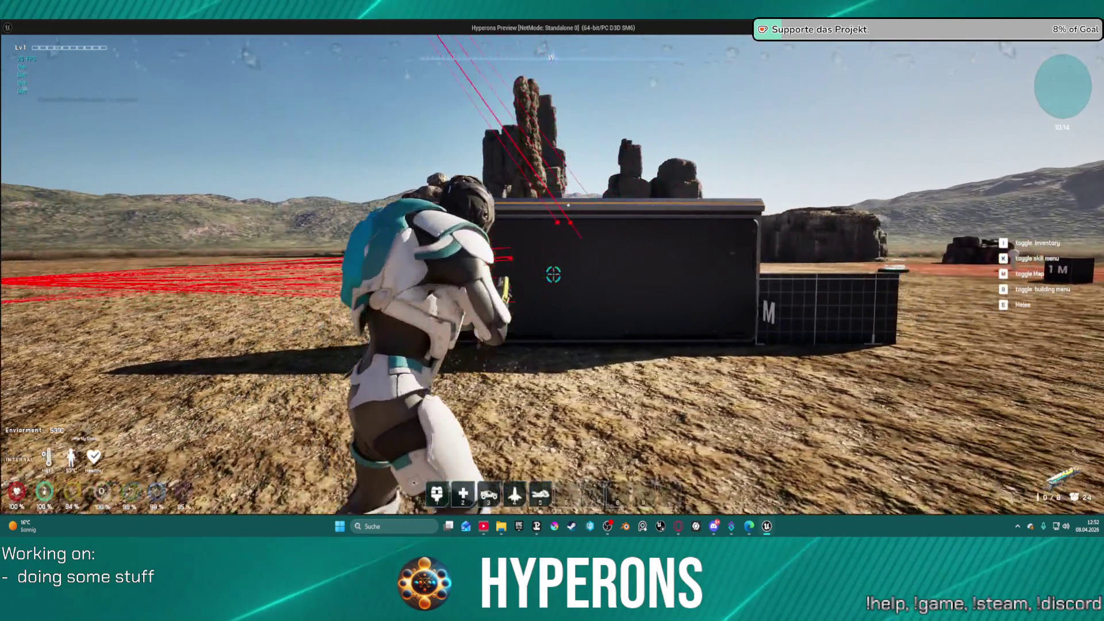
pyautogui.press('r')
pyautogui.click(553, 274)
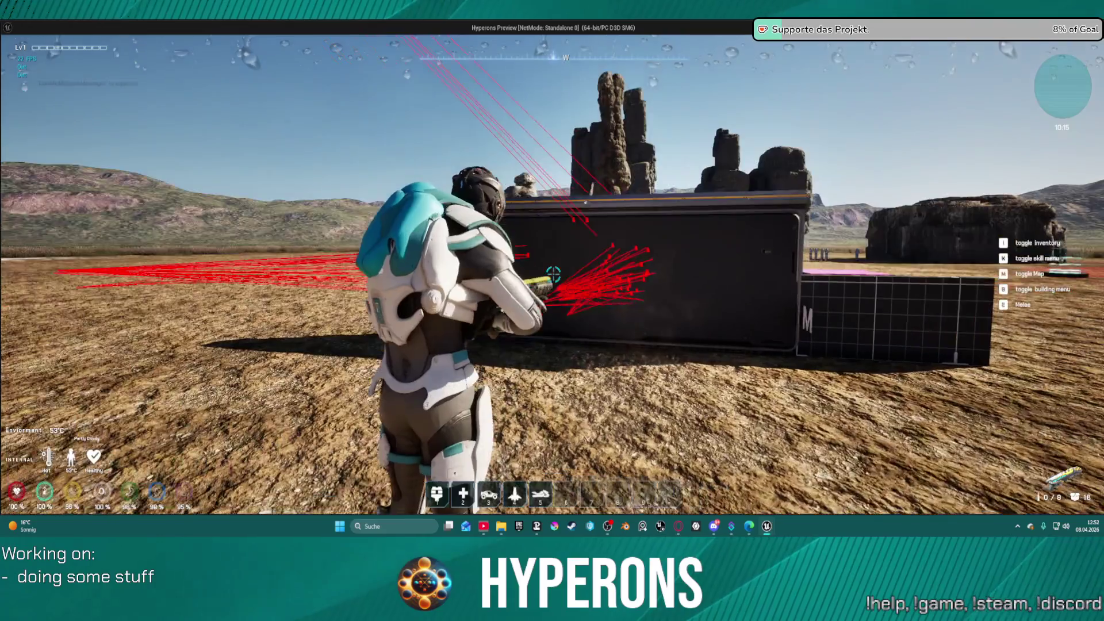
pyautogui.press('s')
pyautogui.press('r')
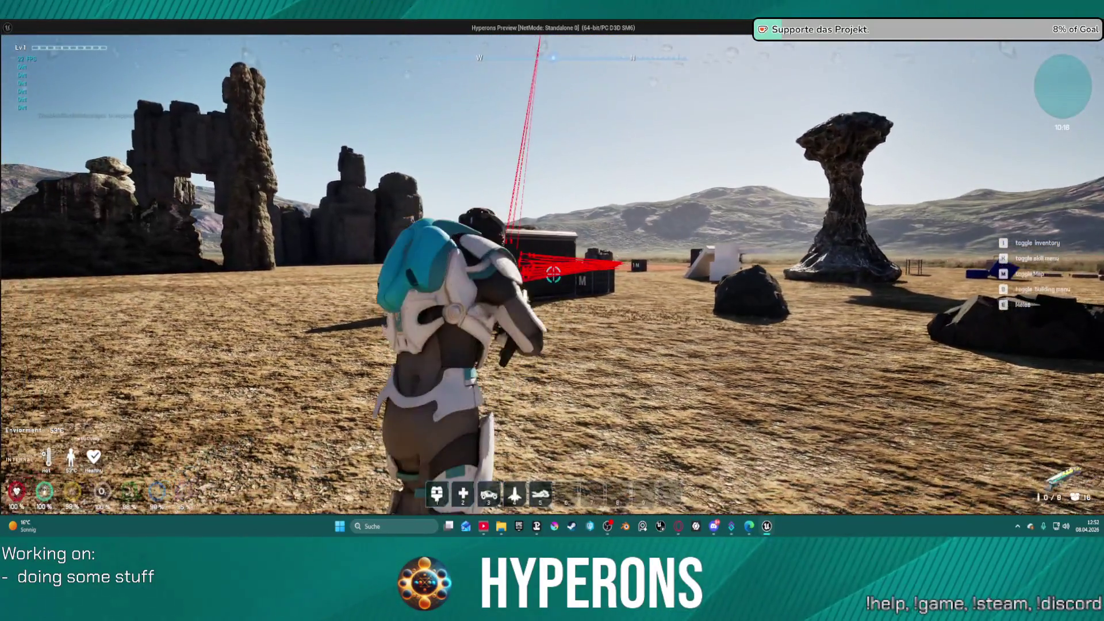
pyautogui.click(553, 274)
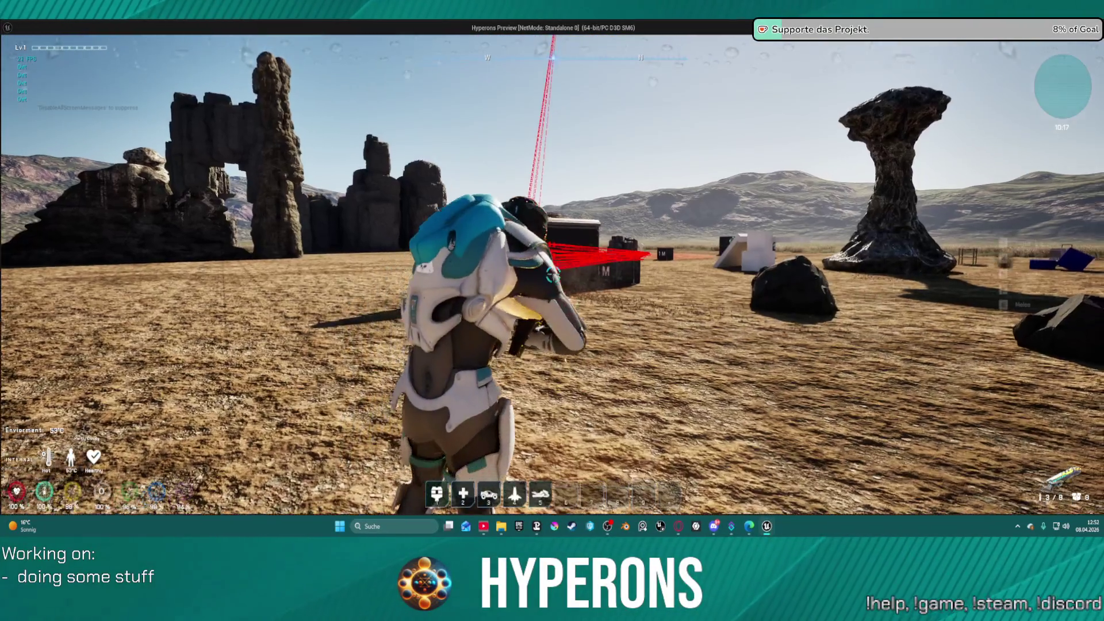
pyautogui.hotkey('alt', 'Tab')
pyautogui.press('Escape')
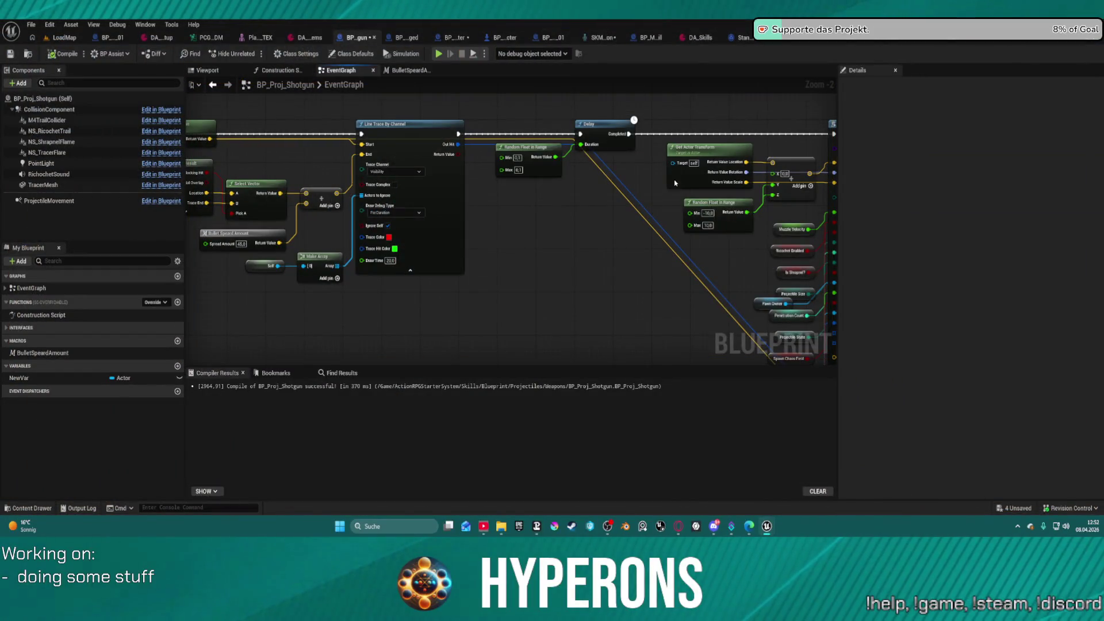
pyautogui.moveTo(659, 240)
pyautogui.mouseDown()
pyautogui.moveTo(594, 202)
pyautogui.moveTo(475, 229)
pyautogui.moveTo(488, 222)
pyautogui.moveTo(497, 171)
pyautogui.moveTo(464, 100)
pyautogui.moveTo(448, 152)
pyautogui.moveTo(399, 109)
pyautogui.moveTo(495, 224)
pyautogui.moveTo(469, 214)
pyautogui.moveTo(443, 195)
pyautogui.moveTo(655, 201)
pyautogui.moveTo(665, 254)
pyautogui.mouseUp()
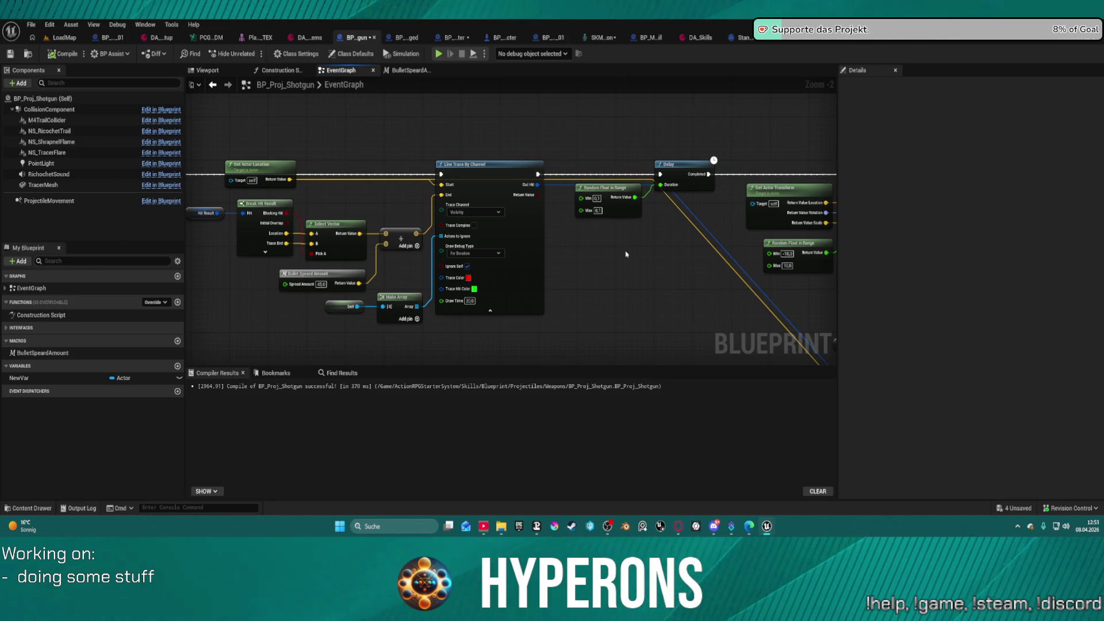
pyautogui.scroll(1, 626, 253)
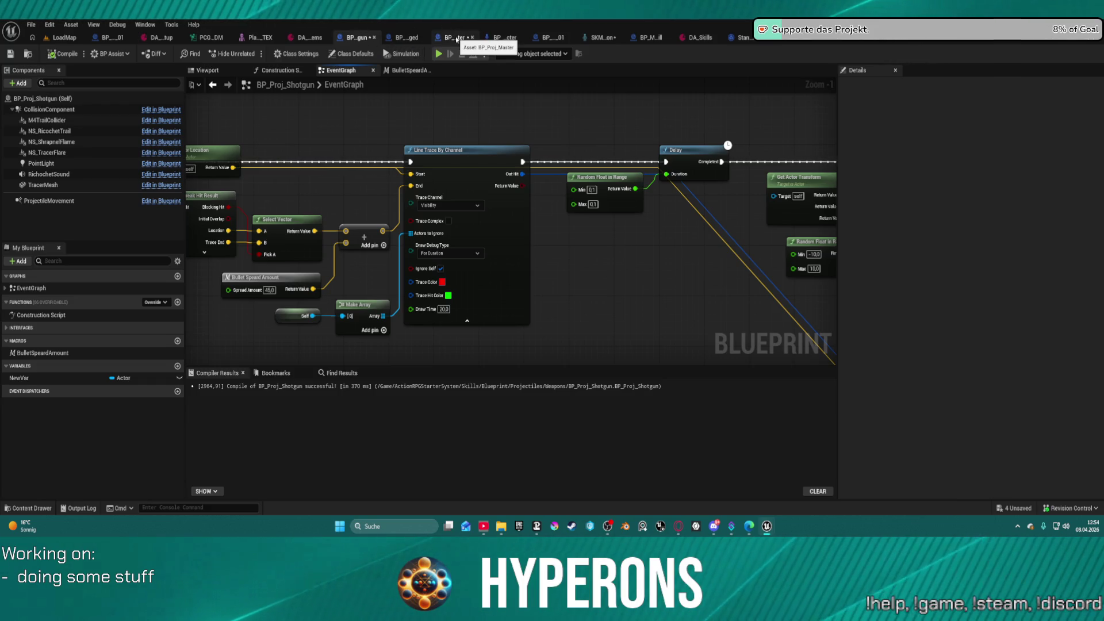
# - Set BP_Proj_Master's DEV Draw Debug class default to For Duration, filtering Details by 'bug'
pyautogui.click(457, 38)
pyautogui.click(368, 53)
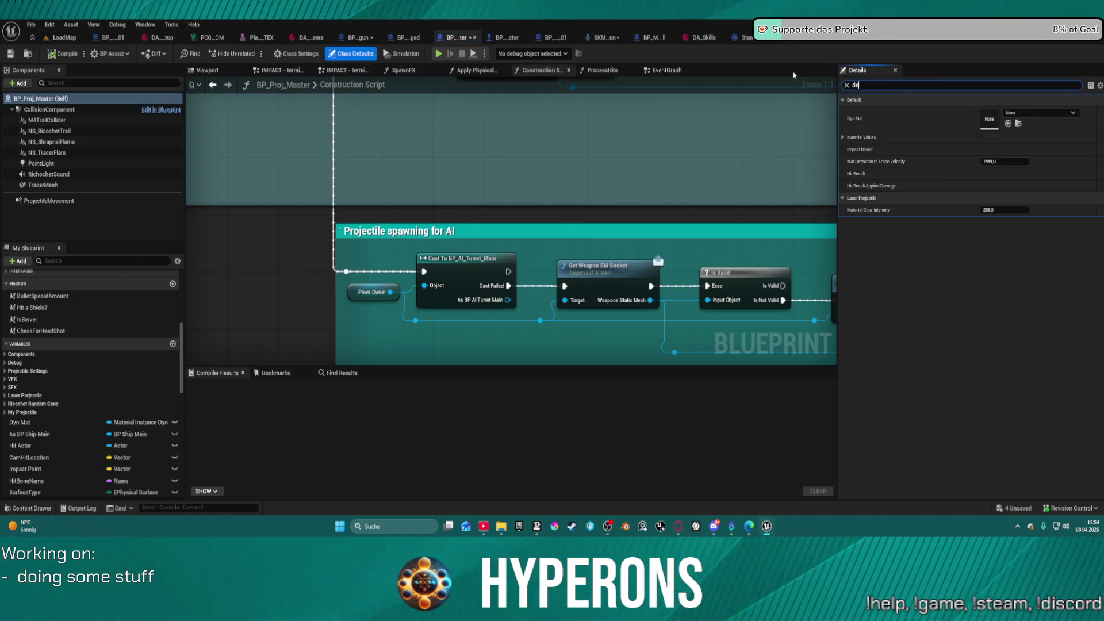
pyautogui.write('bug')
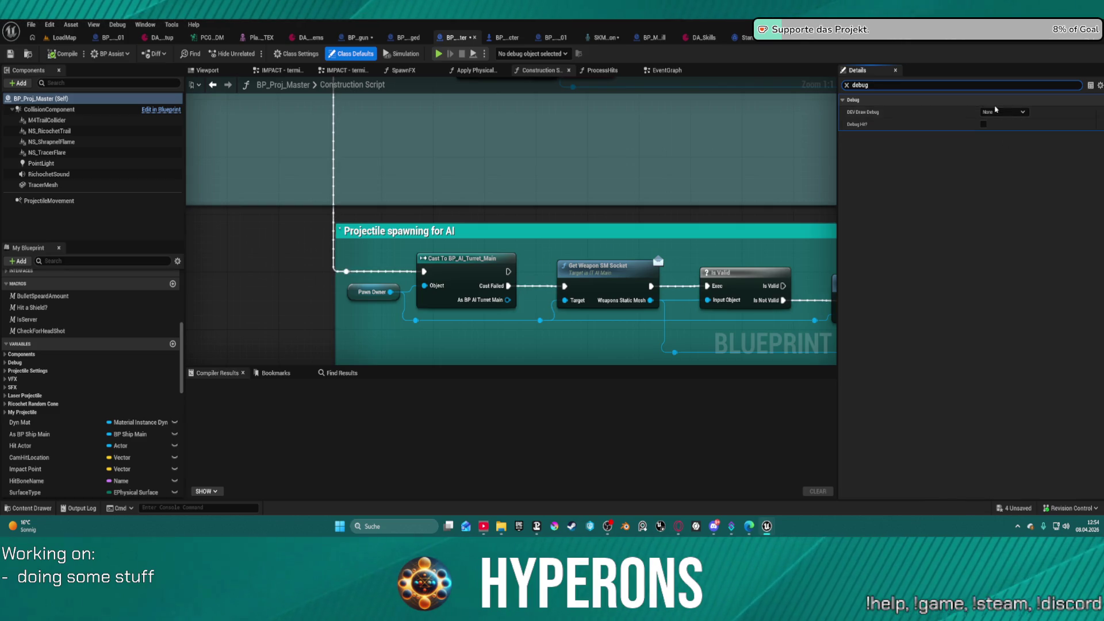
pyautogui.click(1003, 112)
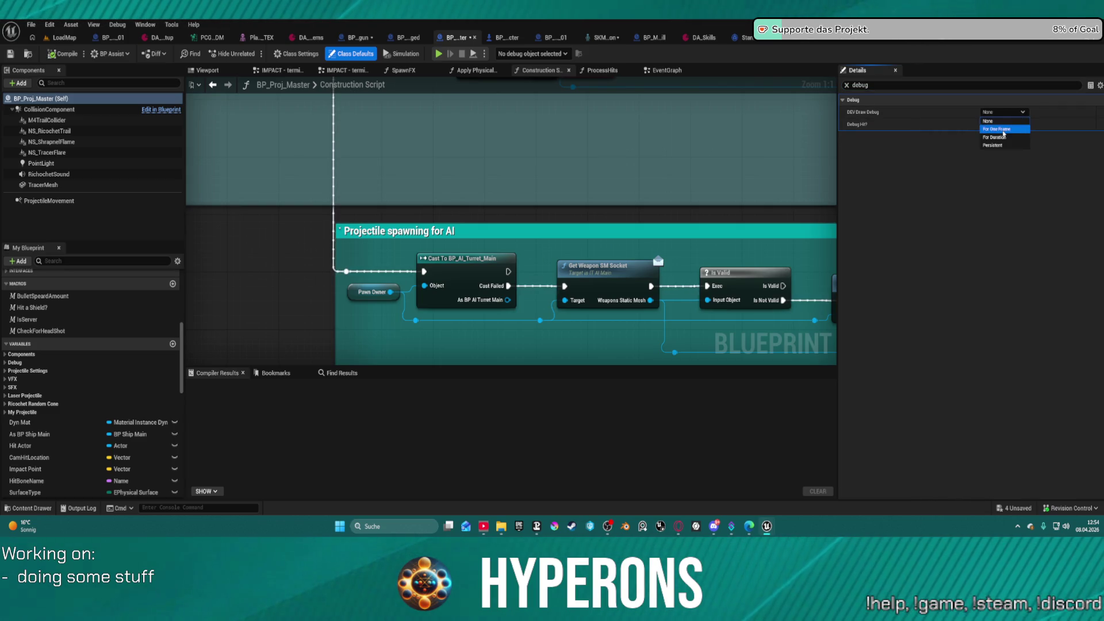
pyautogui.click(1000, 137)
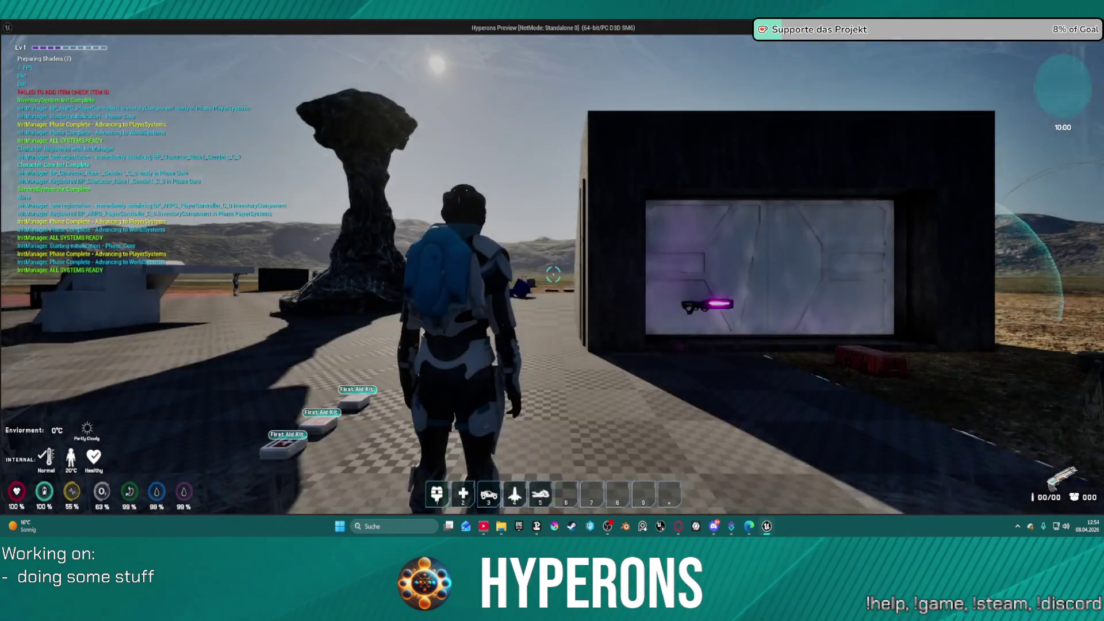
# - Take all three SPM SG ammo stacks from the DEV_ResContainer crate
pyautogui.press('w')
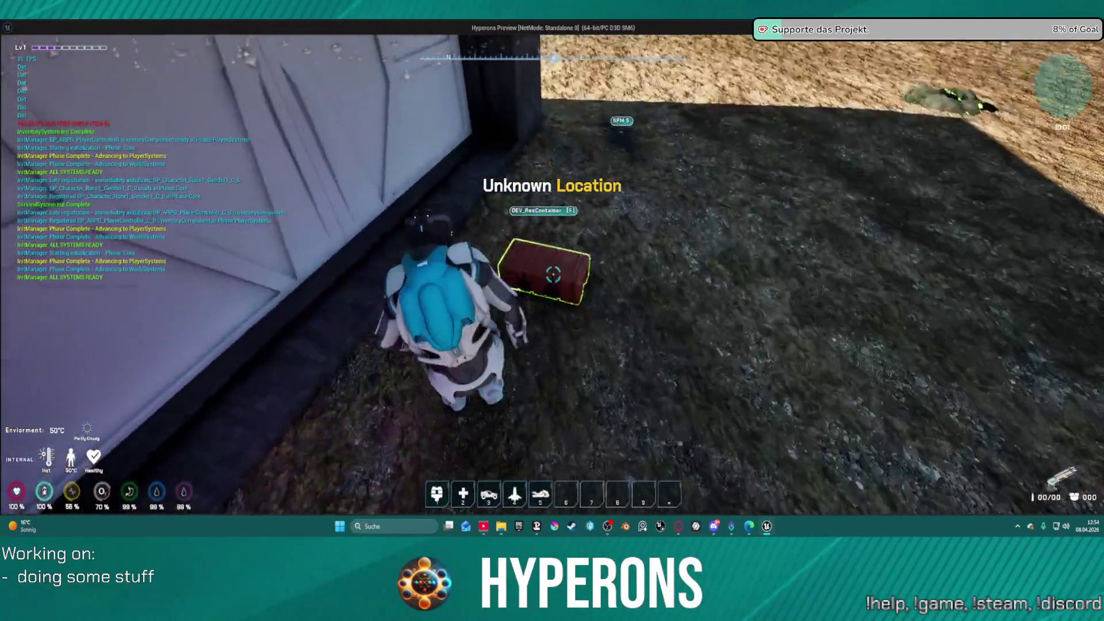
pyautogui.press('e')
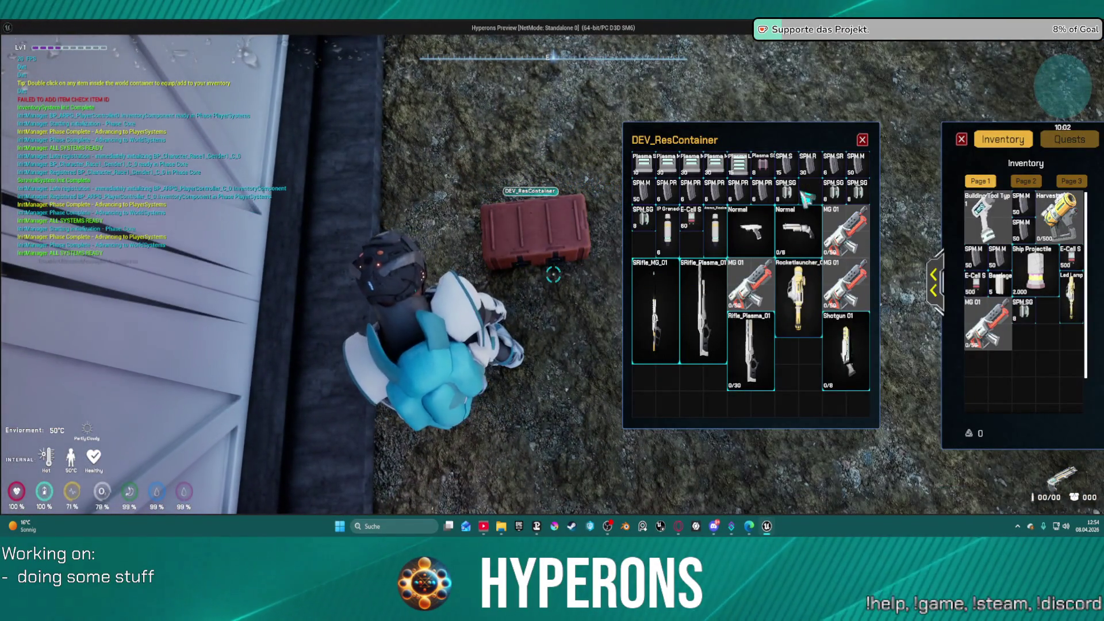
pyautogui.doubleClick(808, 194)
pyautogui.doubleClick(786, 194)
pyautogui.doubleClick(856, 195)
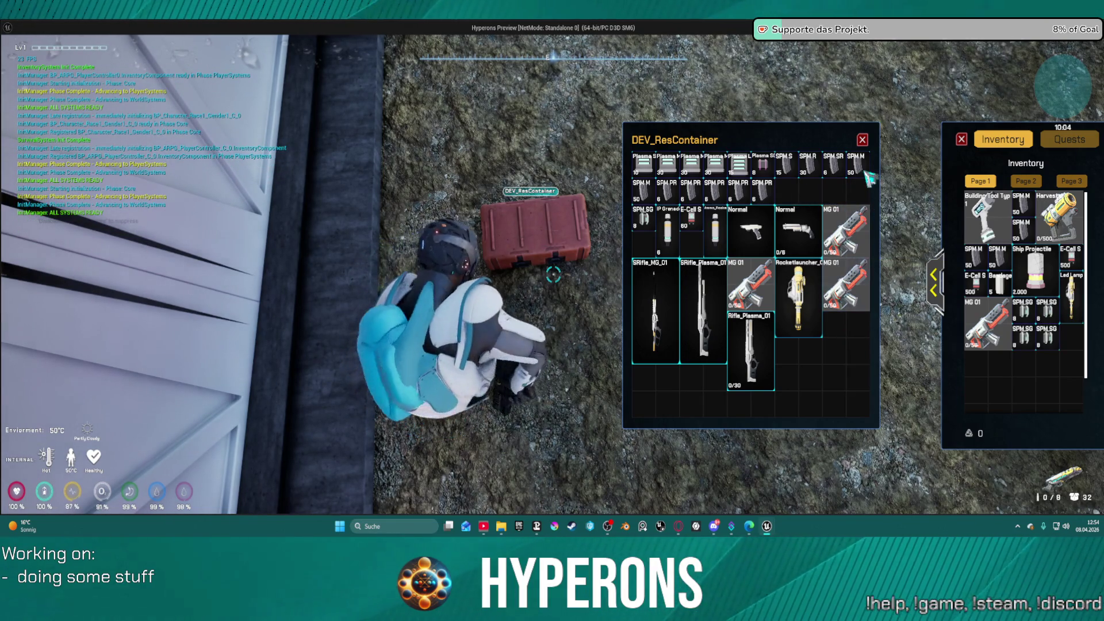
pyautogui.click(862, 140)
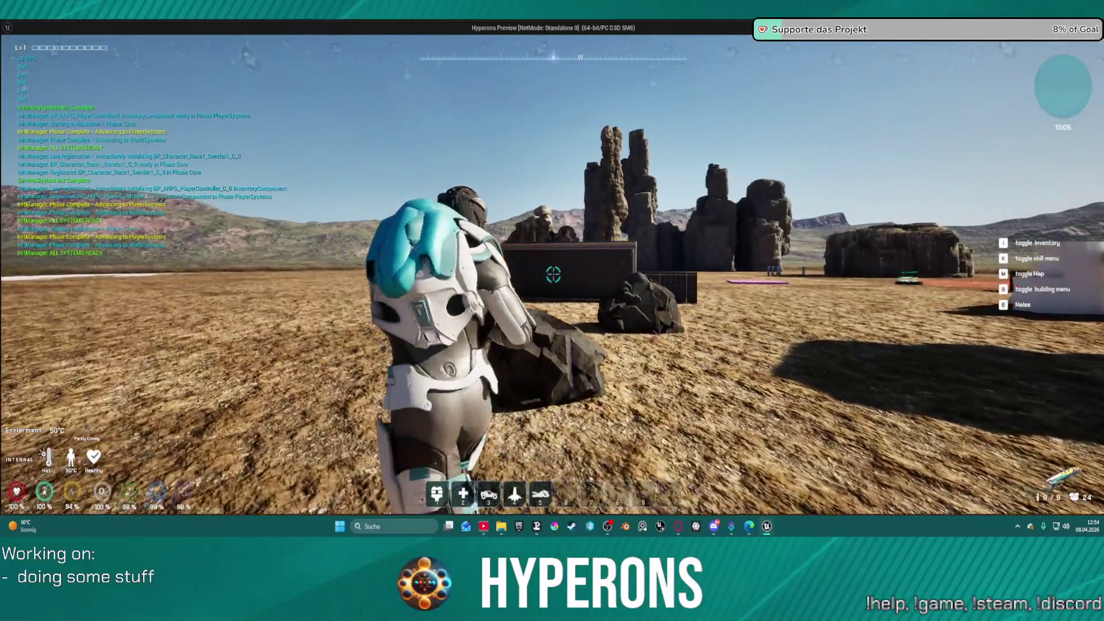
# - Fire three shotgun blasts while approaching the dark wall block, leaving red trace lines
pyautogui.click(553, 274)
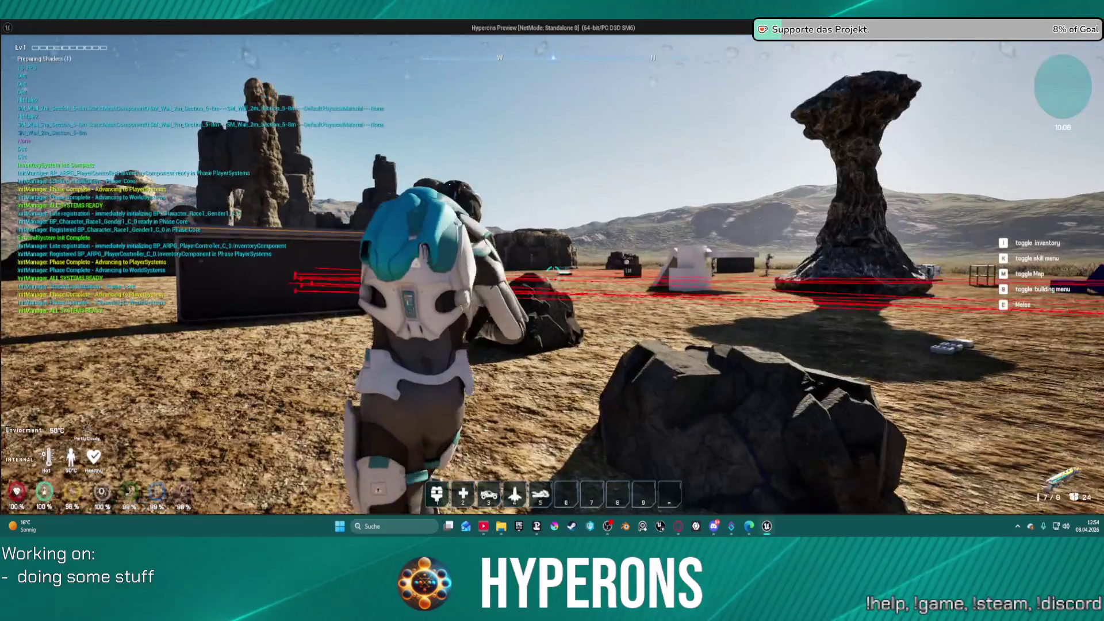
pyautogui.press('w')
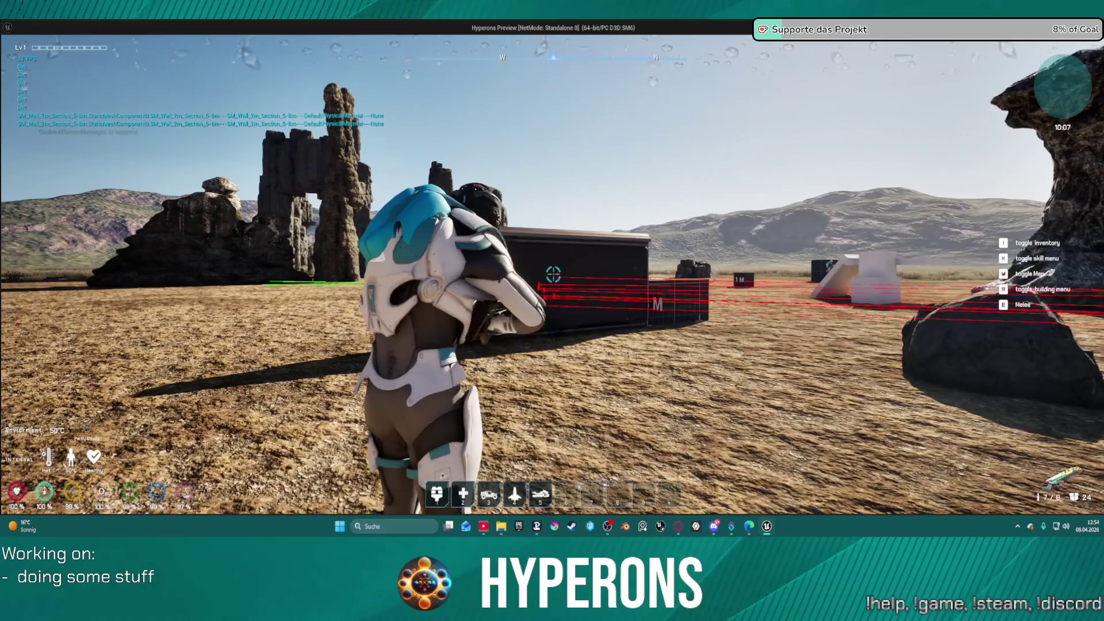
pyautogui.click(553, 274)
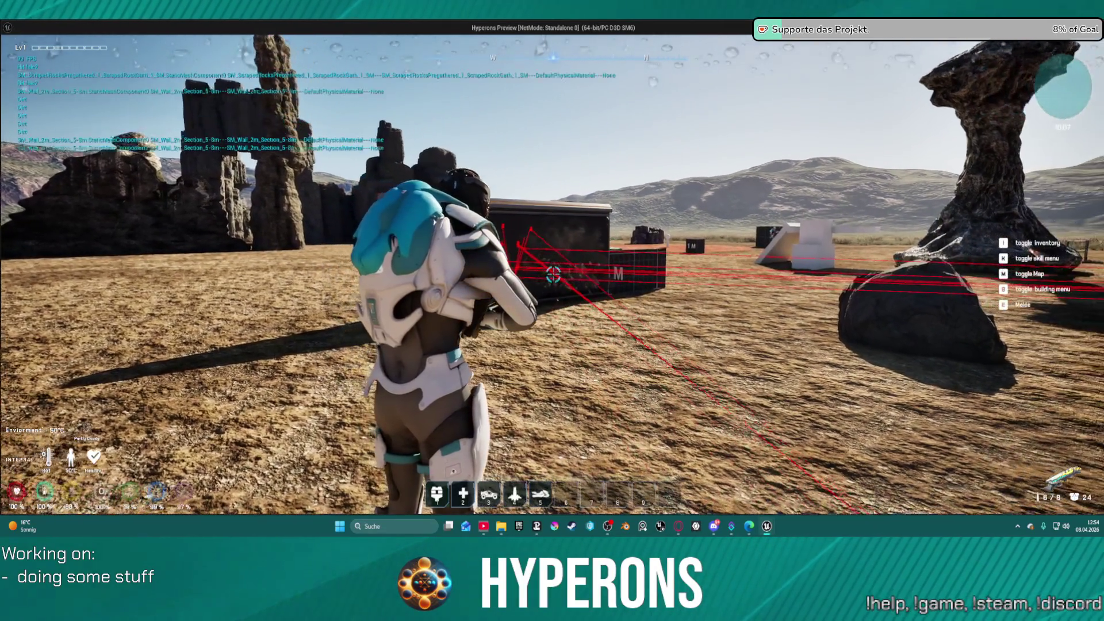
pyautogui.press('w')
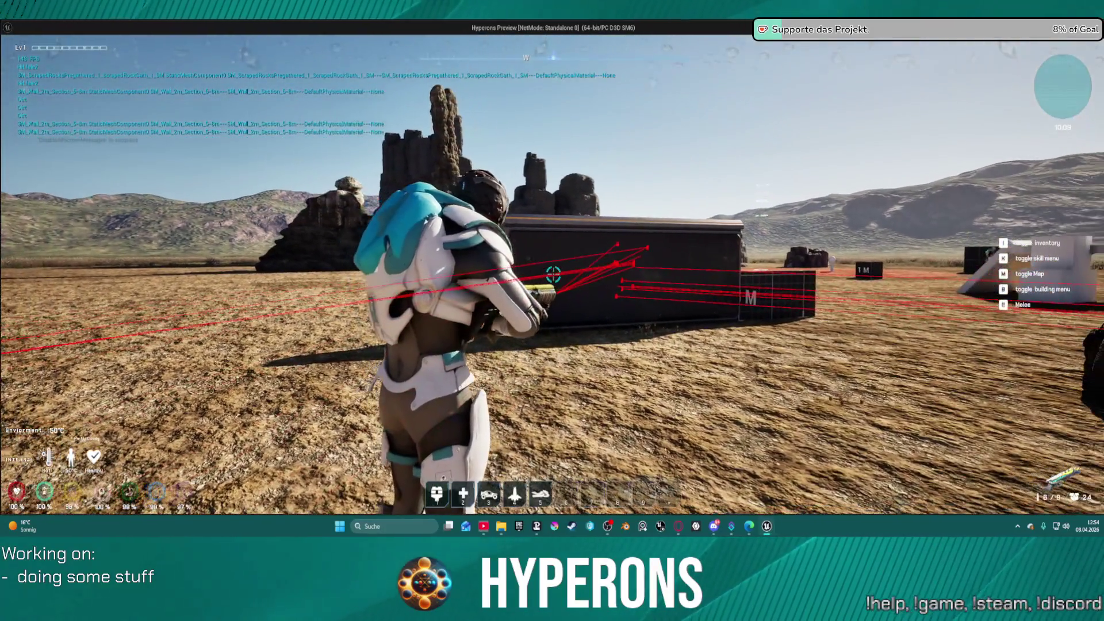
pyautogui.click(553, 274)
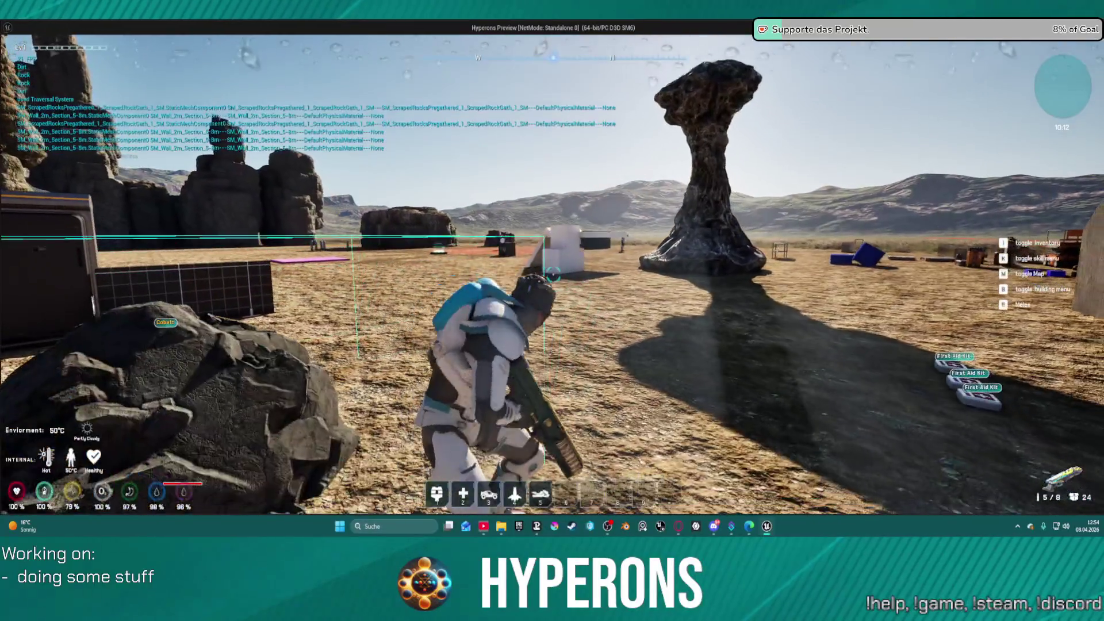
pyautogui.press('b')
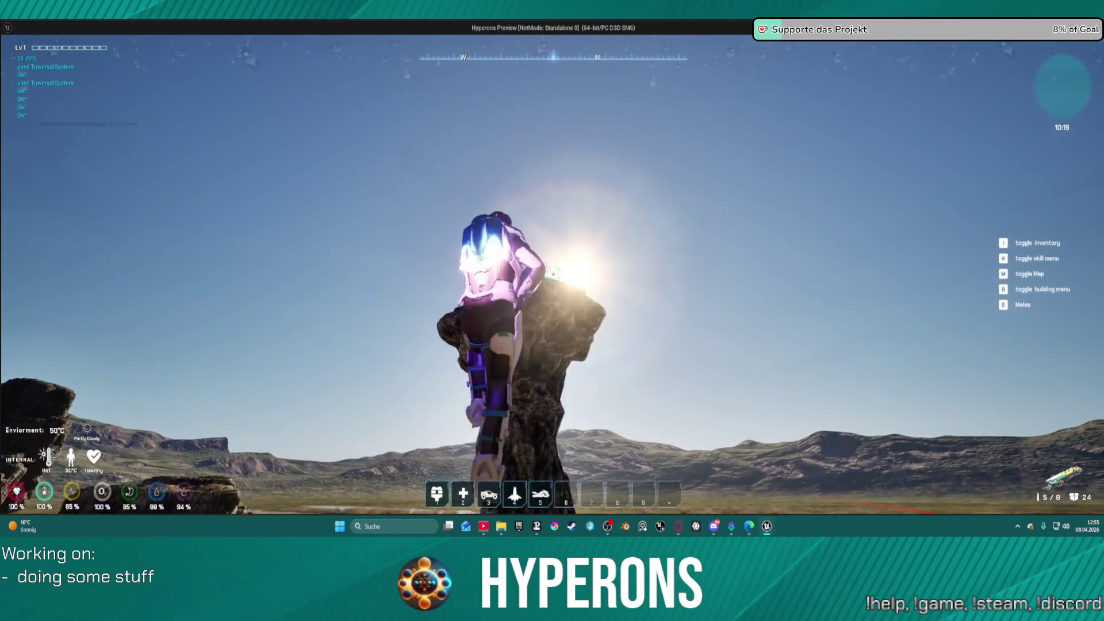
# - Walk to the bunker wall, fire four shotgun blasts to show red debug traces, then leave the game
pyautogui.press('w')
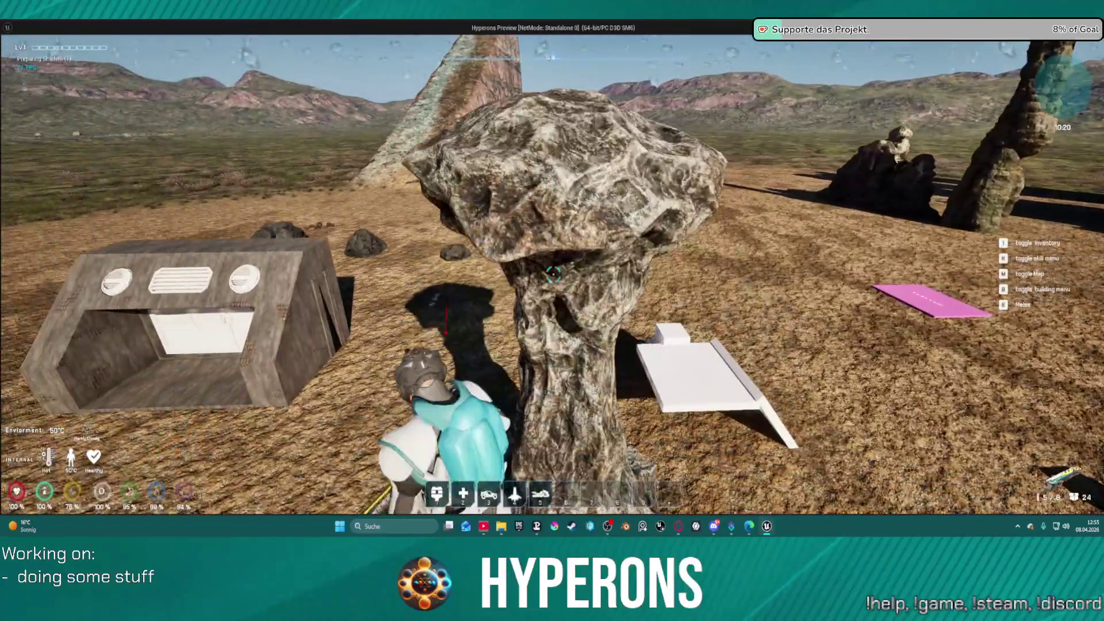
pyautogui.press('w')
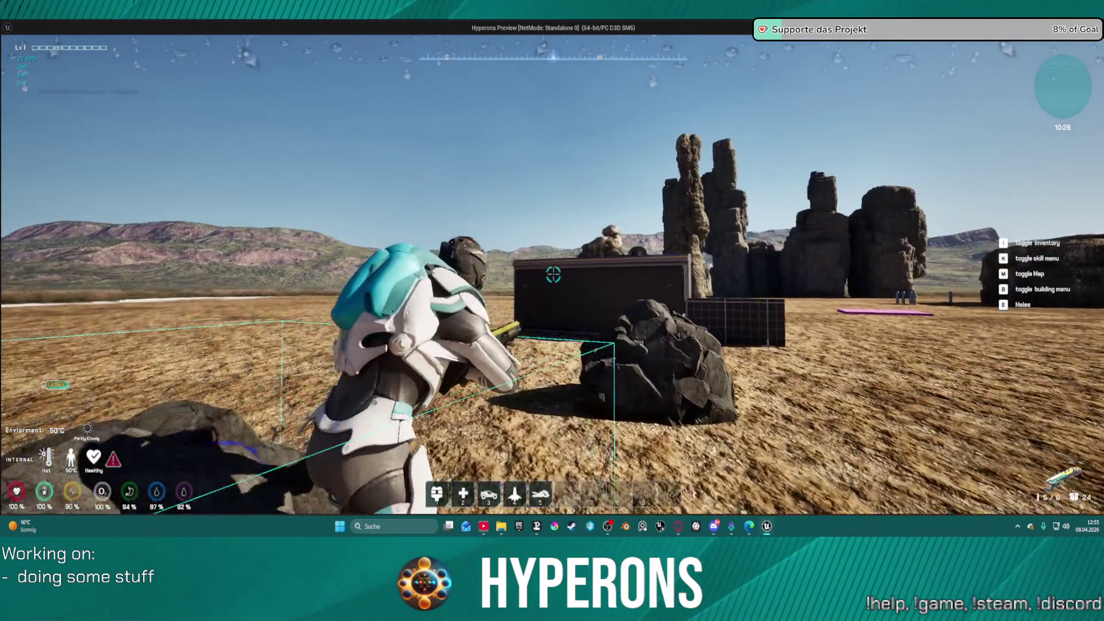
pyautogui.click(553, 274)
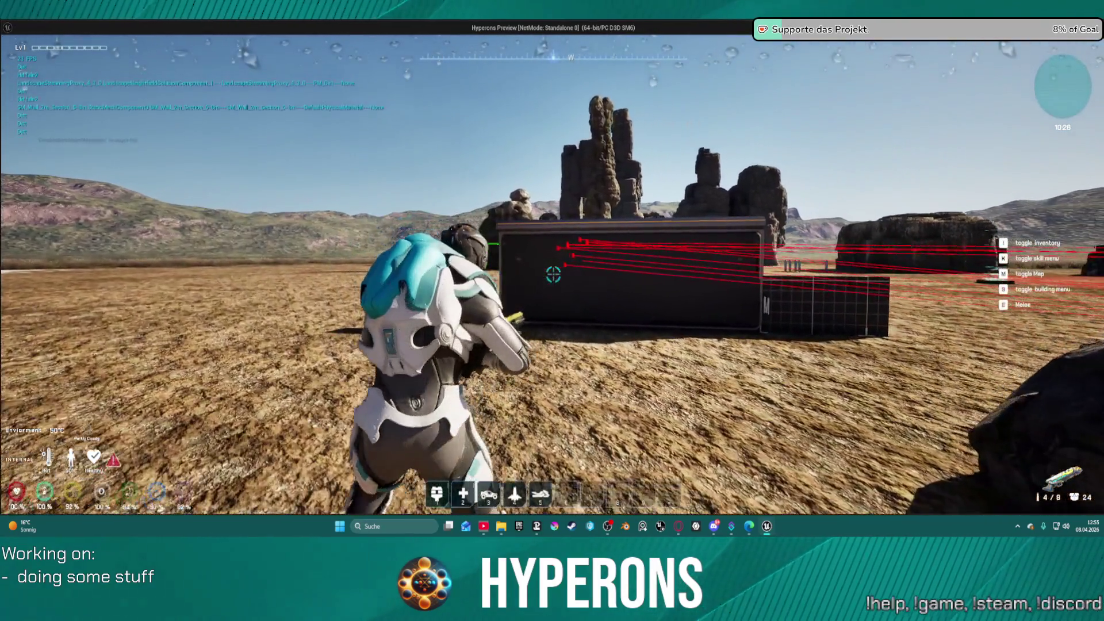
pyautogui.click(552, 274)
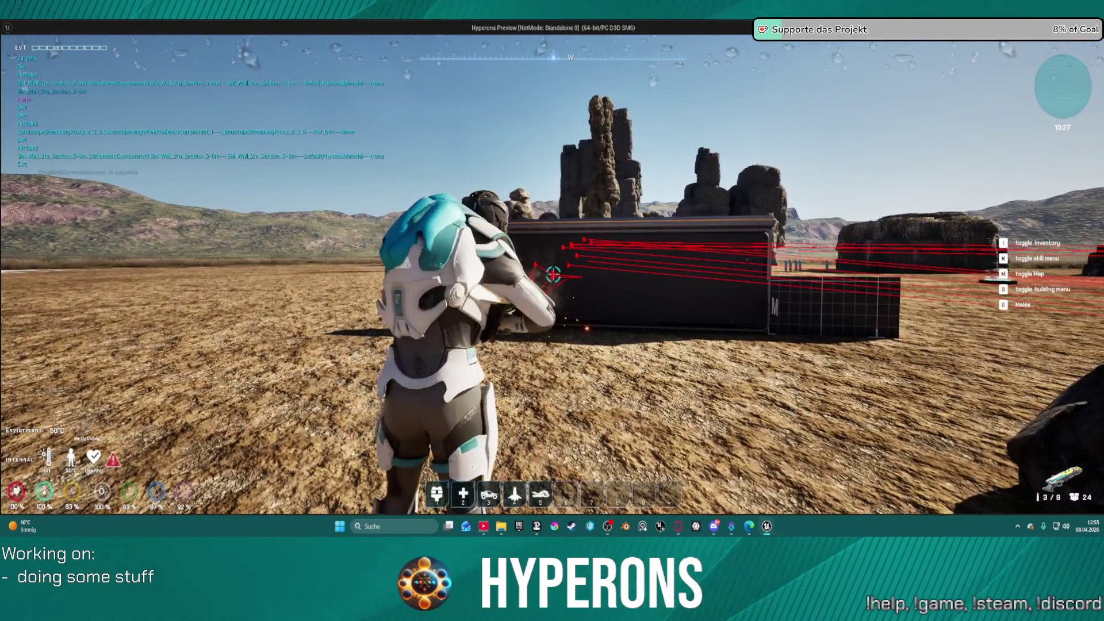
pyautogui.click(553, 275)
pyautogui.click(553, 275)
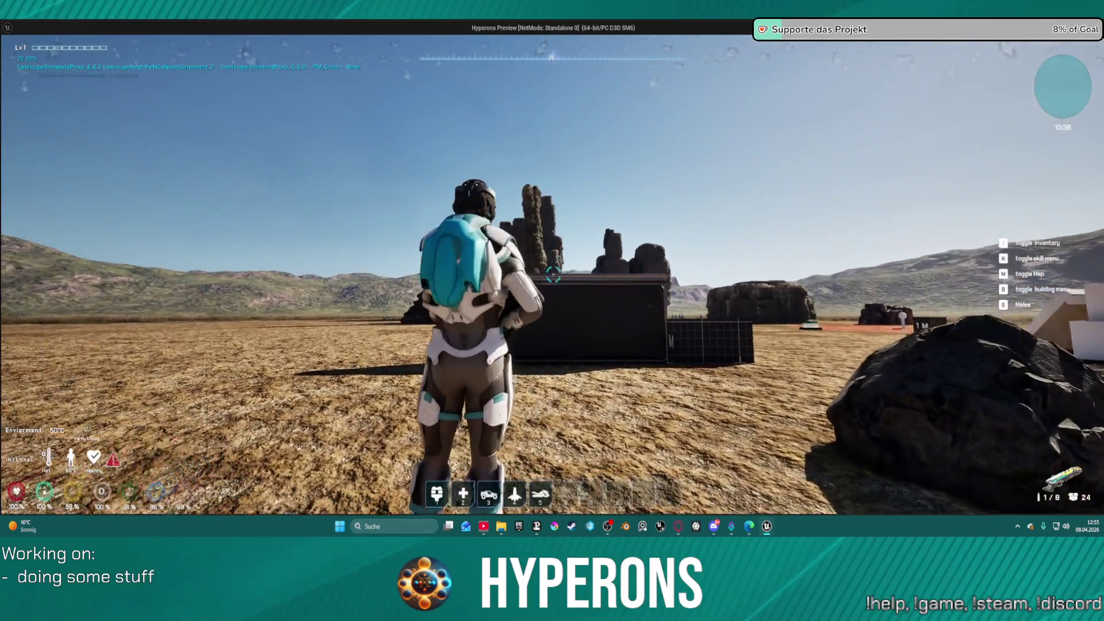
pyautogui.hotkey('alt', 'Tab')
# - Refocus the Blueprint editor and pan the Construction Script to the socket, trace and hit result nodes
pyautogui.click(863, 87)
pyautogui.scroll(-5, 488, 236)
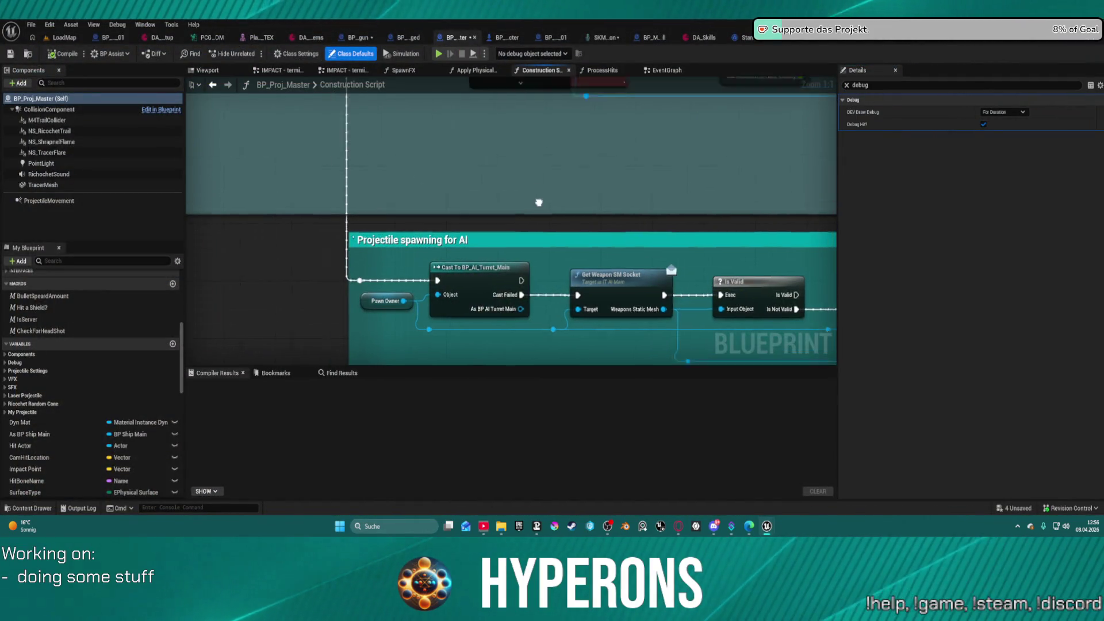
pyautogui.scroll(4, 542, 243)
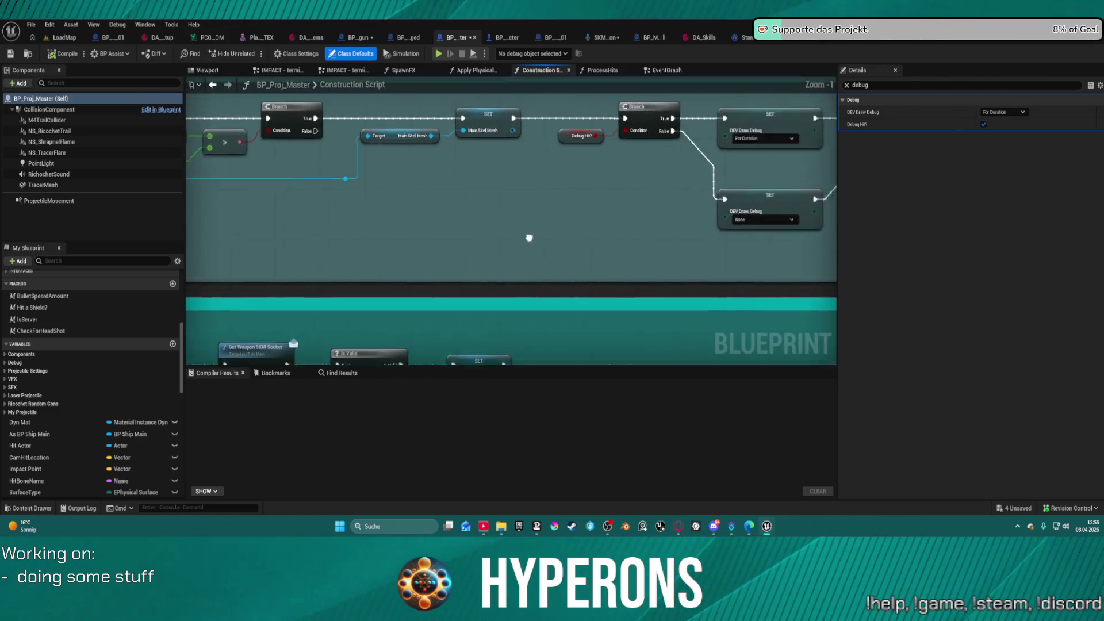
pyautogui.moveTo(747, 230); pyautogui.dragTo(505, 265)
pyautogui.moveTo(799, 261)
pyautogui.mouseDown()
pyautogui.moveTo(688, 275)
pyautogui.moveTo(671, 259)
pyautogui.moveTo(907, 231)
pyautogui.mouseUp()
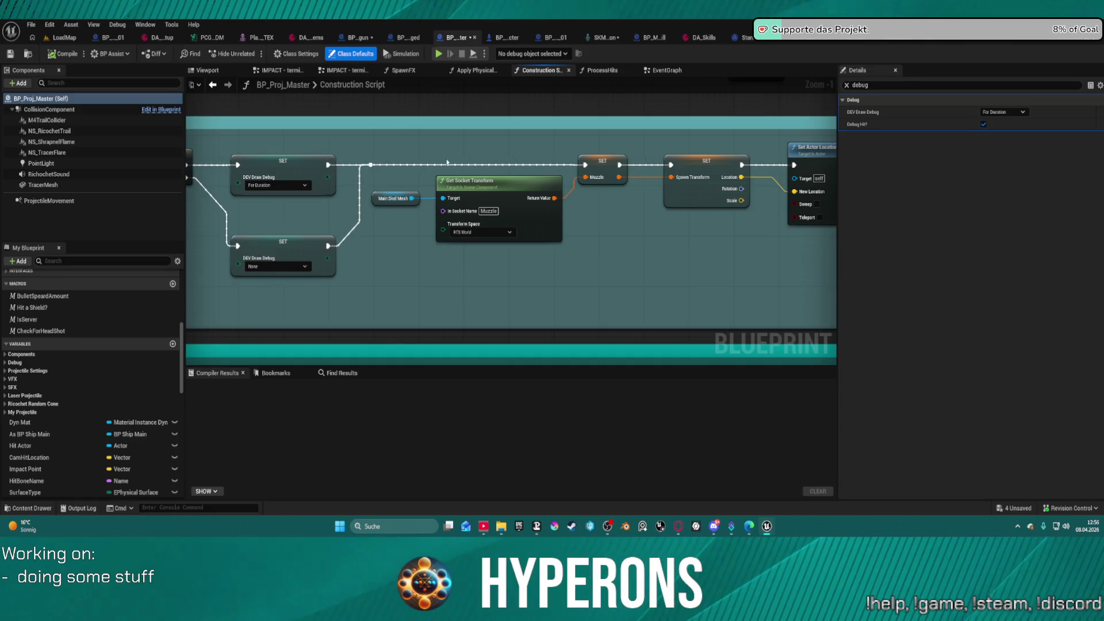
# - Pan past the debug Branch, equipment validity check and Player cast to the Multi Line Trace nodes
pyautogui.moveTo(288, 112); pyautogui.dragTo(791, 152)
pyautogui.moveTo(287, 230)
pyautogui.mouseDown()
pyautogui.moveTo(805, 222)
pyautogui.moveTo(691, 232)
pyautogui.moveTo(729, 251)
pyautogui.mouseUp()
pyautogui.moveTo(617, 250); pyautogui.dragTo(621, 252)
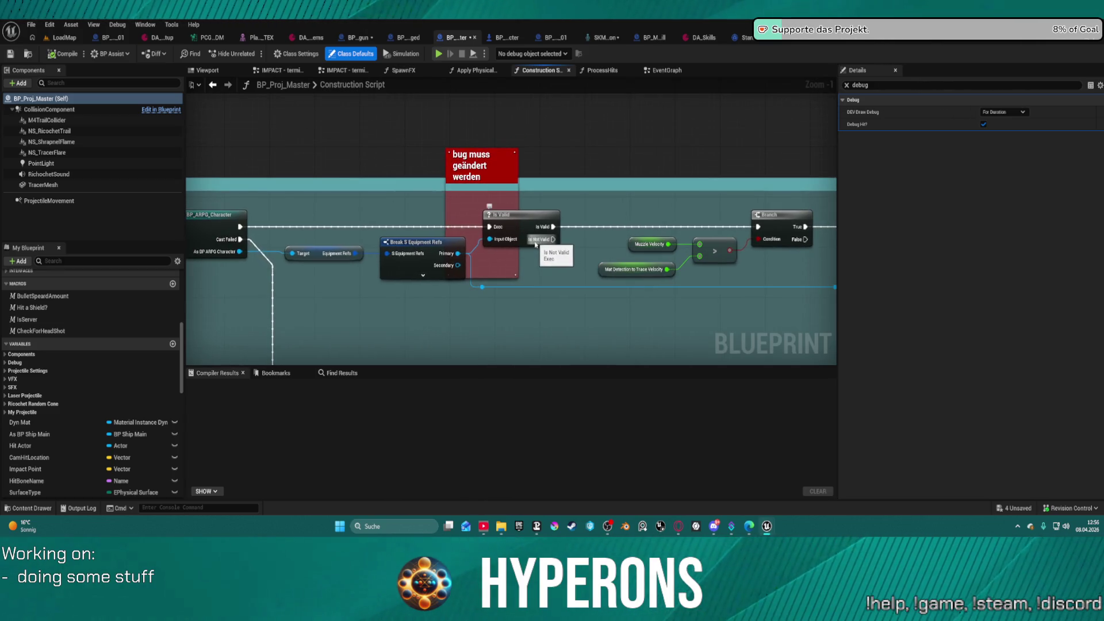
pyautogui.moveTo(531, 246)
pyautogui.mouseDown()
pyautogui.moveTo(746, 238)
pyautogui.moveTo(700, 243)
pyautogui.moveTo(651, 175)
pyautogui.moveTo(491, 225)
pyautogui.moveTo(477, 205)
pyautogui.mouseUp()
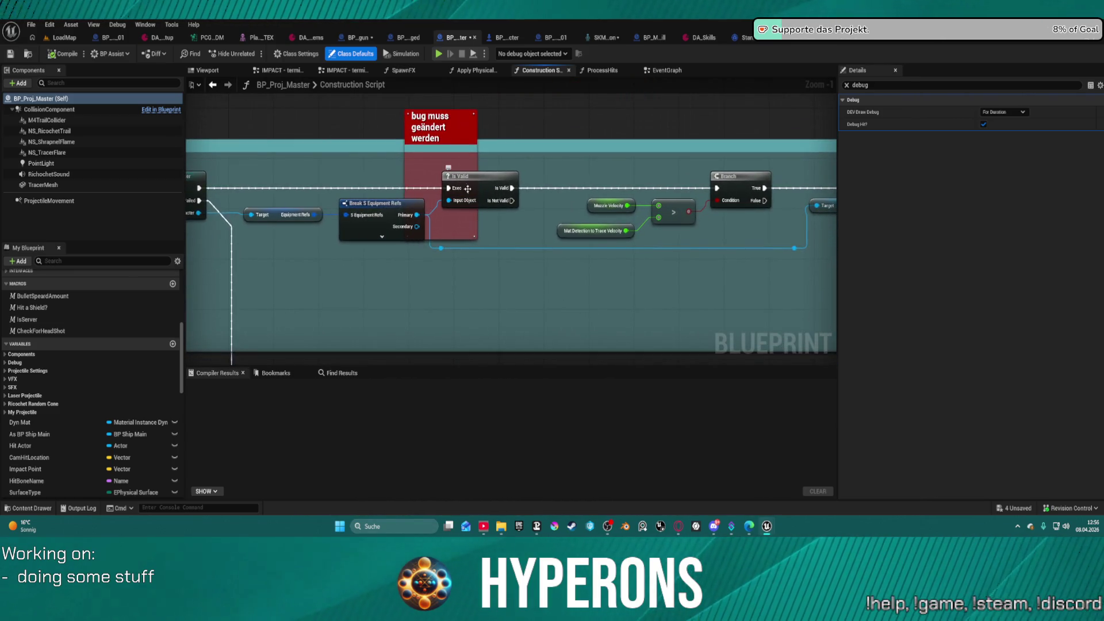
pyautogui.moveTo(773, 184)
pyautogui.mouseDown()
pyautogui.moveTo(712, 222)
pyautogui.moveTo(574, 239)
pyautogui.moveTo(367, 232)
pyautogui.moveTo(329, 214)
pyautogui.moveTo(410, 218)
pyautogui.mouseUp()
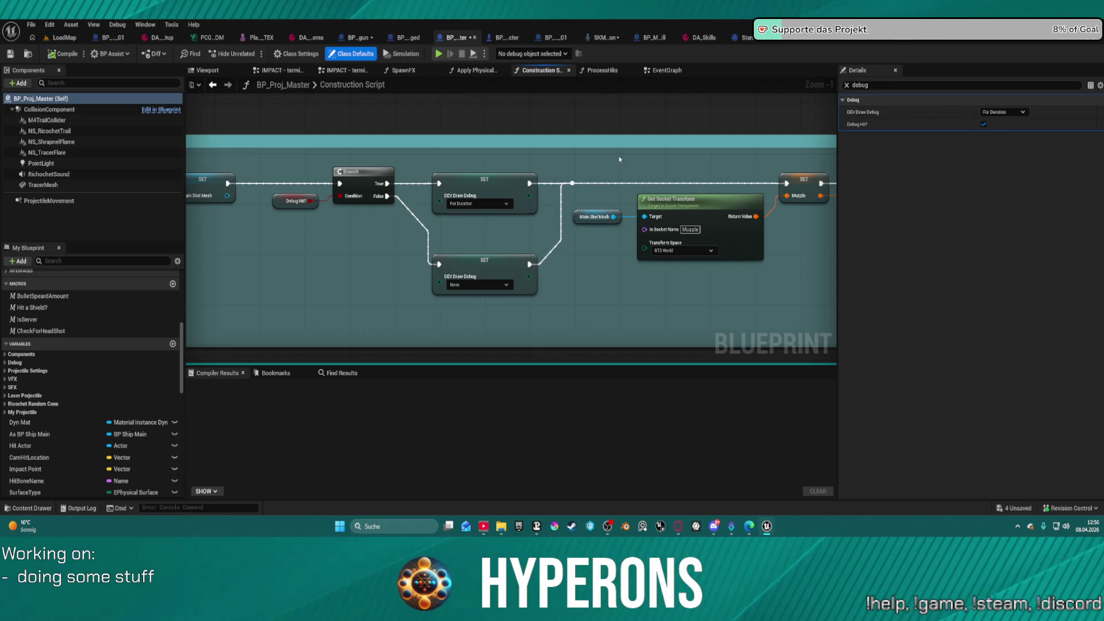
pyautogui.moveTo(579, 264)
pyautogui.mouseDown()
pyautogui.moveTo(592, 477)
pyautogui.moveTo(618, 475)
pyautogui.mouseUp()
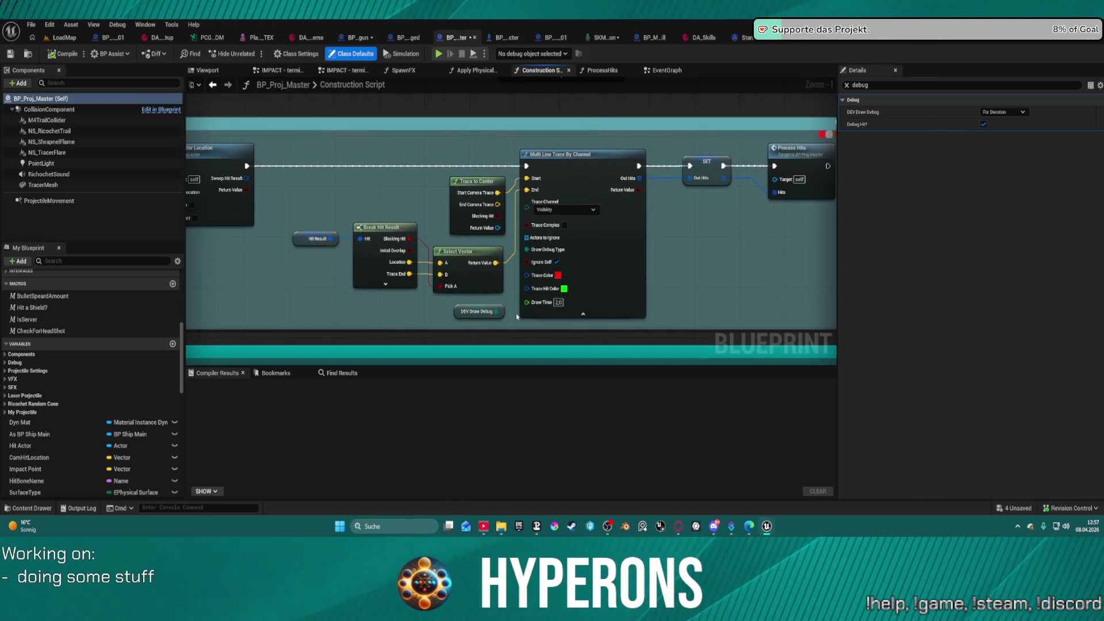
pyautogui.moveTo(724, 267); pyautogui.dragTo(699, 256)
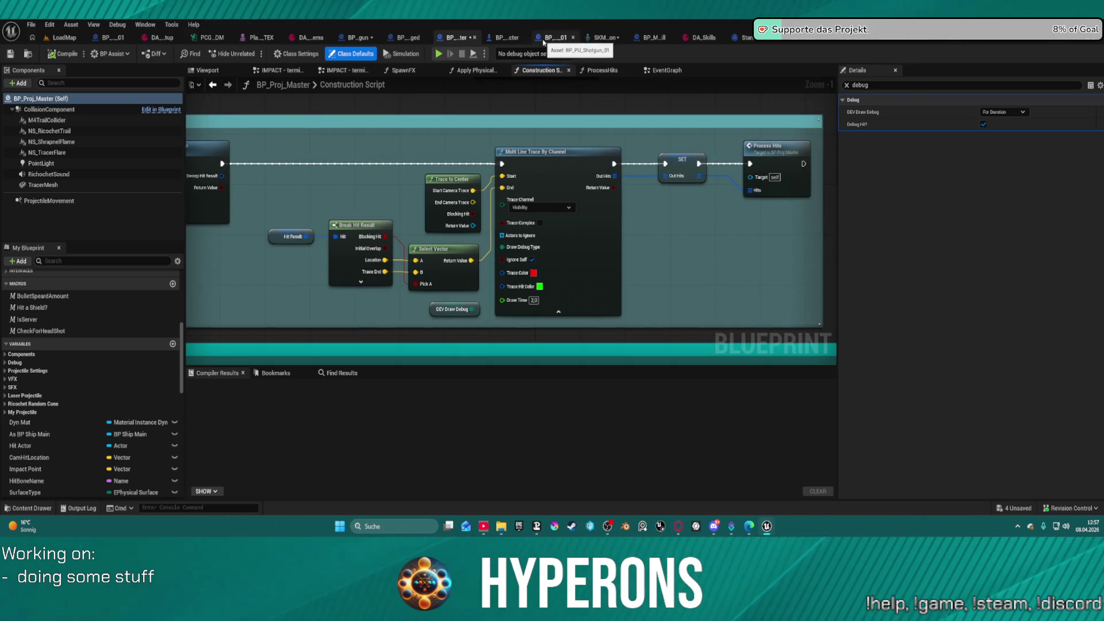
# - In BP_Proj_Shotgun_Fragment's EventGraph, delete the third disabled node
pyautogui.click(896, 37)
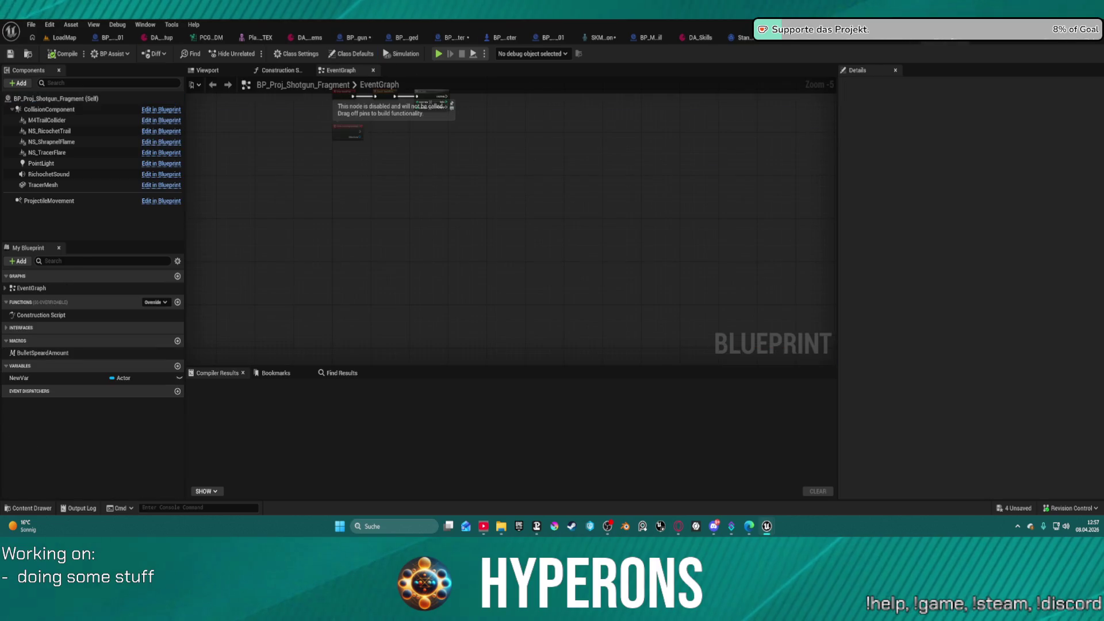
pyautogui.moveTo(565, 285); pyautogui.dragTo(568, 291)
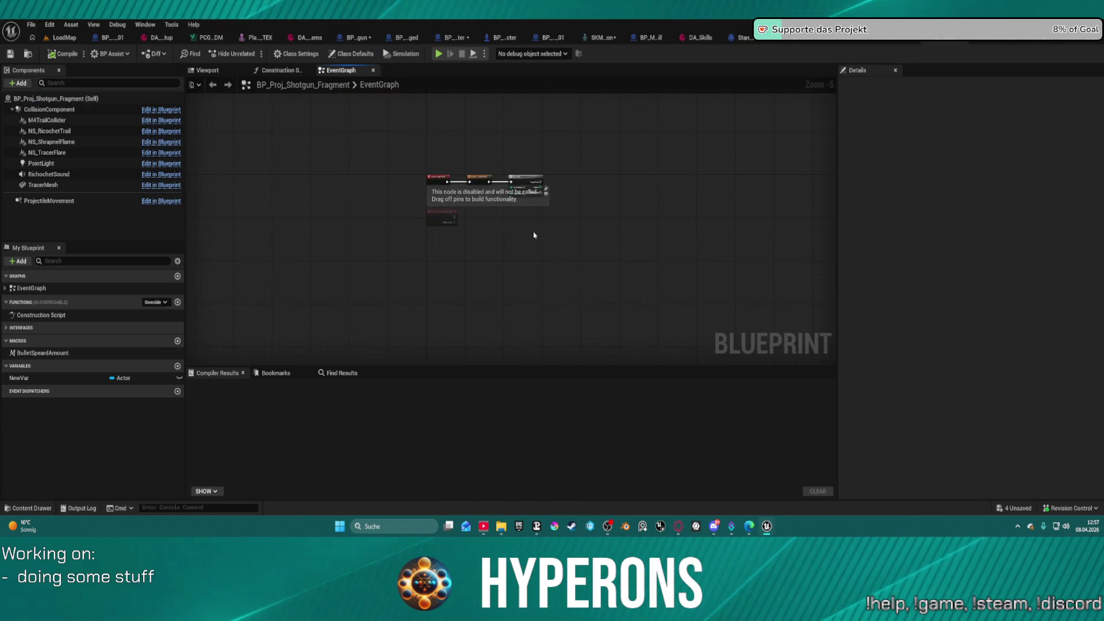
pyautogui.moveTo(536, 222); pyautogui.dragTo(507, 241)
pyautogui.press('Delete')
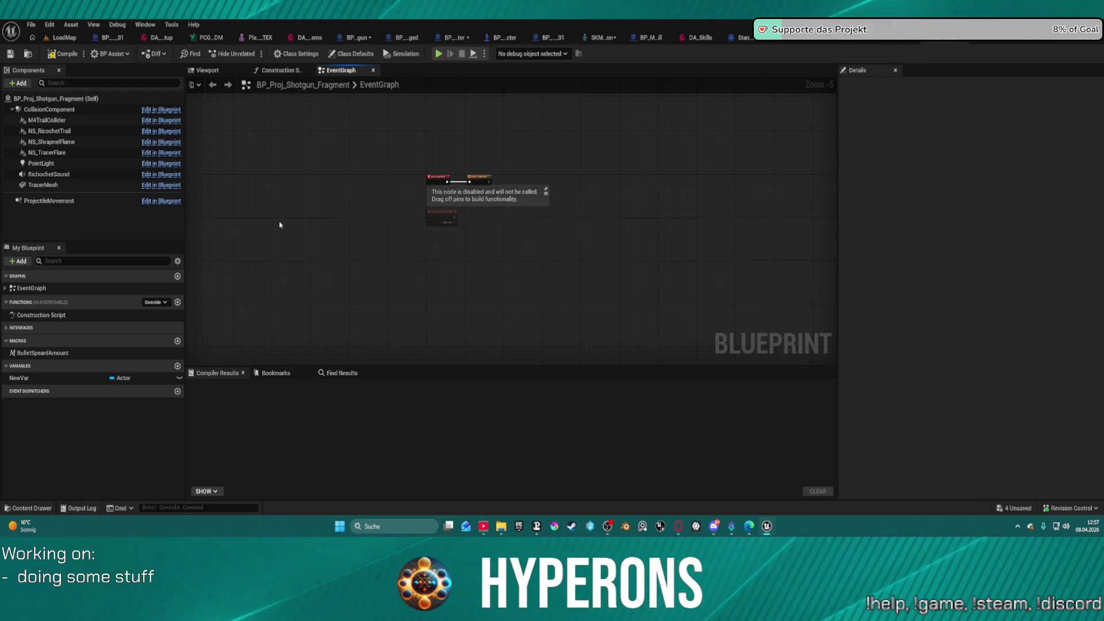
# - Browse TracerMesh's Element 0 material list and close it, keeping BulletEmissive
pyautogui.click(44, 185)
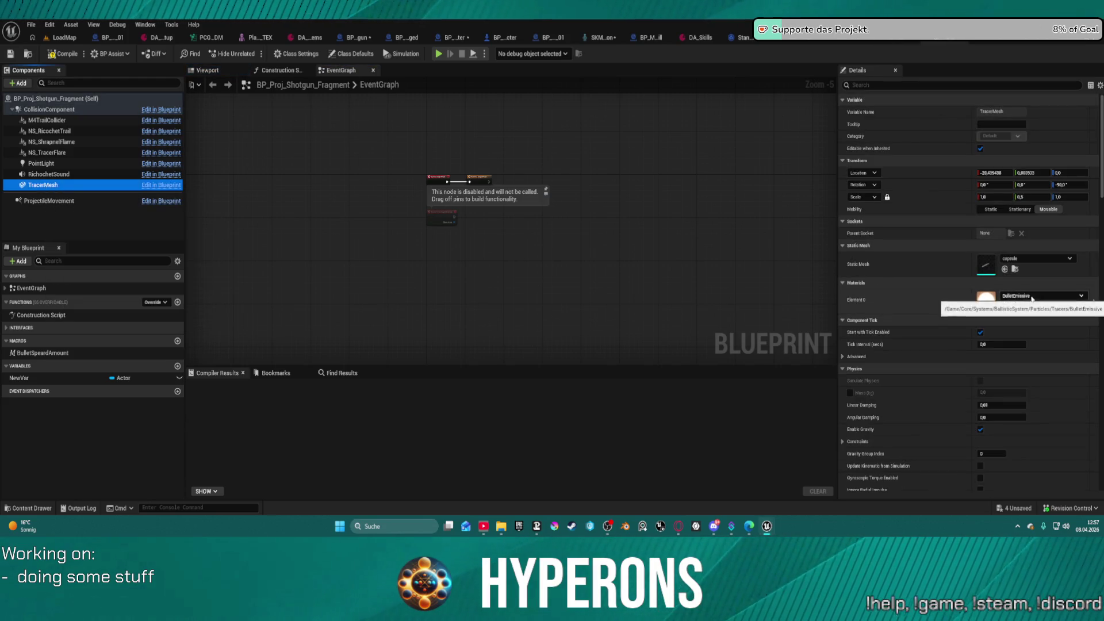
pyautogui.click(1038, 296)
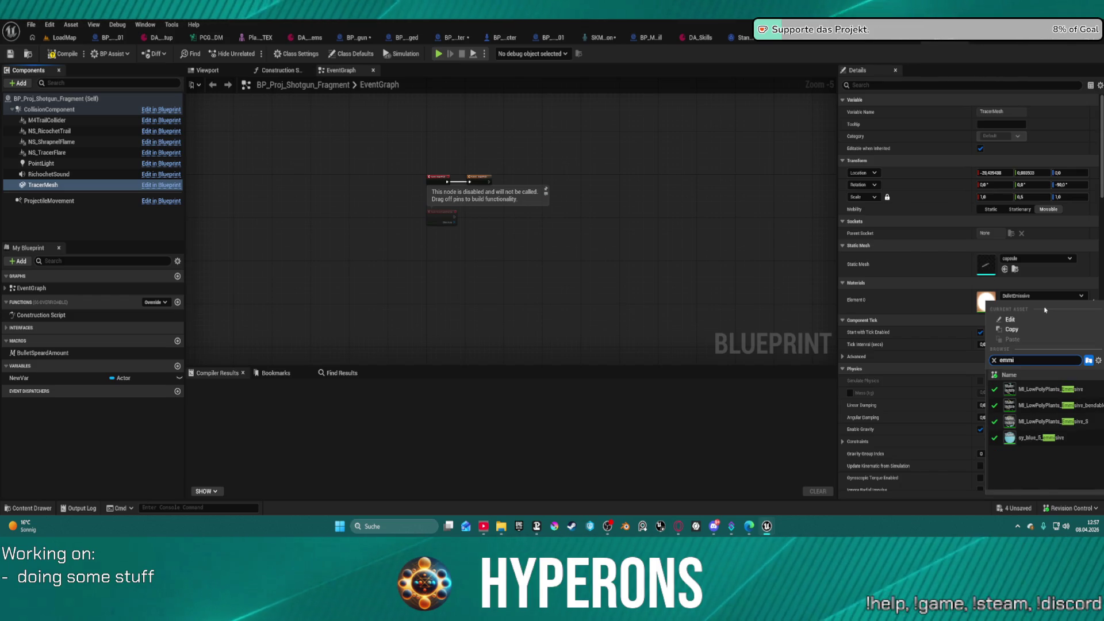
pyautogui.press('BackSpace')
pyautogui.write('ss')
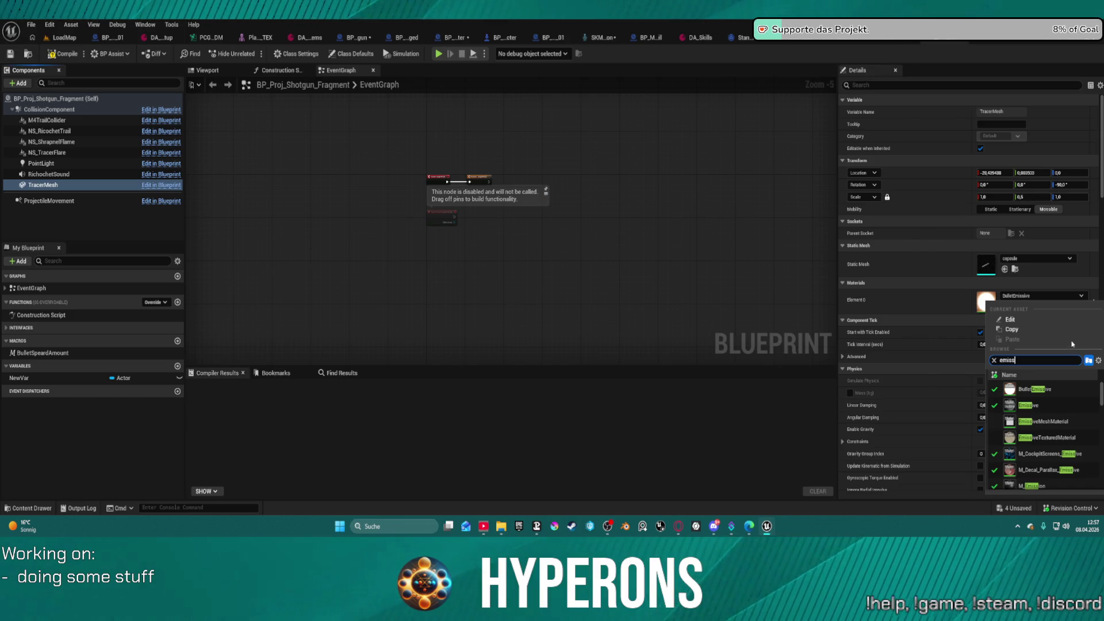
pyautogui.scroll(-5, 1055, 405)
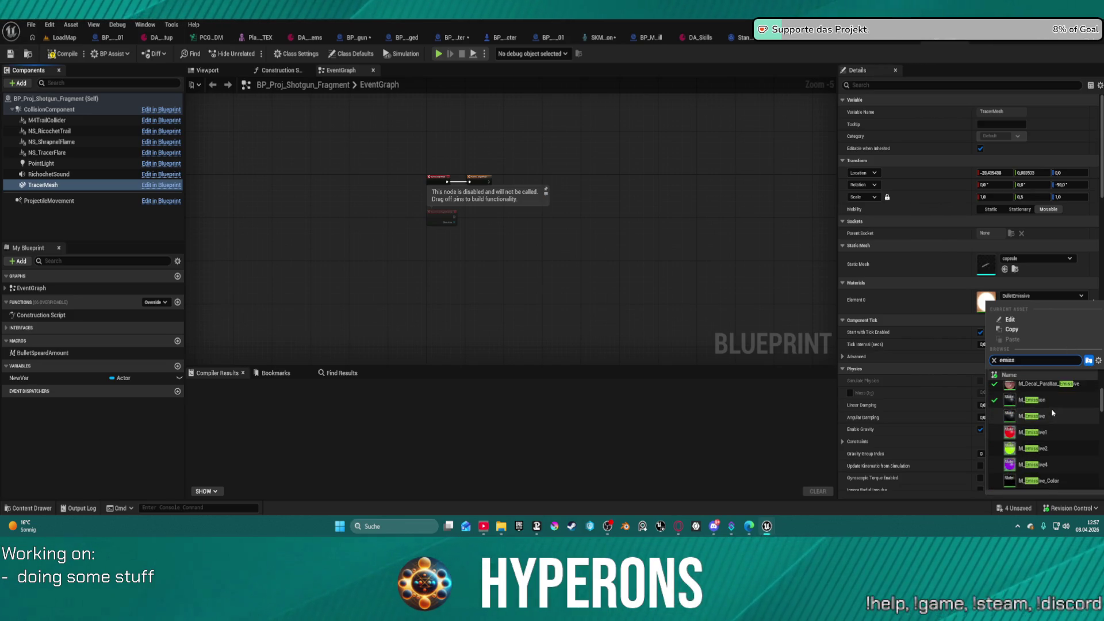
pyautogui.scroll(-4, 1052, 412)
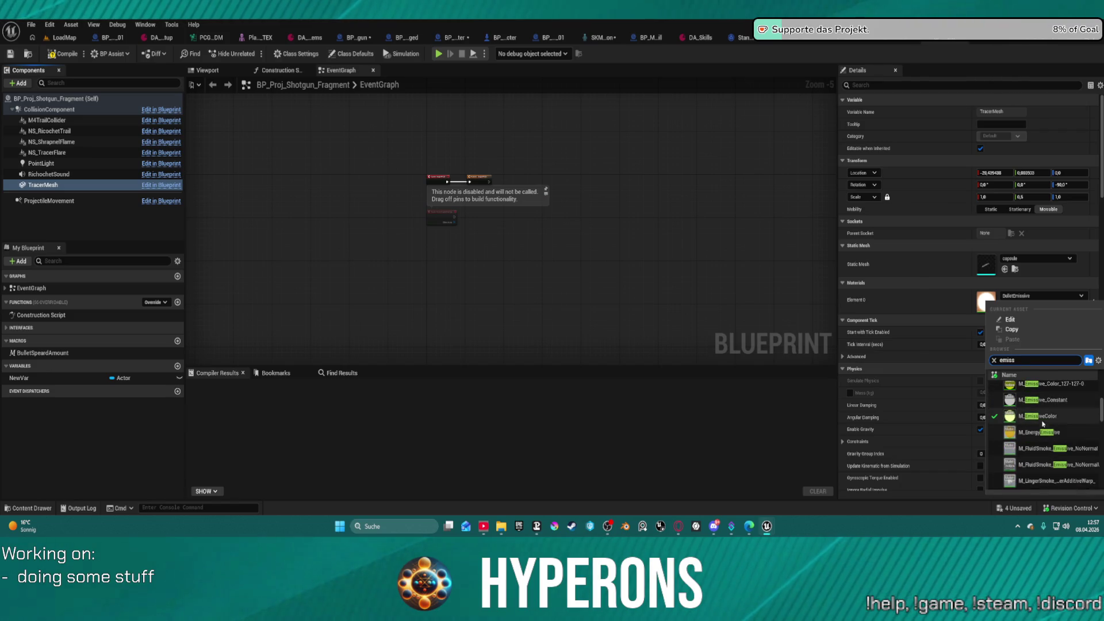
pyautogui.scroll(-5, 1041, 419)
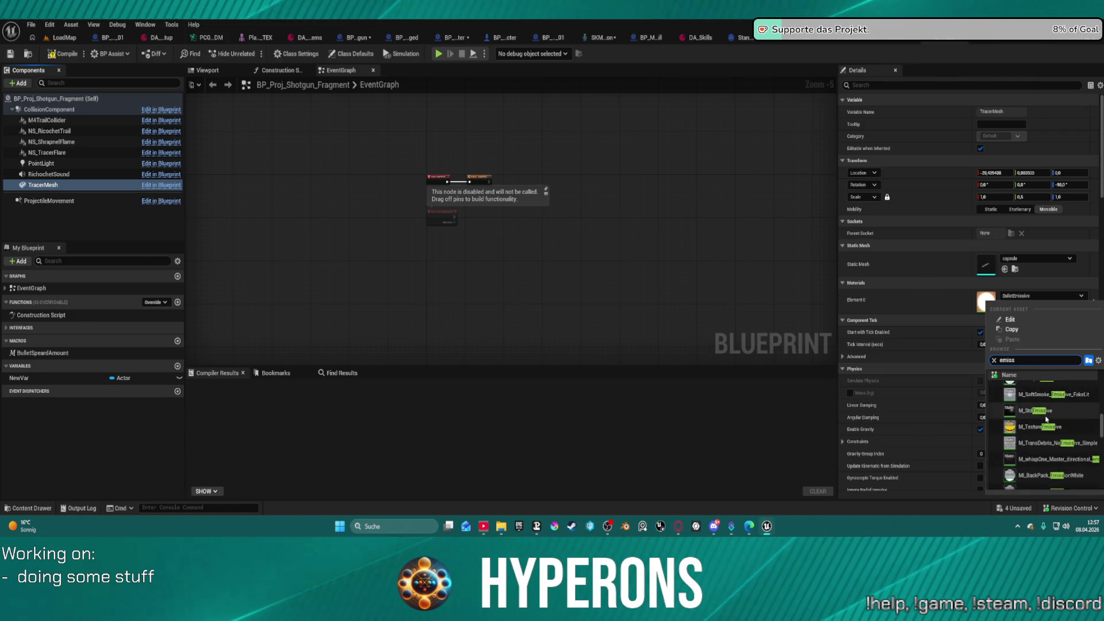
pyautogui.scroll(-6, 1045, 414)
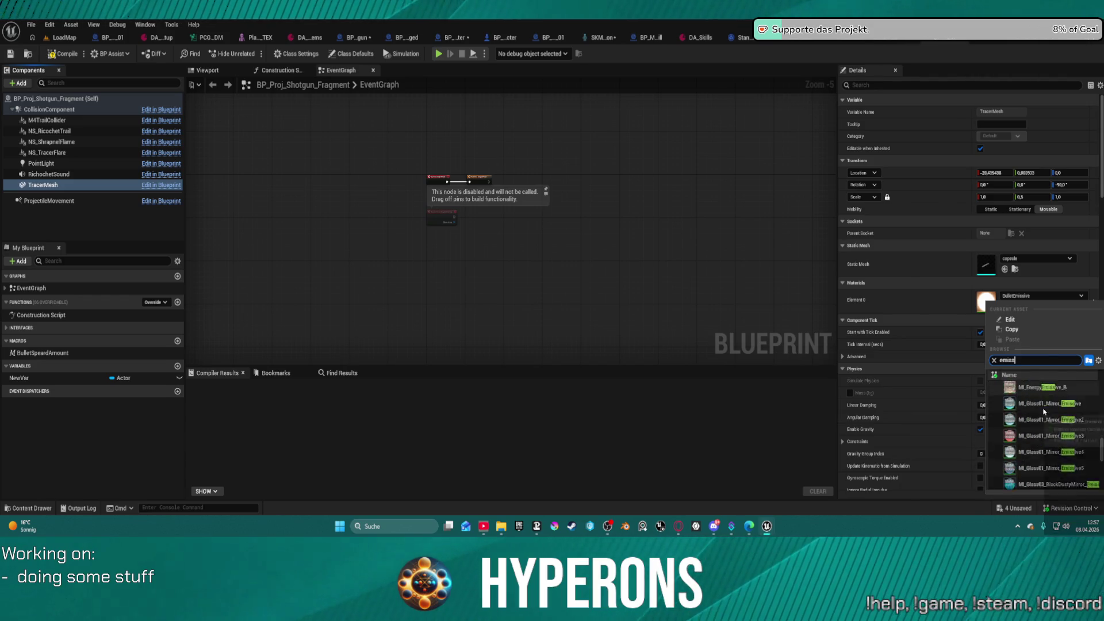
pyautogui.scroll(-4, 1041, 409)
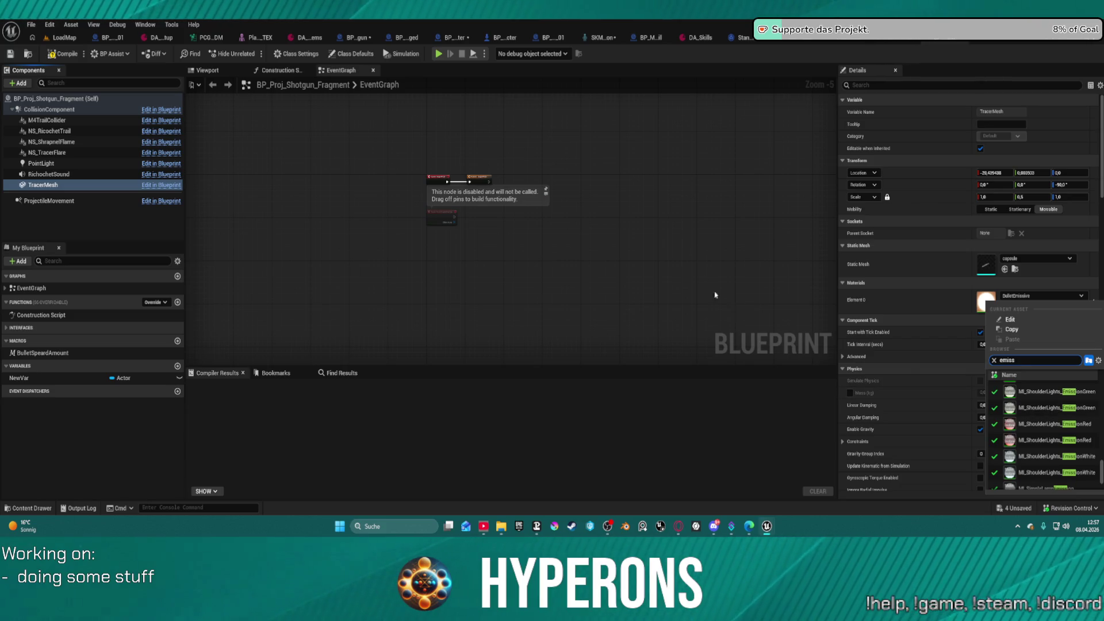
pyautogui.click(661, 223)
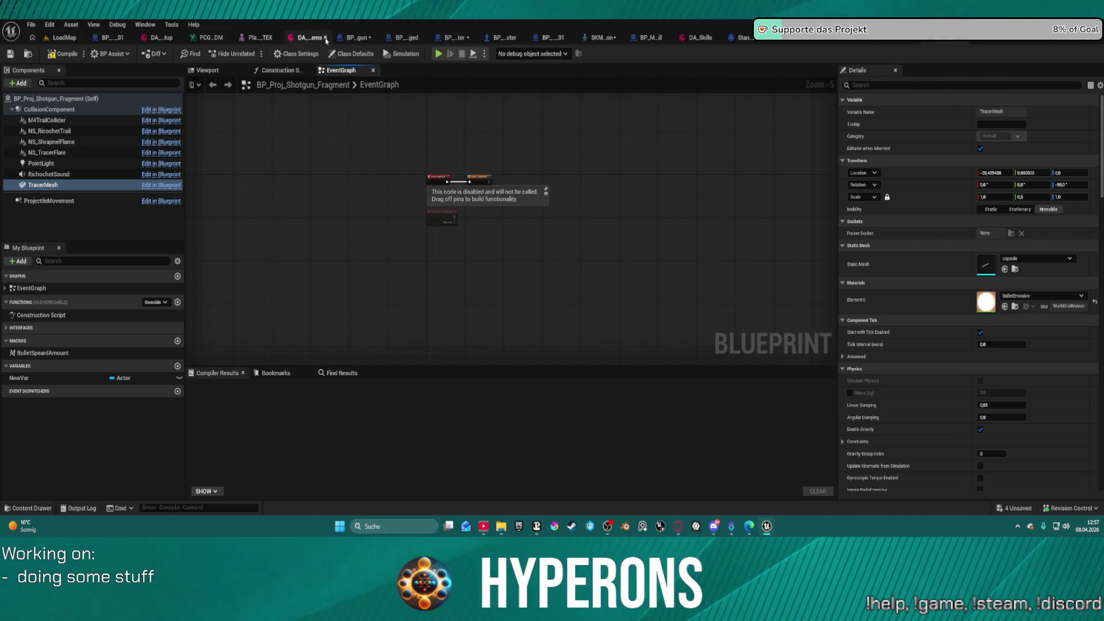
pyautogui.click(349, 36)
# - Nudge the SpawnActor node up and move Get Actor Transform beside the Delay node
pyautogui.moveTo(597, 288)
pyautogui.mouseDown()
pyautogui.moveTo(506, 269)
pyautogui.moveTo(222, 269)
pyautogui.moveTo(350, 274)
pyautogui.moveTo(382, 248)
pyautogui.moveTo(682, 253)
pyautogui.moveTo(313, 247)
pyautogui.moveTo(314, 118)
pyautogui.moveTo(292, 96)
pyautogui.moveTo(219, 241)
pyautogui.moveTo(312, 270)
pyautogui.moveTo(333, 260)
pyautogui.moveTo(217, 323)
pyautogui.mouseUp()
pyautogui.moveTo(646, 196)
pyautogui.mouseDown()
pyautogui.moveTo(624, 227)
pyautogui.moveTo(604, 183)
pyautogui.moveTo(631, 154)
pyautogui.moveTo(676, 189)
pyautogui.moveTo(650, 192)
pyautogui.mouseUp()
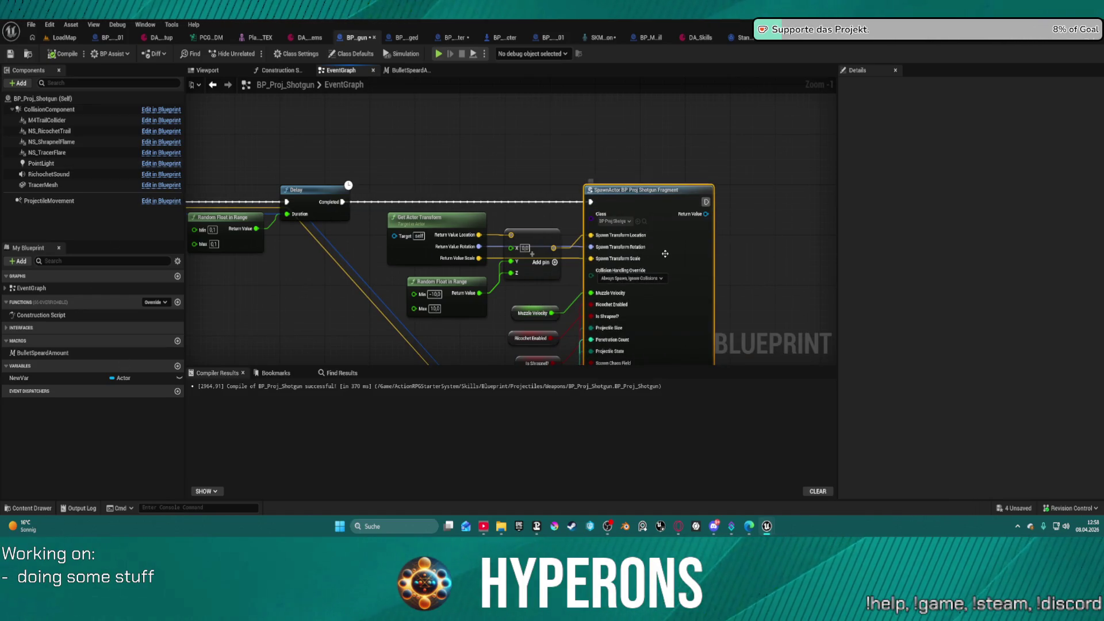
pyautogui.moveTo(665, 253); pyautogui.dragTo(601, 234)
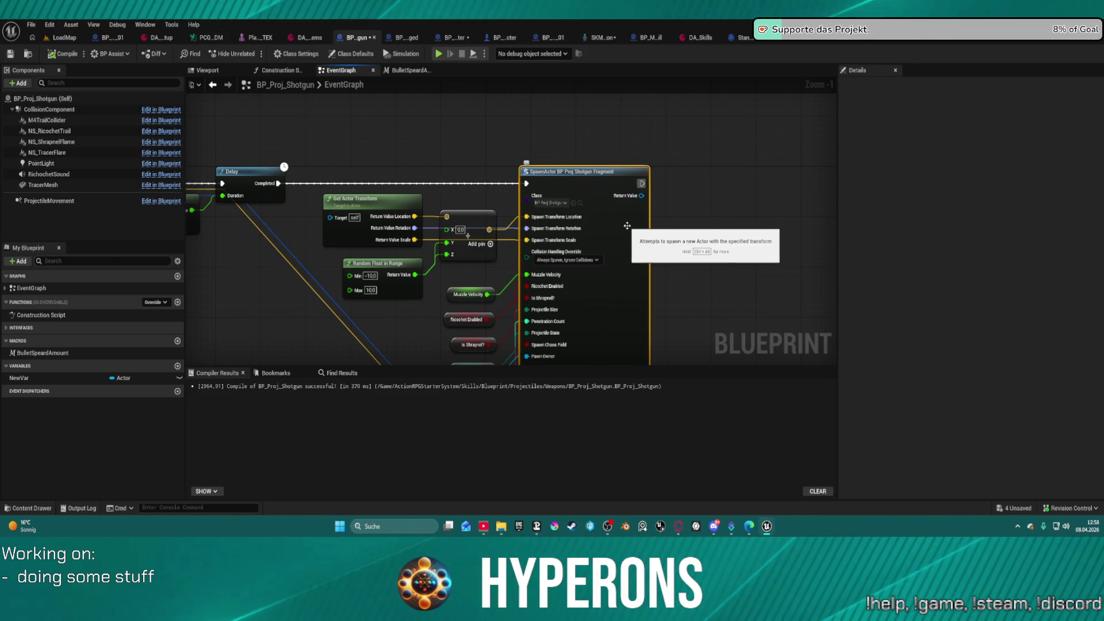
pyautogui.moveTo(361, 202)
pyautogui.mouseDown()
pyautogui.moveTo(299, 244)
pyautogui.moveTo(327, 136)
pyautogui.moveTo(324, 191)
pyautogui.moveTo(304, 214)
pyautogui.moveTo(354, 213)
pyautogui.moveTo(338, 212)
pyautogui.mouseUp()
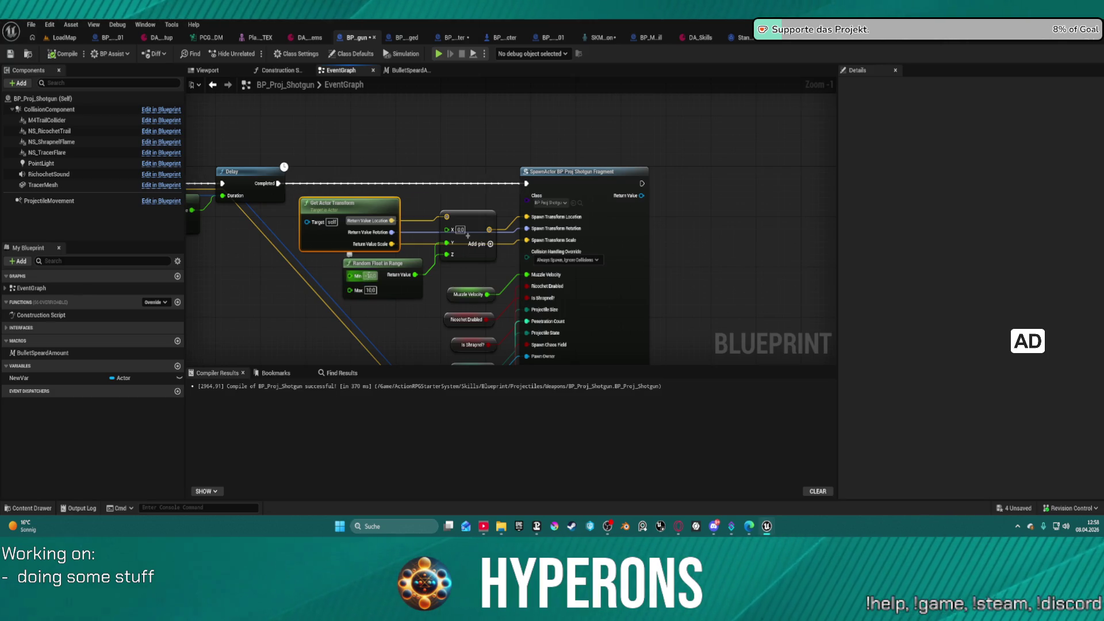
pyautogui.click(369, 275)
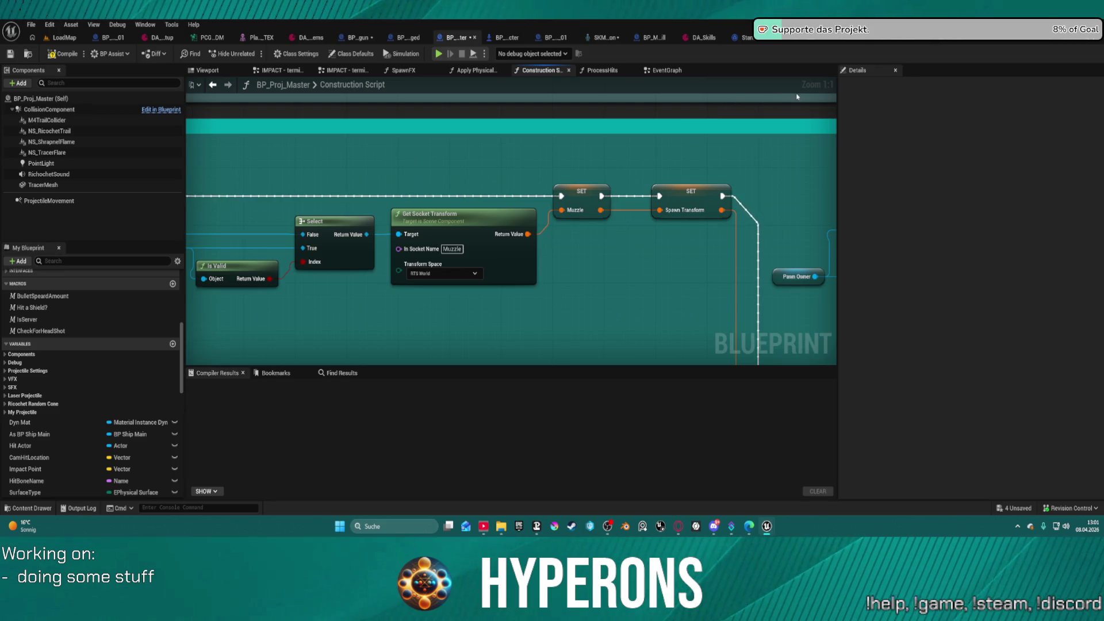
pyautogui.click(942, 40)
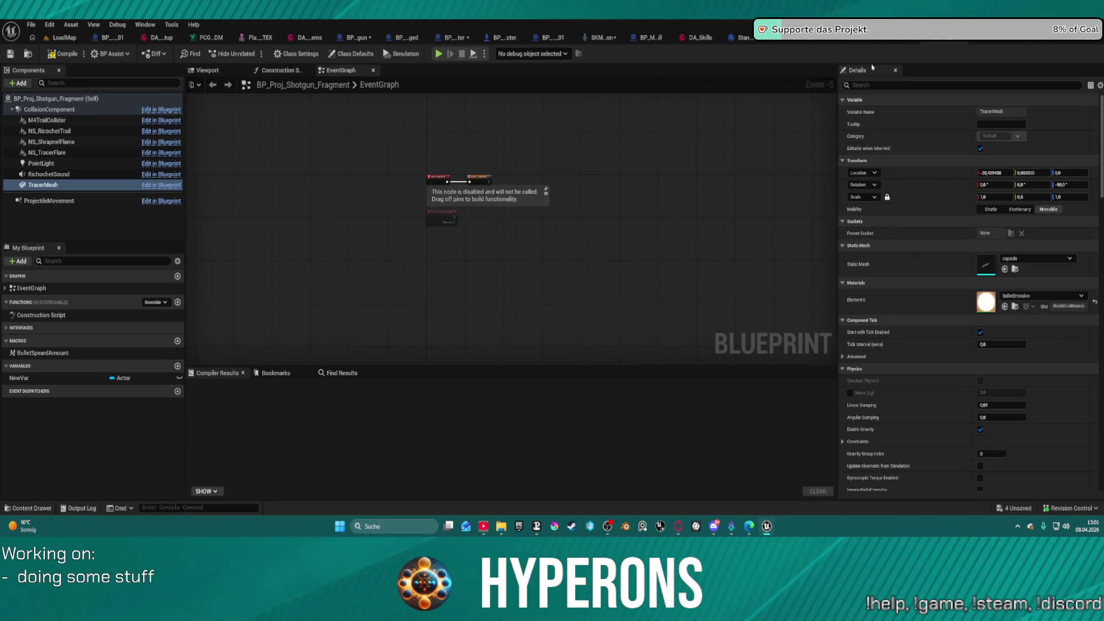
# - Set the fragment's Muzzle Velocity class default to 8000
pyautogui.click(356, 54)
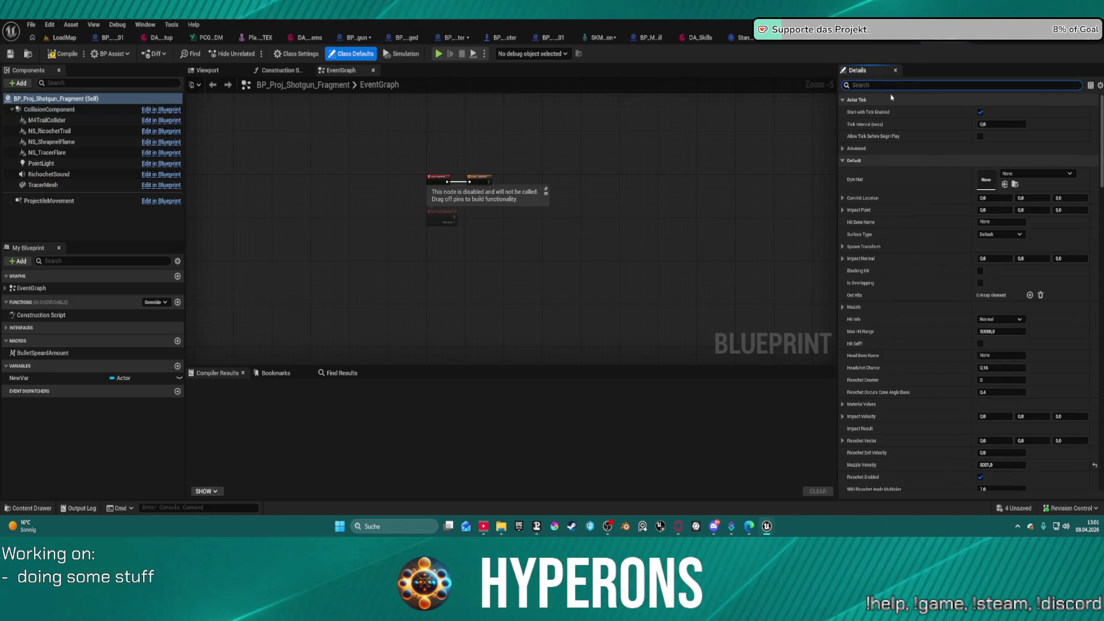
pyautogui.write('mzzl')
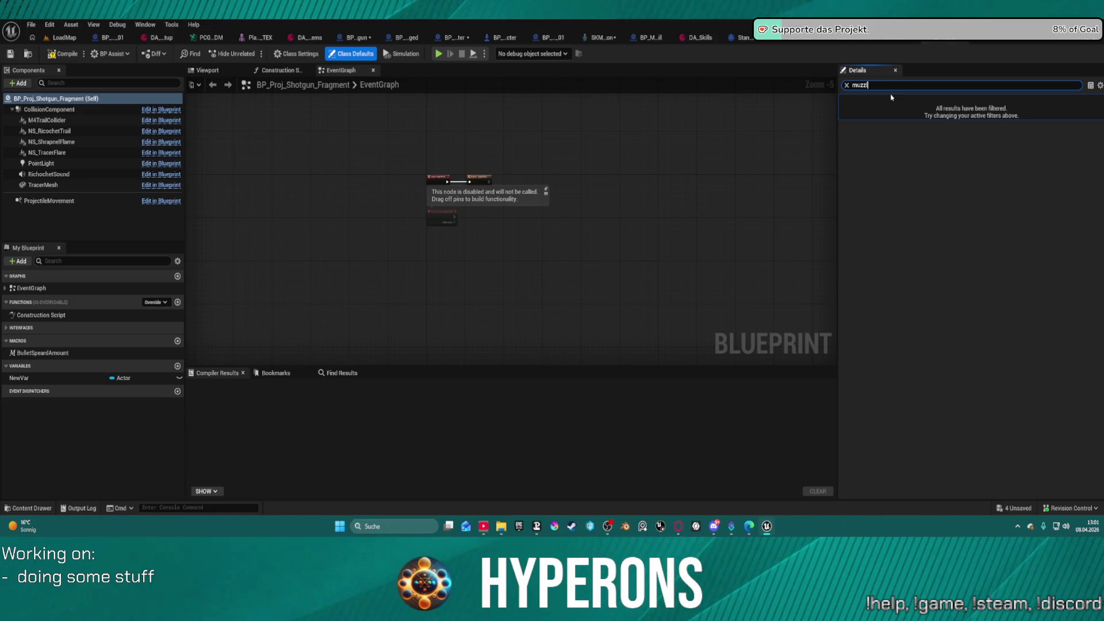
pyautogui.press('BackSpace')
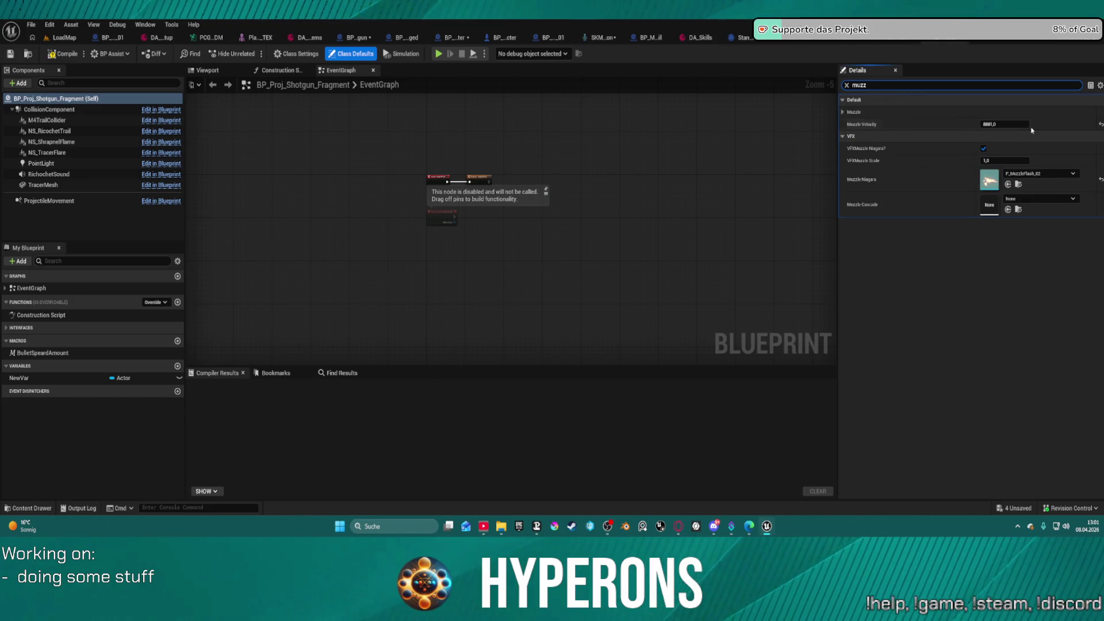
pyautogui.click(1021, 122)
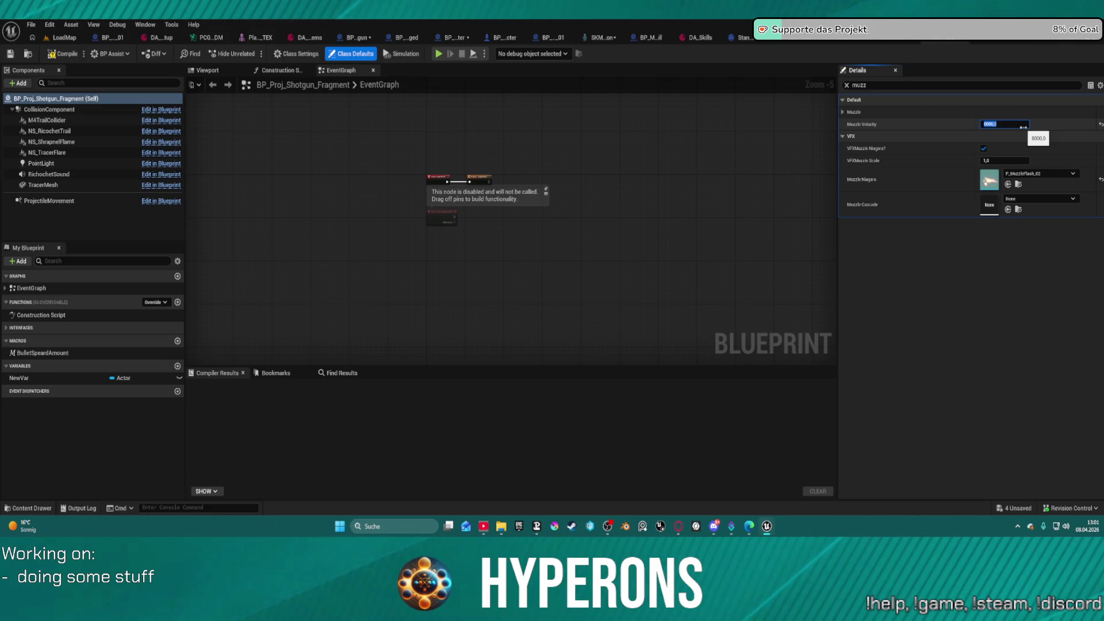
pyautogui.click(907, 112)
# - Search 'trace' and set Max Detection to Trace Velocity to 8001
pyautogui.click(892, 85)
pyautogui.write('trace')
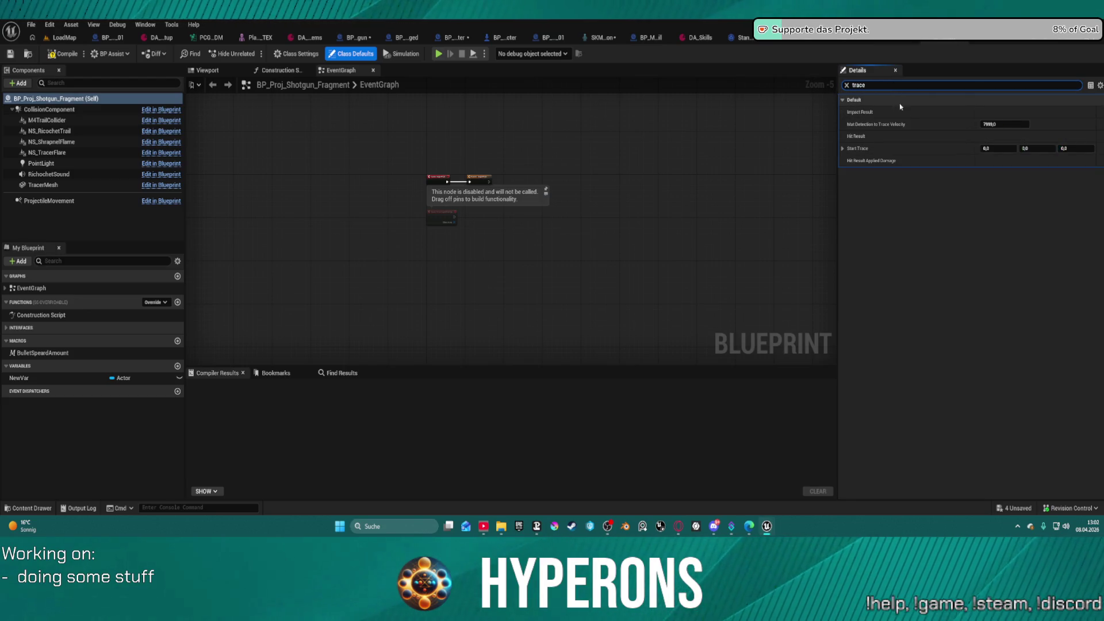
pyautogui.click(1009, 126)
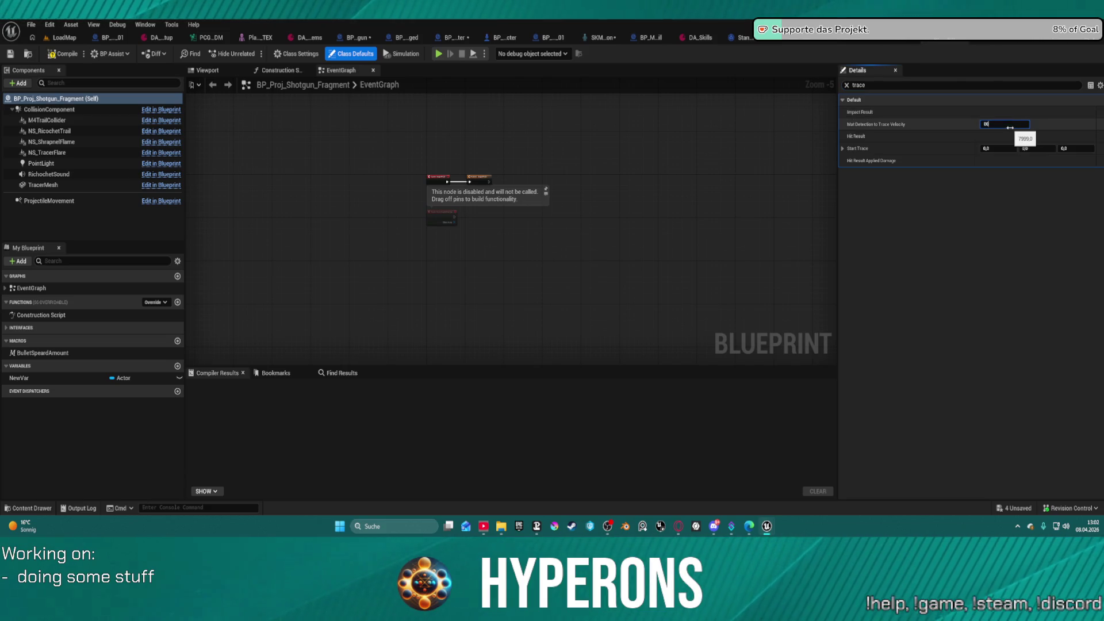
pyautogui.press('Return')
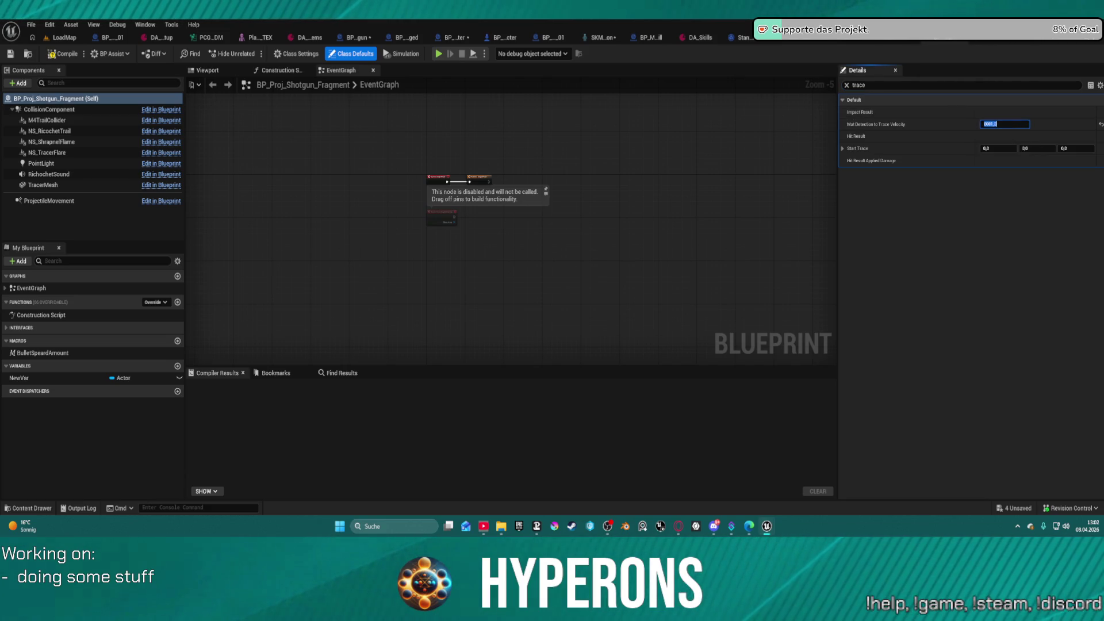
pyautogui.scroll(1, 560, 144)
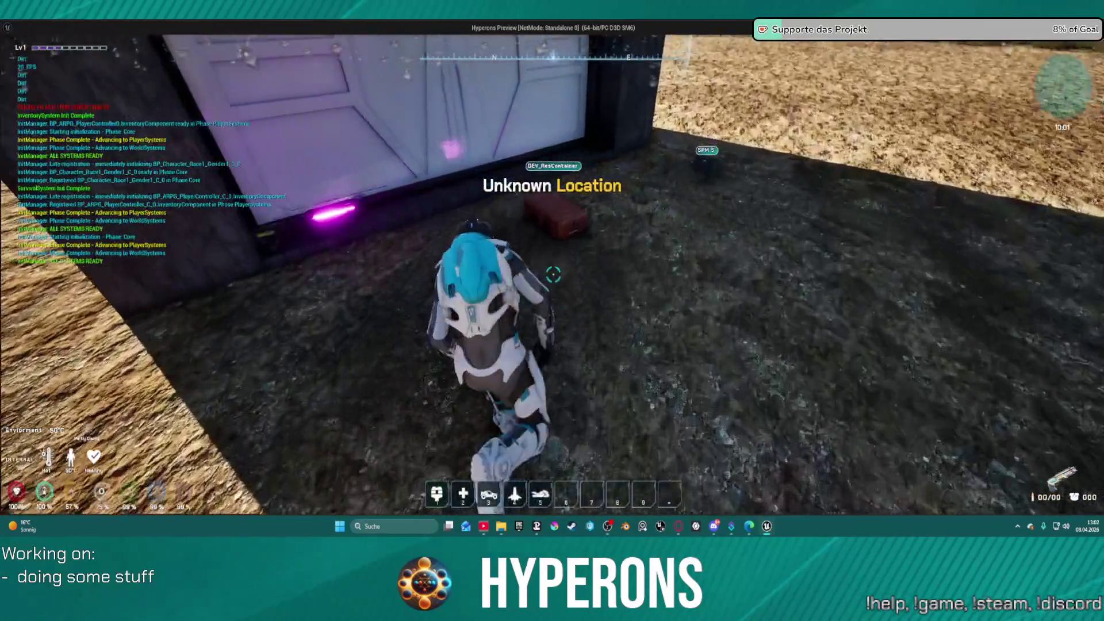
# - Equip Shotgun 01 from the DEV_ResContainer and fire a blast at the building
pyautogui.press('f')
pyautogui.doubleClick(845, 347)
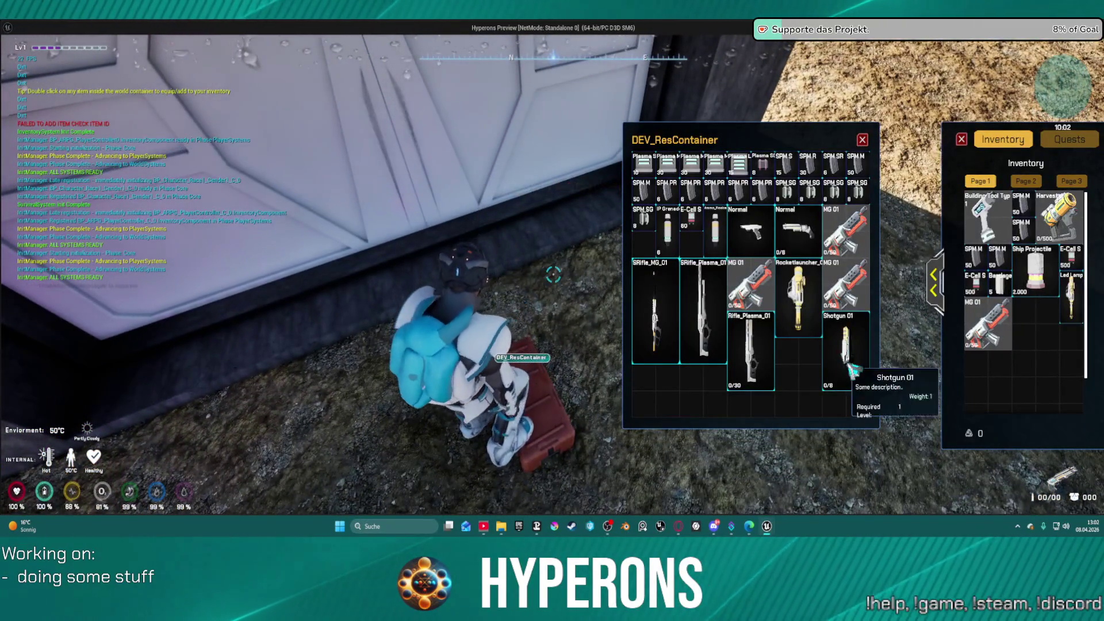
pyautogui.press('Escape')
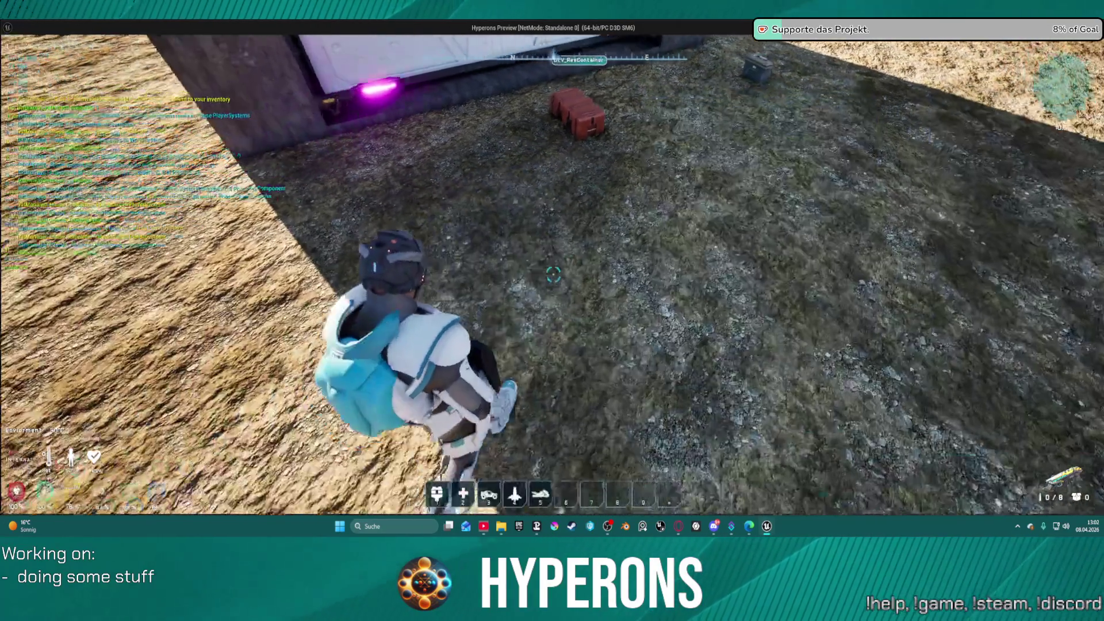
pyautogui.press('w')
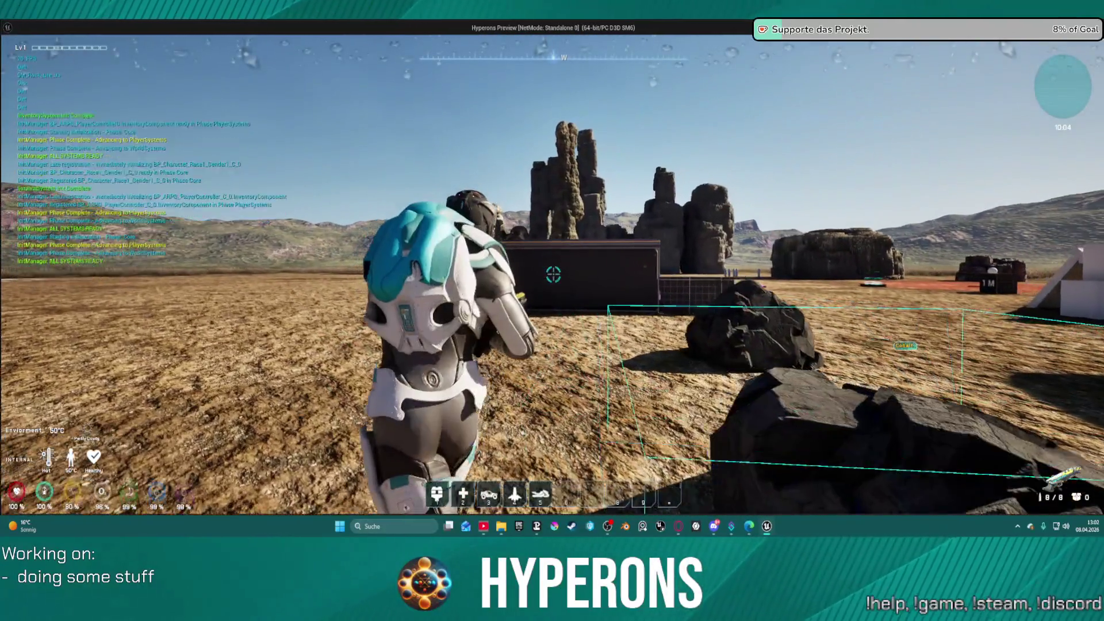
pyautogui.click(553, 274)
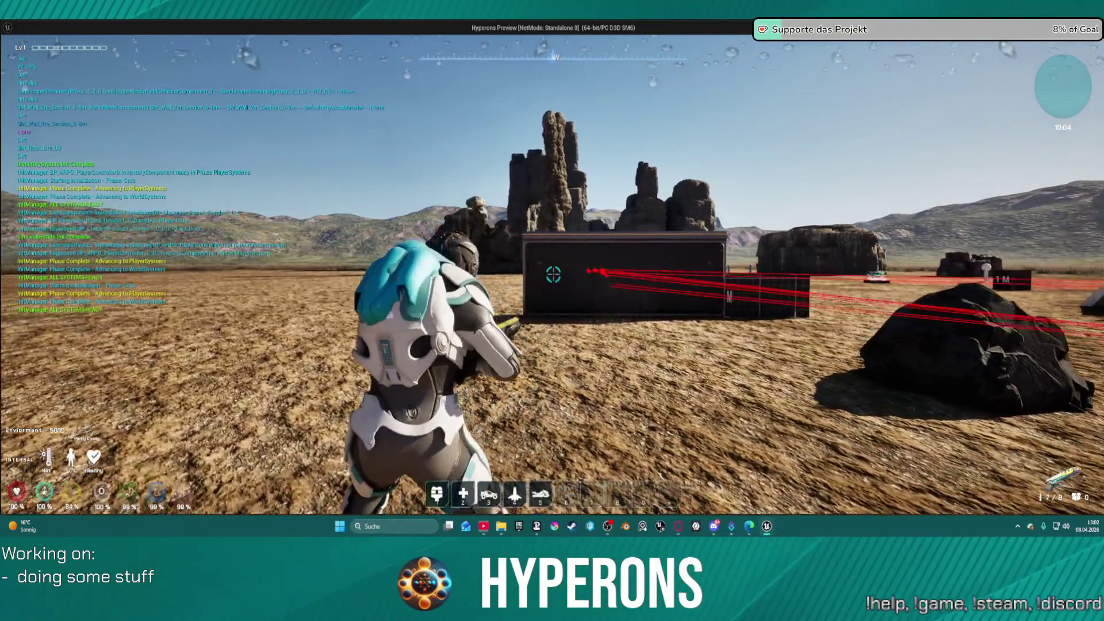
# - Walk up to the dark box, then run back to the container beside the door
pyautogui.press('w')
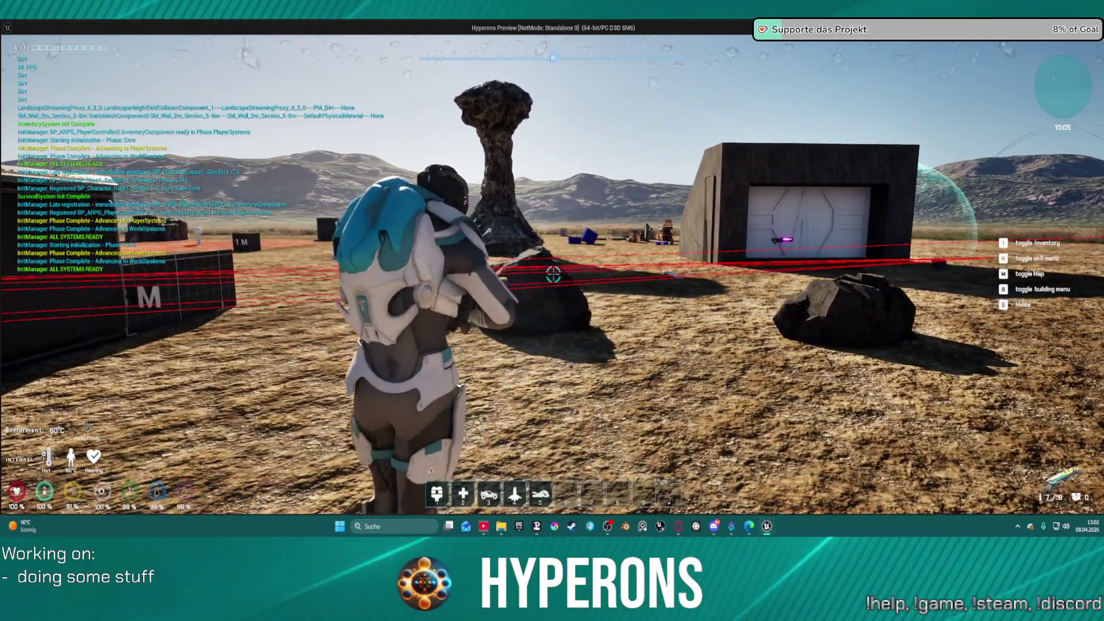
pyautogui.press('w')
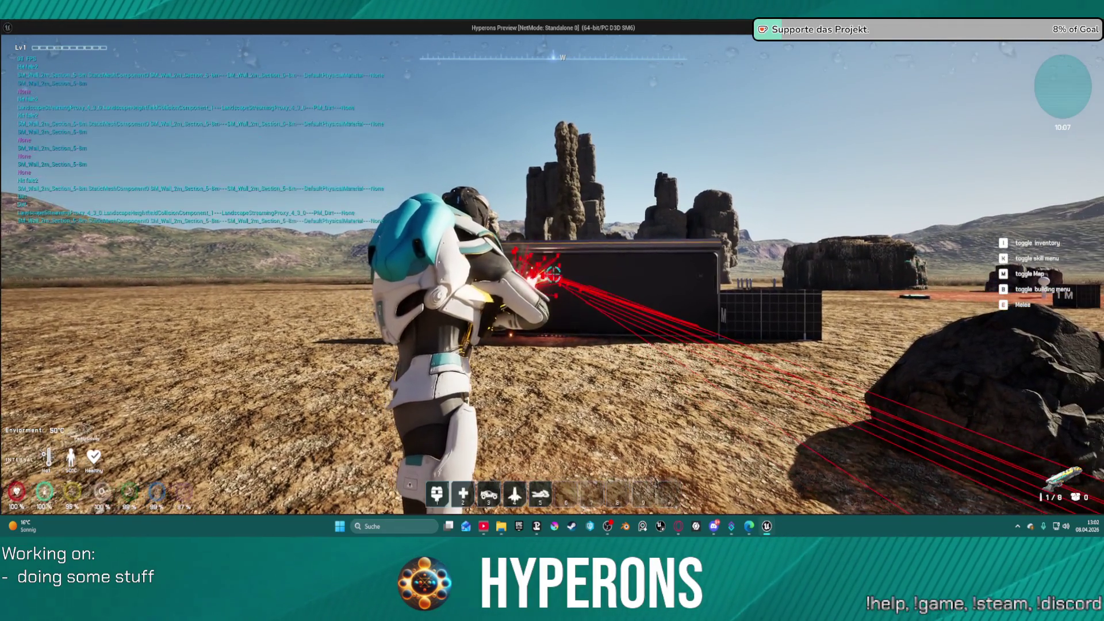
pyautogui.press('w')
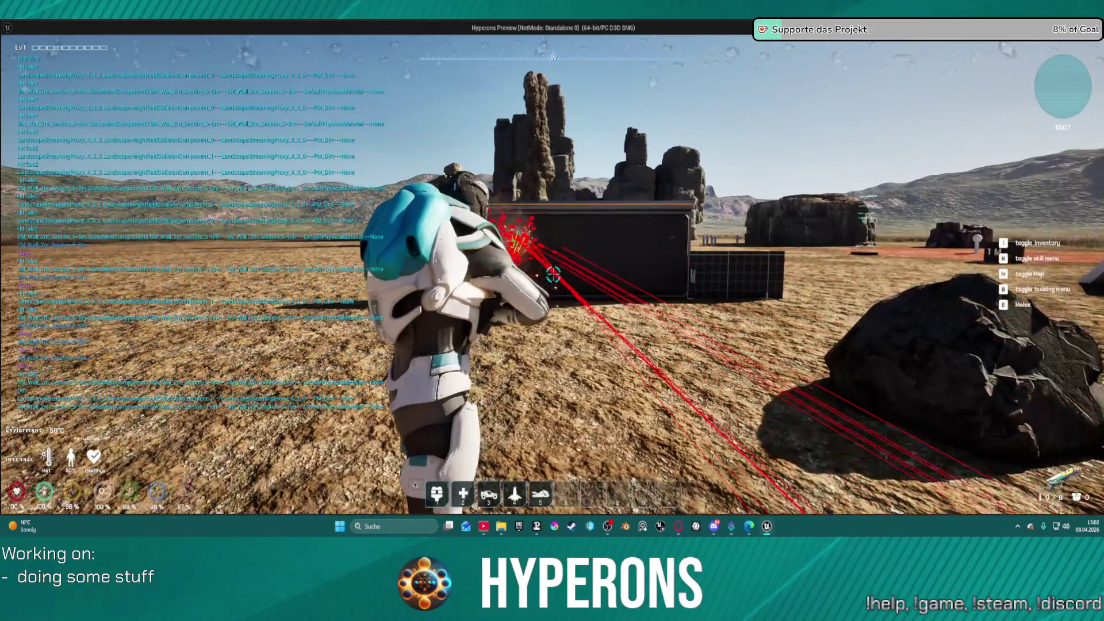
pyautogui.press('w')
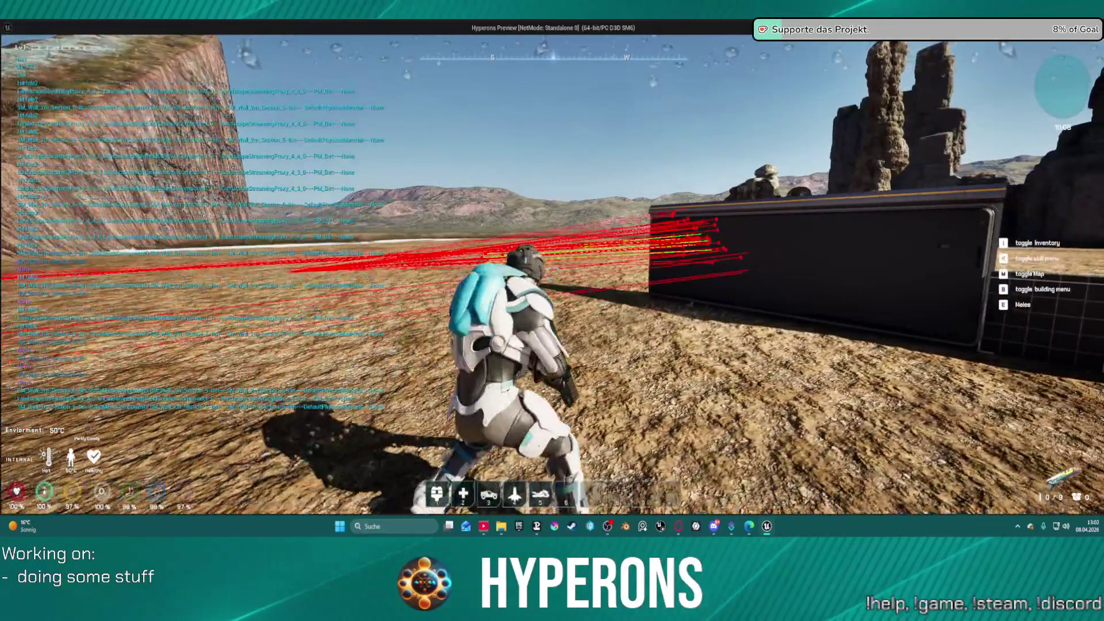
pyautogui.press('w')
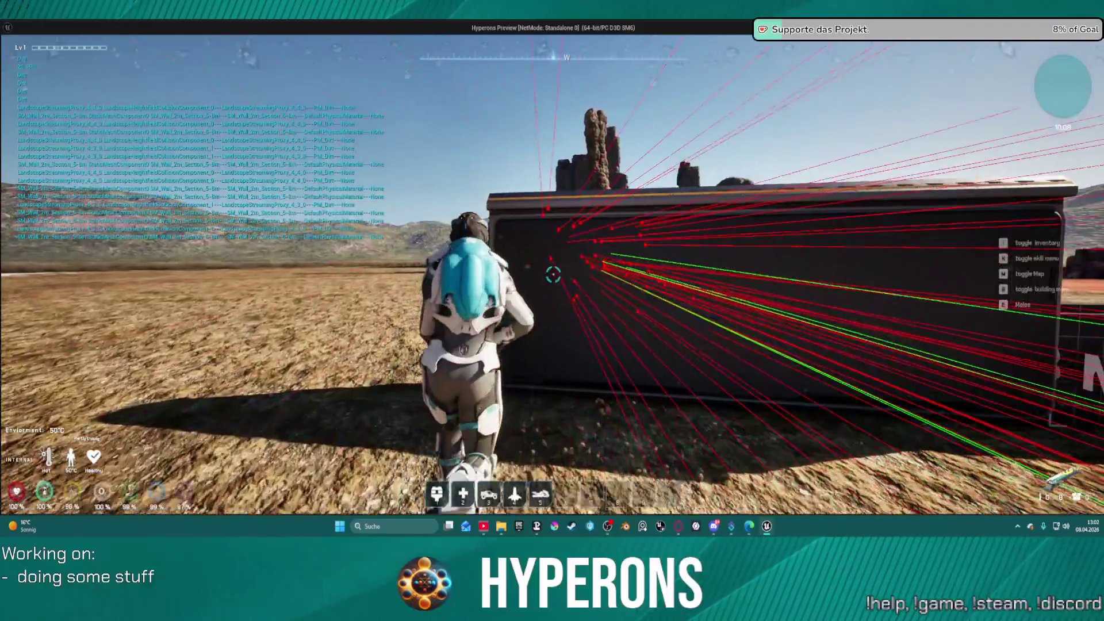
pyautogui.press('w')
pyautogui.press('s')
pyautogui.press('w')
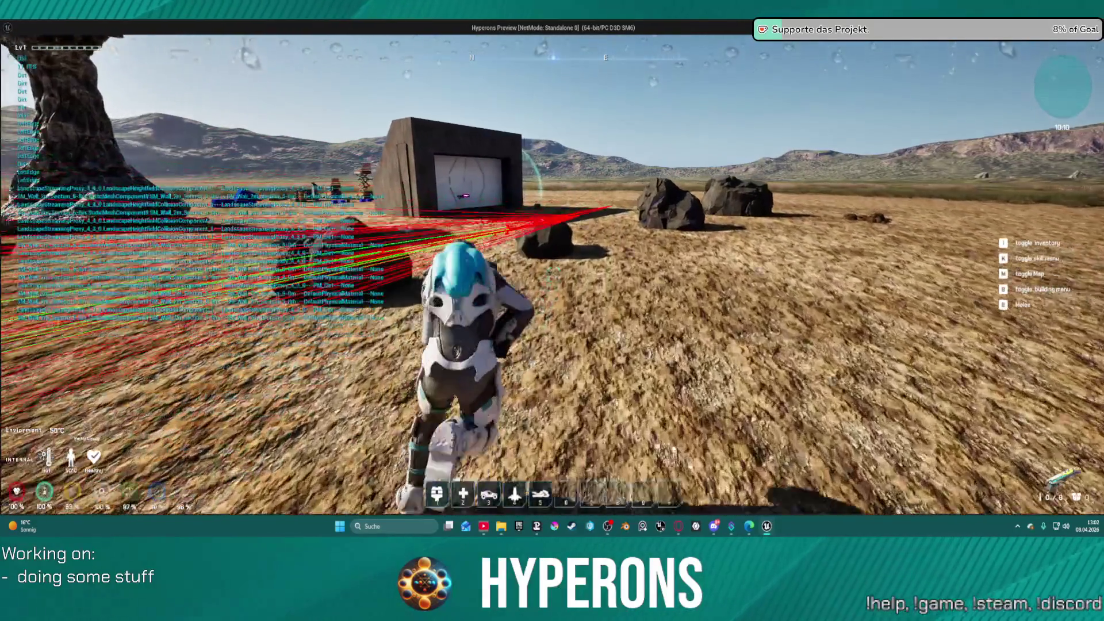
pyautogui.press('d')
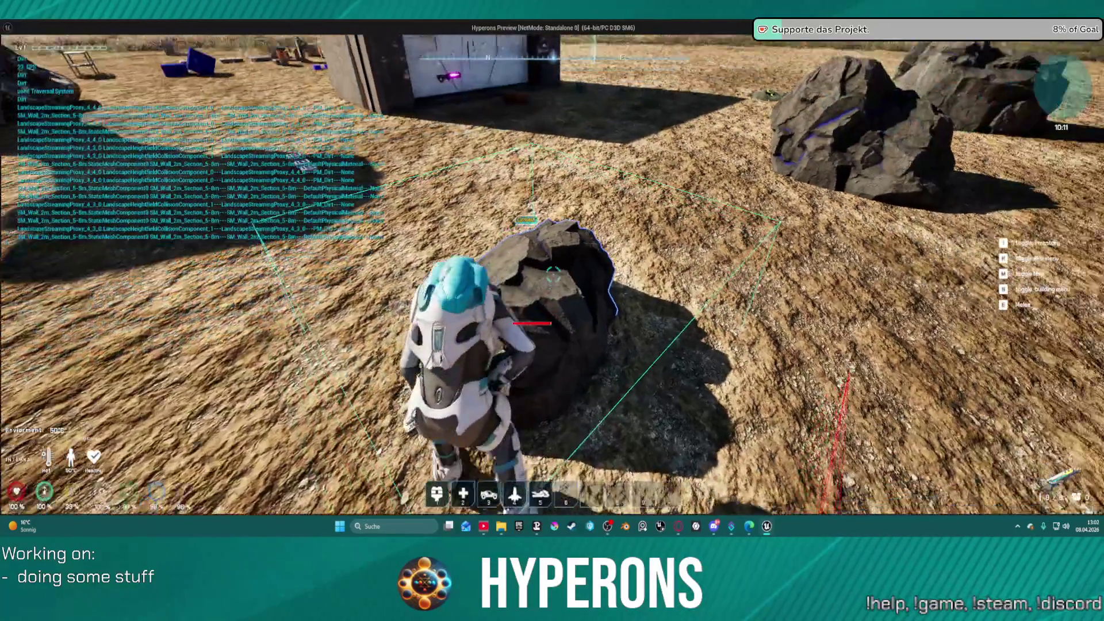
pyautogui.press('w')
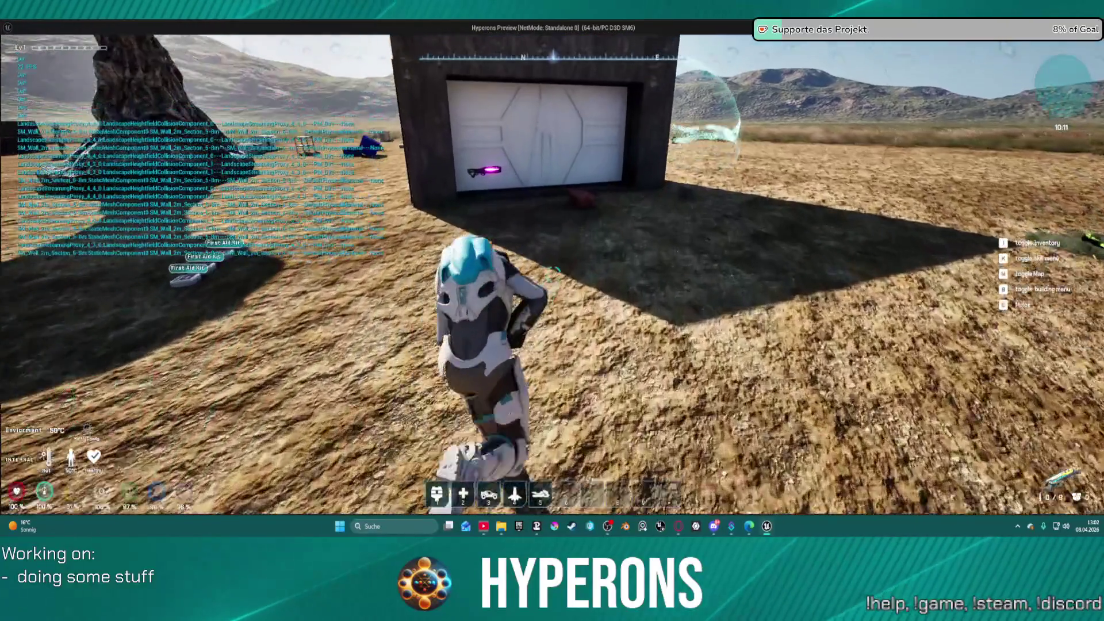
# - Reopen and close the resource container's loot, walk toward the rock, and stop the play test
pyautogui.press('w')
pyautogui.press('f')
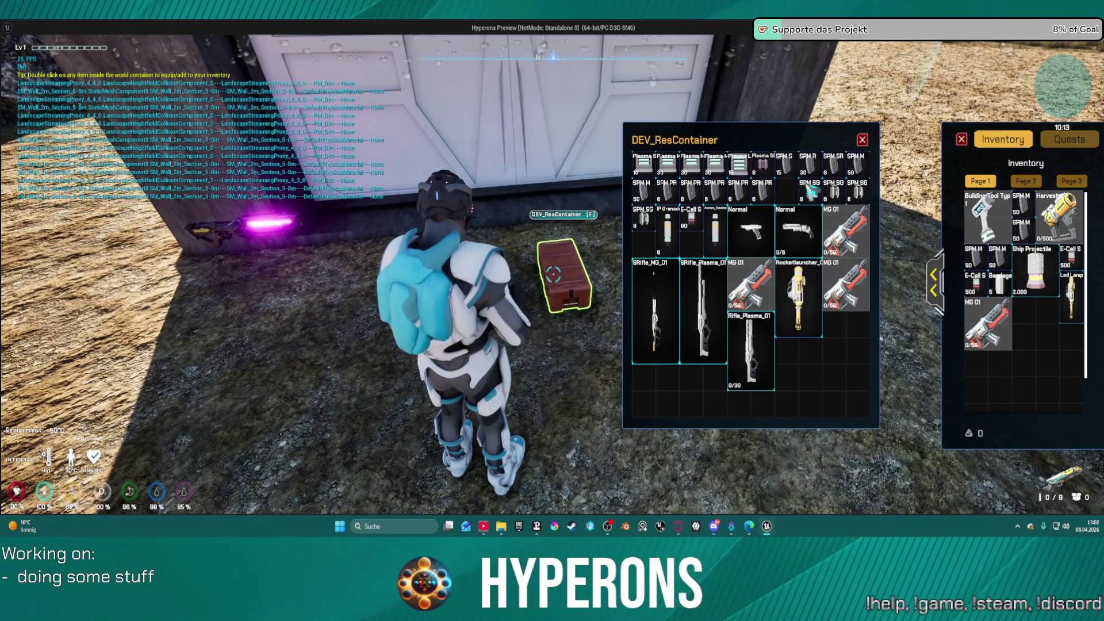
pyautogui.click(862, 140)
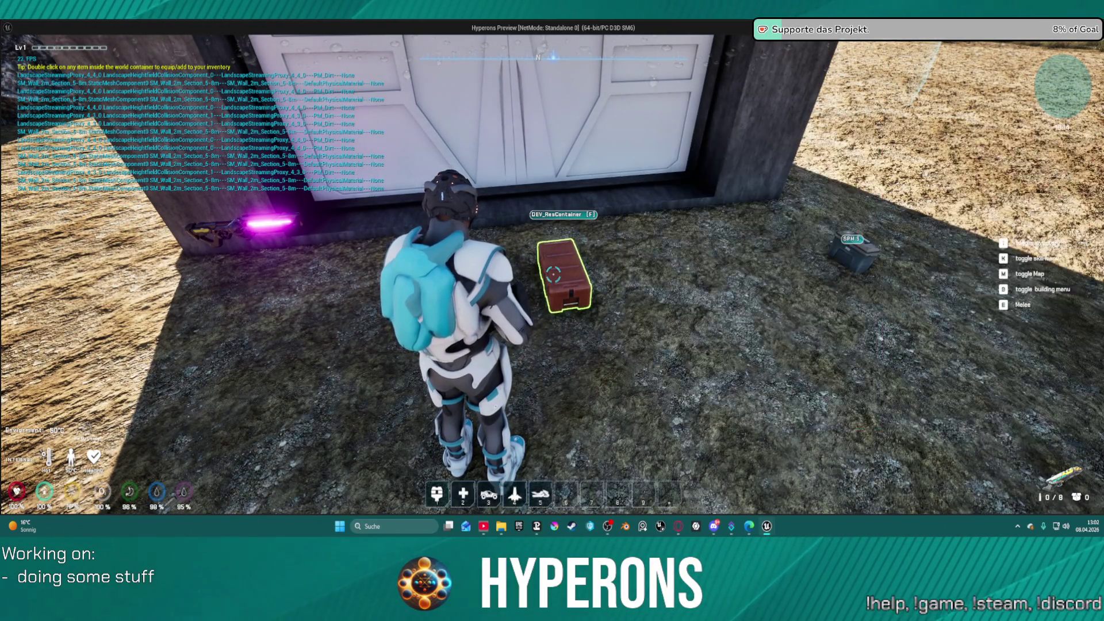
pyautogui.press('w')
pyautogui.press('s')
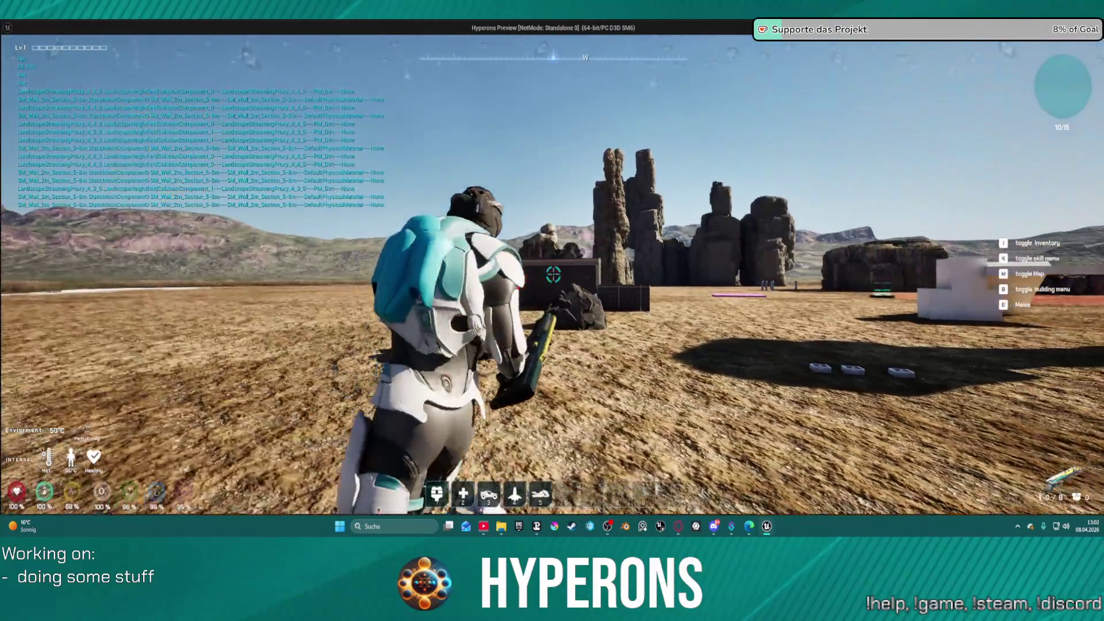
pyautogui.press('w')
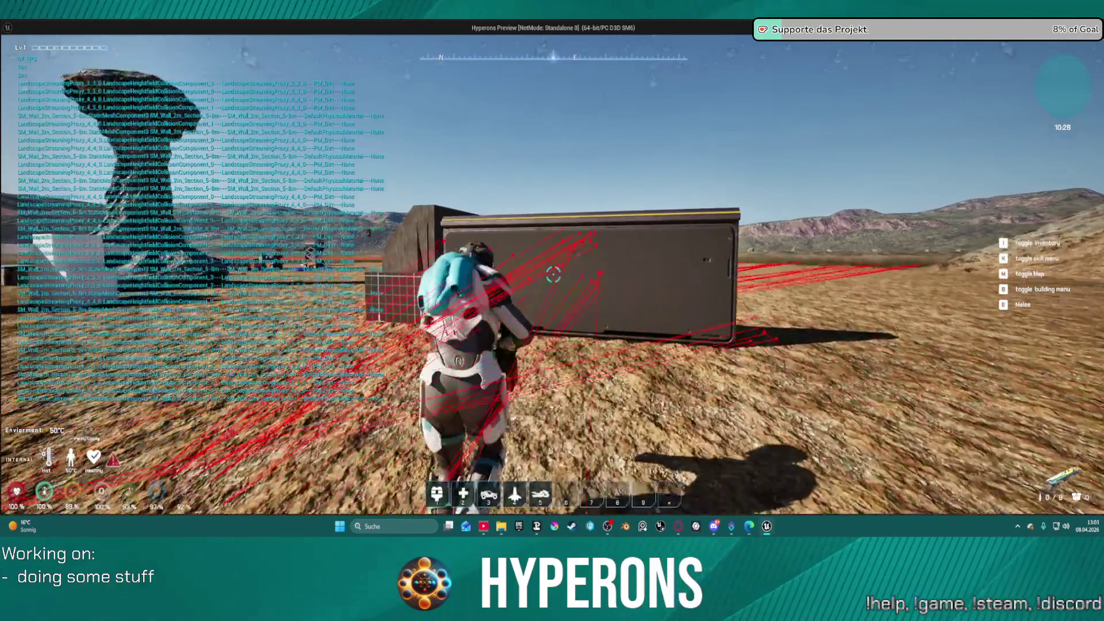
pyautogui.press('Escape')
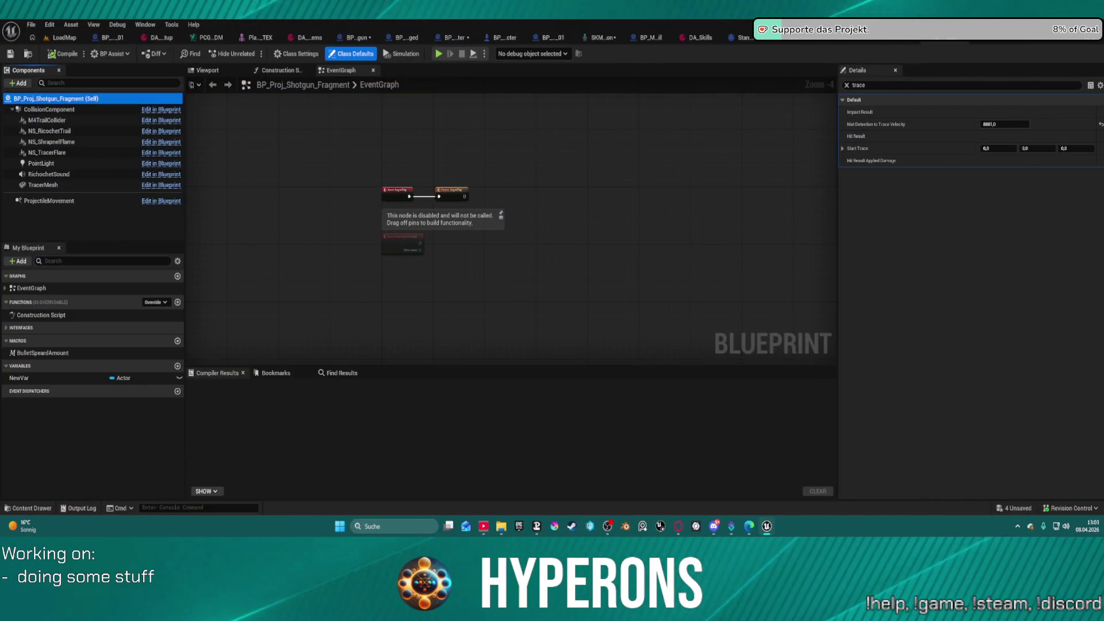
# - Show BP_Proj_Shotgun's Line Trace By Channel, Delay and fragment SpawnActor nodes in the EventGraph
pyautogui.click(364, 40)
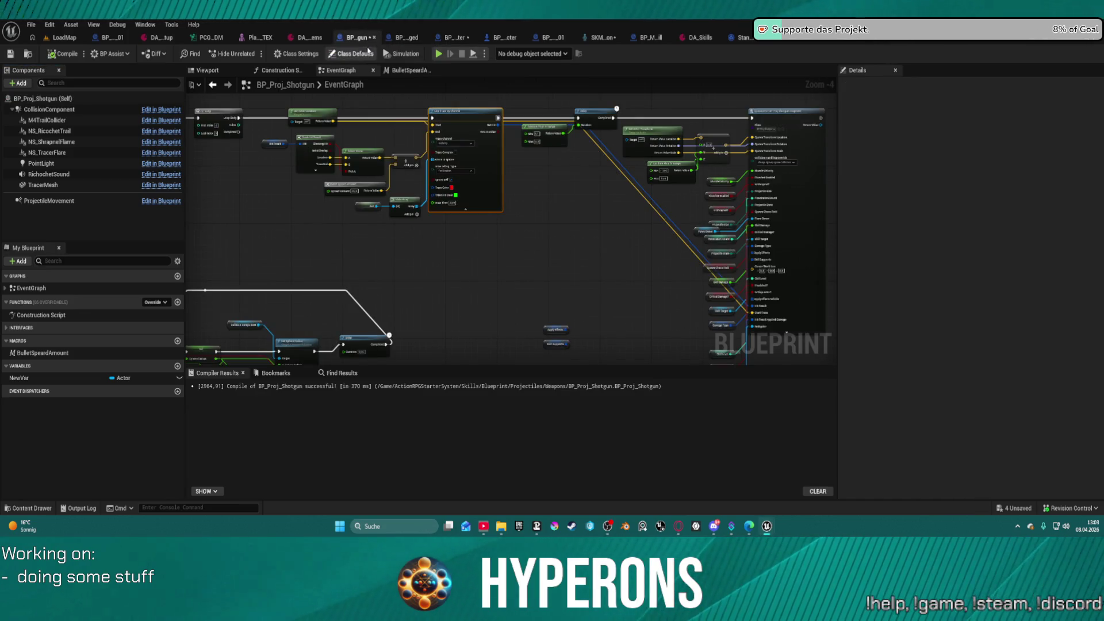
pyautogui.scroll(3, 625, 207)
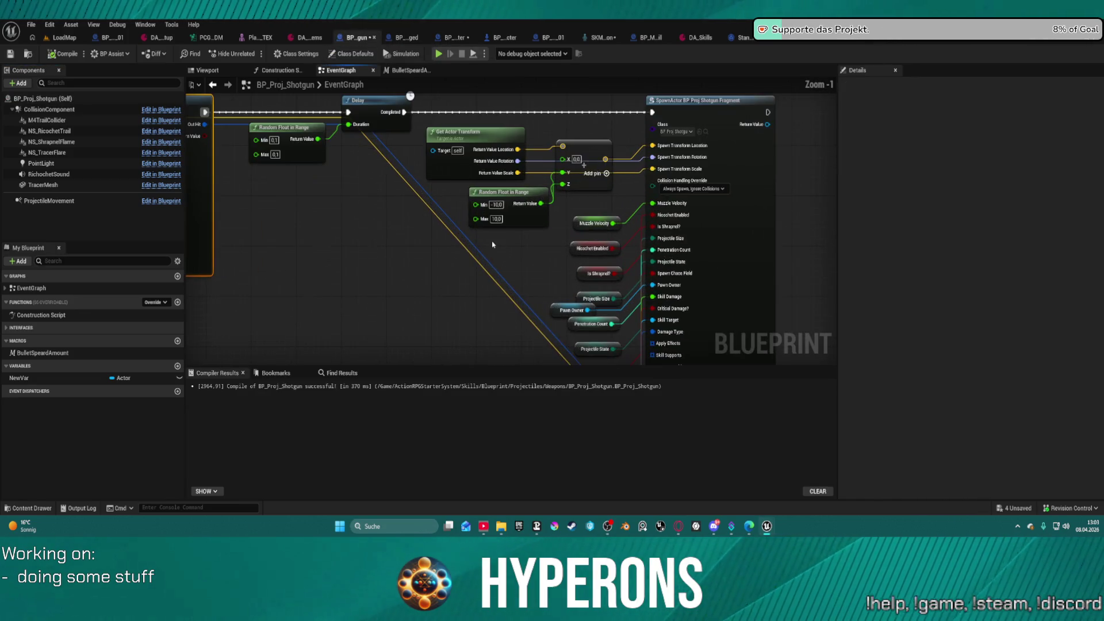
pyautogui.moveTo(502, 231)
pyautogui.mouseDown()
pyautogui.moveTo(525, 96)
pyautogui.moveTo(562, 111)
pyautogui.moveTo(595, 165)
pyautogui.mouseUp()
pyautogui.scroll(-5, 690, 247)
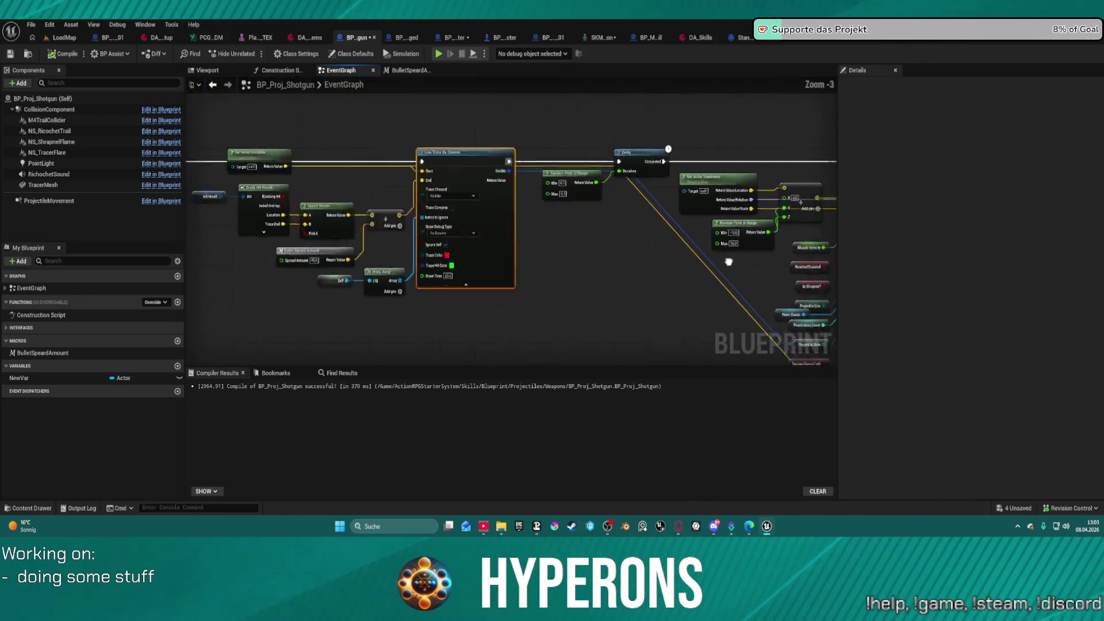